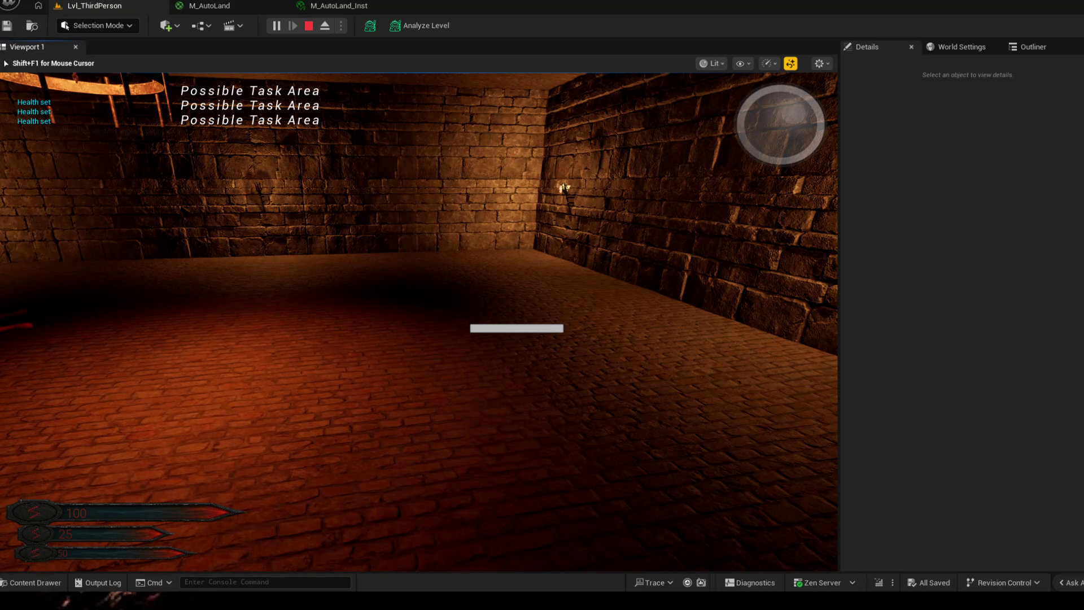
# - Start a play test, go to Character Select and begin creating a new character
pyautogui.press('Escape')
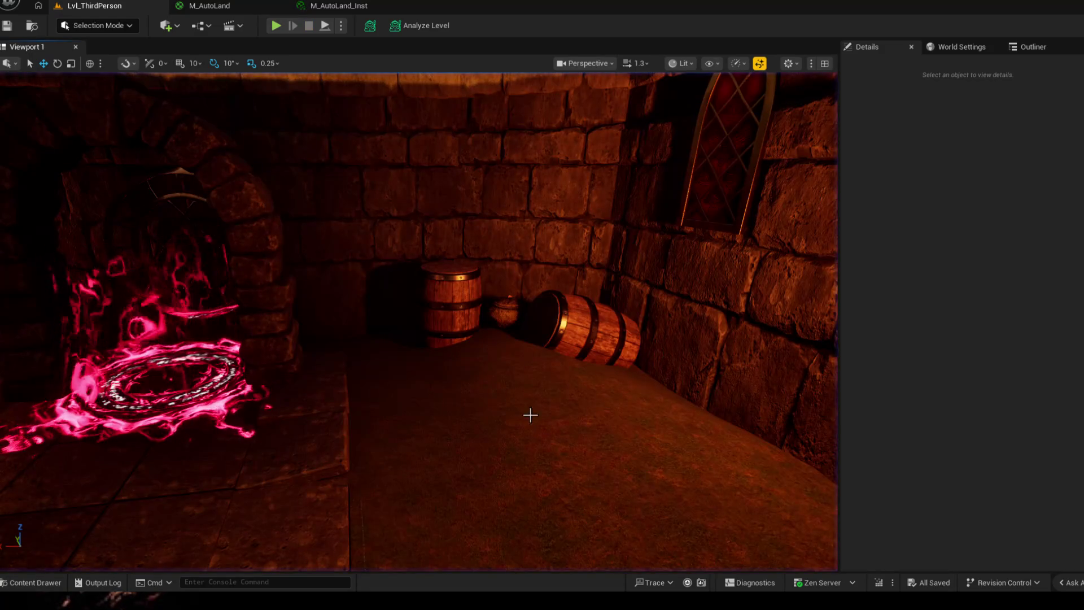
pyautogui.moveTo(531, 415); pyautogui.dragTo(423, 339)
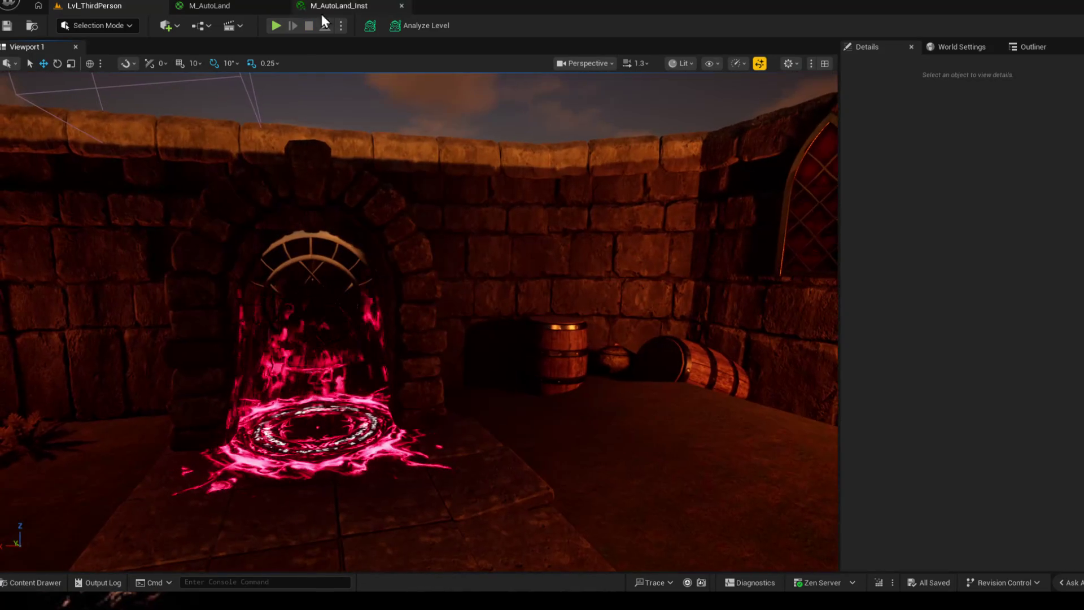
pyautogui.click(276, 24)
pyautogui.click(622, 263)
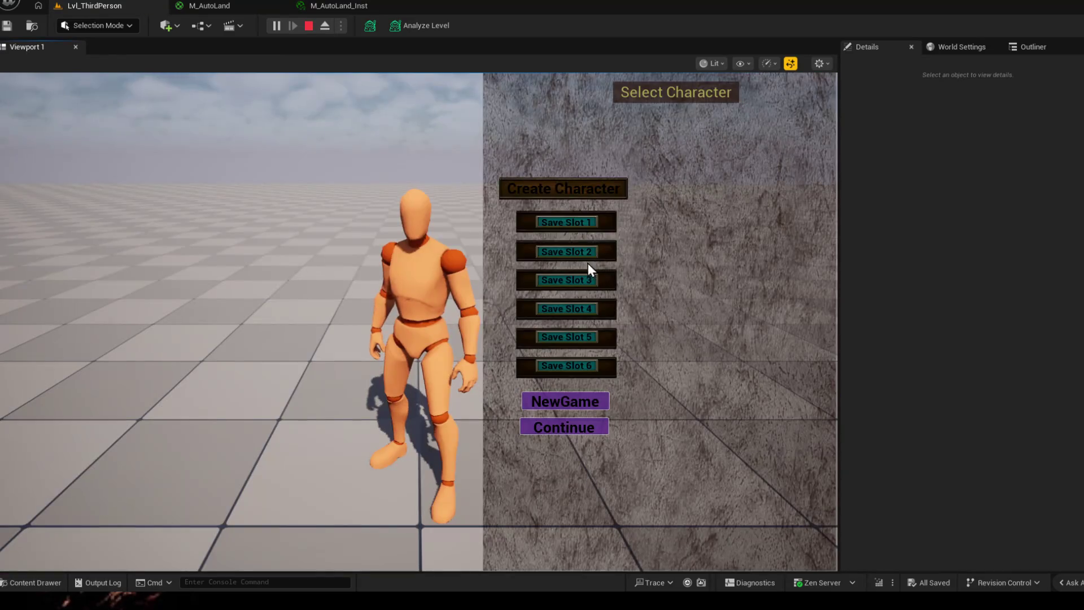
pyautogui.click(573, 191)
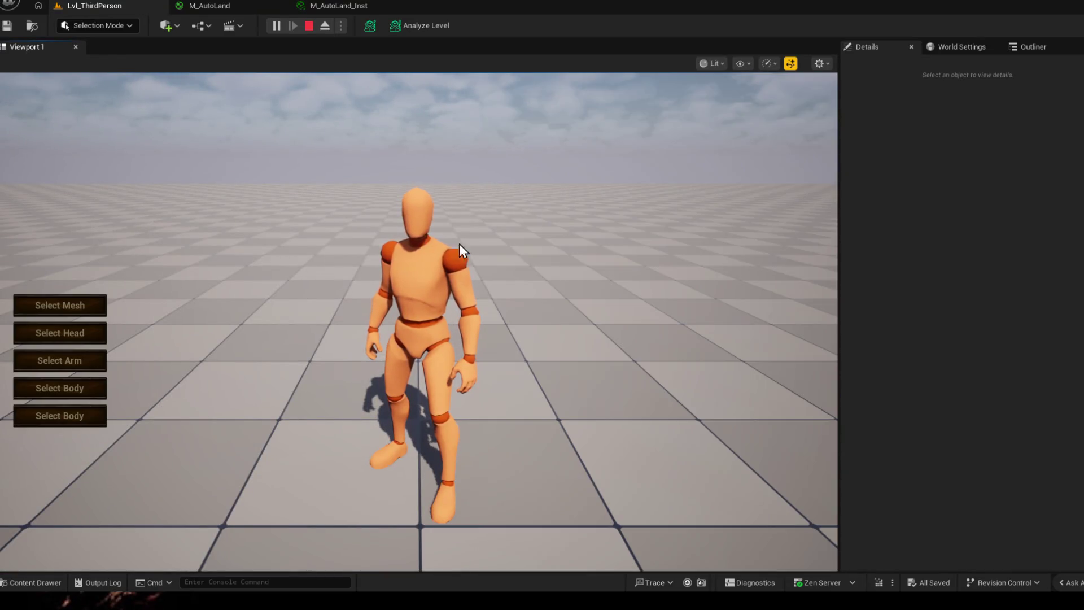
# - Cycle the character through several meshes, including the metallic armour, back to the orange mannequin
pyautogui.click(78, 306)
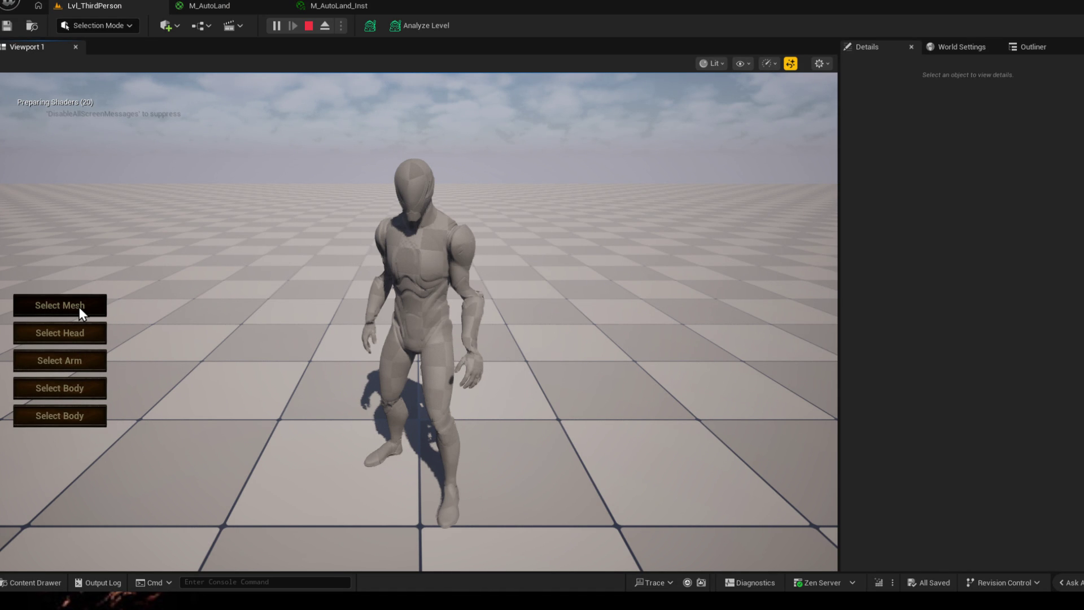
pyautogui.click(79, 306)
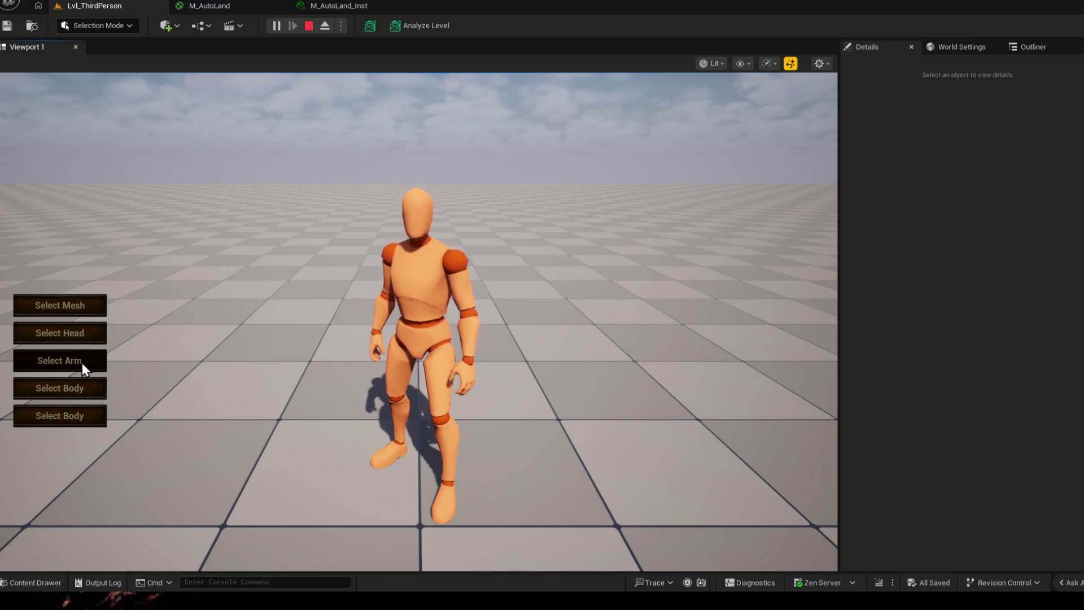
pyautogui.click(87, 310)
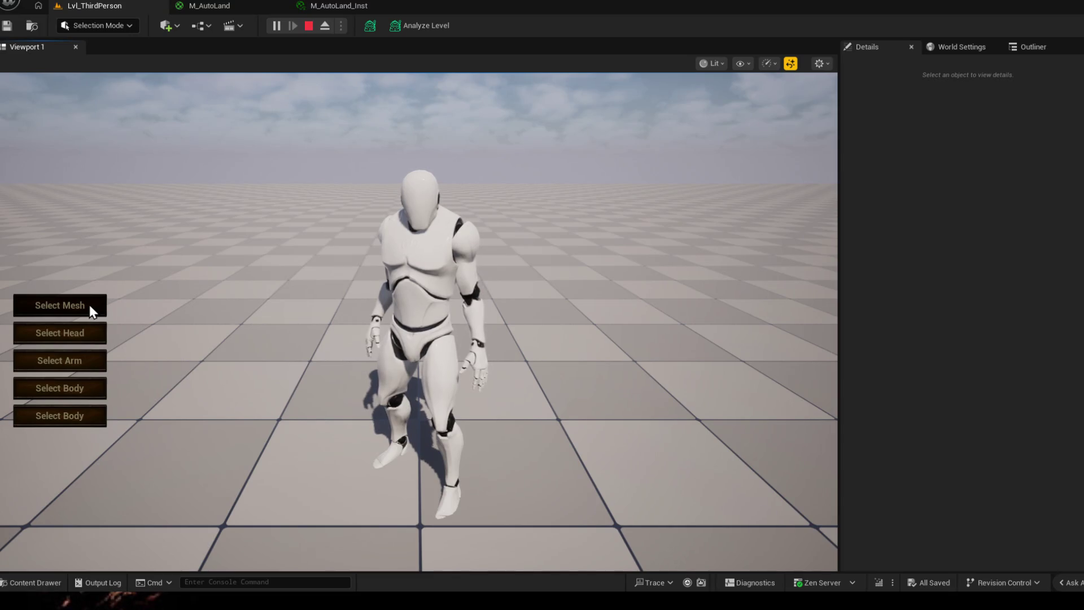
pyautogui.click(89, 304)
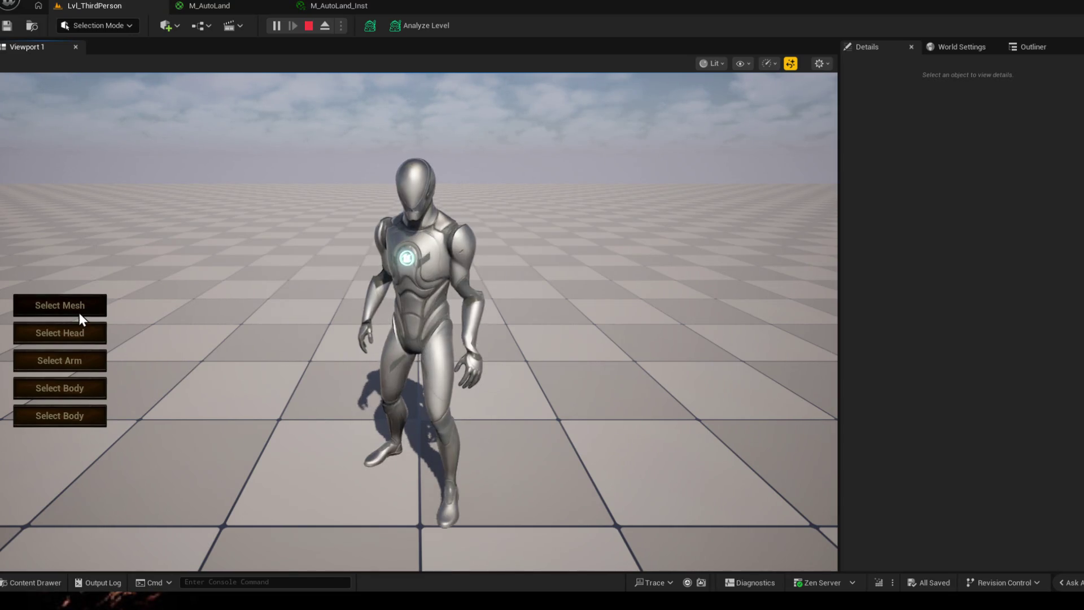
pyautogui.click(79, 311)
pyautogui.click(79, 306)
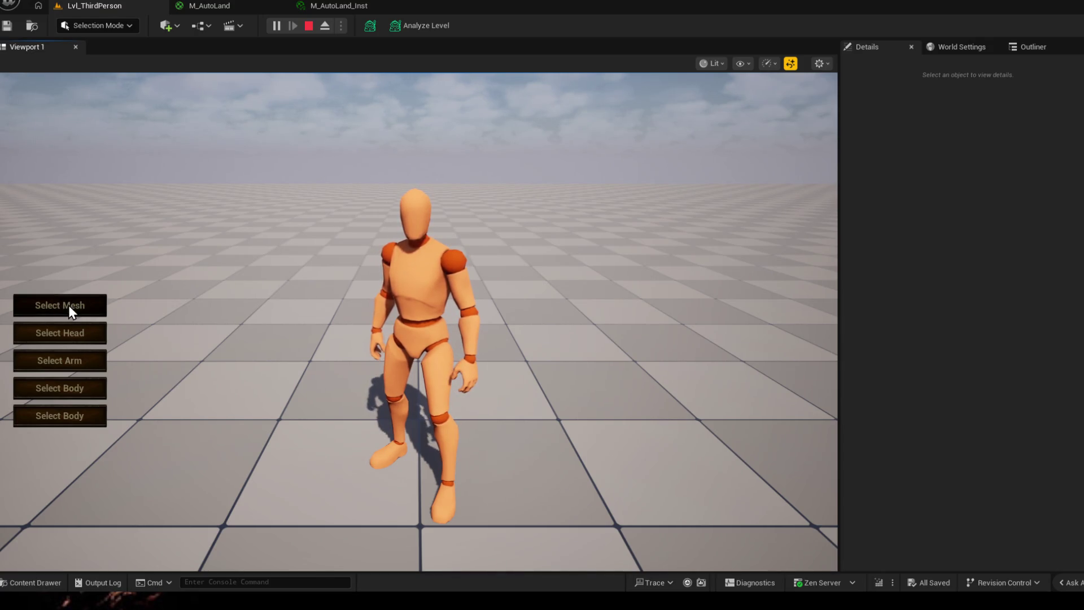
# - End the play session, fly around the level and bring up the file options
pyautogui.click(308, 25)
pyautogui.moveTo(393, 94)
pyautogui.mouseDown()
pyautogui.moveTo(423, 339)
pyautogui.moveTo(423, 254)
pyautogui.moveTo(407, 272)
pyautogui.mouseUp()
pyautogui.click(48, 7)
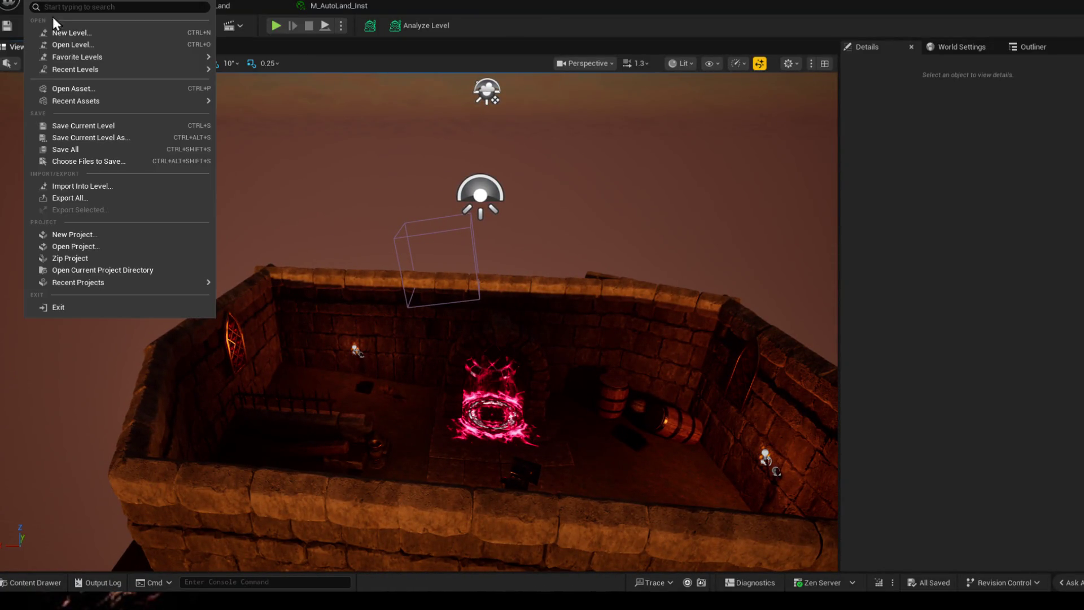
# - Open DGP_Level from the CoreGameFiles folder via Open Level
pyautogui.click(71, 44)
pyautogui.scroll(-2, 718, 347)
pyautogui.scroll(-2, 713, 363)
pyautogui.scroll(-1, 678, 384)
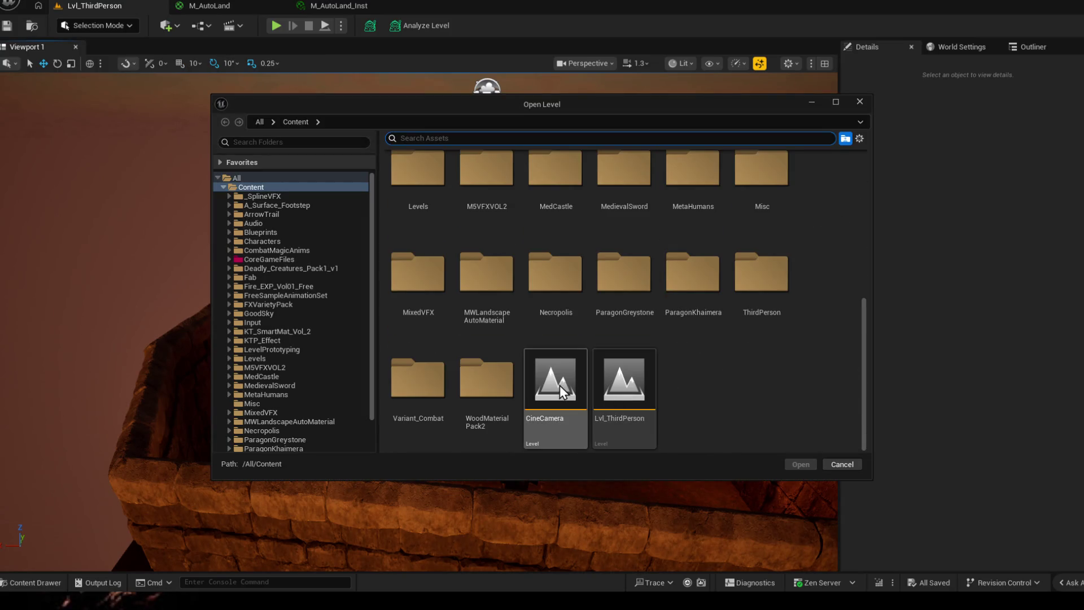
pyautogui.scroll(3, 560, 386)
pyautogui.scroll(3, 564, 363)
pyautogui.click(266, 260)
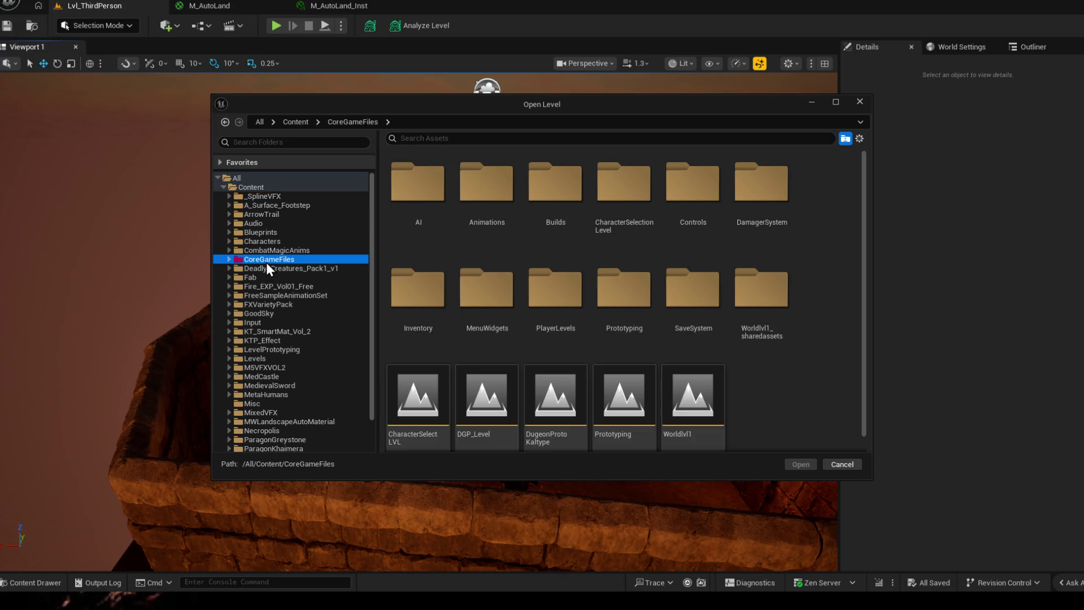
pyautogui.click(494, 399)
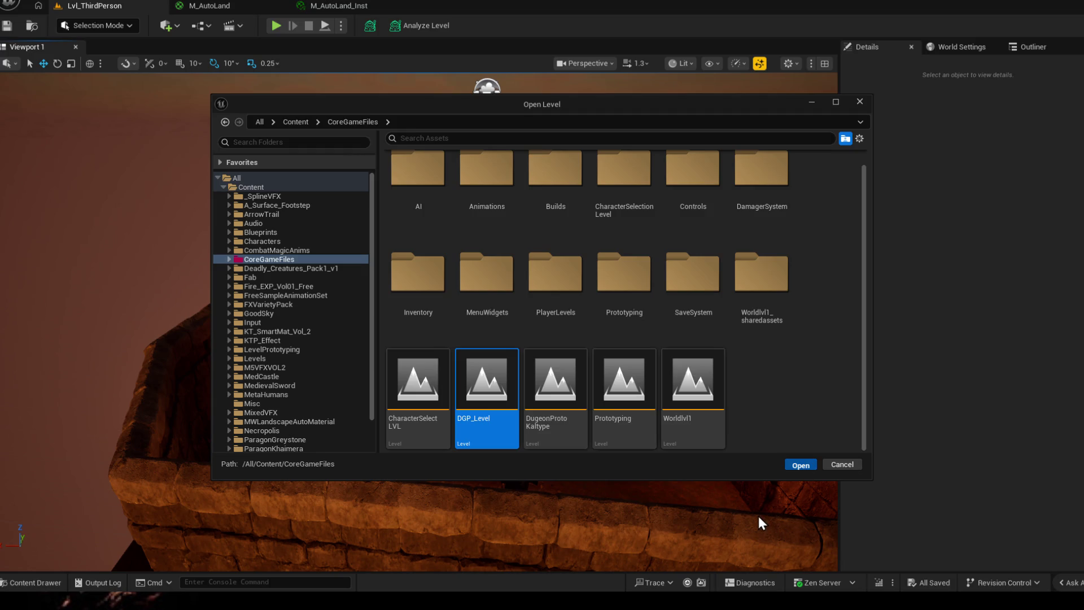
pyautogui.press('Return')
# - Fly along the stone bridge and look down on the stone tower
pyautogui.moveTo(424, 338)
pyautogui.mouseDown()
pyautogui.moveTo(475, 322)
pyautogui.moveTo(474, 410)
pyautogui.moveTo(525, 390)
pyautogui.mouseUp()
pyautogui.moveTo(424, 339)
pyautogui.mouseDown()
pyautogui.moveTo(401, 367)
pyautogui.moveTo(254, 364)
pyautogui.moveTo(423, 365)
pyautogui.moveTo(584, 462)
pyautogui.moveTo(530, 403)
pyautogui.mouseUp()
# - Open the Prototyping level via Open Level
pyautogui.click(34, 25)
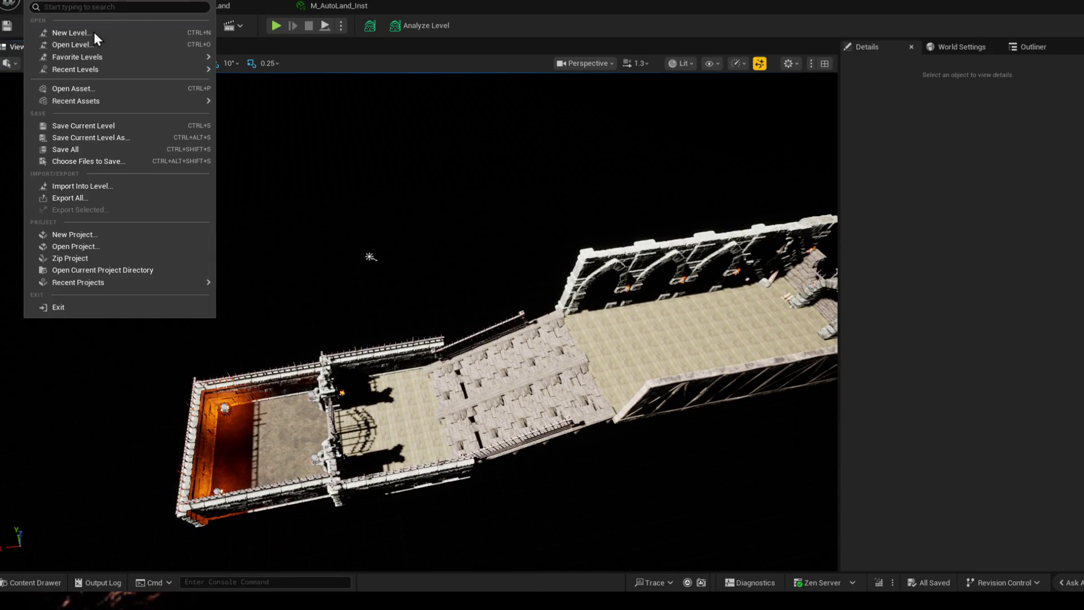
pyautogui.click(62, 52)
pyautogui.scroll(-1, 669, 381)
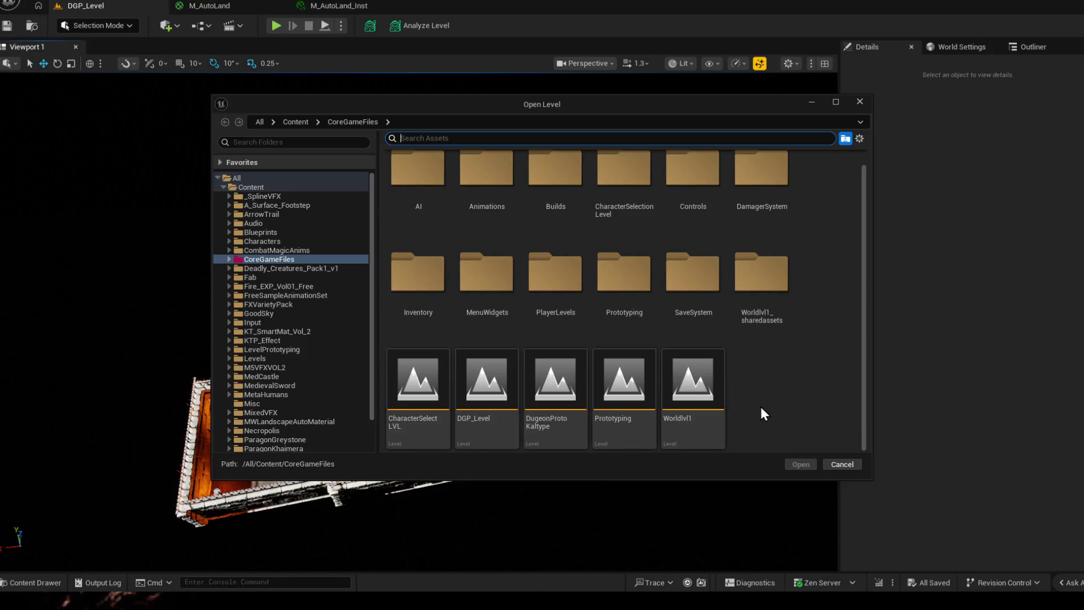
pyautogui.click(616, 405)
pyautogui.click(809, 466)
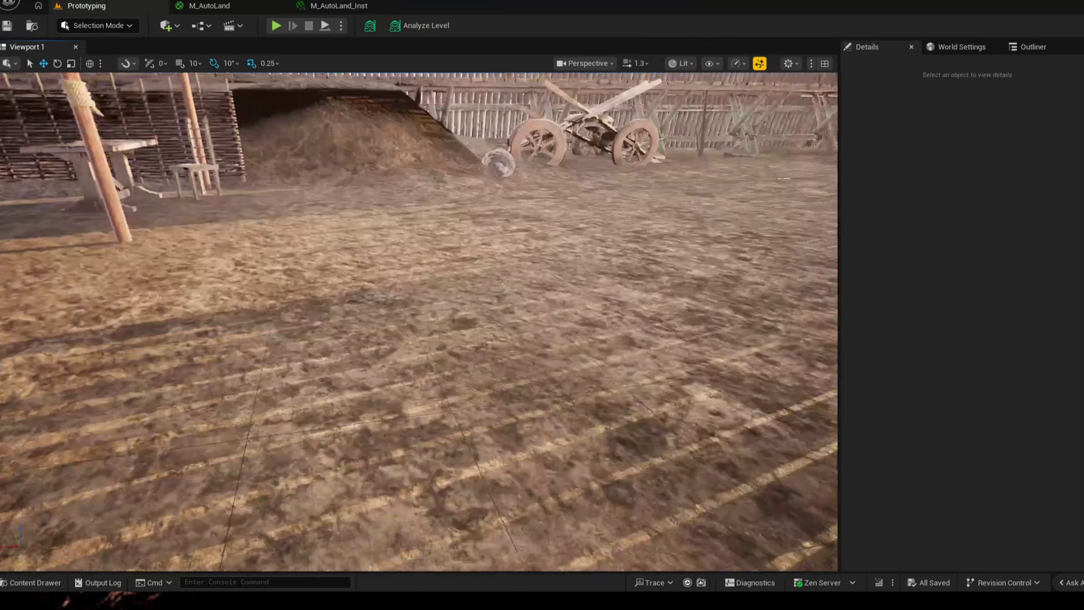
# - Fly the camera through the fort scene and pull back to an overview
pyautogui.moveTo(424, 322); pyautogui.dragTo(424, 322)
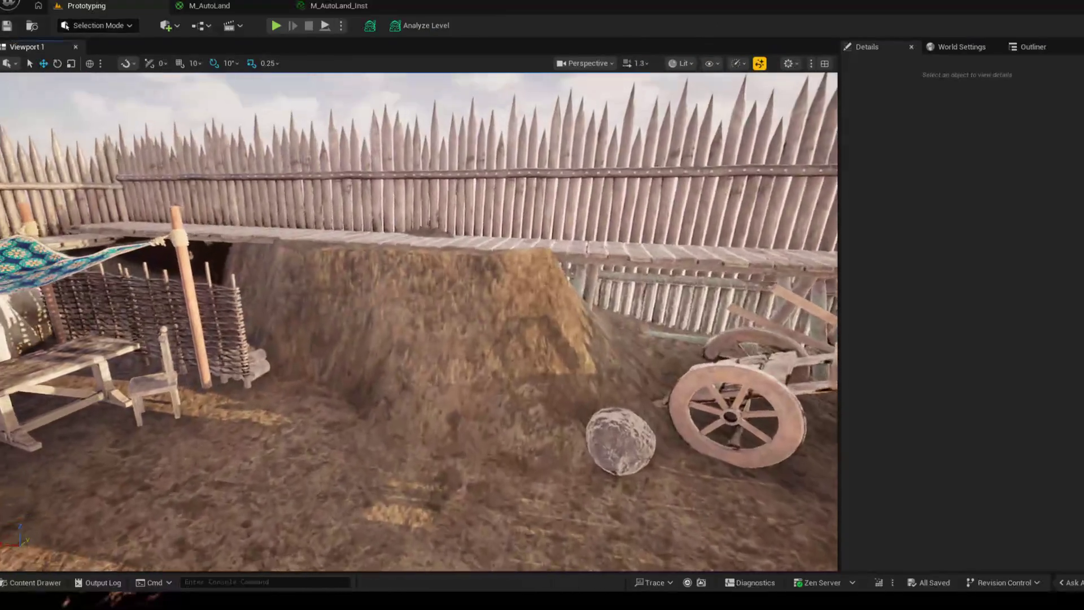
pyautogui.scroll(-3, 537, 362)
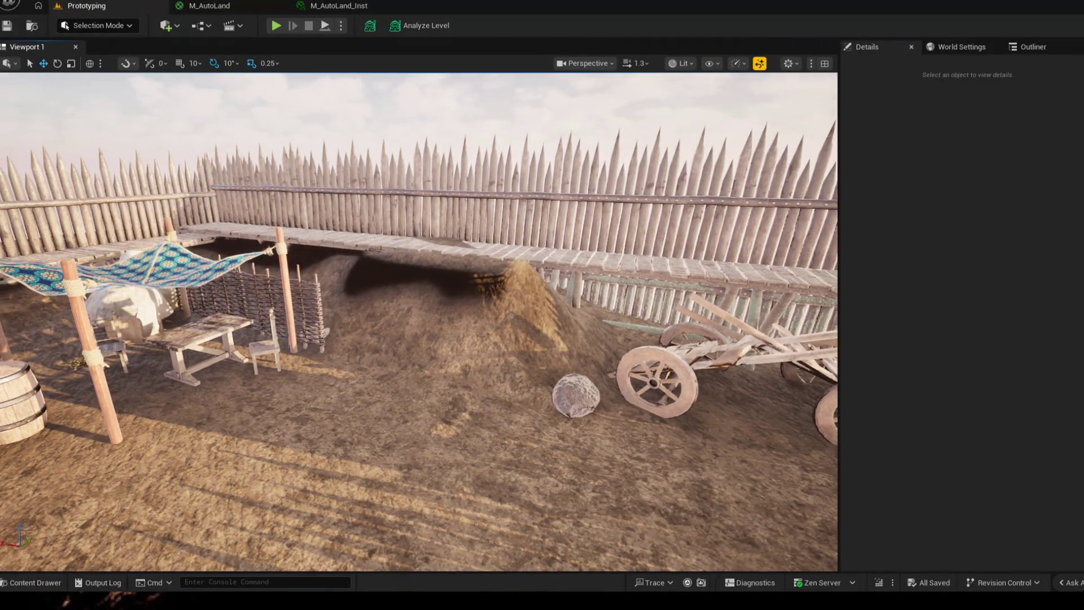
pyautogui.scroll(4, 549, 356)
pyautogui.scroll(-3, 549, 355)
pyautogui.moveTo(424, 323); pyautogui.dragTo(423, 322)
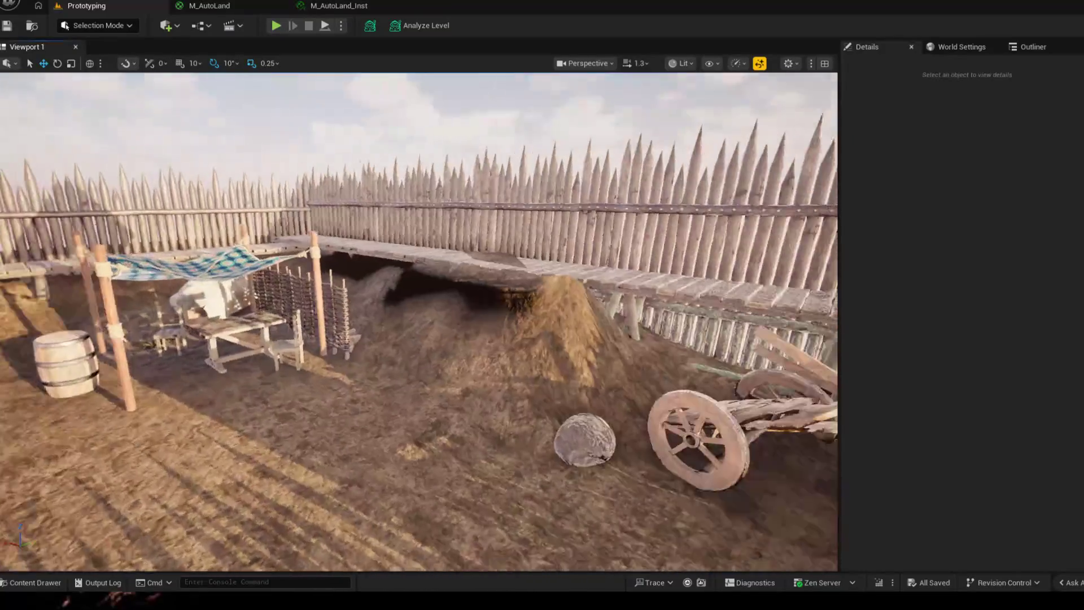
pyautogui.moveTo(508, 373); pyautogui.dragTo(544, 389)
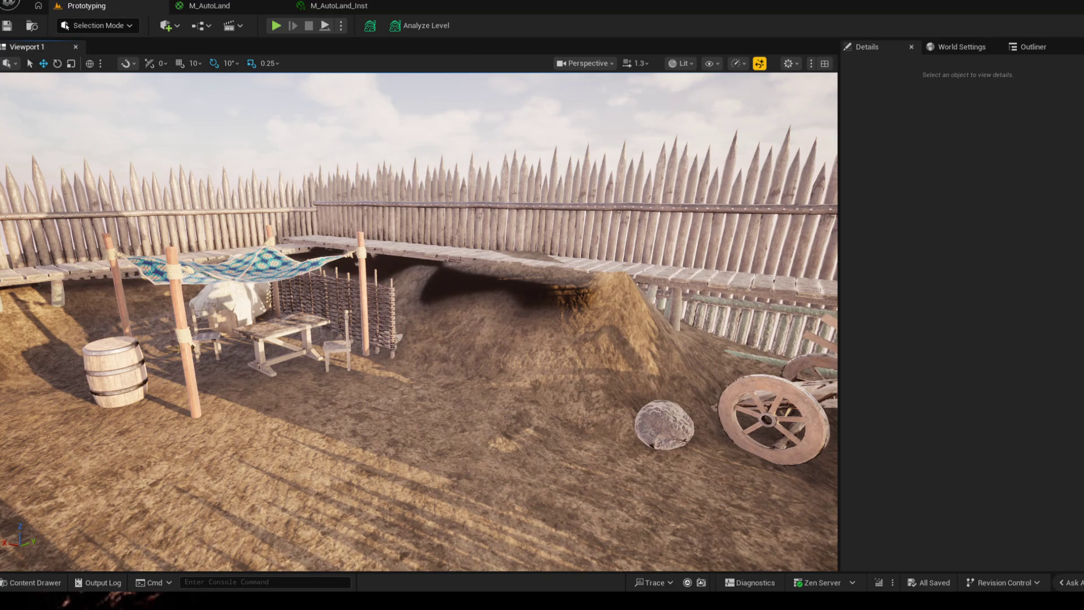
# - Select the Landscape actor in the Outliner and open its Dirt landscape material for editing
pyautogui.click(954, 48)
pyautogui.click(1028, 46)
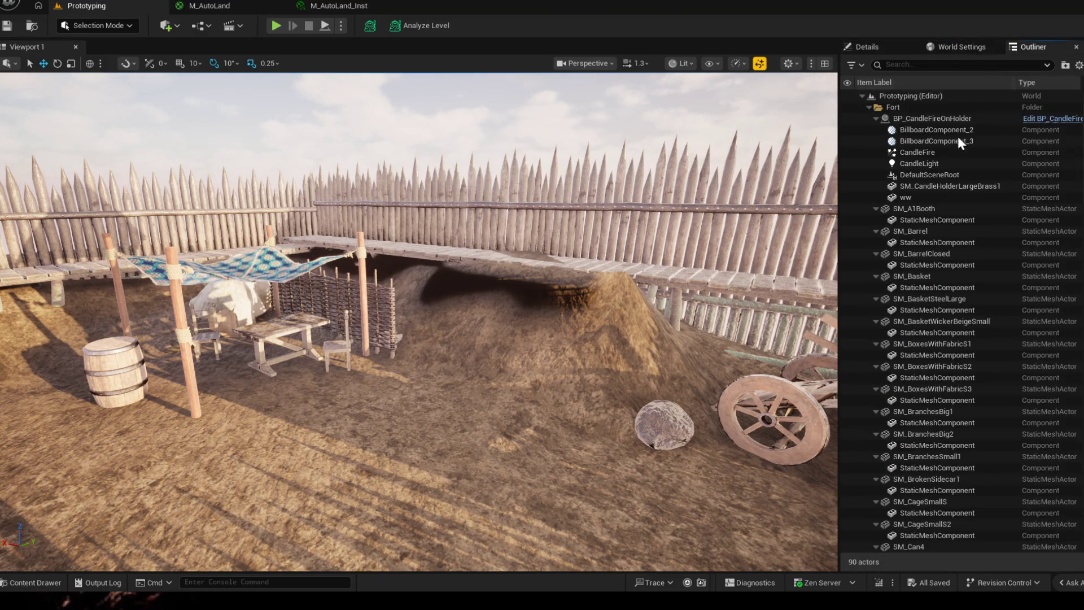
pyautogui.click(867, 108)
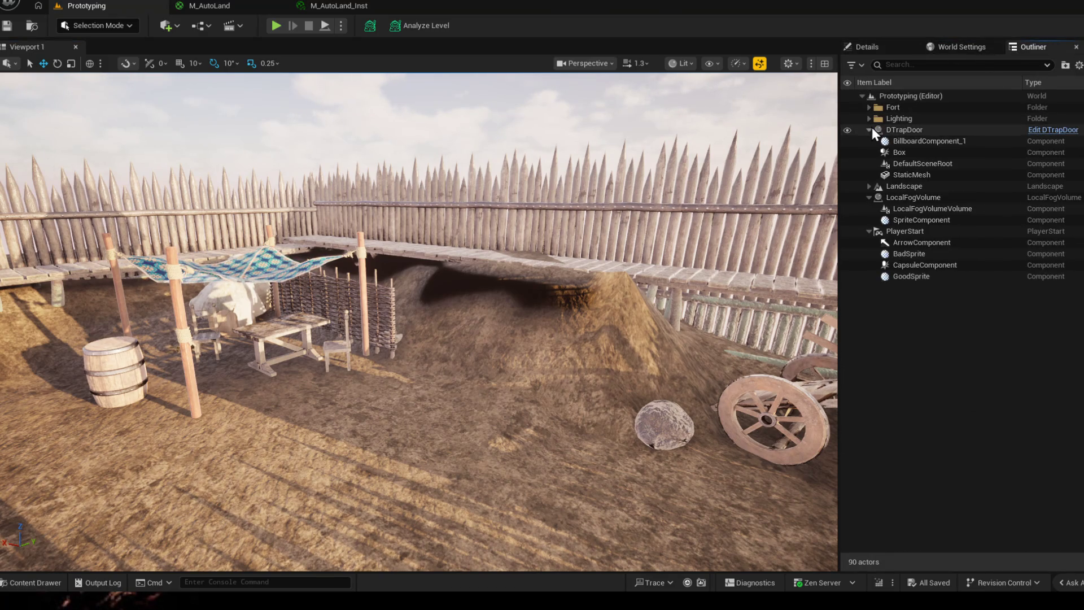
pyautogui.click(887, 188)
pyautogui.click(871, 47)
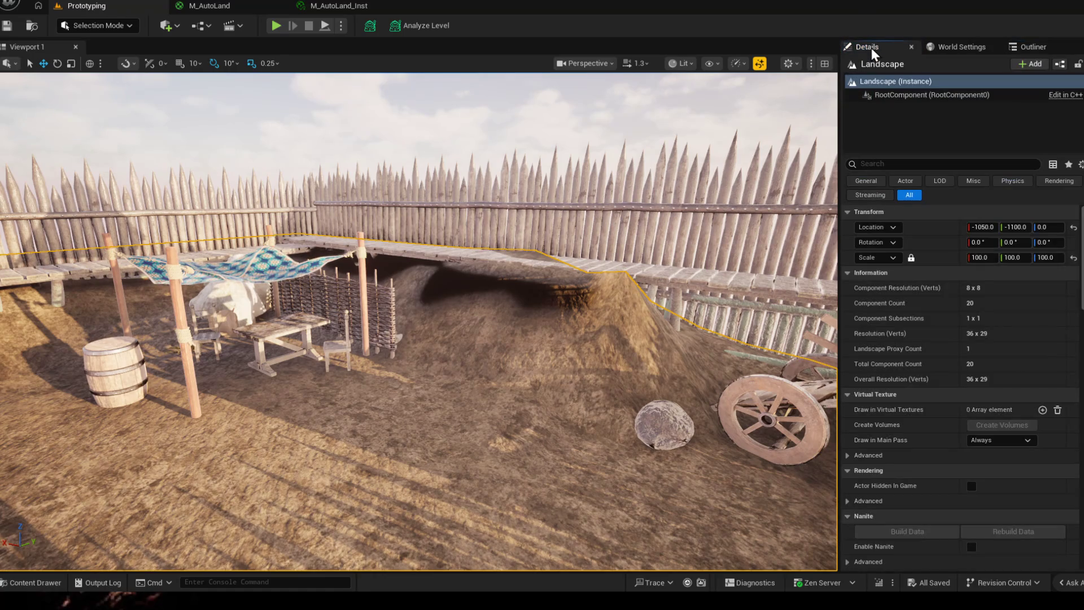
pyautogui.scroll(-5, 950, 402)
pyautogui.scroll(-4, 974, 424)
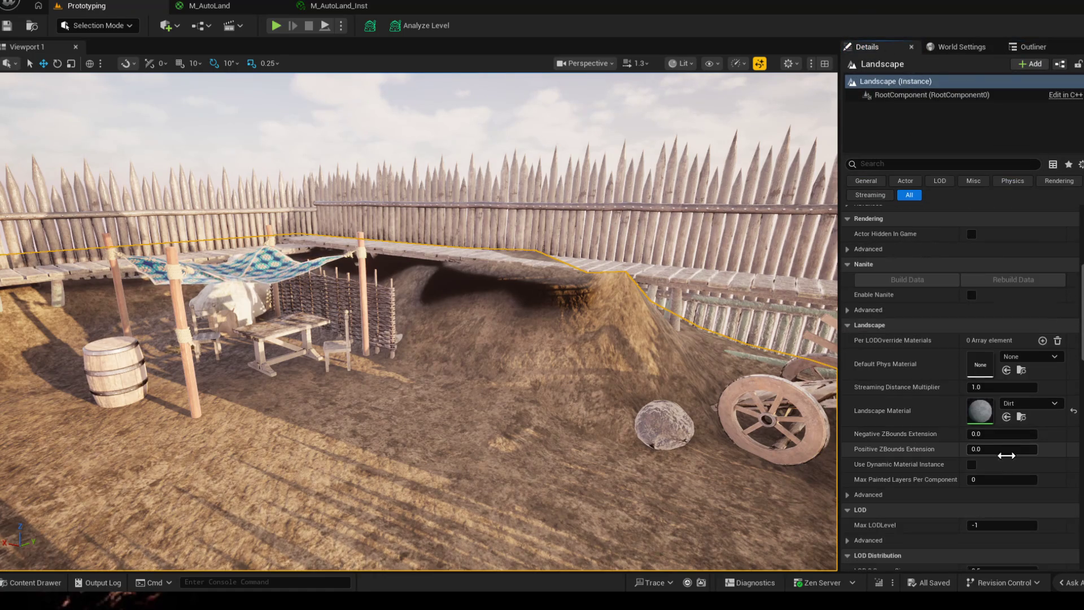
pyautogui.doubleClick(980, 412)
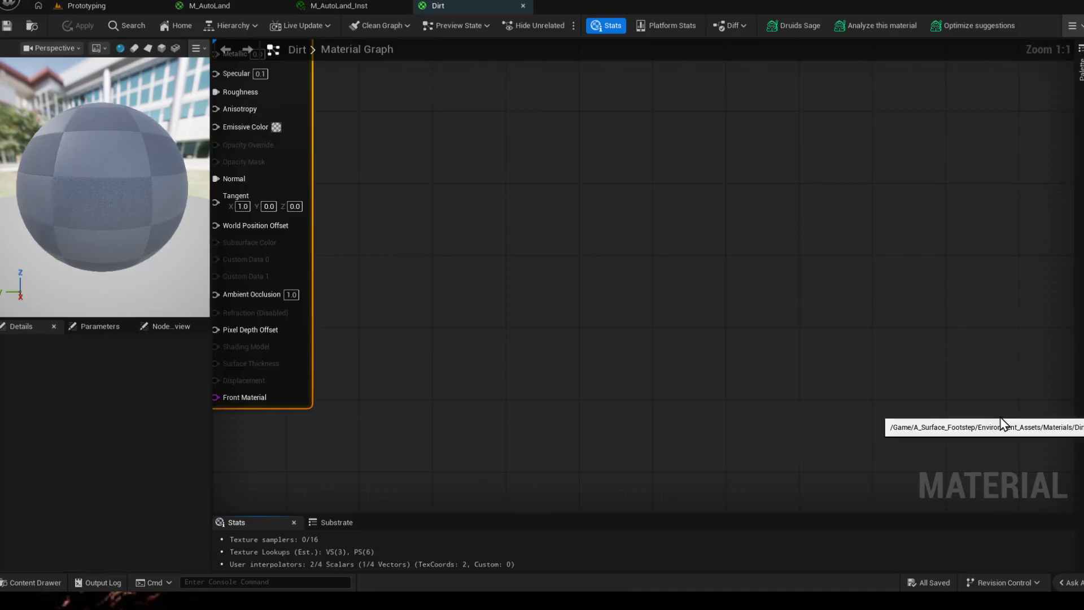
pyautogui.scroll(-2, 478, 293)
pyautogui.moveTo(423, 254)
pyautogui.mouseDown()
pyautogui.moveTo(508, 275)
pyautogui.moveTo(454, 231)
pyautogui.mouseUp()
pyautogui.scroll(2, 555, 202)
pyautogui.moveTo(555, 202); pyautogui.dragTo(589, 415)
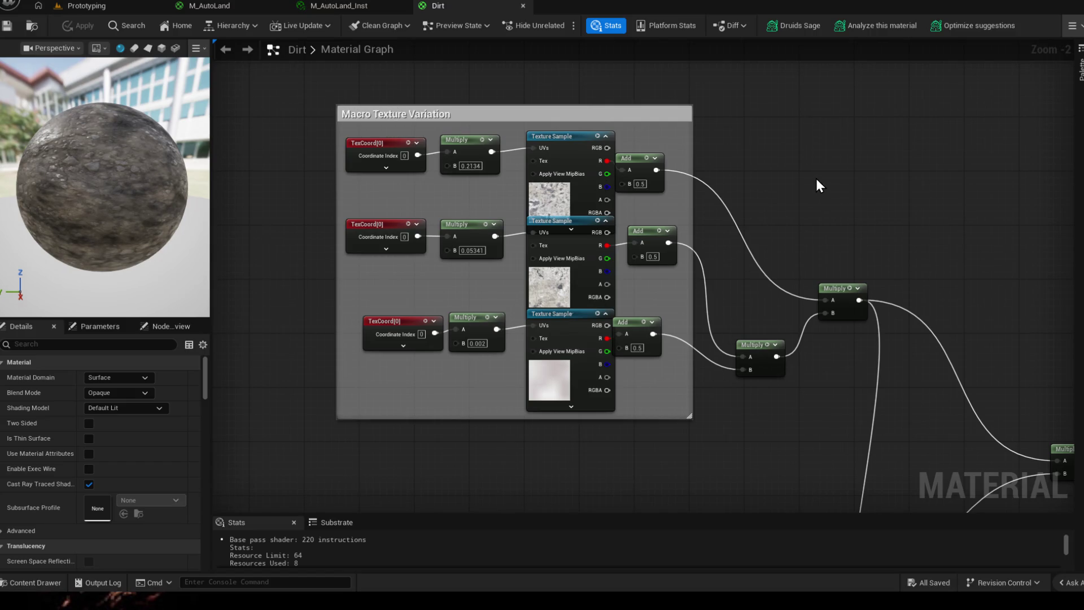
pyautogui.click(577, 140)
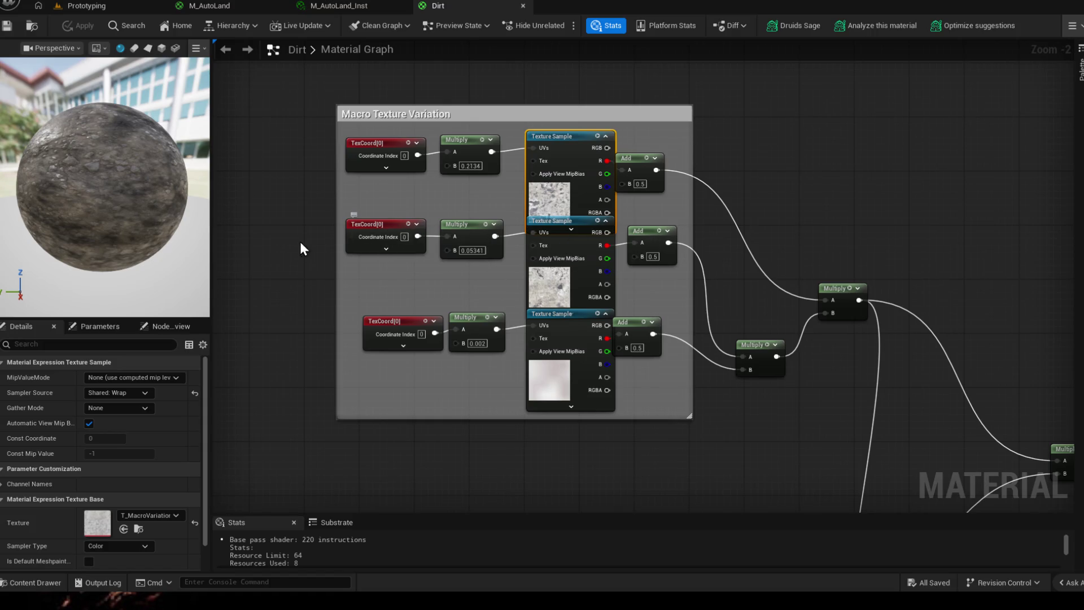
pyautogui.moveTo(722, 313); pyautogui.dragTo(566, 288)
pyautogui.moveTo(578, 198)
pyautogui.mouseDown()
pyautogui.moveTo(564, 300)
pyautogui.moveTo(504, 348)
pyautogui.mouseUp()
pyautogui.scroll(-1, 503, 349)
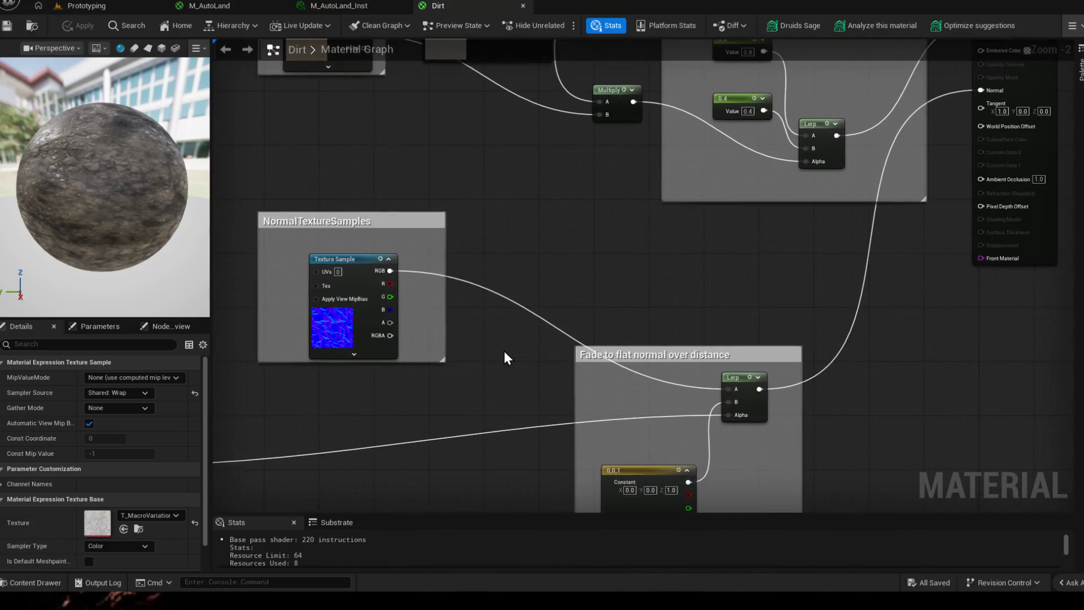
pyautogui.moveTo(678, 386)
pyautogui.mouseDown()
pyautogui.moveTo(650, 401)
pyautogui.moveTo(787, 344)
pyautogui.mouseUp()
pyautogui.scroll(-1, 788, 344)
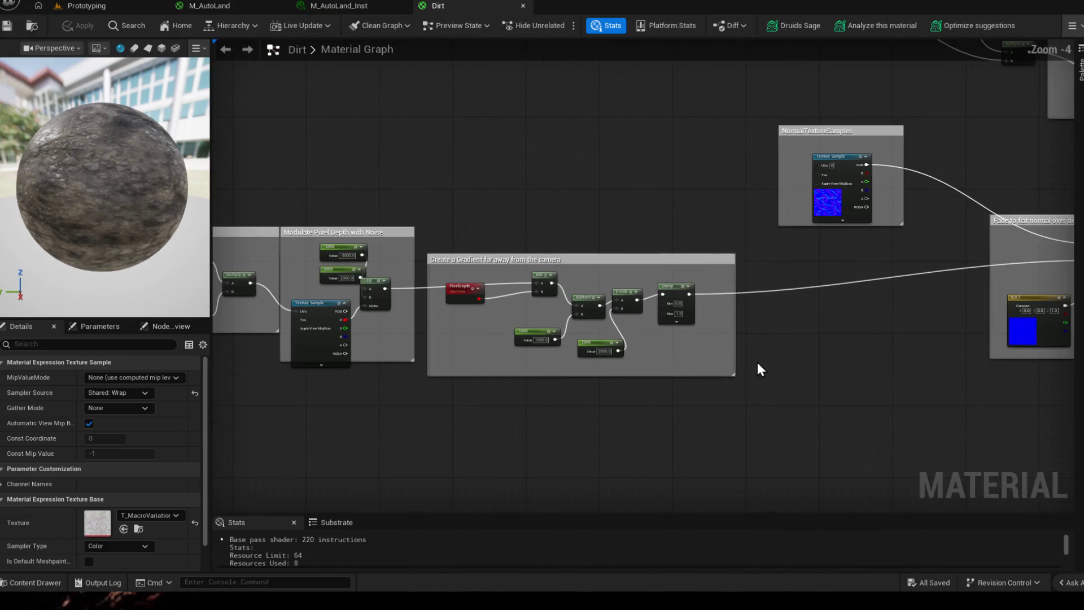
pyautogui.moveTo(537, 386)
pyautogui.mouseDown()
pyautogui.moveTo(557, 287)
pyautogui.moveTo(659, 323)
pyautogui.mouseUp()
pyautogui.scroll(1, 579, 295)
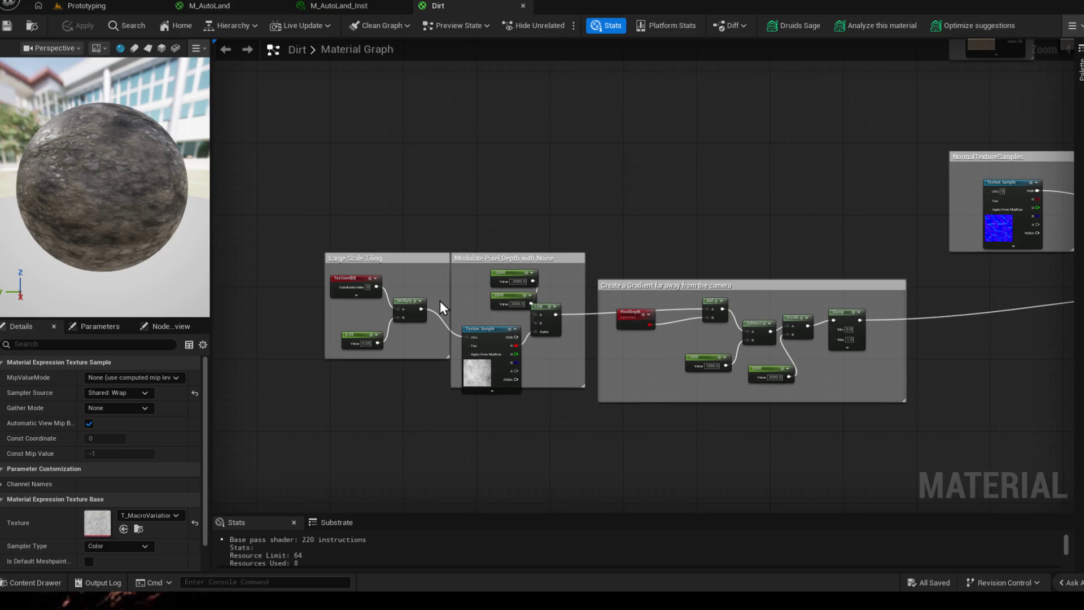
pyautogui.scroll(1, 440, 301)
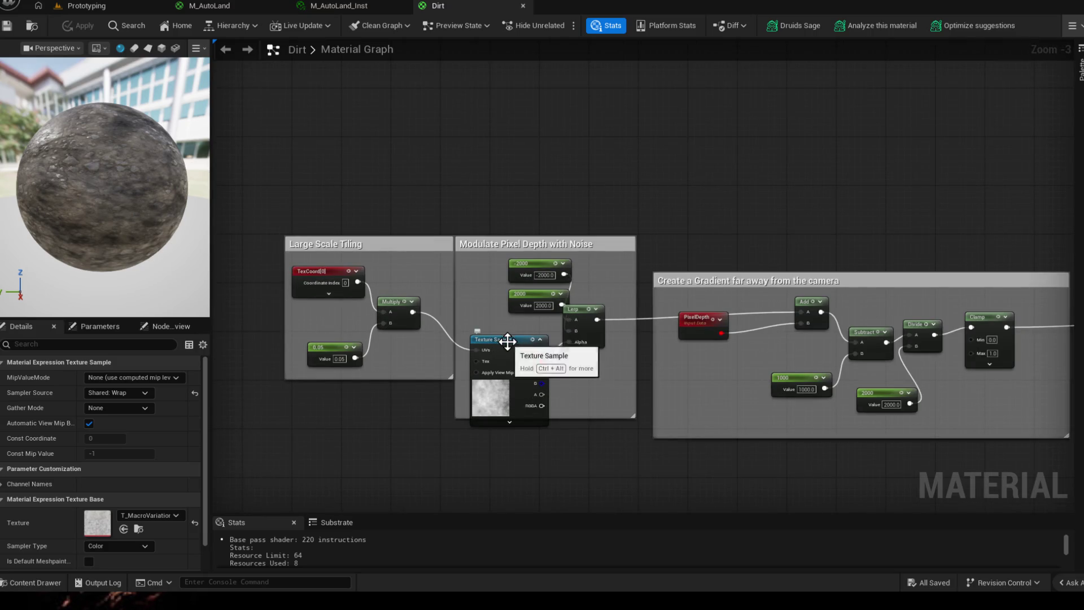
pyautogui.moveTo(508, 341); pyautogui.dragTo(502, 332)
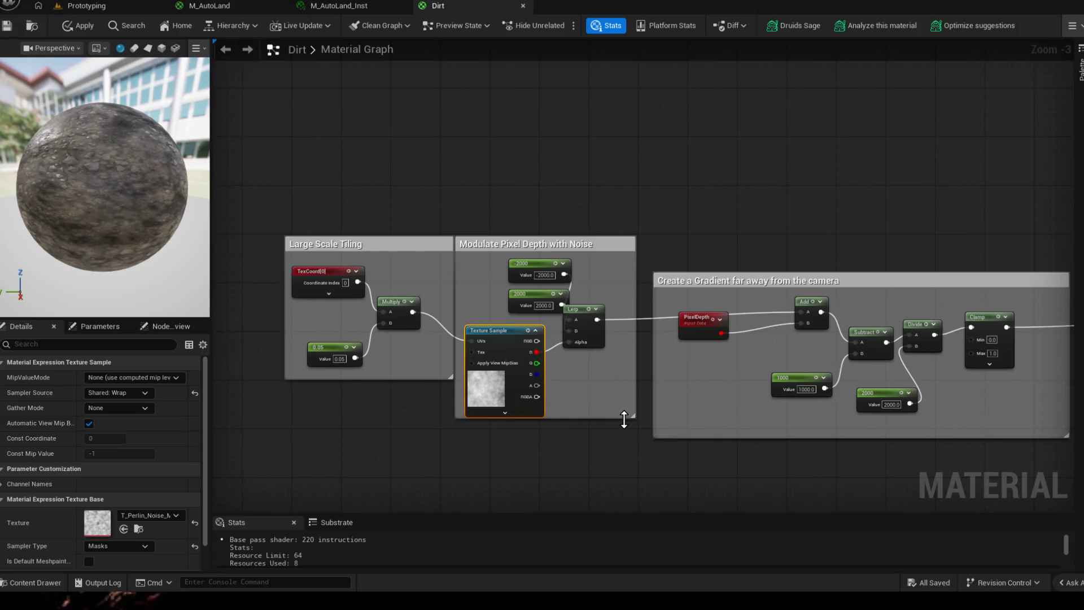
pyautogui.moveTo(611, 420); pyautogui.dragTo(610, 426)
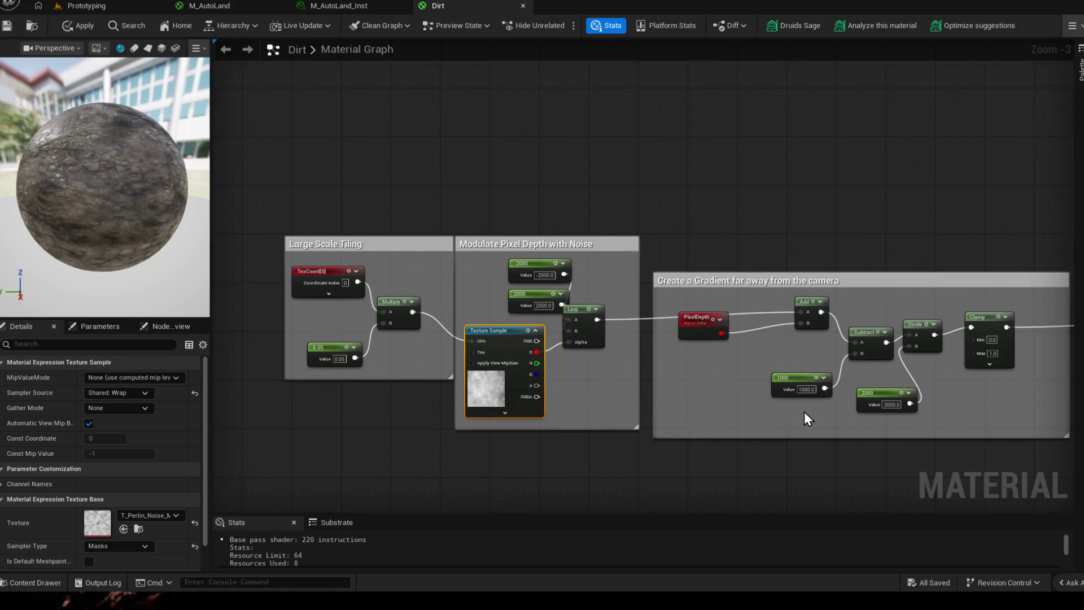
pyautogui.scroll(1, 797, 415)
pyautogui.moveTo(796, 414); pyautogui.dragTo(606, 363)
pyautogui.scroll(2, 605, 357)
pyautogui.moveTo(699, 325); pyautogui.dragTo(625, 346)
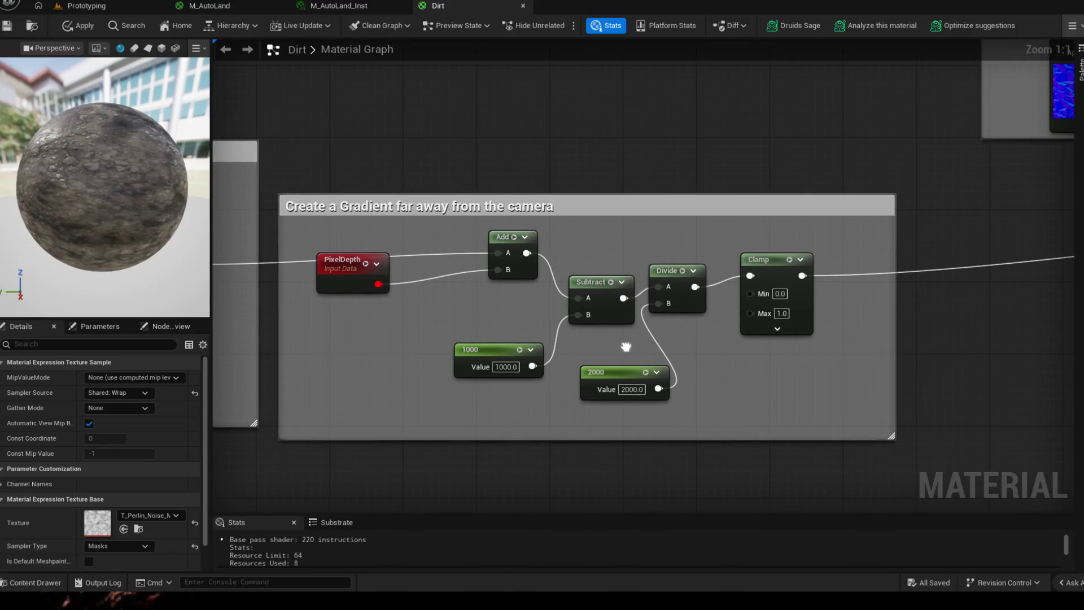
pyautogui.moveTo(806, 344)
pyautogui.mouseDown()
pyautogui.moveTo(430, 330)
pyautogui.moveTo(962, 372)
pyautogui.mouseUp()
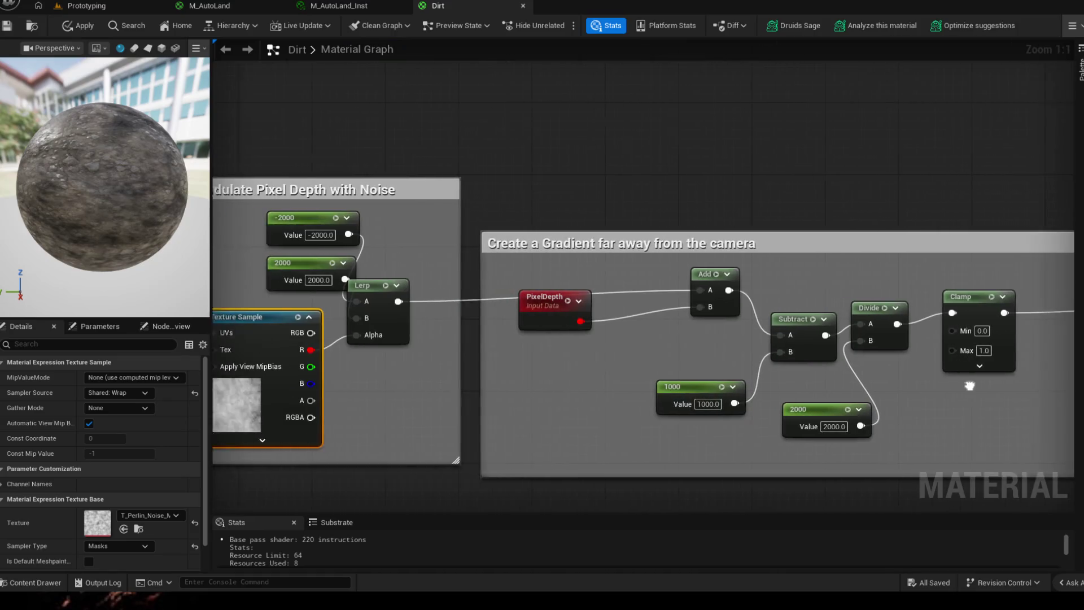
pyautogui.moveTo(430, 339); pyautogui.dragTo(1016, 339)
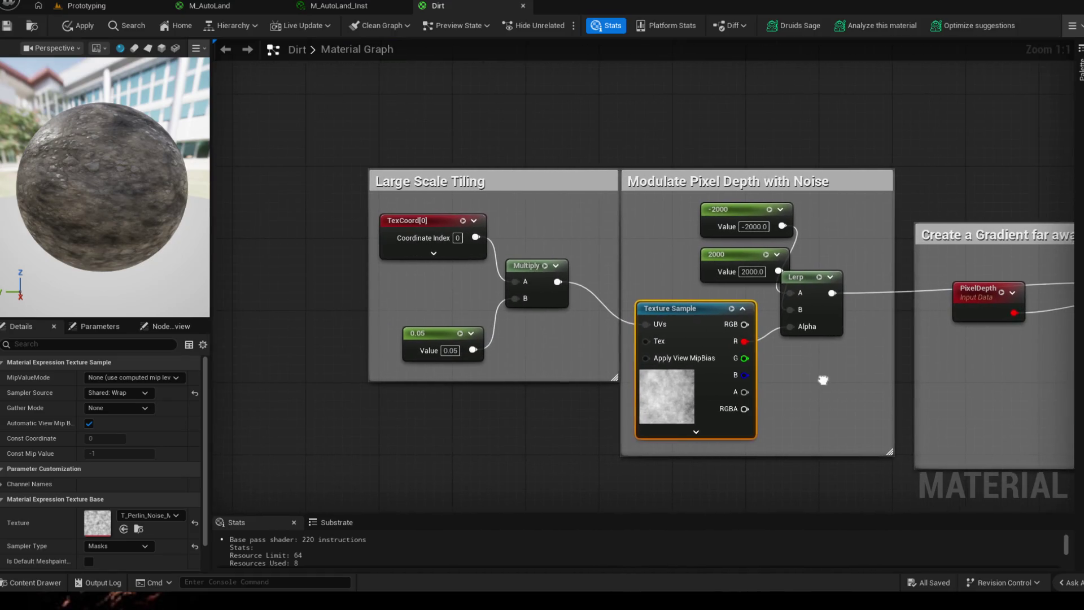
pyautogui.moveTo(822, 381); pyautogui.dragTo(739, 354)
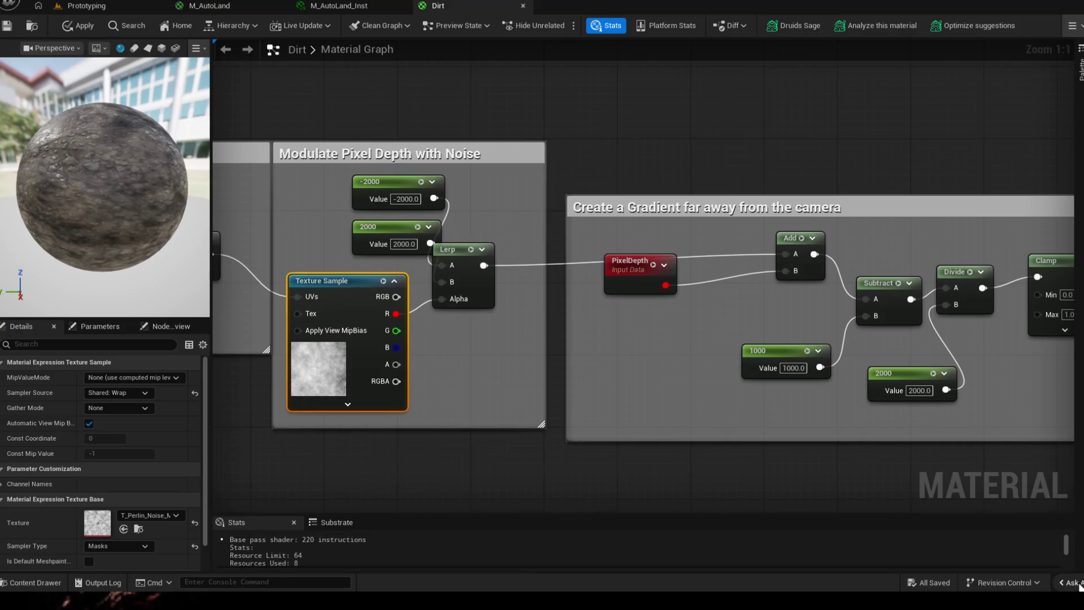
pyautogui.click(1069, 582)
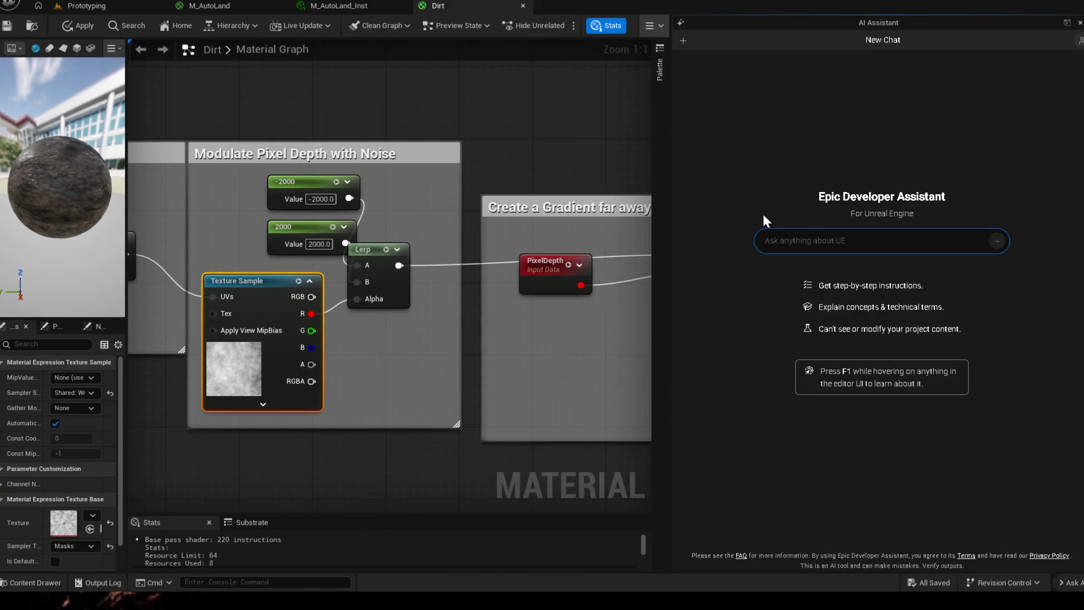
pyautogui.click(1070, 582)
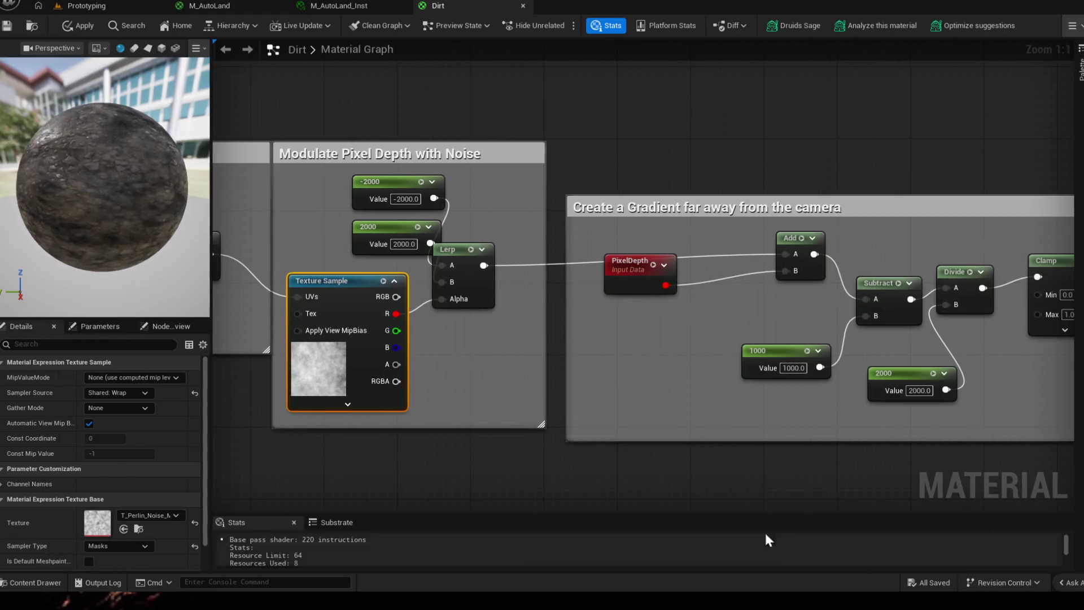
pyautogui.click(457, 250)
pyautogui.moveTo(492, 203); pyautogui.dragTo(708, 215)
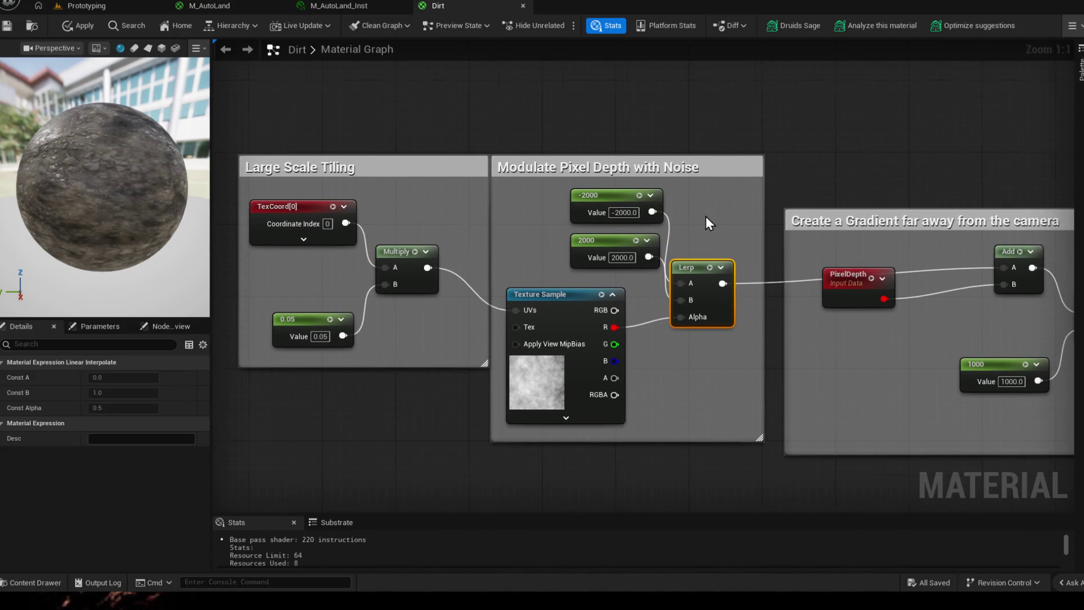
pyautogui.scroll(-1, 709, 214)
# - Close the Dirt material editor applying its changes, check the M_AutoLand tabs and return to Prototyping
pyautogui.click(343, 6)
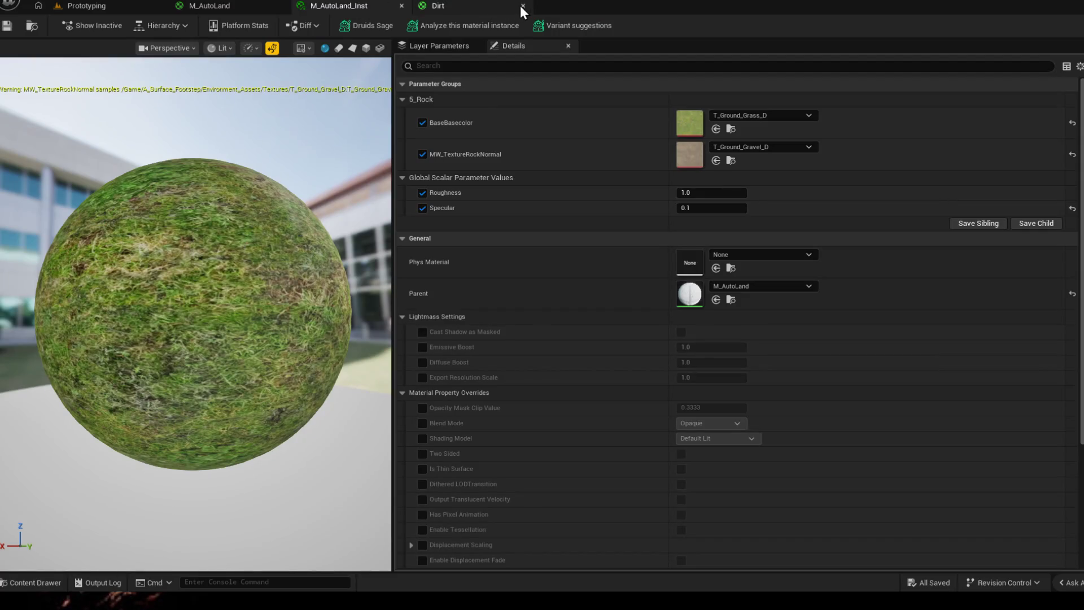
pyautogui.click(524, 7)
pyautogui.click(578, 318)
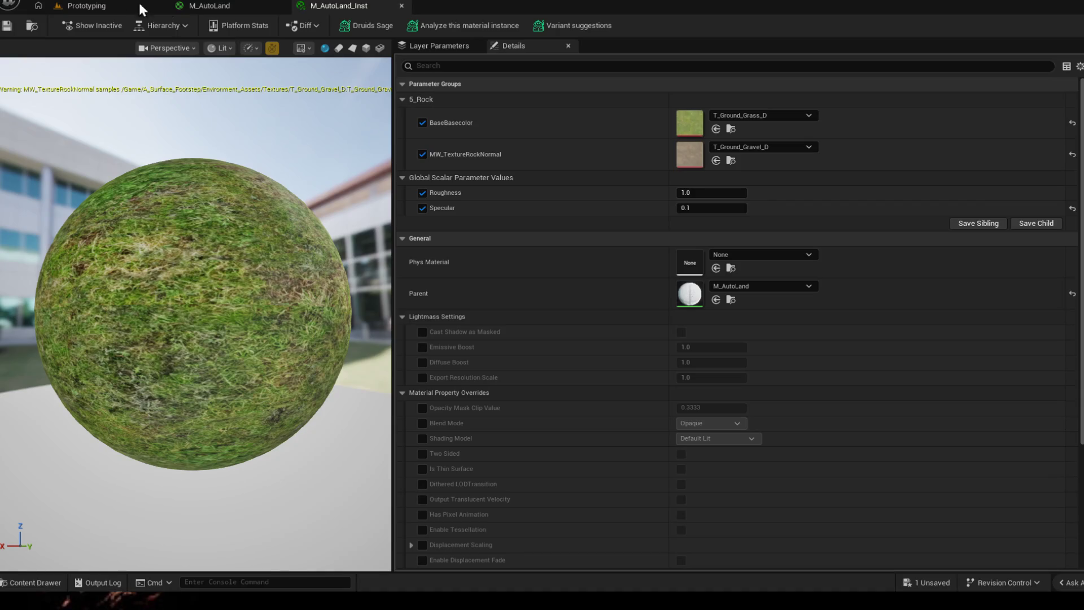
pyautogui.click(208, 5)
pyautogui.scroll(-2, 434, 71)
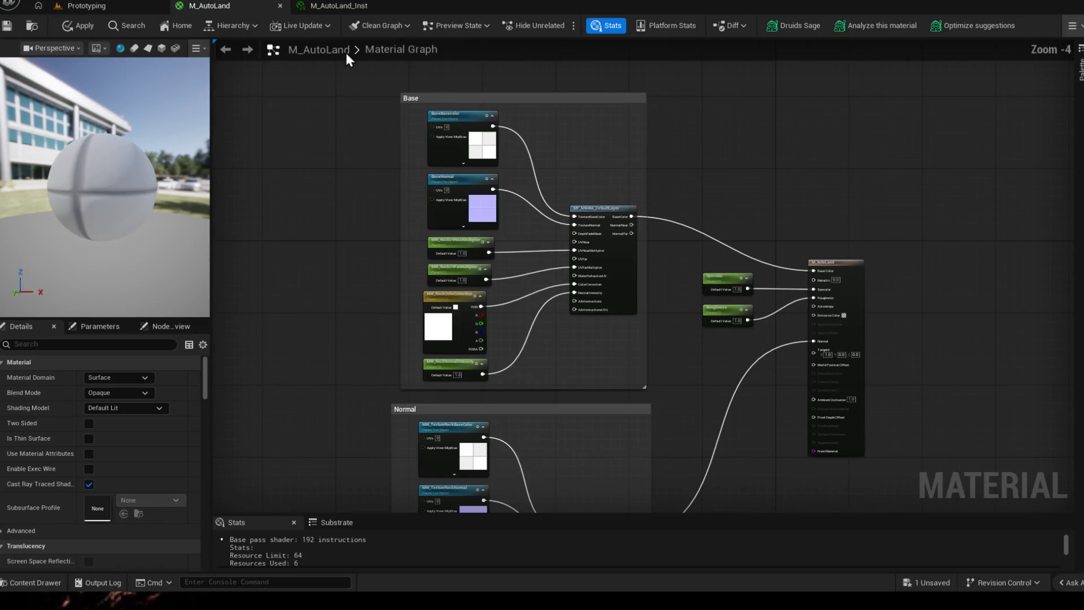
pyautogui.click(81, 5)
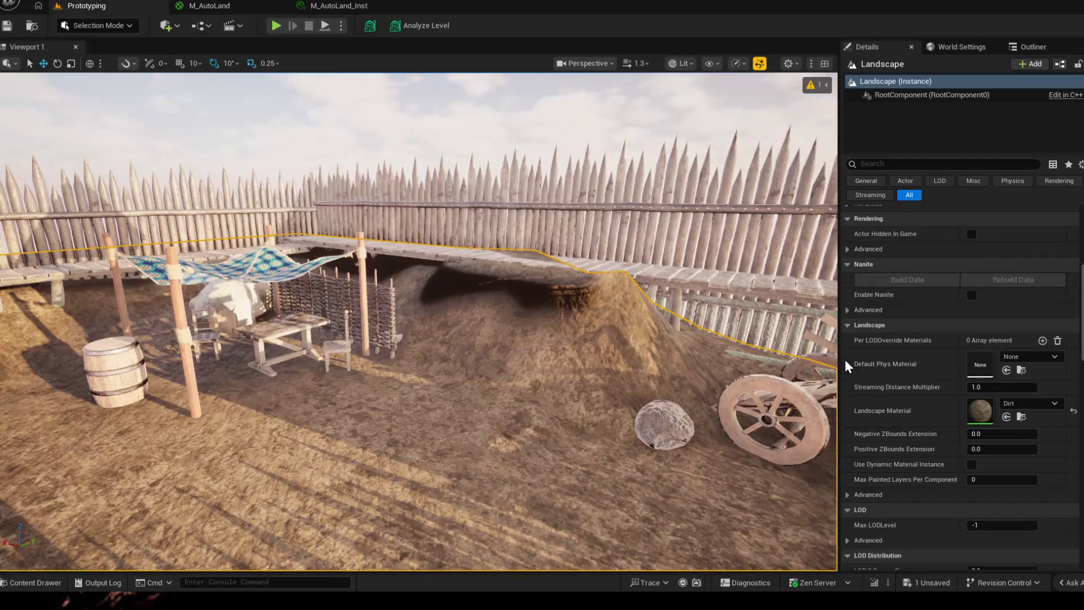
# - Set the landscape material to M_Ground_Mud and view the muddy terrain
pyautogui.click(1054, 404)
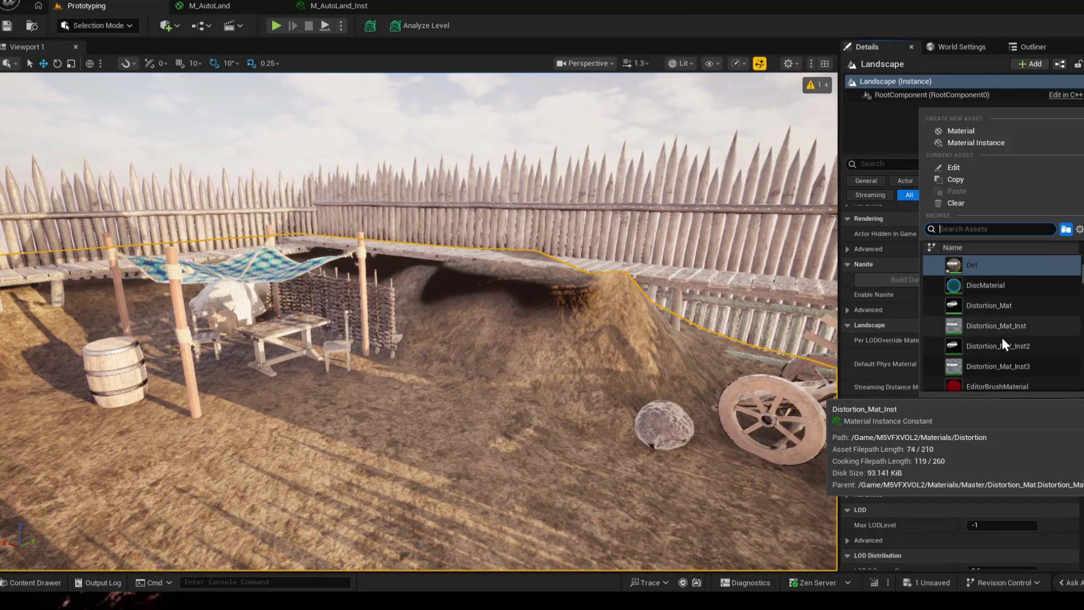
pyautogui.write('MUD')
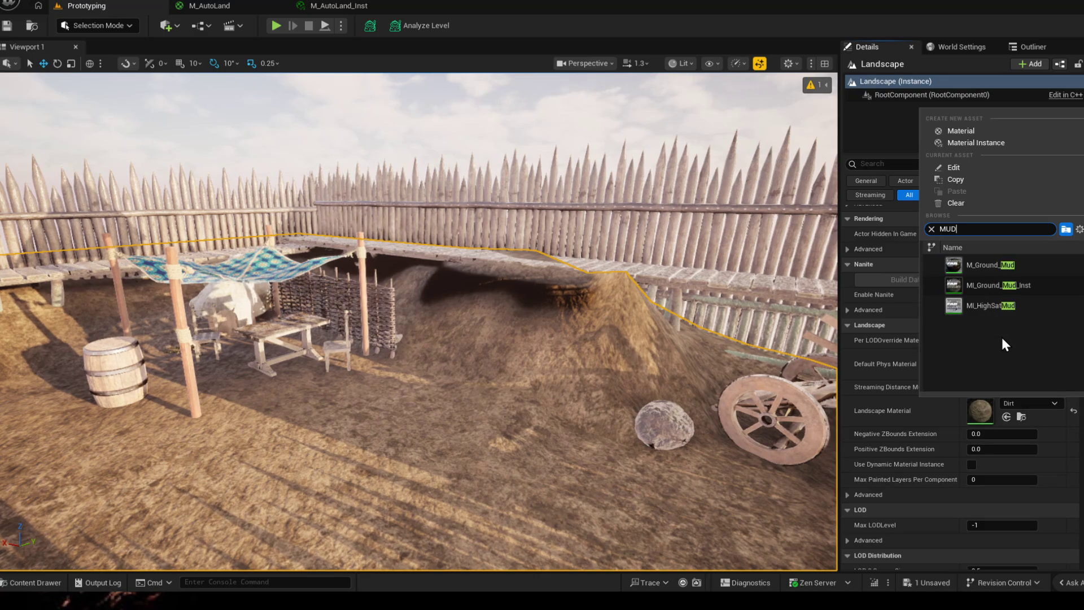
pyautogui.click(989, 264)
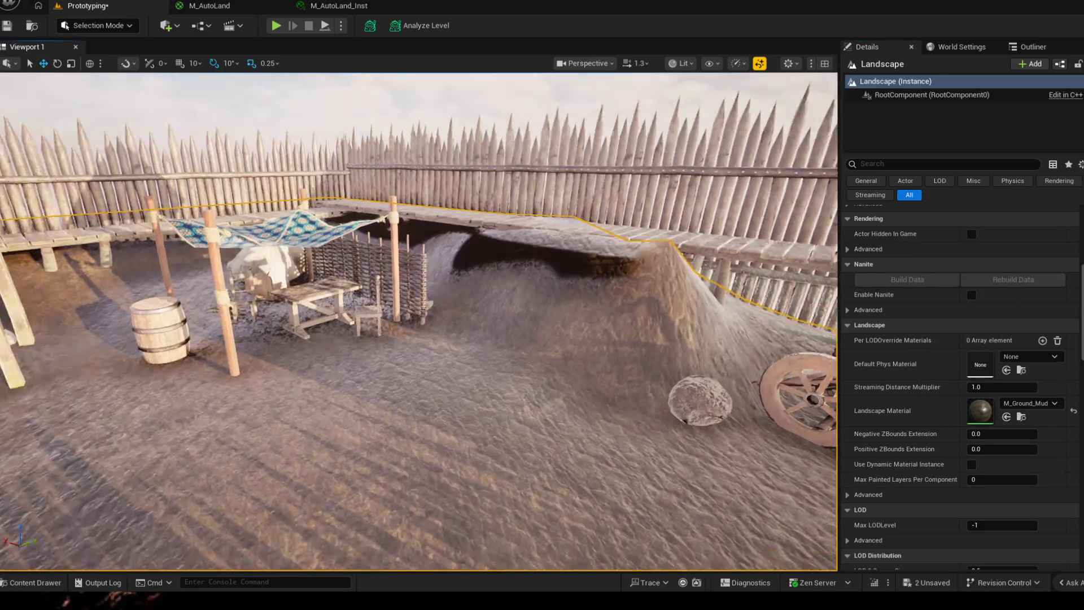
pyautogui.moveTo(784, 295)
pyautogui.mouseDown()
pyautogui.moveTo(508, 338)
pyautogui.moveTo(768, 70)
pyautogui.mouseUp()
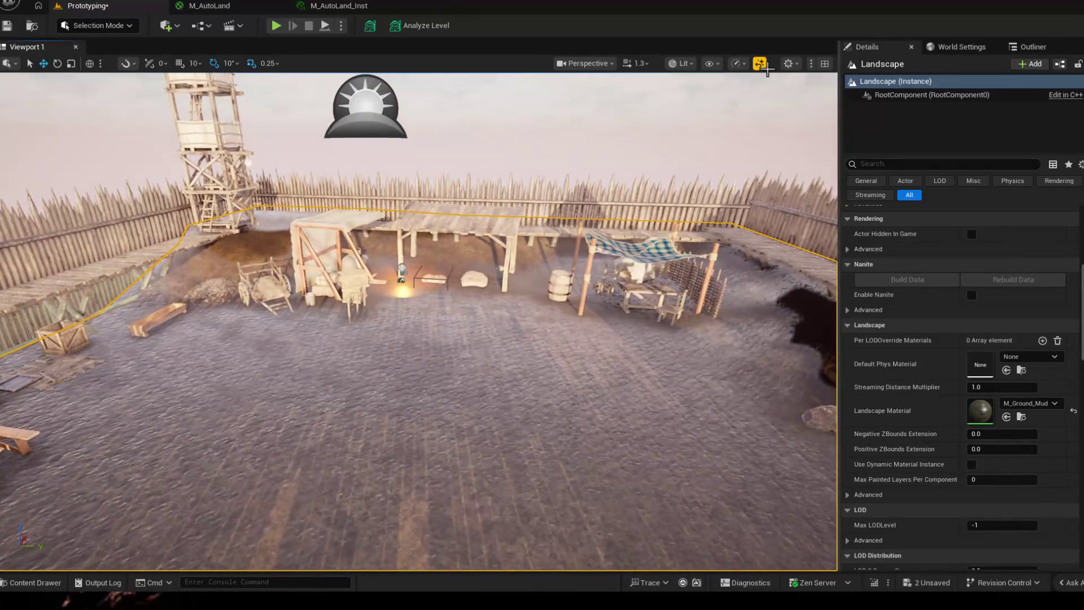
# - Glance at the viewport scalability options, then fly across the yard toward the barrel and cart
pyautogui.click(761, 64)
pyautogui.click(764, 63)
pyautogui.moveTo(826, 130)
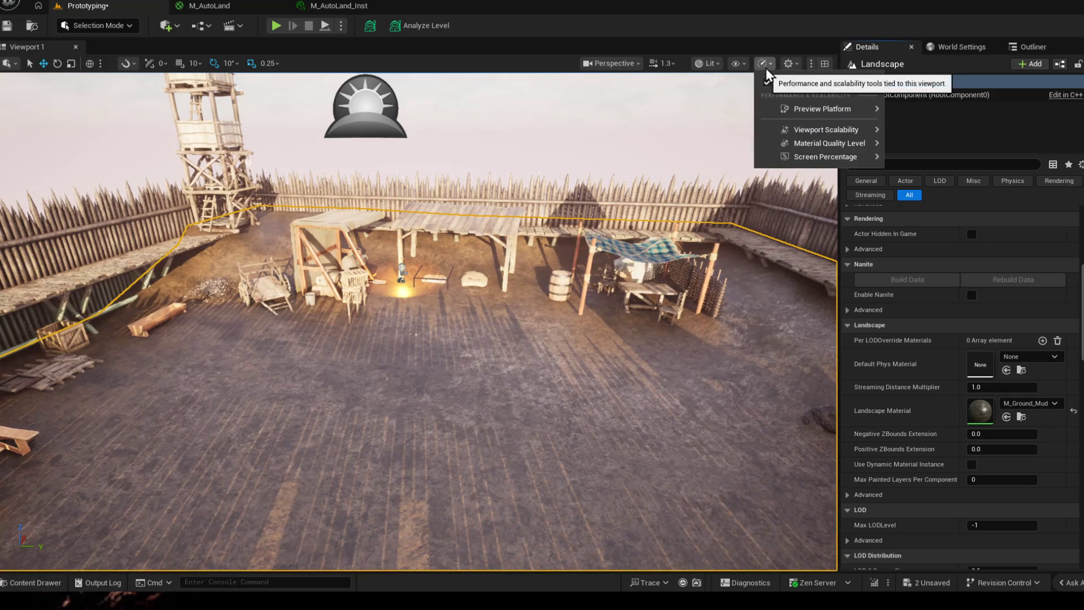
pyautogui.click(676, 418)
pyautogui.moveTo(508, 339); pyautogui.dragTo(382, 288)
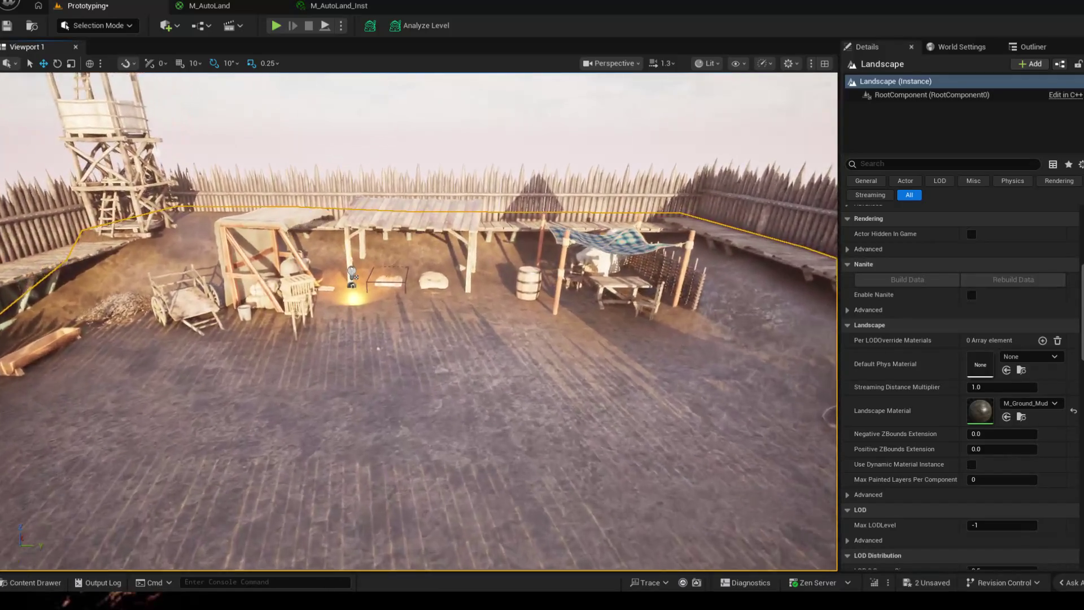
pyautogui.moveTo(423, 321); pyautogui.dragTo(356, 305)
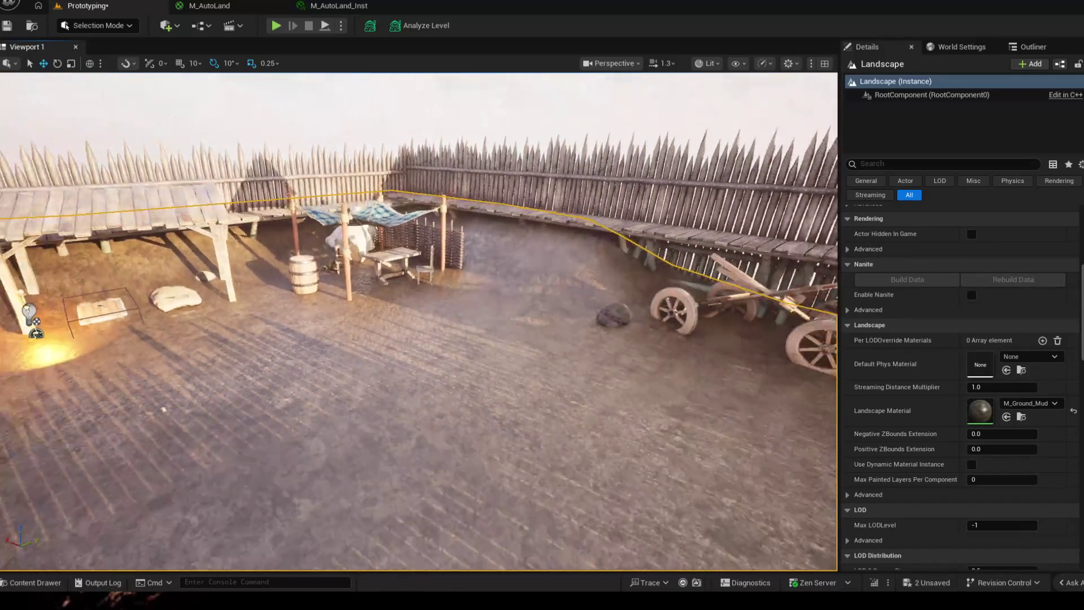
pyautogui.moveTo(423, 322); pyautogui.dragTo(382, 254)
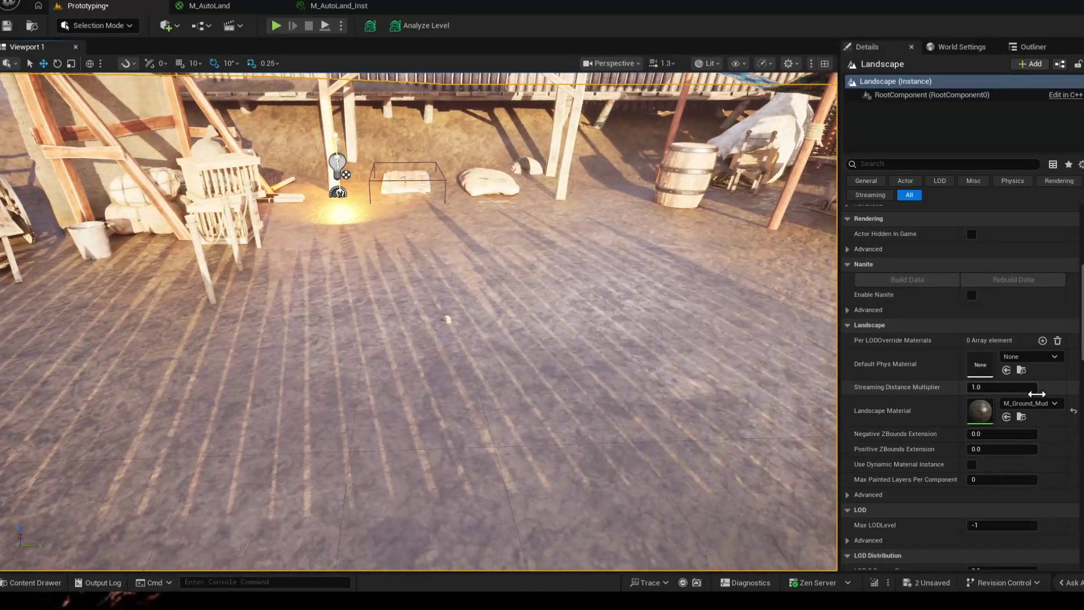
pyautogui.click(1053, 403)
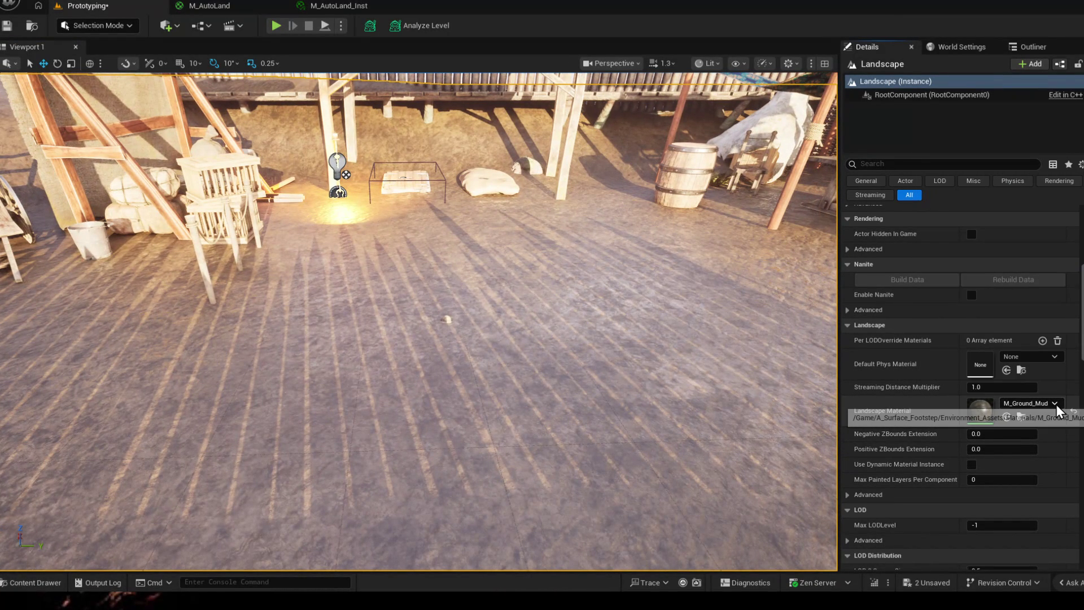
# - Set the landscape material to M_AutoLand_Inst by searching 'AUTO'
pyautogui.click(1056, 404)
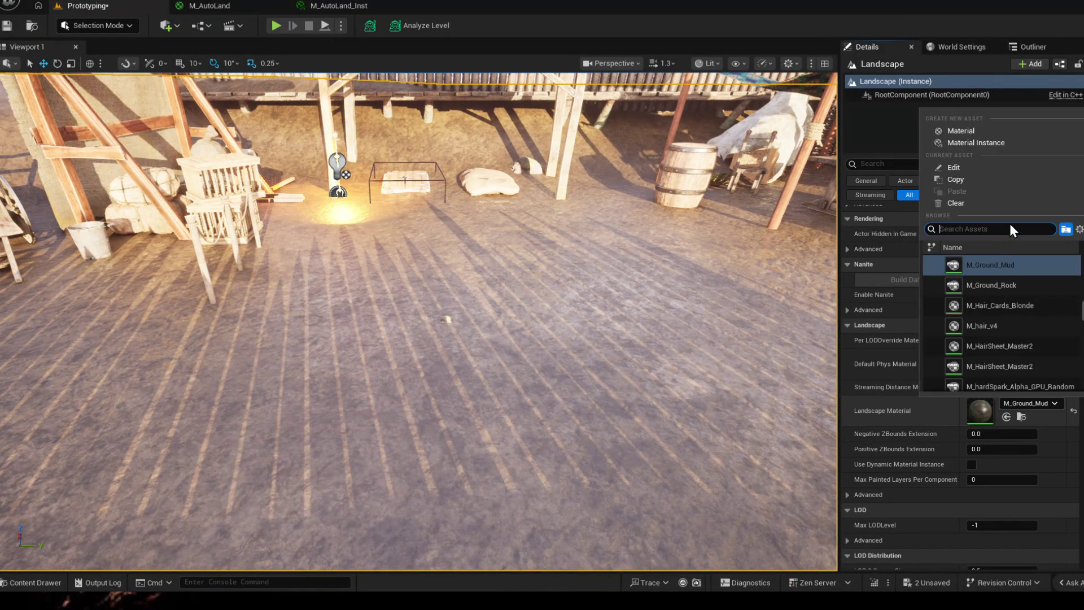
pyautogui.write('AUTPO')
pyautogui.press('BackSpace')
pyautogui.press('BackSpace')
pyautogui.write('O')
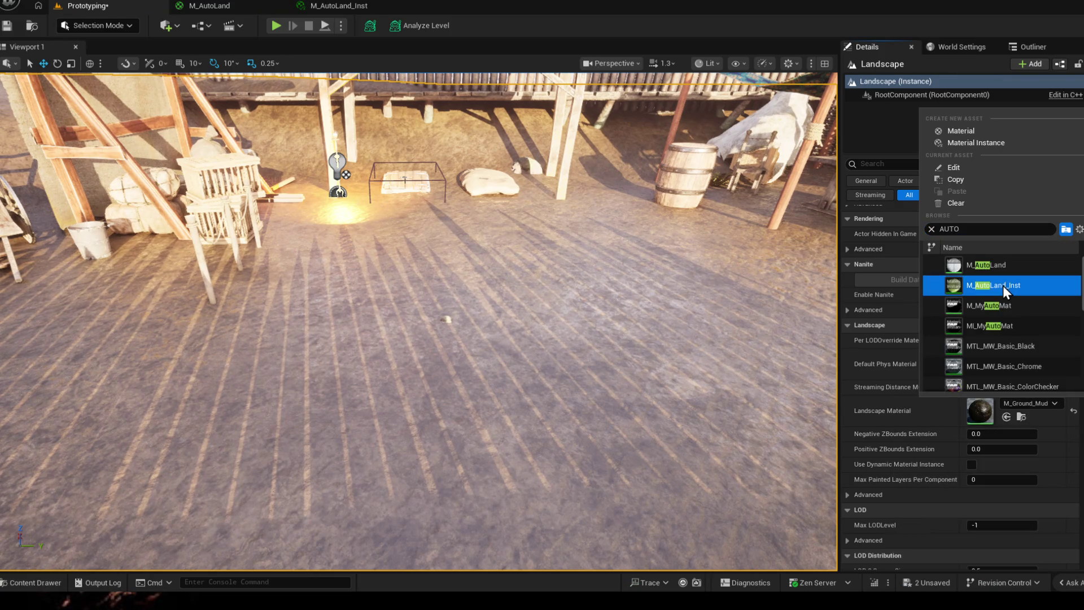
pyautogui.click(1003, 286)
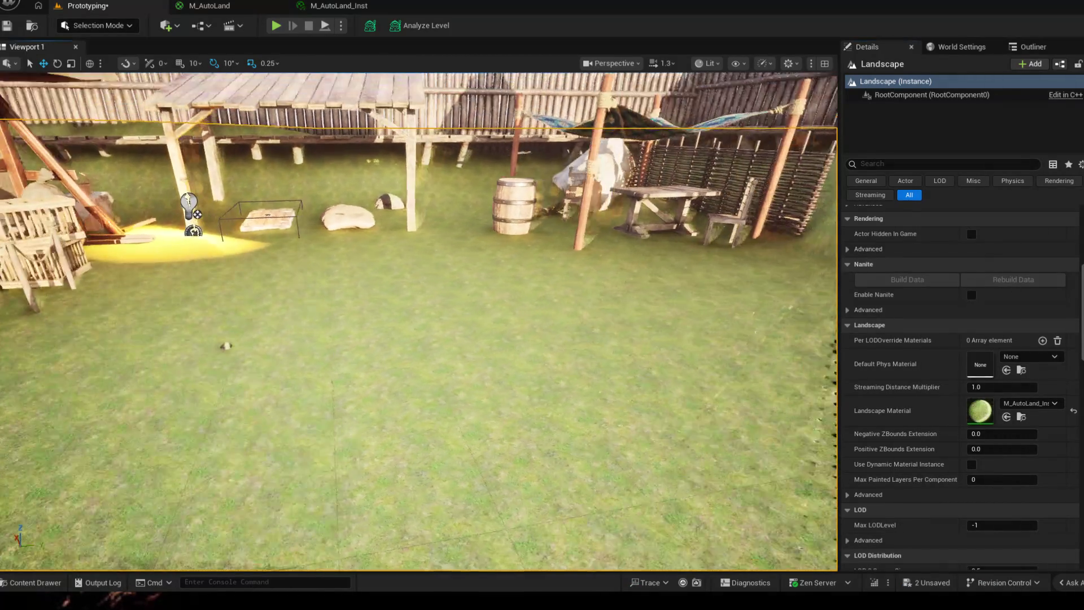
# - Fly over the grassy mound and slope toward the cart to inspect the terrain
pyautogui.moveTo(424, 339); pyautogui.dragTo(254, 321)
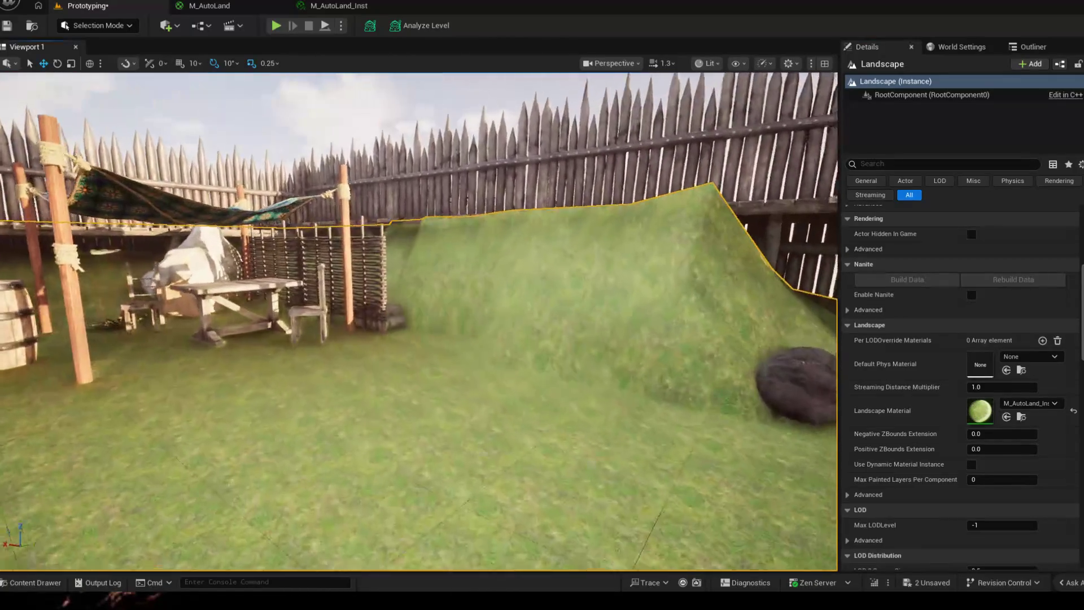
pyautogui.moveTo(423, 339); pyautogui.dragTo(254, 322)
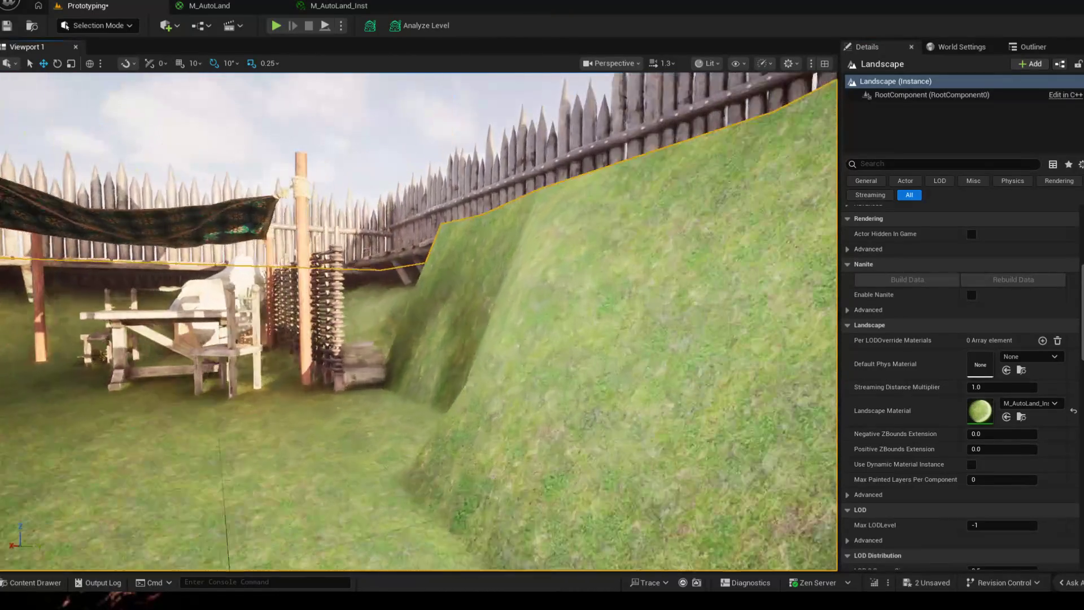
pyautogui.moveTo(424, 340); pyautogui.dragTo(254, 322)
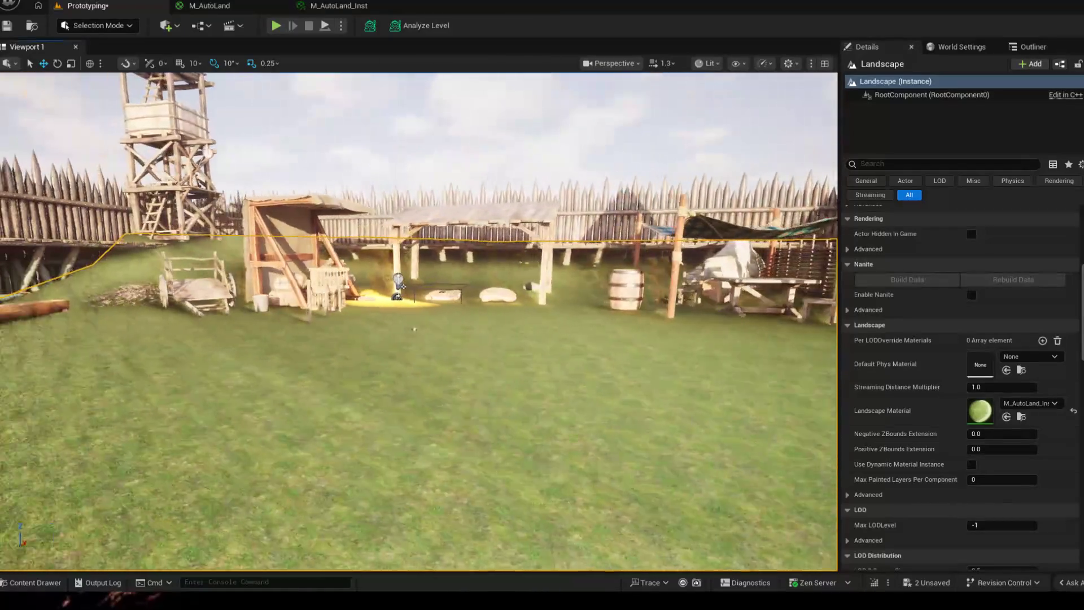
pyautogui.moveTo(398, 288)
pyautogui.mouseDown()
pyautogui.moveTo(398, 356)
pyautogui.moveTo(610, 350)
pyautogui.mouseUp()
# - Undo the material change so the landscape returns to Dirt, and look over the yard
pyautogui.hotkey('ctrl', 'z')
pyautogui.hotkey('ctrl', 'z')
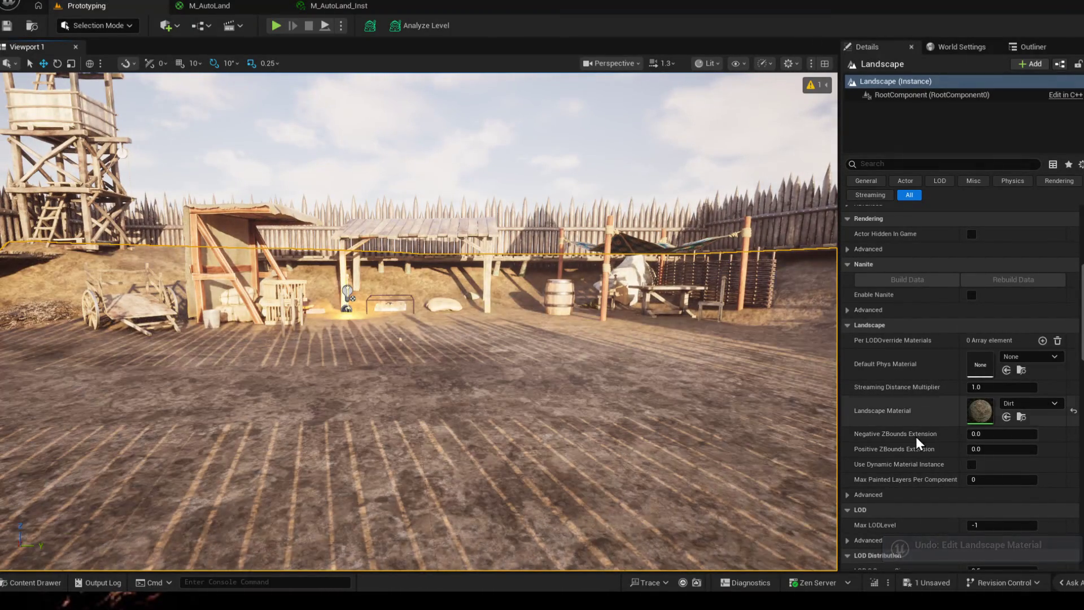
pyautogui.moveTo(593, 297); pyautogui.dragTo(592, 212)
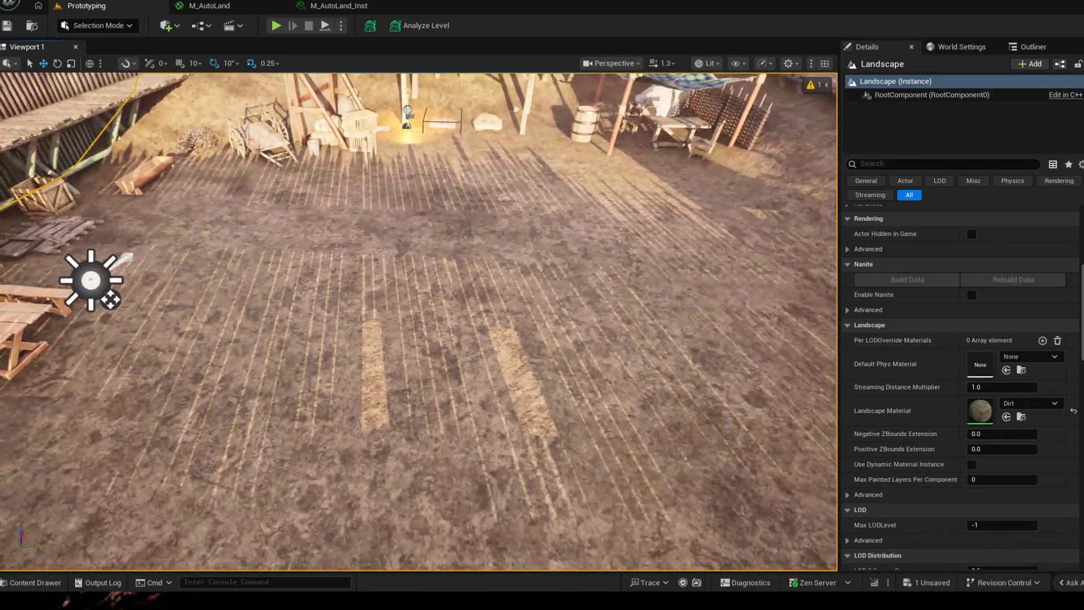
pyautogui.moveTo(678, 356); pyautogui.dragTo(677, 421)
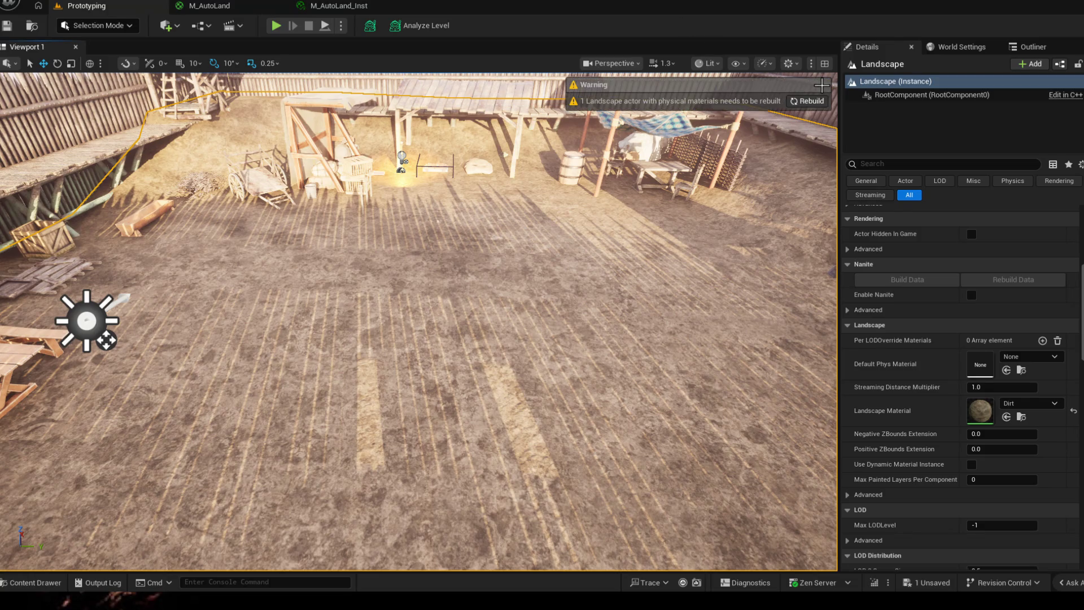
# - Rebuild the landscape flagged by the warning and bring up the file options
pyautogui.click(813, 100)
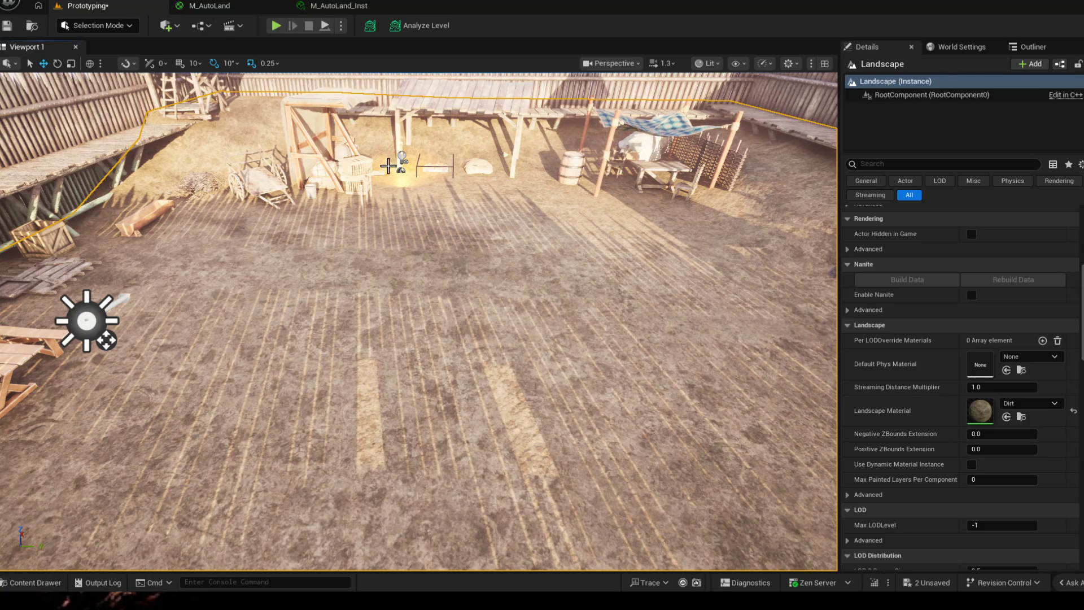
pyautogui.moveTo(339, 323); pyautogui.dragTo(464, 325)
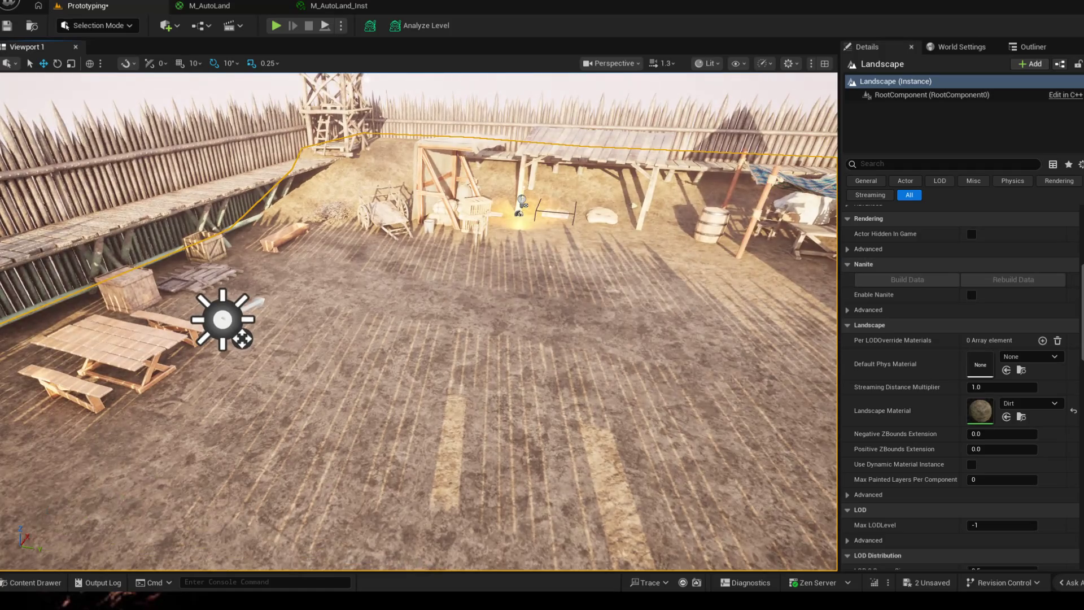
pyautogui.click(21, 15)
# - Open CharacterSelect LVL, saving the pending Prototyping and Dirt changes first
pyautogui.click(77, 45)
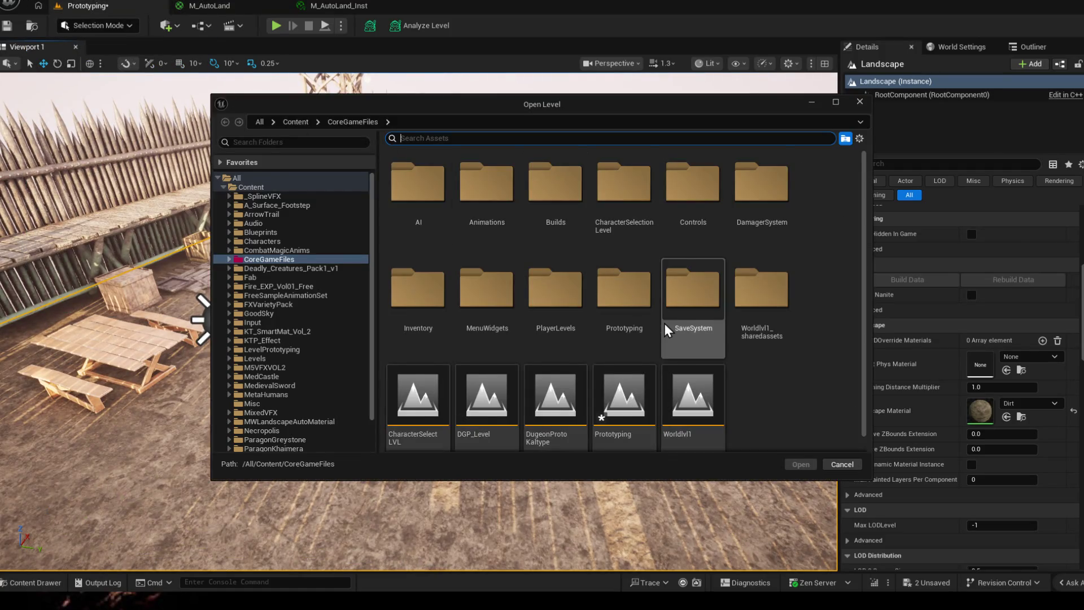
pyautogui.scroll(-1, 667, 330)
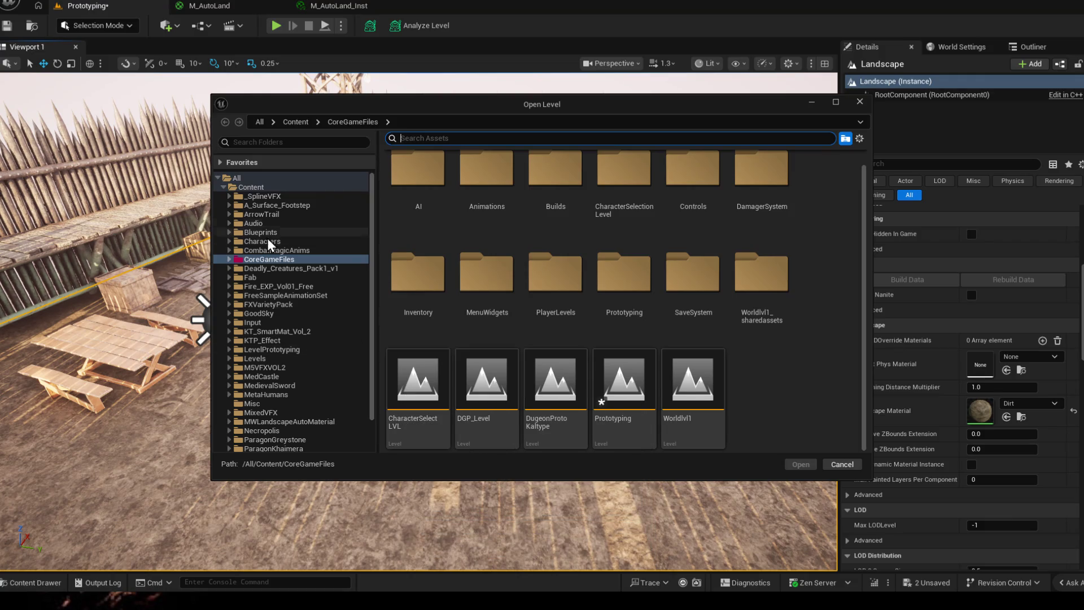
pyautogui.click(417, 394)
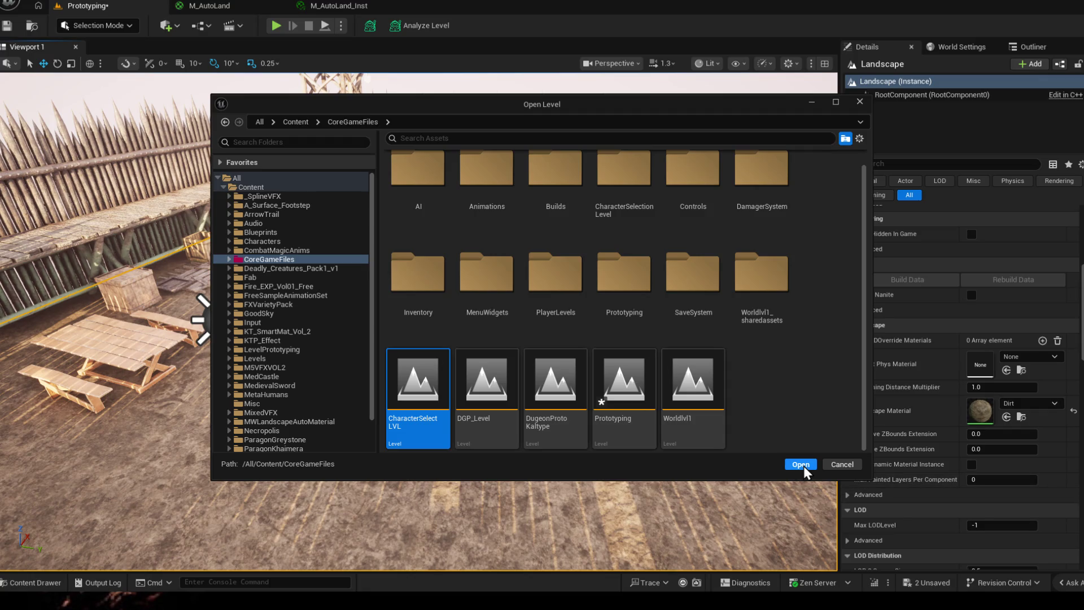
pyautogui.click(800, 464)
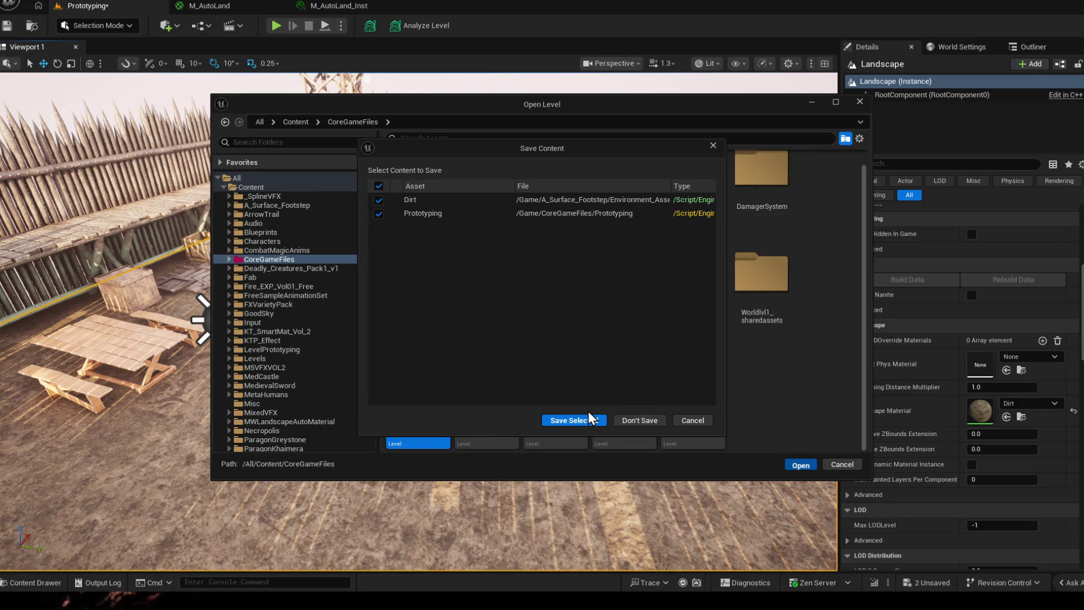
pyautogui.click(574, 420)
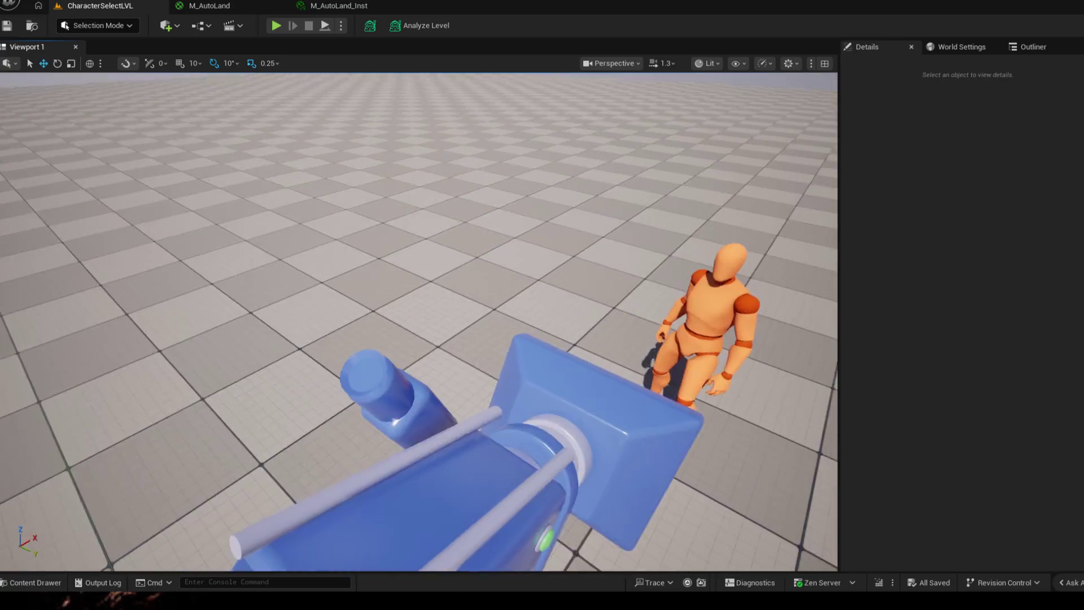
# - Orbit the view around the mannequin character from several sides
pyautogui.moveTo(424, 339)
pyautogui.mouseDown()
pyautogui.moveTo(474, 280)
pyautogui.moveTo(508, 338)
pyautogui.mouseUp()
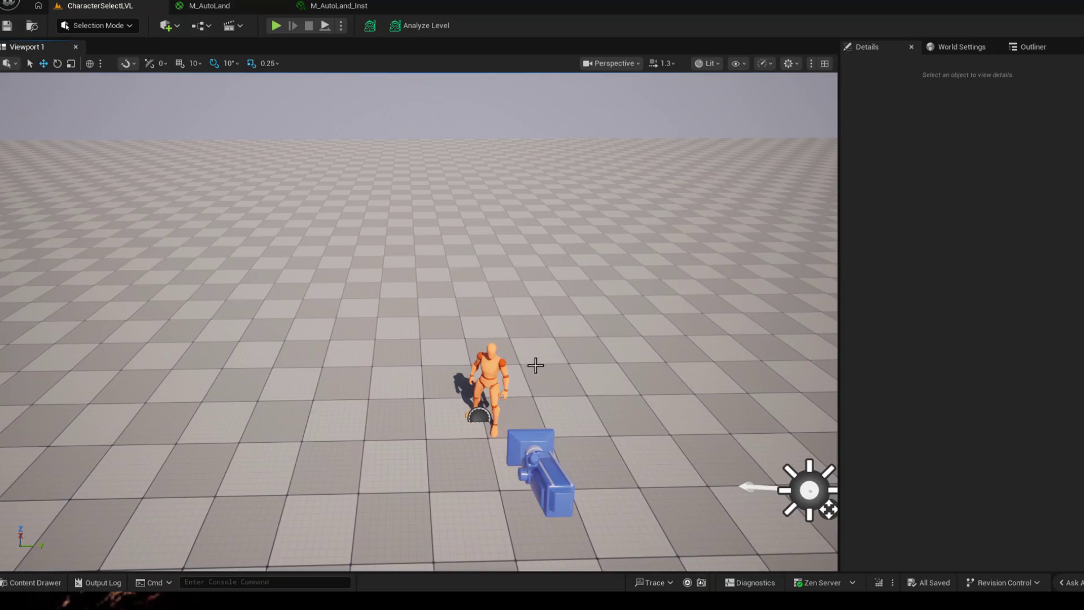
pyautogui.hotkey('ctrl', 'space')
pyautogui.hotkey('ctrl', 'space')
pyautogui.moveTo(424, 364); pyautogui.dragTo(474, 304)
pyautogui.moveTo(423, 339); pyautogui.dragTo(474, 280)
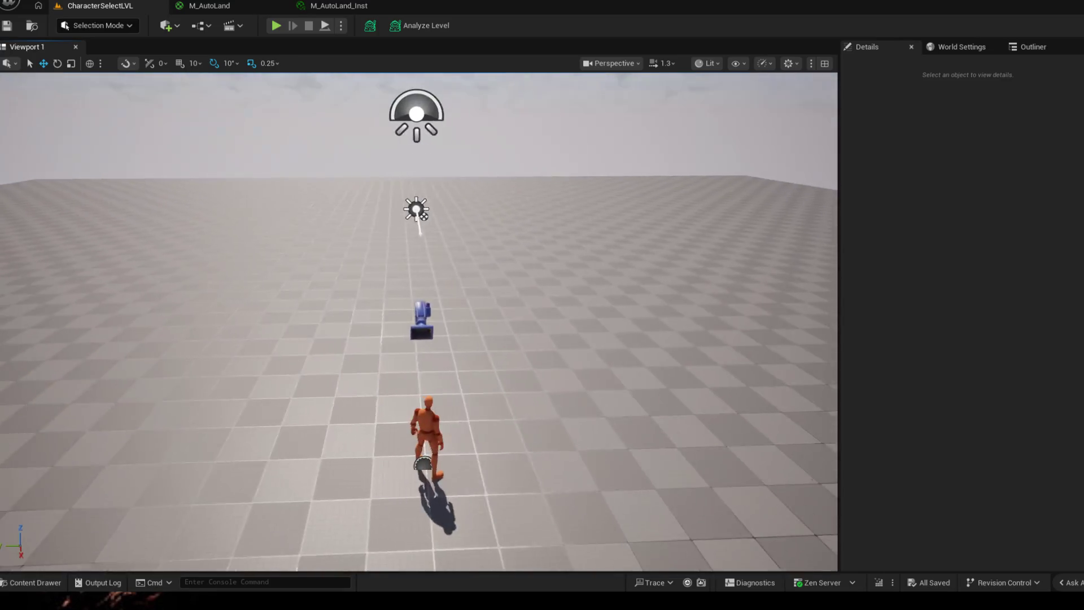
pyautogui.moveTo(417, 316); pyautogui.dragTo(475, 338)
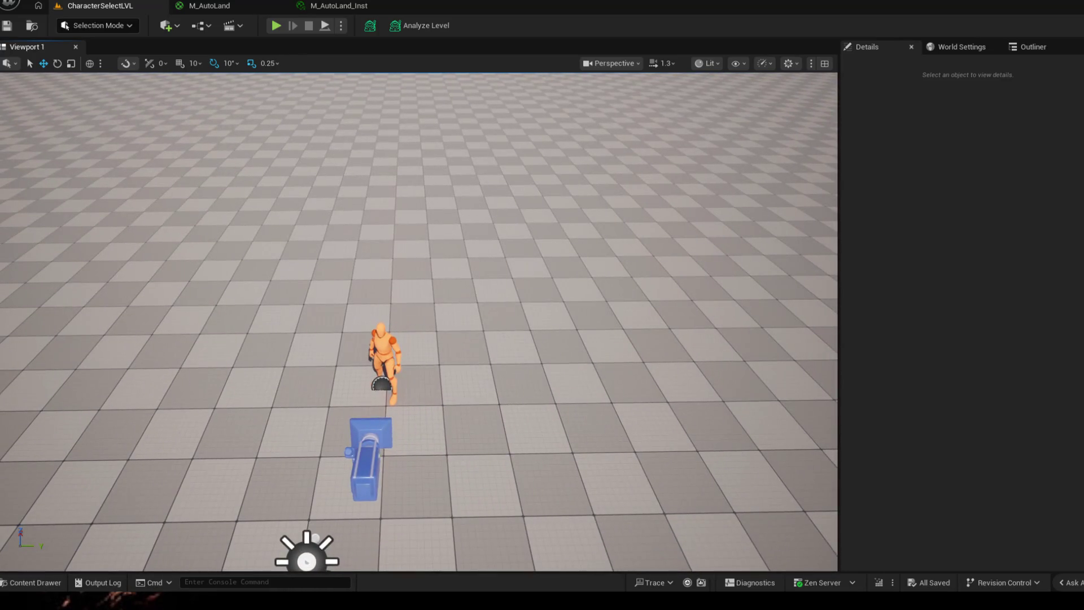
pyautogui.moveTo(381, 297); pyautogui.dragTo(246, 188)
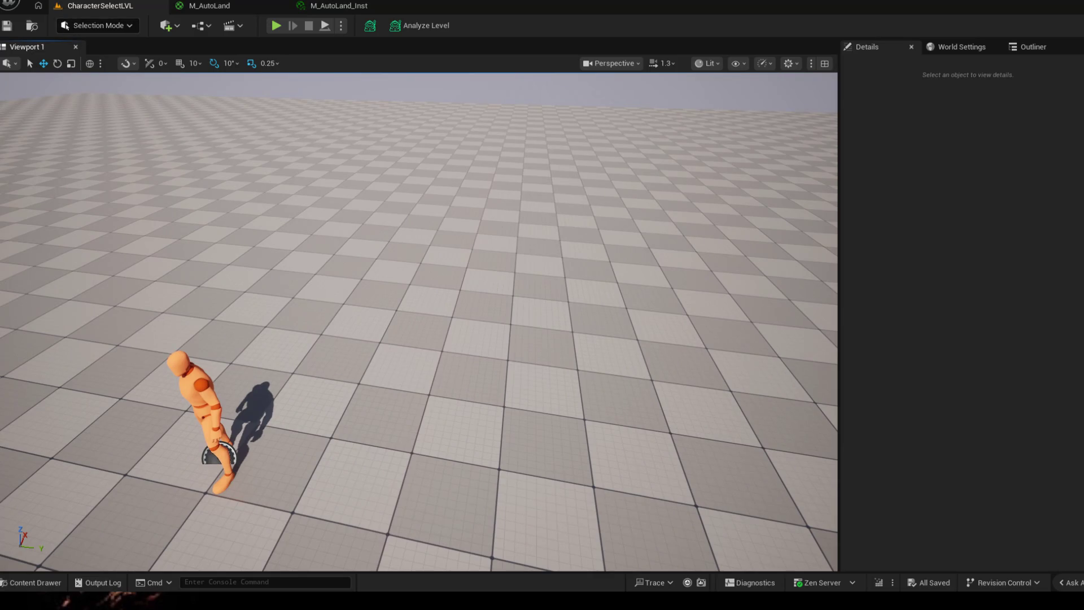
# - Open the Lvl_ThirdPerson level from the Content folder
pyautogui.click(7, 26)
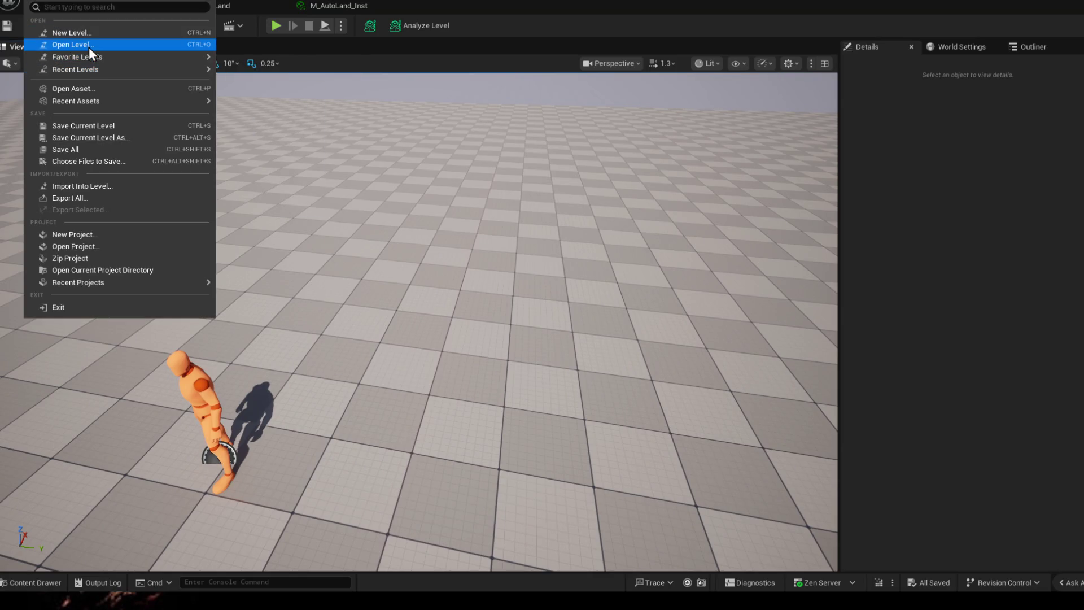
pyautogui.click(89, 47)
pyautogui.click(251, 187)
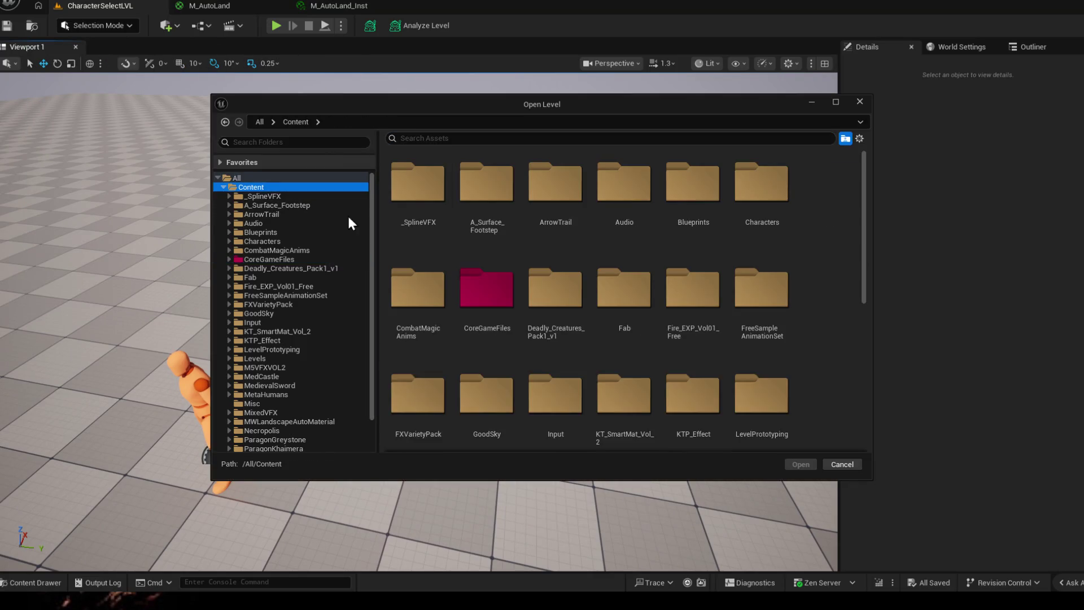
pyautogui.scroll(-5, 765, 409)
pyautogui.scroll(-5, 779, 382)
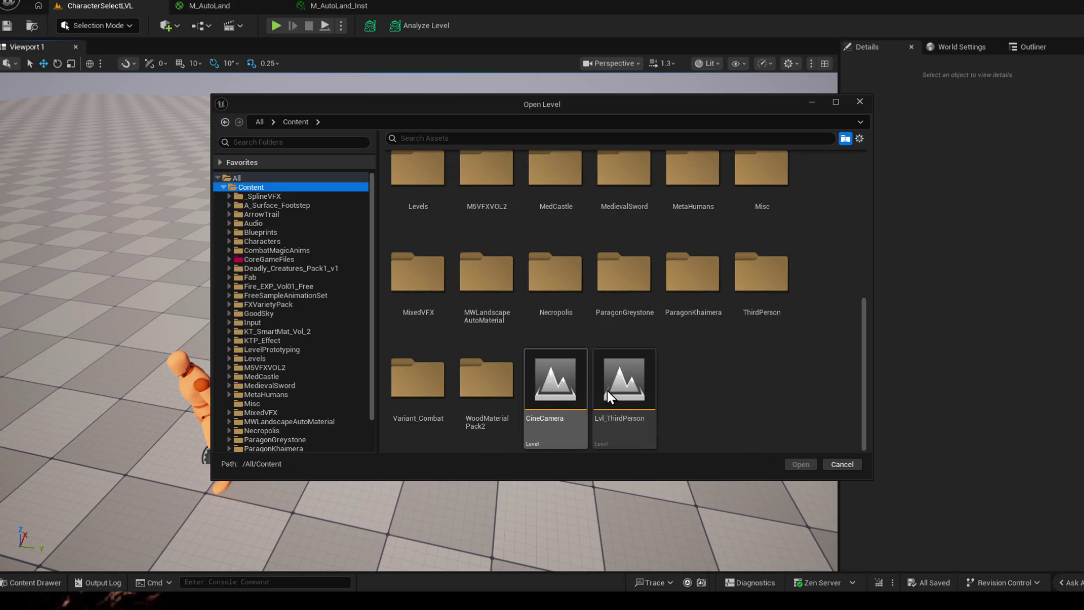
pyautogui.click(621, 385)
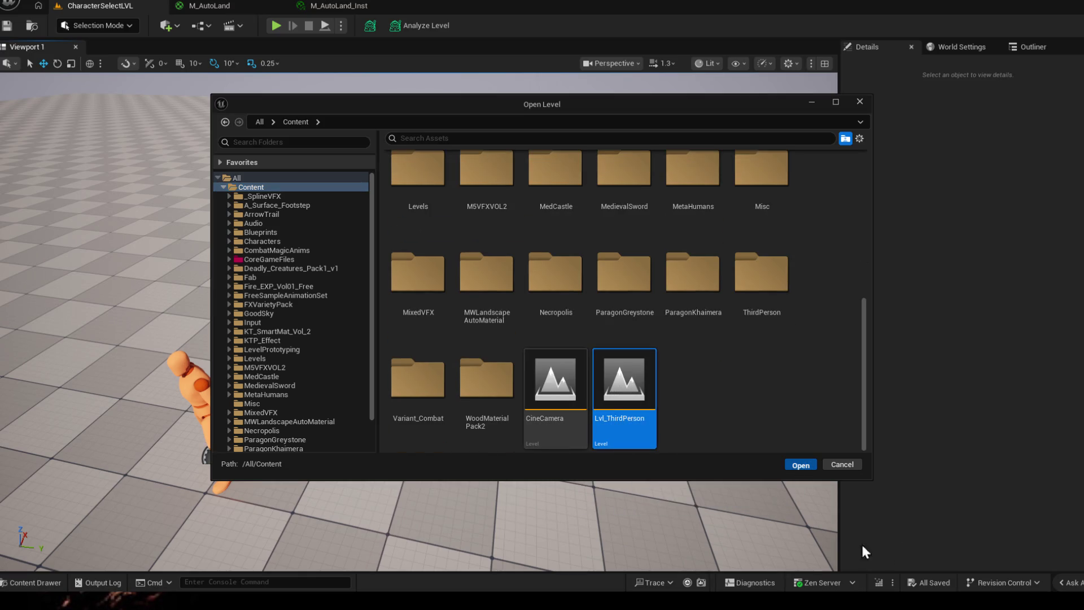
pyautogui.press('Return')
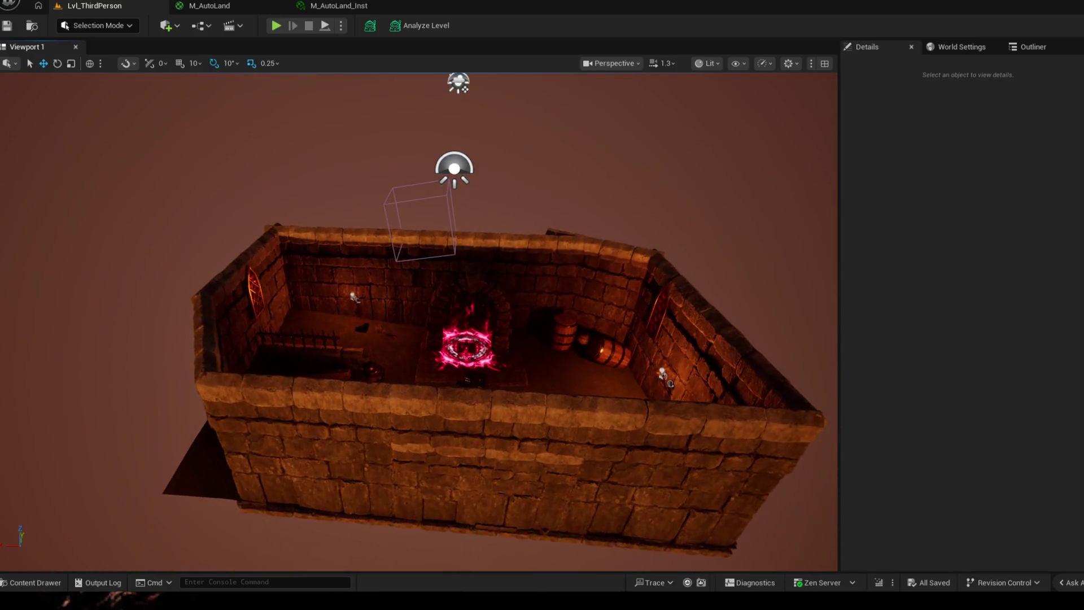
pyautogui.hotkey('ctrl', 'space')
pyautogui.click(172, 194)
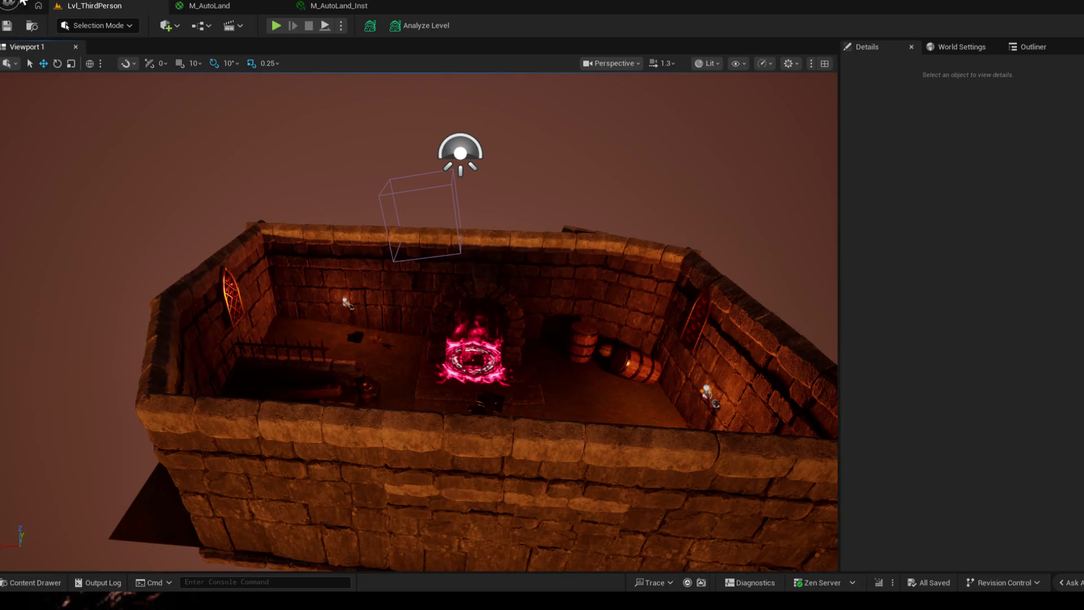
# - Choose Worldlvl1 in CoreGameFiles to open next
pyautogui.click(34, 5)
pyautogui.click(58, 36)
pyautogui.click(280, 268)
pyautogui.scroll(-1, 736, 412)
pyautogui.click(694, 398)
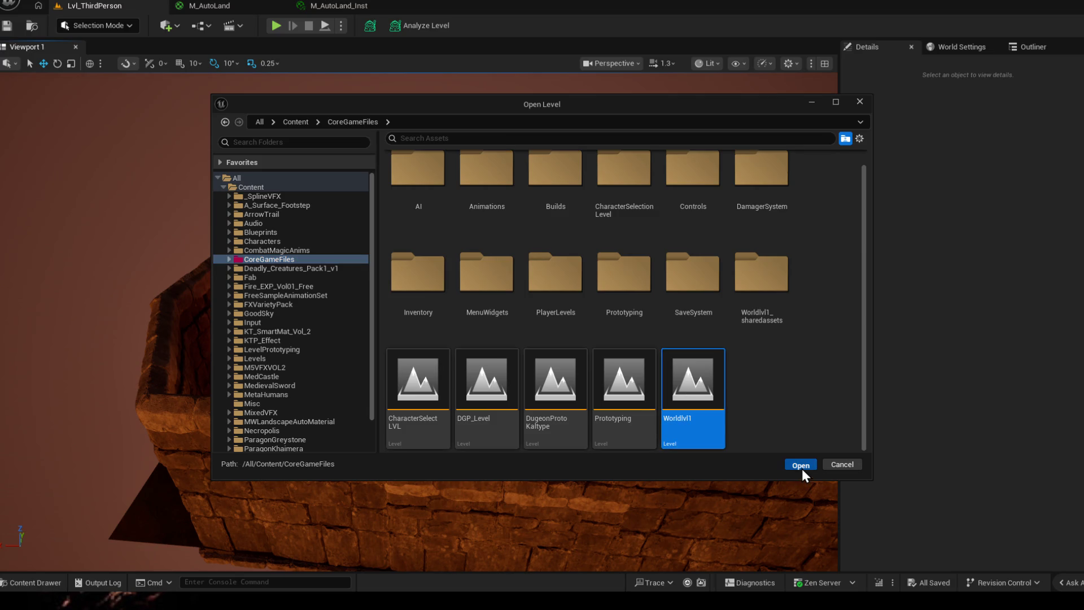
pyautogui.click(802, 468)
# - Turn the view onto Worldlvl1's grassy landscape and bring up the place-actors list
pyautogui.moveTo(655, 437)
pyautogui.mouseDown()
pyautogui.moveTo(424, 255)
pyautogui.moveTo(339, 296)
pyautogui.moveTo(424, 339)
pyautogui.moveTo(423, 254)
pyautogui.moveTo(382, 296)
pyautogui.moveTo(423, 296)
pyautogui.moveTo(423, 381)
pyautogui.moveTo(339, 169)
pyautogui.mouseUp()
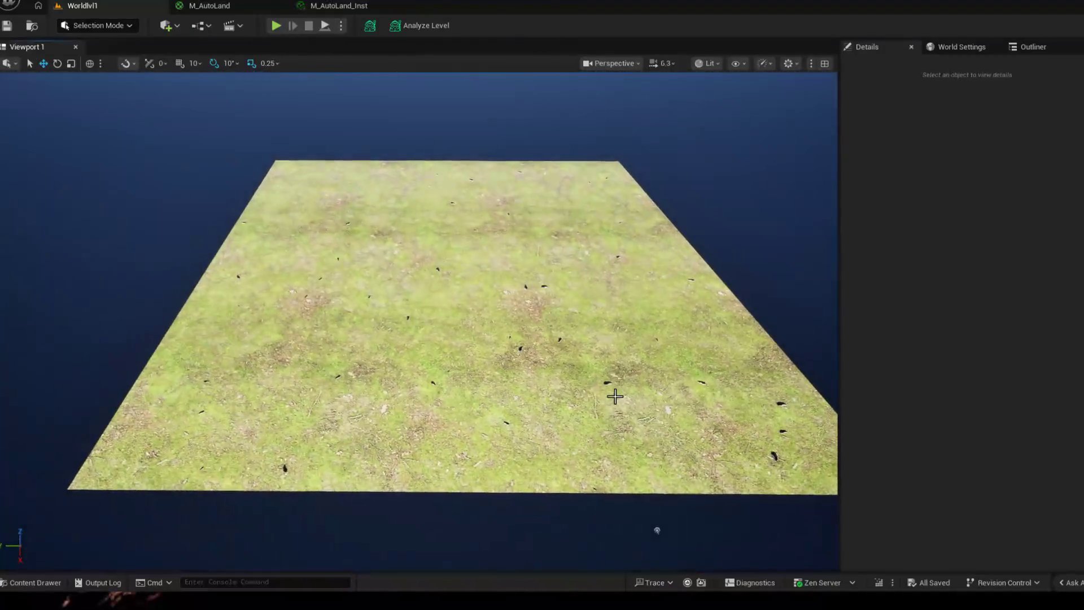
pyautogui.click(169, 26)
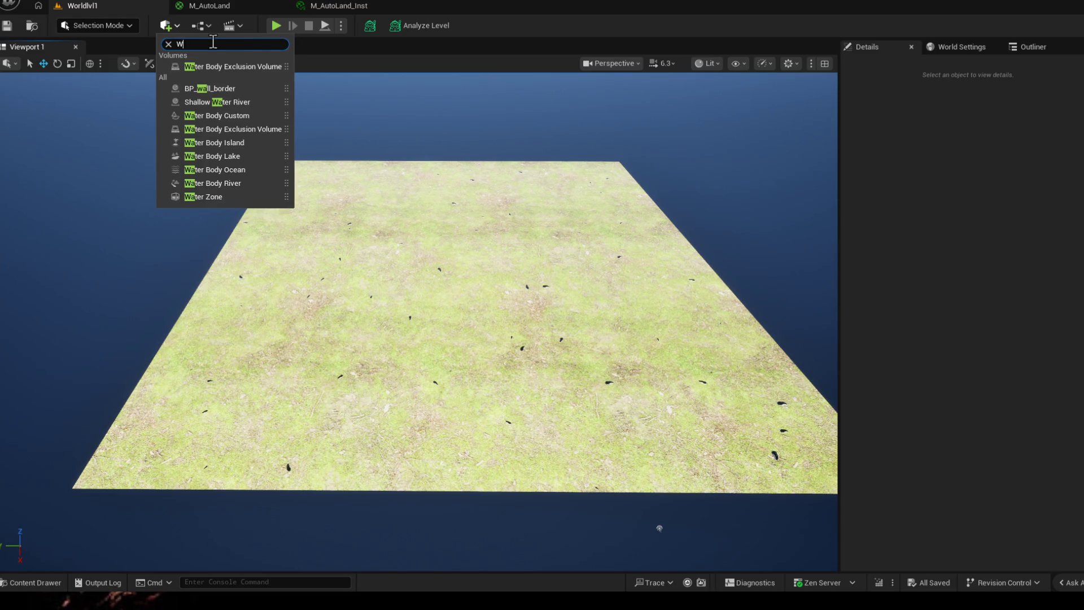
# - Place a Water Zone actor from Quick Add into the level over the grassy landscape
pyautogui.press('BackSpace')
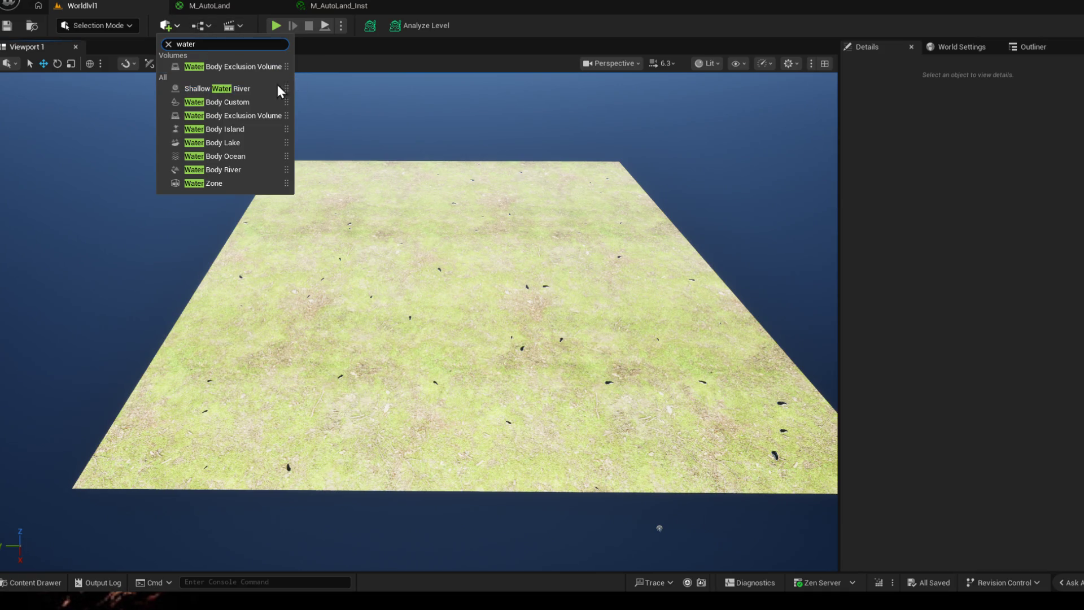
pyautogui.write('water')
pyautogui.moveTo(227, 183); pyautogui.dragTo(452, 246)
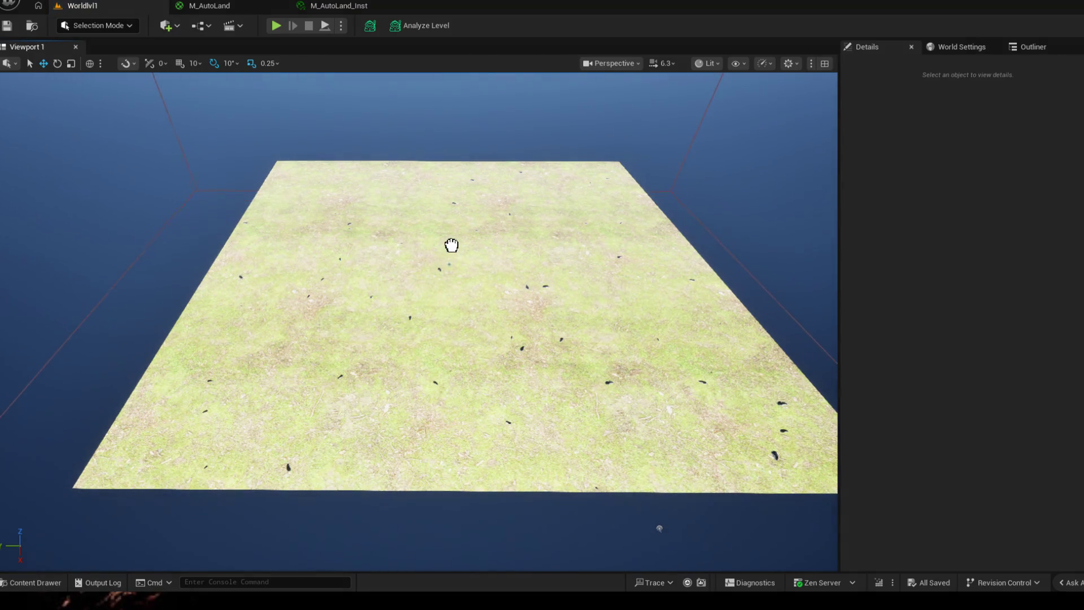
pyautogui.moveTo(483, 194); pyautogui.dragTo(483, 194)
pyautogui.rightClick(482, 304)
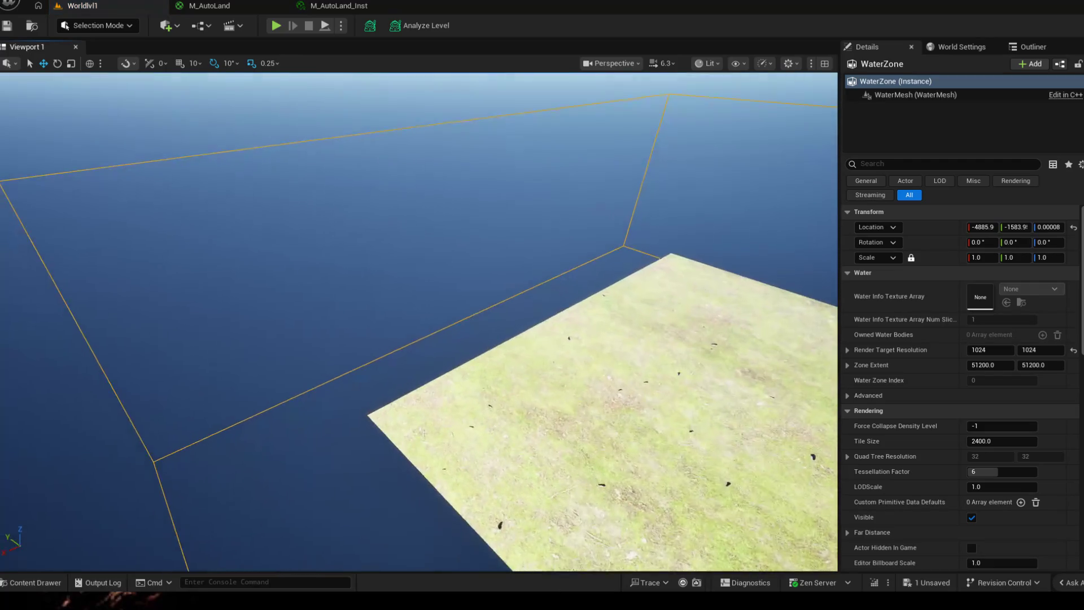
pyautogui.moveTo(482, 305); pyautogui.dragTo(339, 339)
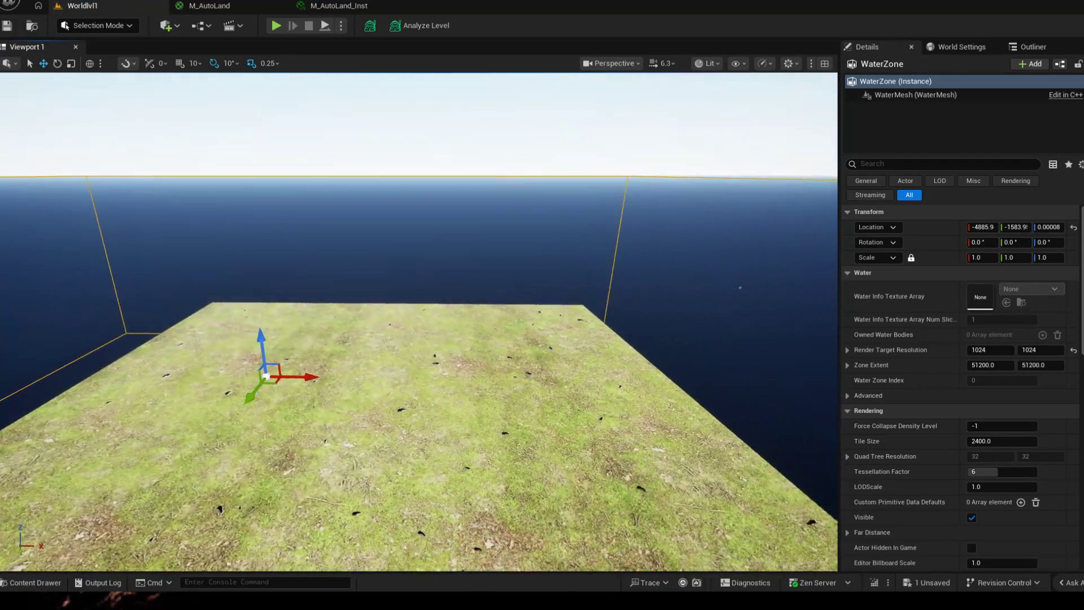
# - Move the Water Zone along X to about -2496.8
pyautogui.moveTo(483, 306)
pyautogui.mouseDown()
pyautogui.moveTo(358, 349)
pyautogui.moveTo(383, 343)
pyautogui.mouseUp()
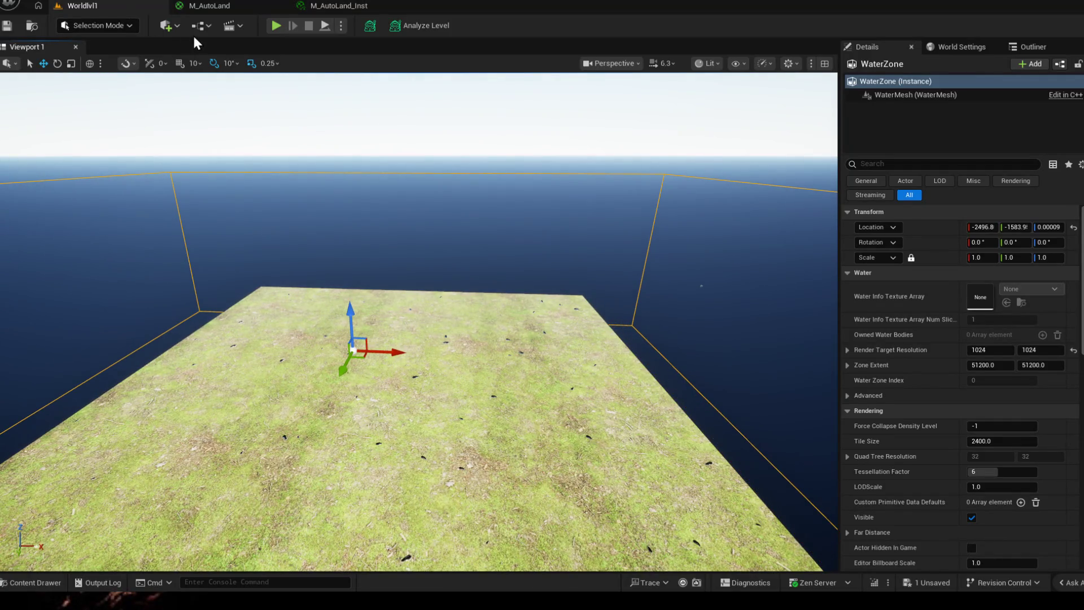
pyautogui.click(169, 26)
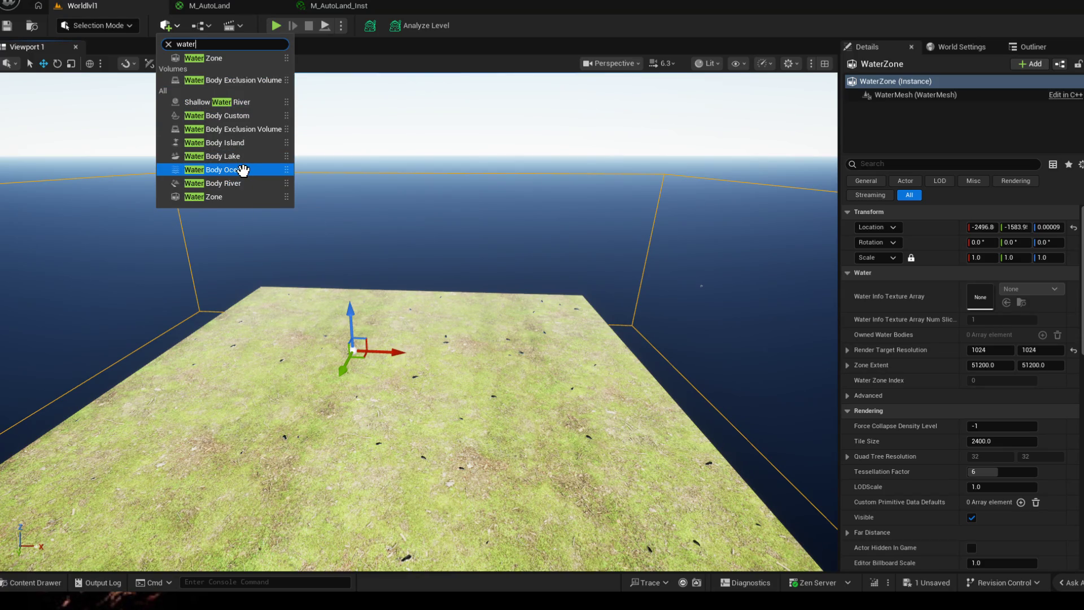
# - Place a Water Body Ocean in the level and confirm inserting the Water landscape edit layer
pyautogui.moveTo(246, 170); pyautogui.dragTo(529, 235)
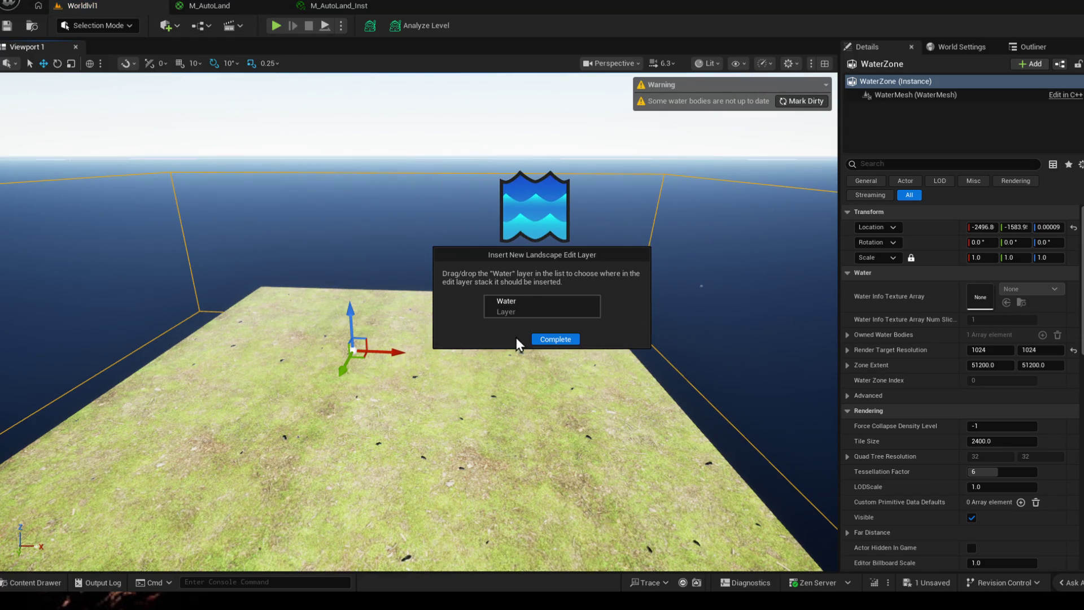
pyautogui.click(555, 339)
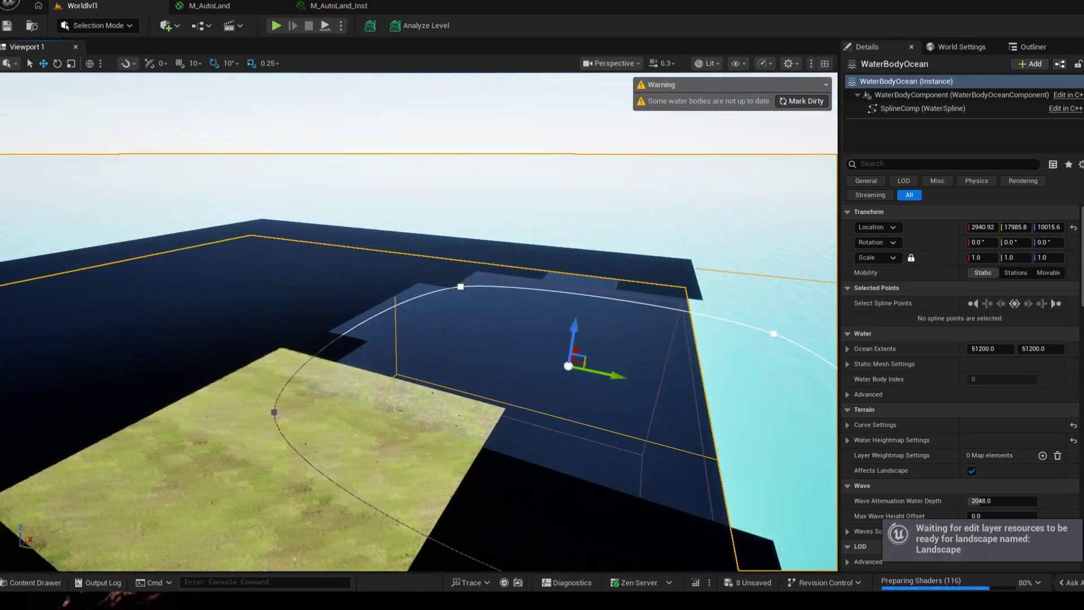
# - Select landscape sections and orbit to inspect the cliff against the WaterBodyOcean spline
pyautogui.moveTo(509, 339); pyautogui.dragTo(388, 404)
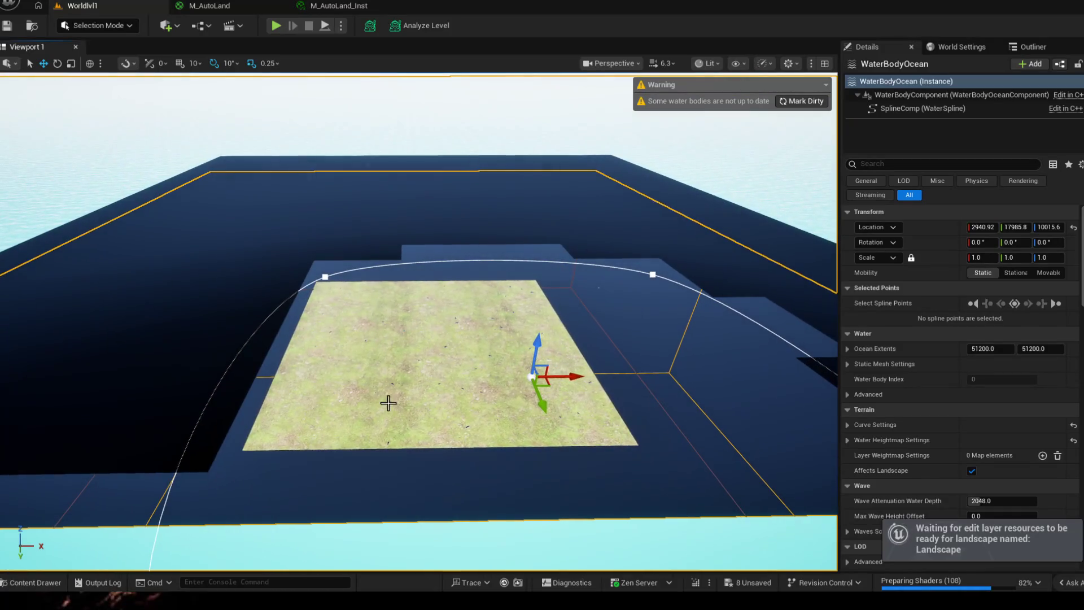
pyautogui.click(389, 403)
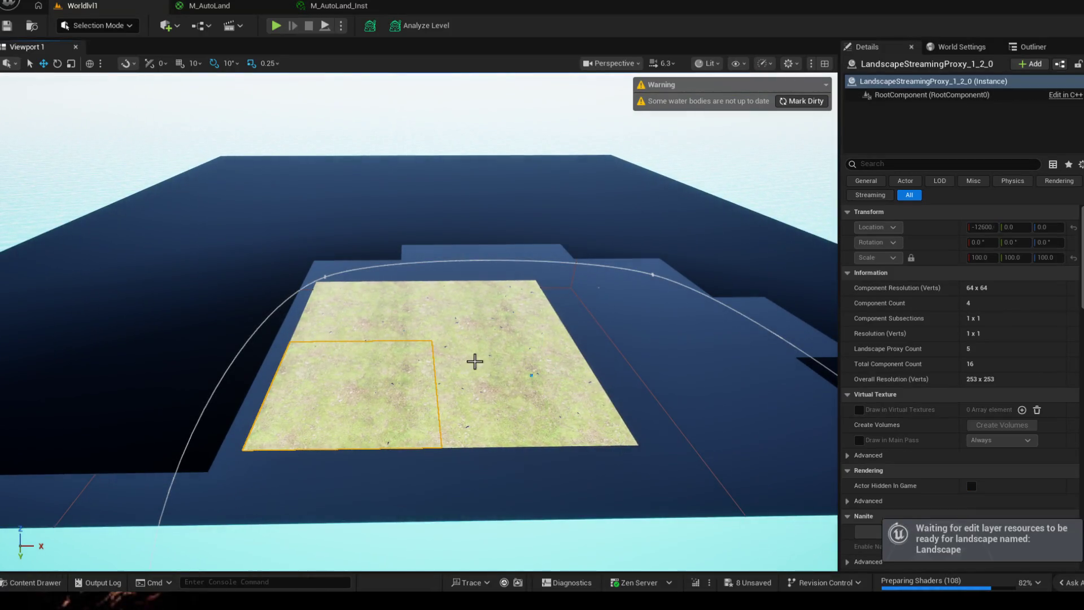
pyautogui.keyDown('shift'); pyautogui.click(470, 295); pyautogui.keyUp('shift')
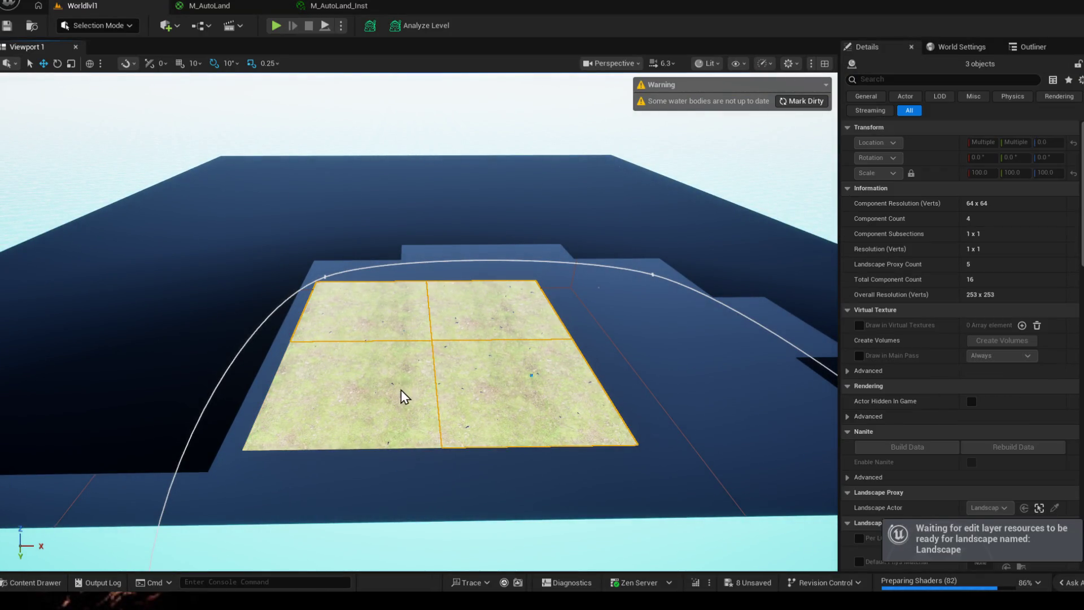
pyautogui.moveTo(436, 412); pyautogui.dragTo(320, 356)
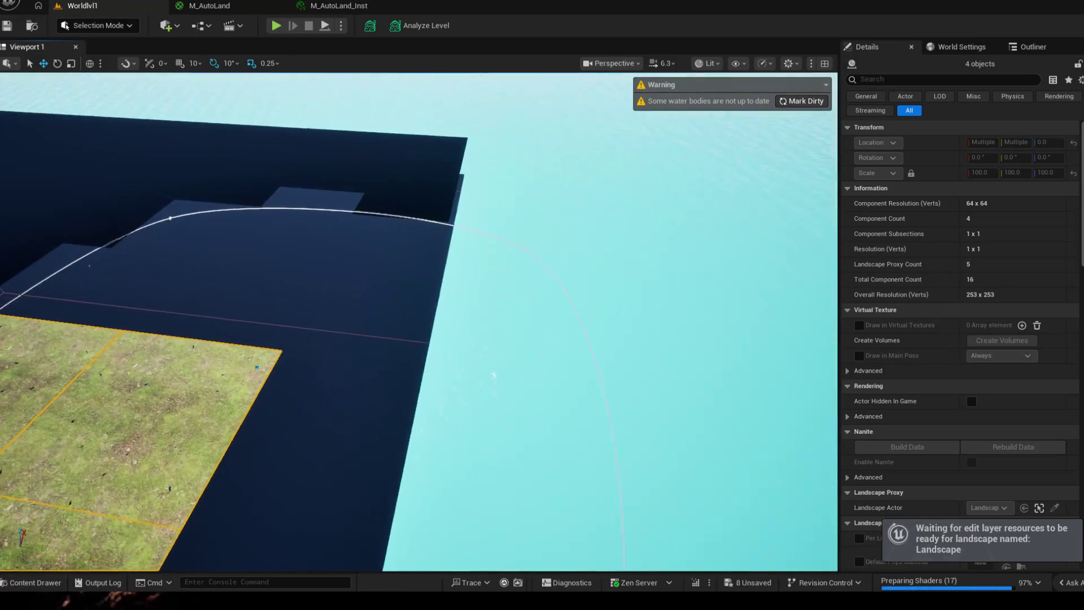
pyautogui.moveTo(492, 372); pyautogui.dragTo(356, 322)
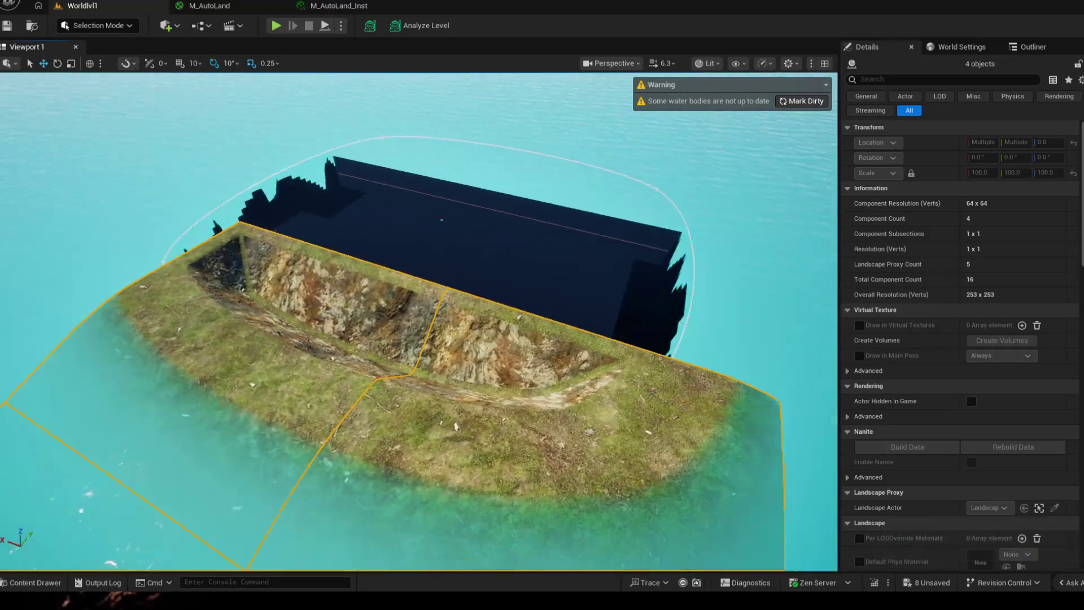
pyautogui.moveTo(423, 338); pyautogui.dragTo(356, 322)
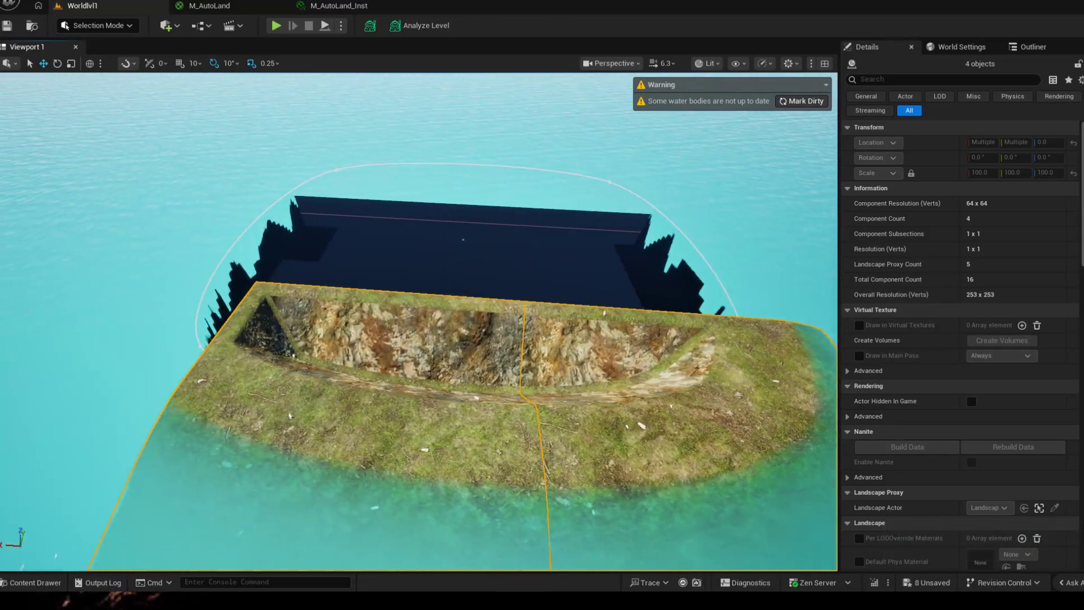
pyautogui.moveTo(593, 321); pyautogui.dragTo(627, 305)
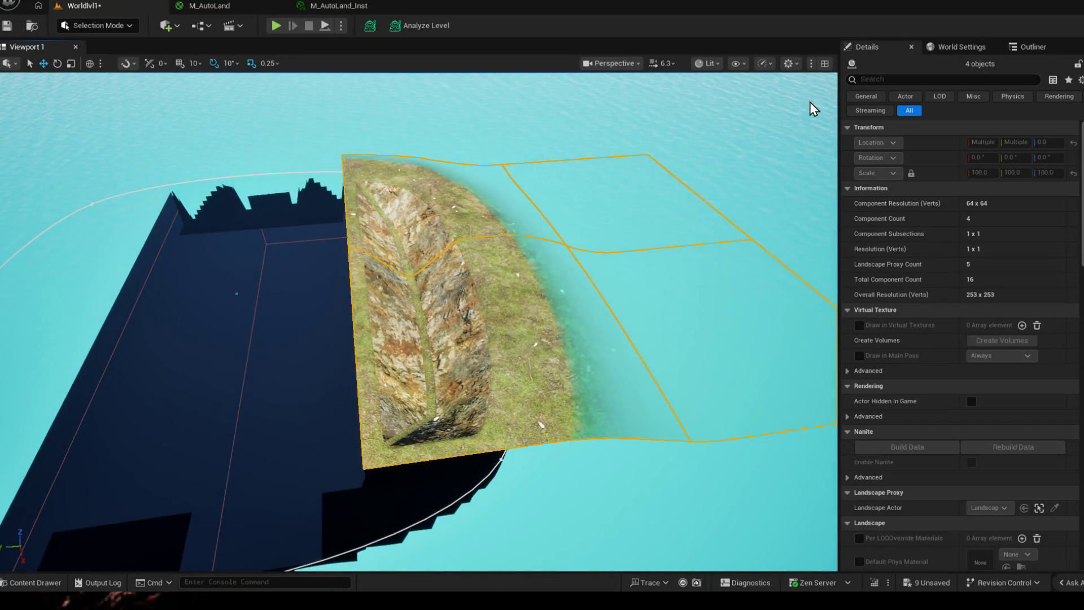
pyautogui.click(497, 257)
# - Shift the WaterBodyOcean along Y and X so it sits over the terrain
pyautogui.click(450, 186)
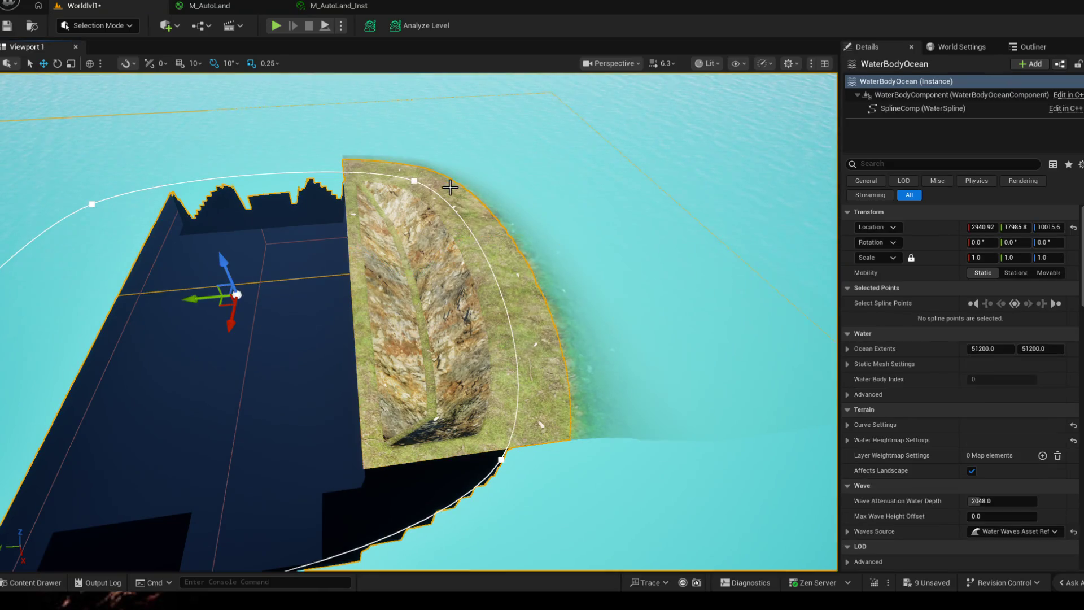
pyautogui.moveTo(204, 297)
pyautogui.mouseDown()
pyautogui.moveTo(540, 236)
pyautogui.moveTo(522, 336)
pyautogui.mouseUp()
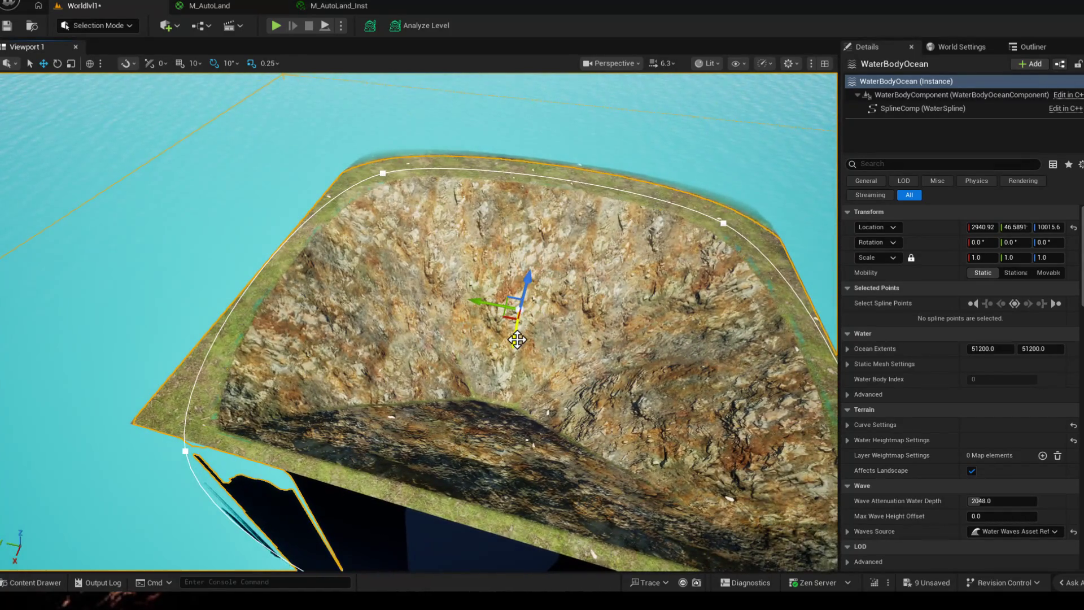
pyautogui.moveTo(511, 320); pyautogui.dragTo(644, 306)
pyautogui.scroll(-3, 747, 421)
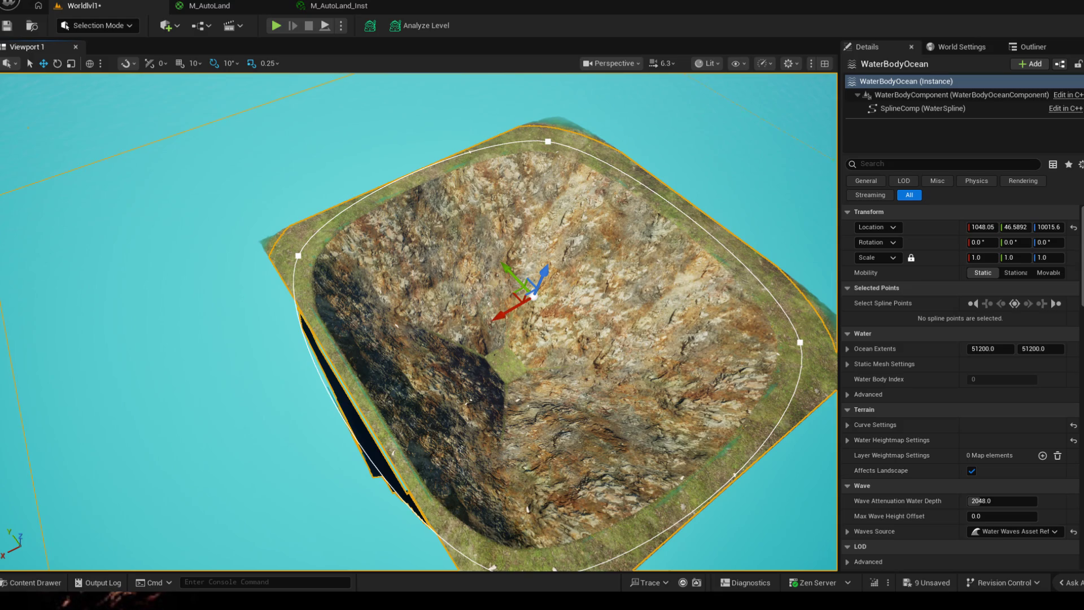
pyautogui.scroll(-3, 972, 406)
pyautogui.scroll(-2, 966, 382)
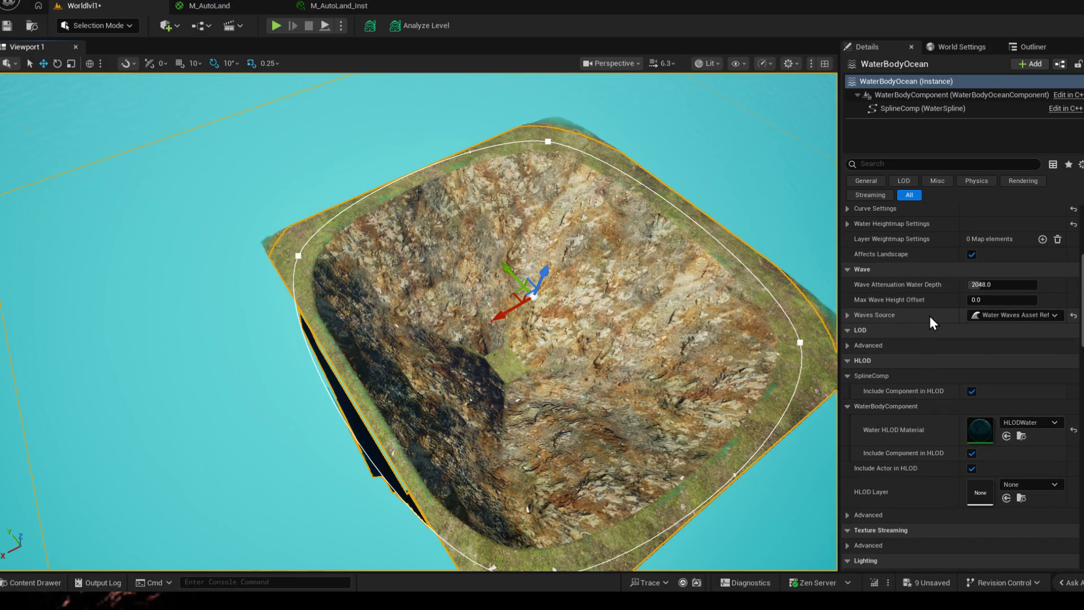
pyautogui.scroll(3, 923, 280)
pyautogui.scroll(3, 924, 266)
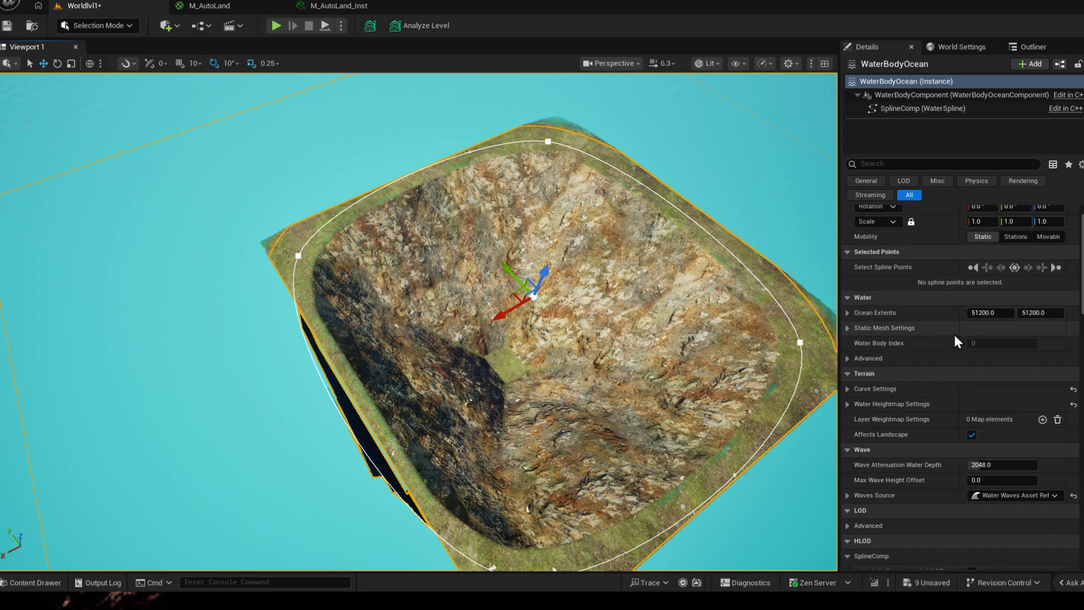
# - Disable Affects Landscape on the ocean so the grass square is flat again, undoing the last move
pyautogui.click(971, 434)
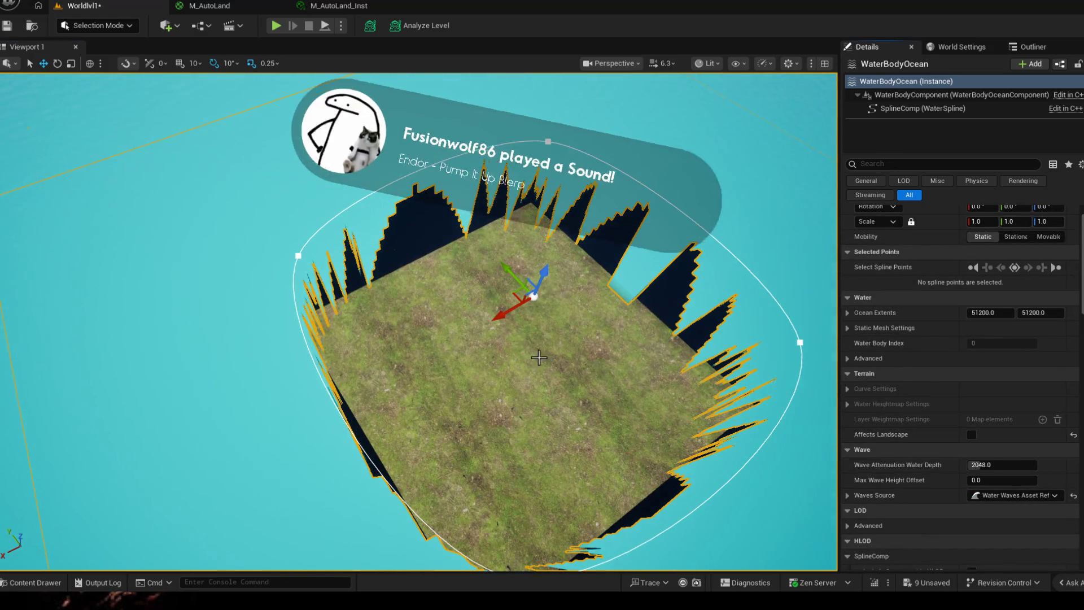
pyautogui.moveTo(557, 365)
pyautogui.mouseDown()
pyautogui.moveTo(492, 372)
pyautogui.moveTo(513, 295)
pyautogui.mouseUp()
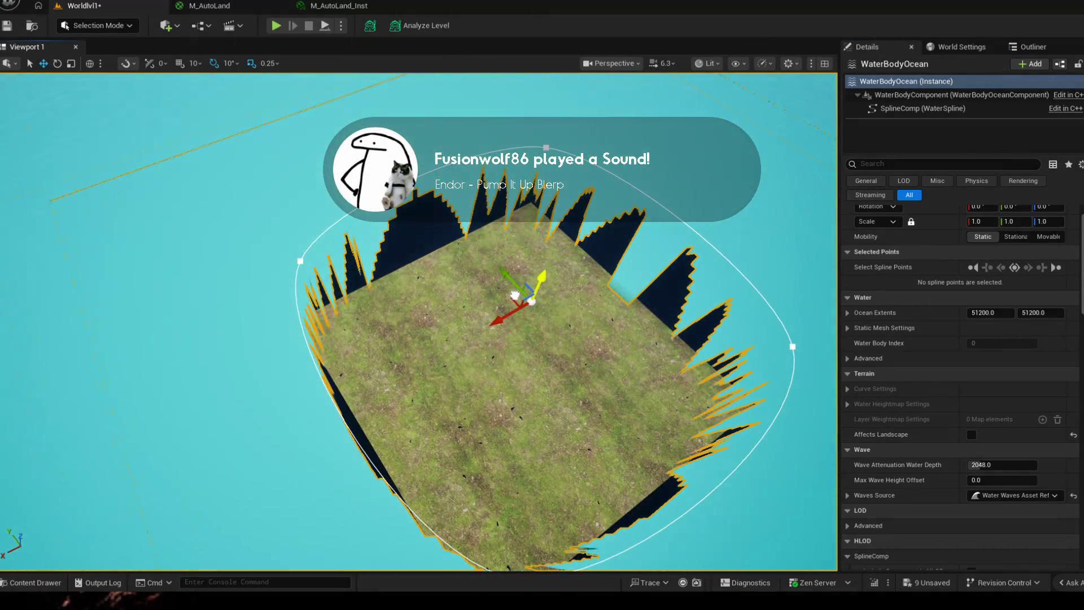
pyautogui.hotkey('ctrl', 'z')
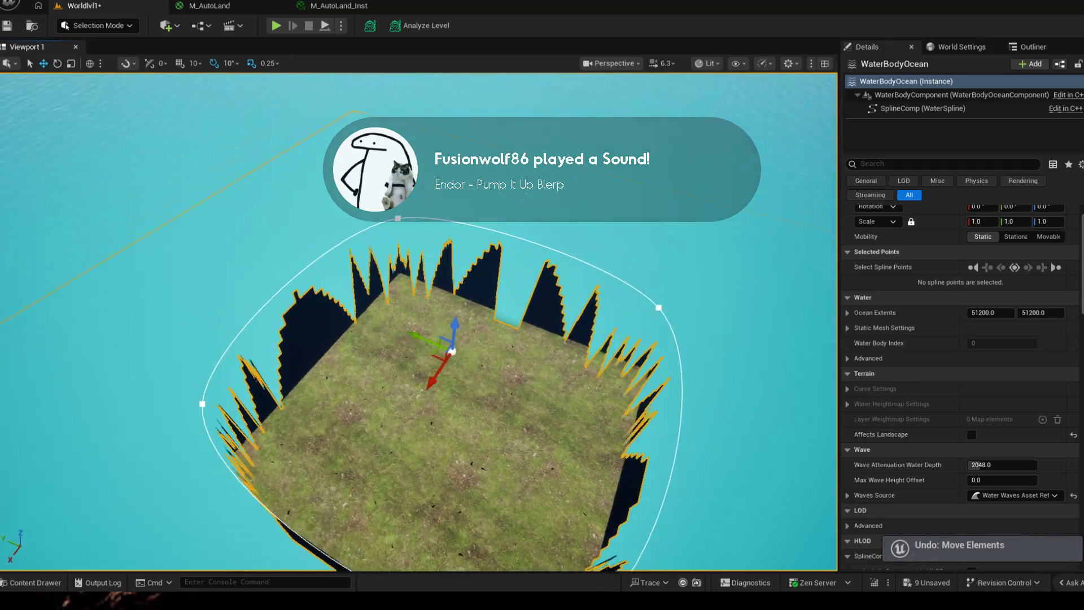
pyautogui.moveTo(515, 294); pyautogui.dragTo(423, 339)
pyautogui.click(961, 47)
pyautogui.click(1027, 47)
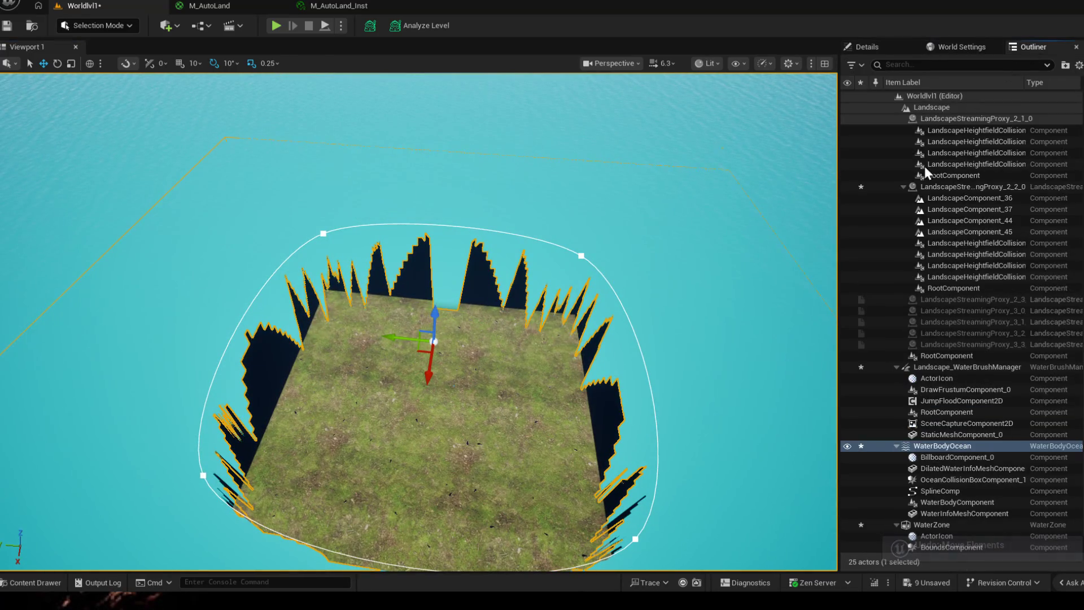
pyautogui.scroll(5, 898, 136)
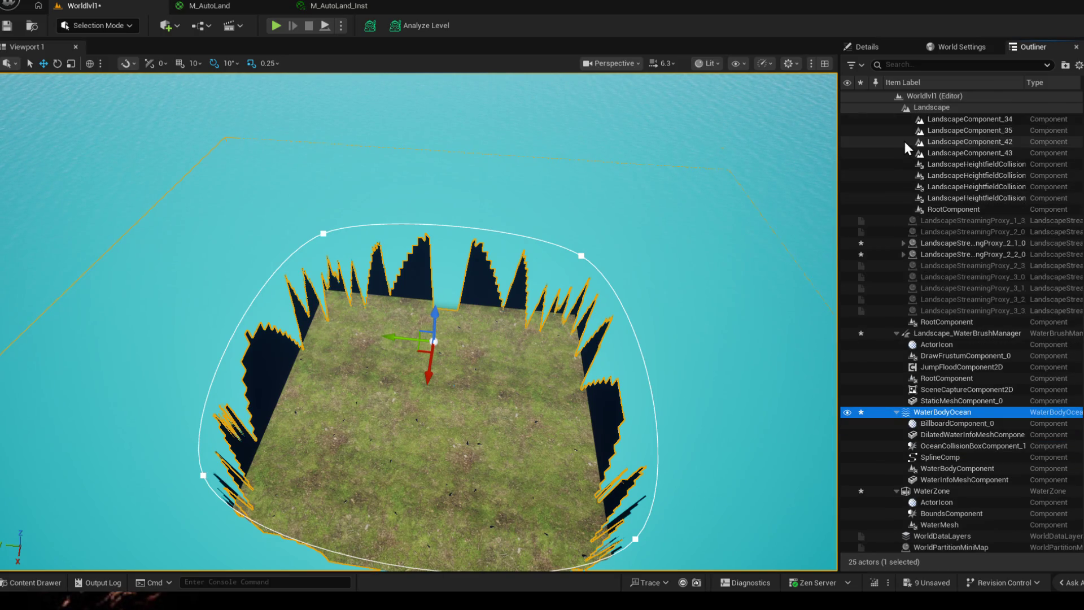
# - Collapse the Light and Landscape entries in the Outliner and select the Landscape actor
pyautogui.click(915, 97)
pyautogui.click(897, 107)
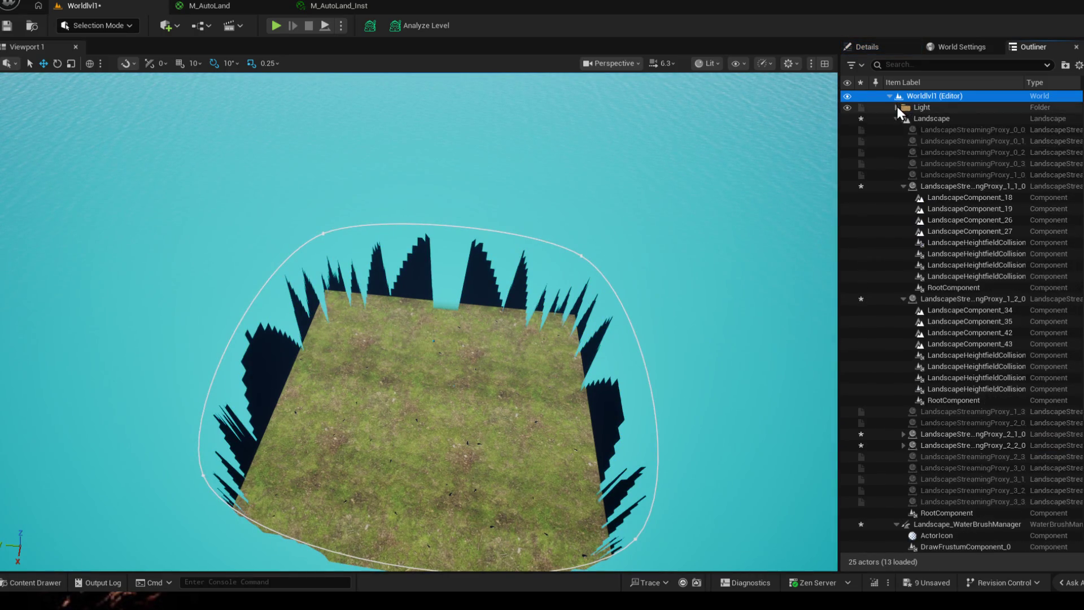
pyautogui.click(928, 118)
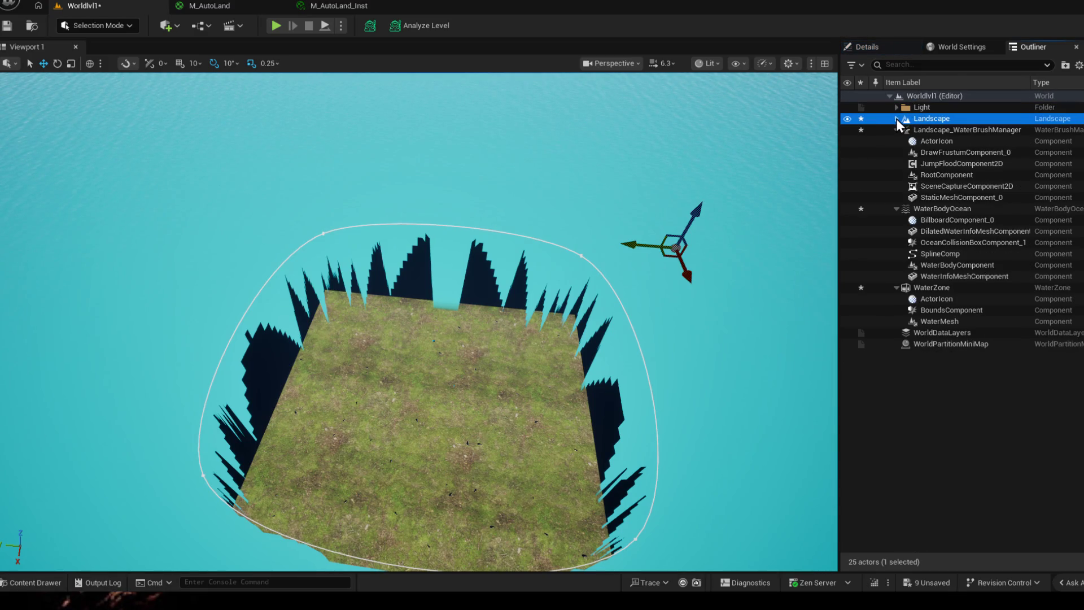
pyautogui.click(928, 121)
pyautogui.press('Escape')
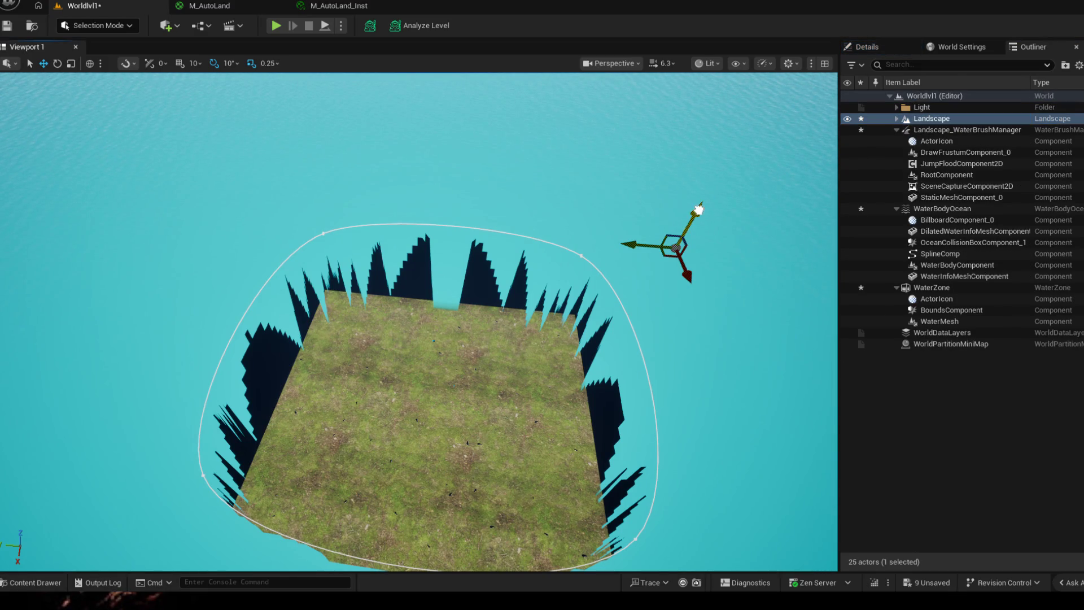
# - Lower the landscape along Z relative to the water, then raise it back up
pyautogui.moveTo(666, 274)
pyautogui.mouseDown()
pyautogui.moveTo(657, 304)
pyautogui.moveTo(732, 145)
pyautogui.mouseUp()
pyautogui.moveTo(491, 381)
pyautogui.mouseDown()
pyautogui.moveTo(458, 254)
pyautogui.moveTo(302, 227)
pyautogui.mouseUp()
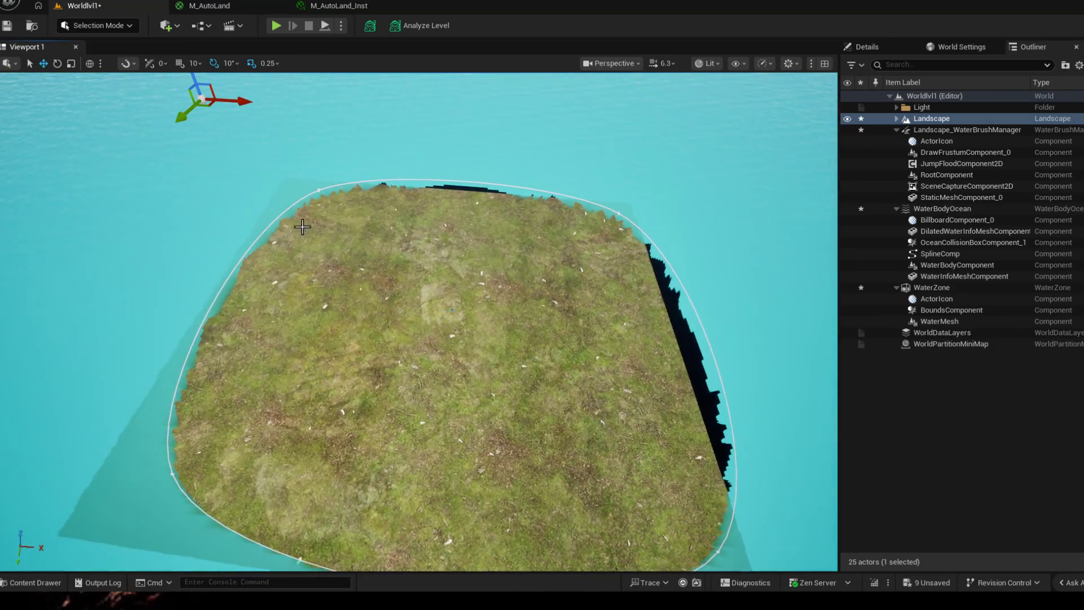
pyautogui.moveTo(242, 184)
pyautogui.mouseDown()
pyautogui.moveTo(363, 246)
pyautogui.moveTo(360, 261)
pyautogui.mouseUp()
pyautogui.moveTo(366, 224)
pyautogui.mouseDown()
pyautogui.moveTo(369, 254)
pyautogui.moveTo(254, 381)
pyautogui.mouseUp()
pyautogui.moveTo(423, 338); pyautogui.dragTo(254, 381)
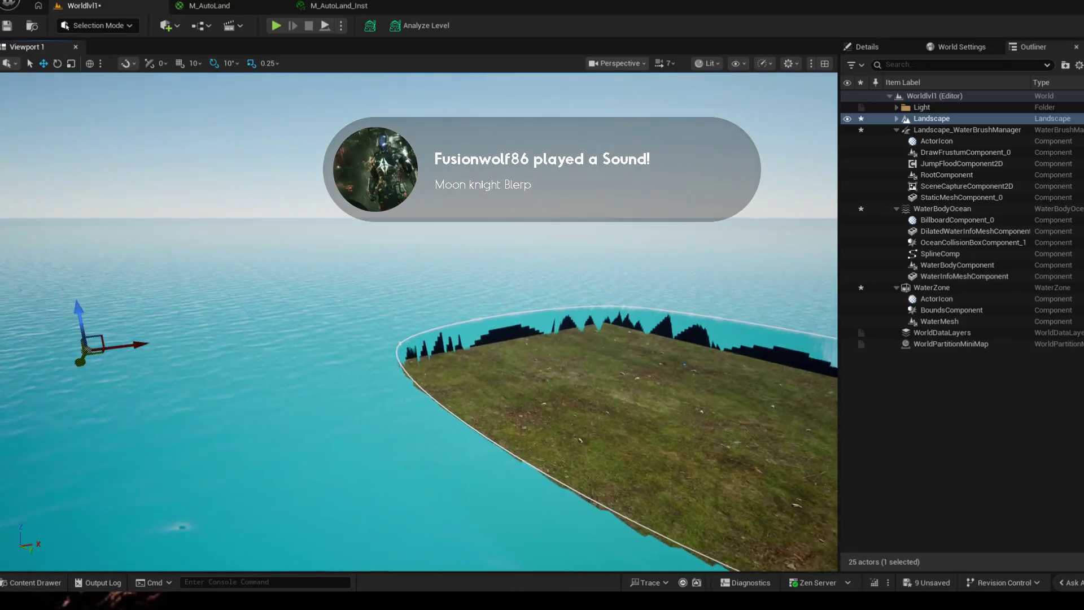
pyautogui.moveTo(127, 300); pyautogui.dragTo(124, 270)
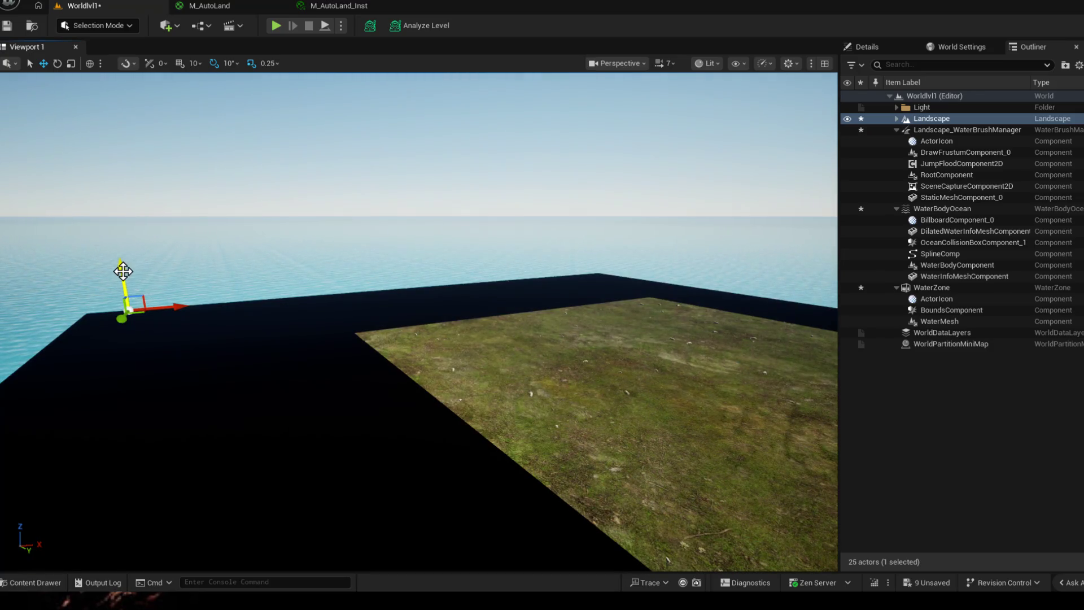
pyautogui.click(547, 381)
# - Clear the landscape section selection and orbit for an overview of the grass square and water
pyautogui.moveTo(547, 381)
pyautogui.mouseDown()
pyautogui.moveTo(424, 255)
pyautogui.moveTo(338, 381)
pyautogui.mouseUp()
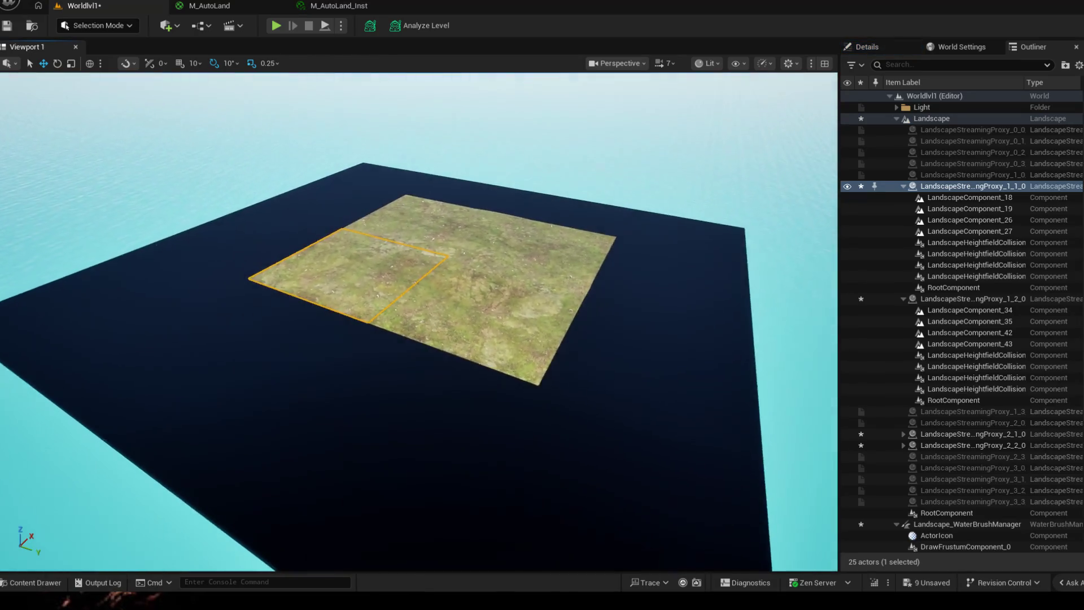
pyautogui.press('Escape')
pyautogui.moveTo(298, 438)
pyautogui.mouseDown()
pyautogui.moveTo(509, 364)
pyautogui.moveTo(339, 381)
pyautogui.moveTo(509, 296)
pyautogui.mouseUp()
pyautogui.click(693, 286)
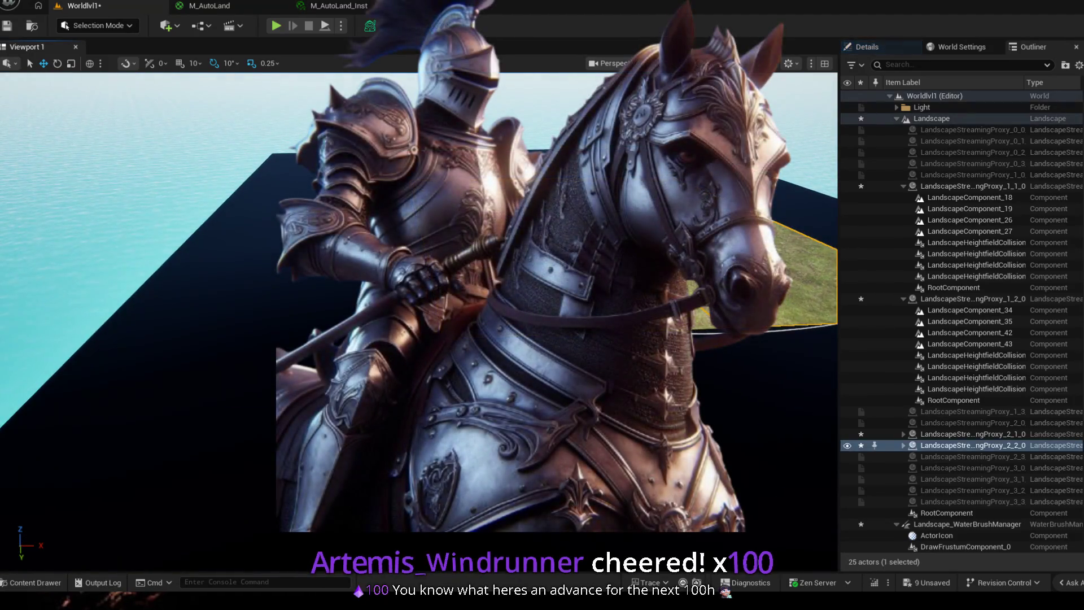
pyautogui.press('Escape')
pyautogui.moveTo(593, 381); pyautogui.dragTo(771, 370)
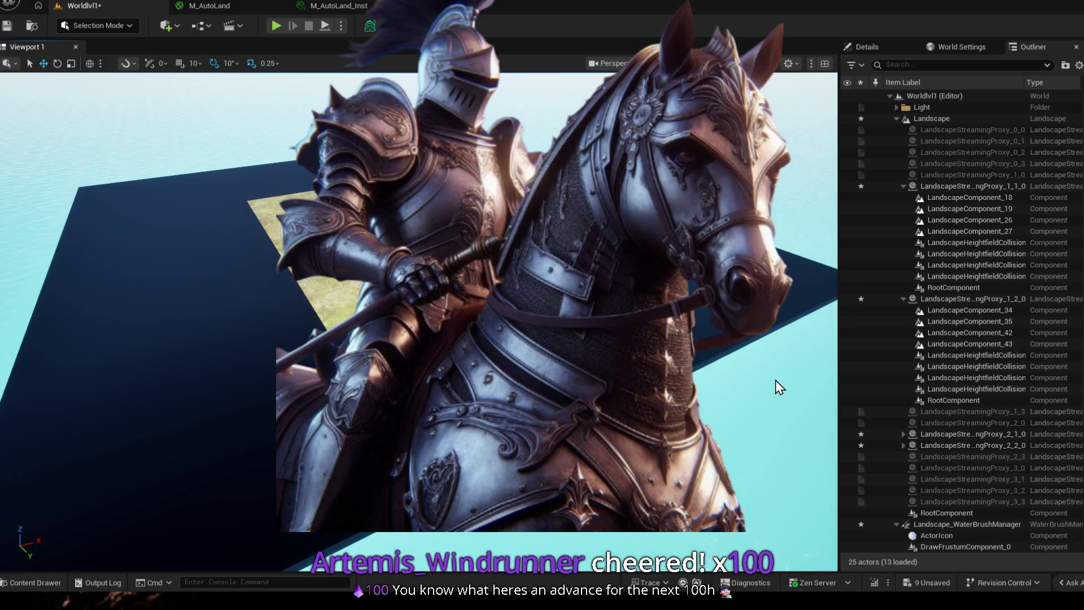
pyautogui.moveTo(658, 431)
pyautogui.mouseDown()
pyautogui.moveTo(508, 382)
pyautogui.moveTo(381, 322)
pyautogui.mouseUp()
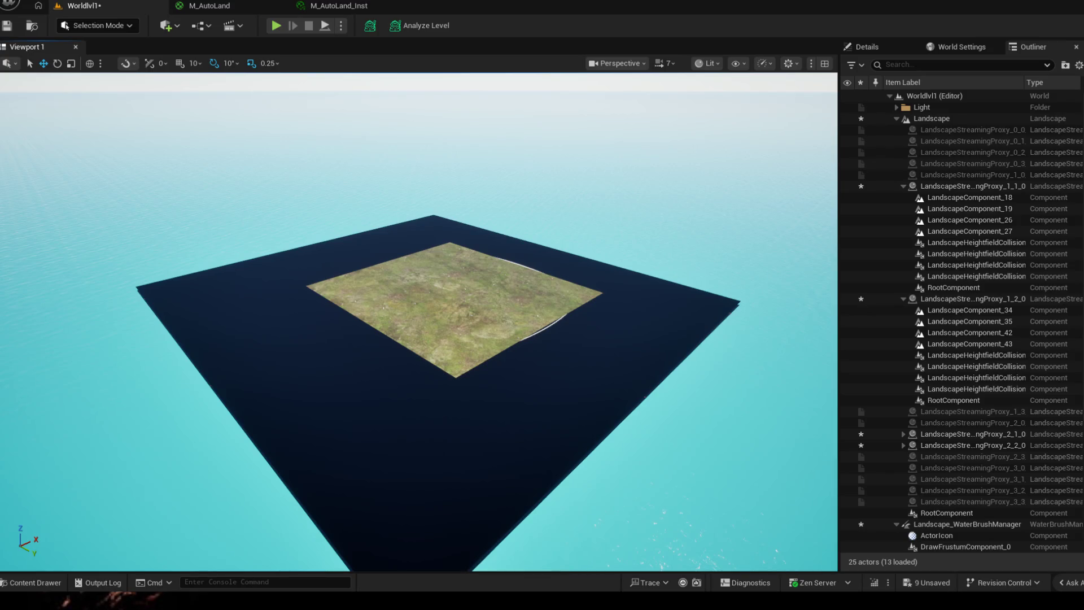
# - Ctrl-select all four landscape streaming proxies in the viewport
pyautogui.click(496, 334)
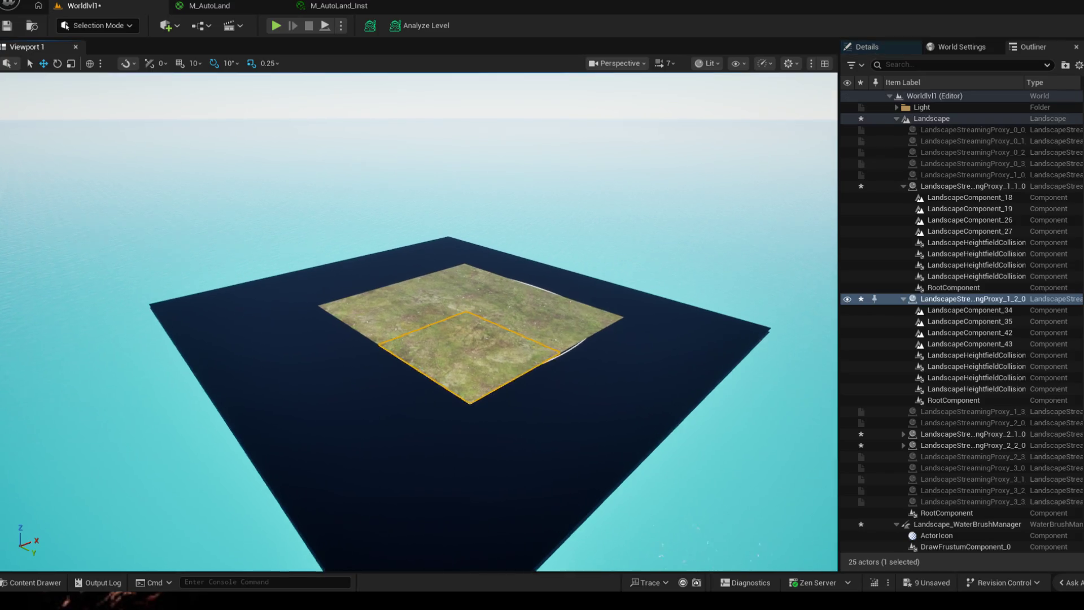
pyautogui.moveTo(497, 334); pyautogui.dragTo(381, 322)
pyautogui.moveTo(508, 381); pyautogui.dragTo(528, 325)
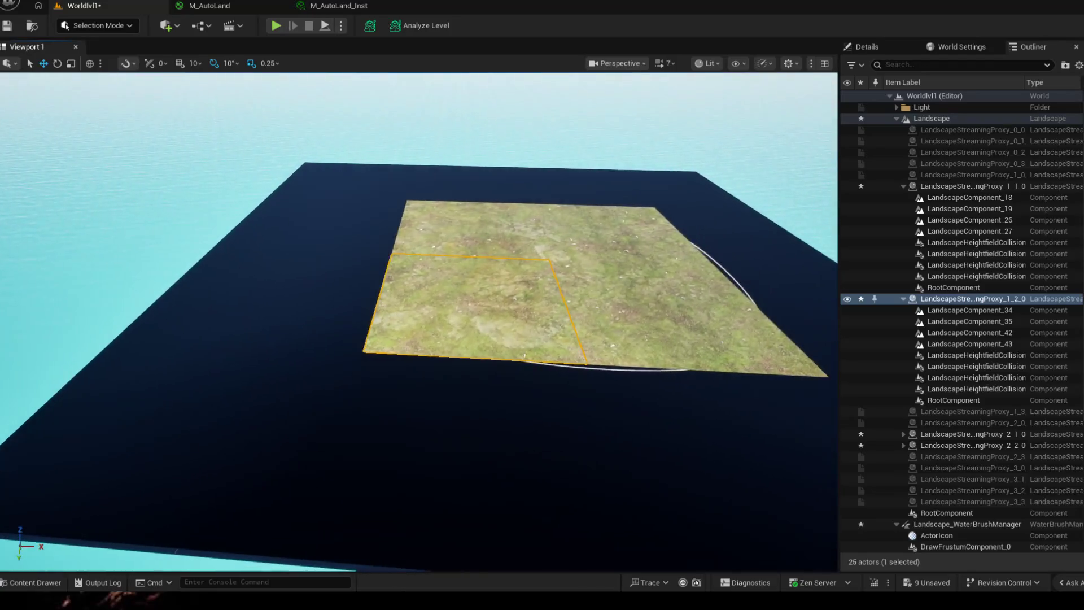
pyautogui.keyDown('ctrl'); pyautogui.click(550, 204); pyautogui.keyUp('ctrl')
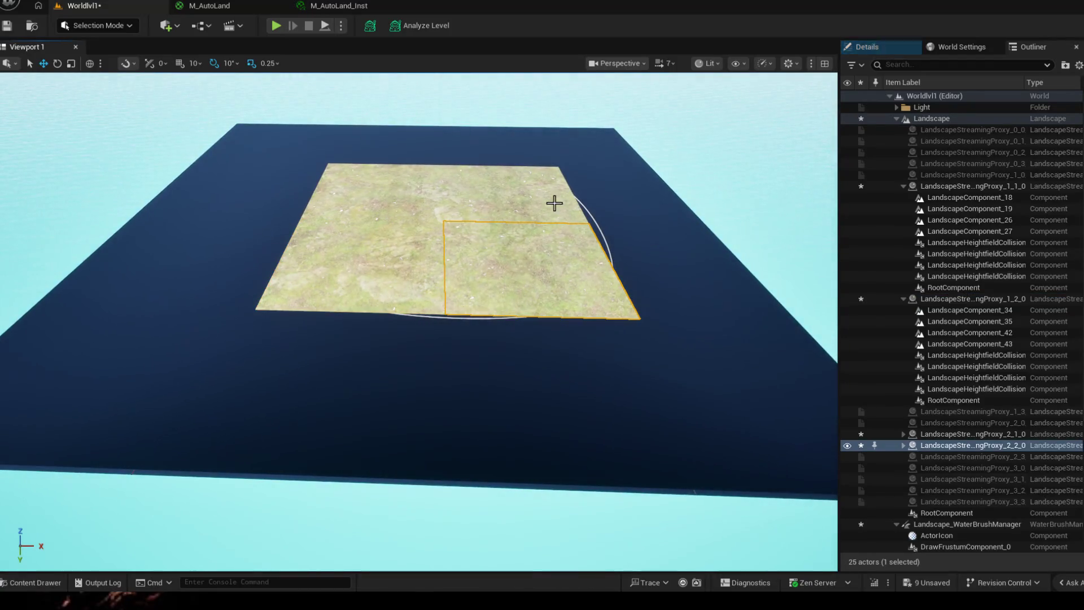
pyautogui.keyDown('ctrl'); pyautogui.click(393, 191); pyautogui.keyUp('ctrl')
pyautogui.keyDown('ctrl'); pyautogui.click(381, 266); pyautogui.keyUp('ctrl')
# - Review the four sections' shared Details, then show the World Settings Lightmass section
pyautogui.moveTo(731, 154); pyautogui.dragTo(694, 220)
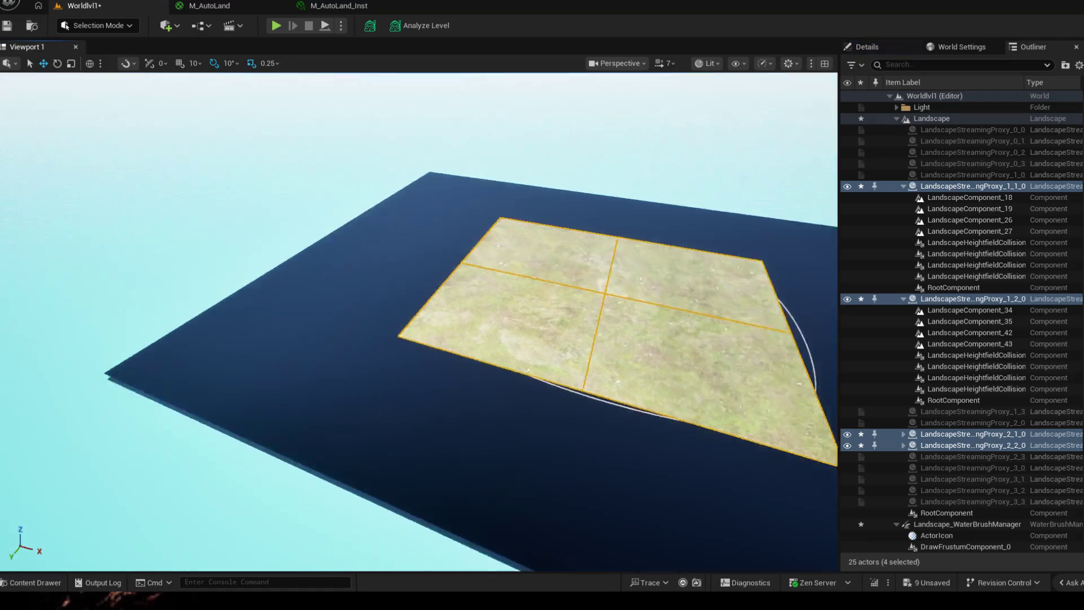
pyautogui.click(860, 47)
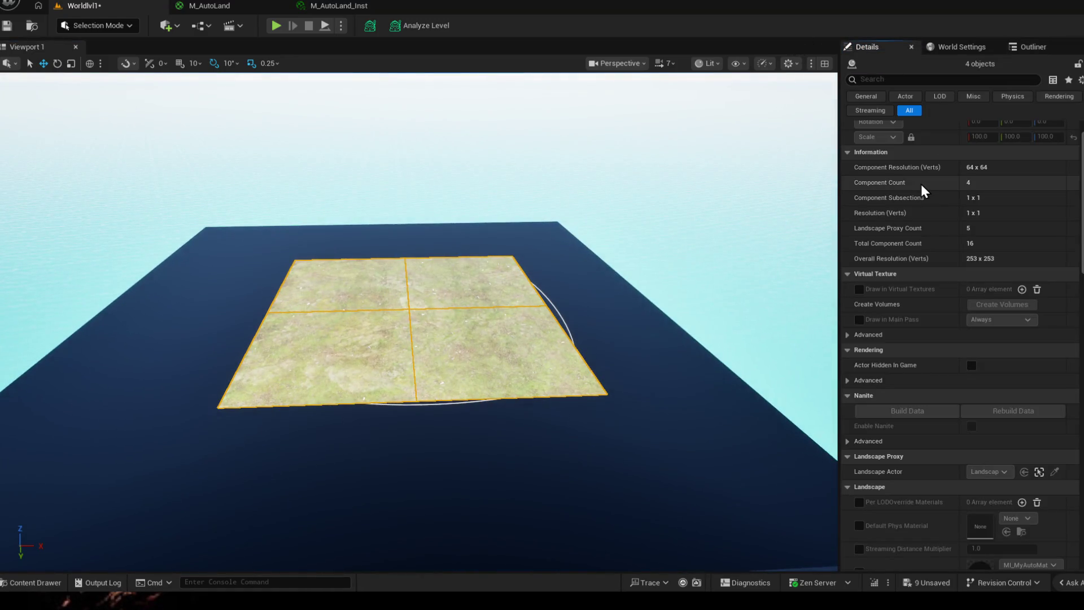
pyautogui.scroll(1, 954, 350)
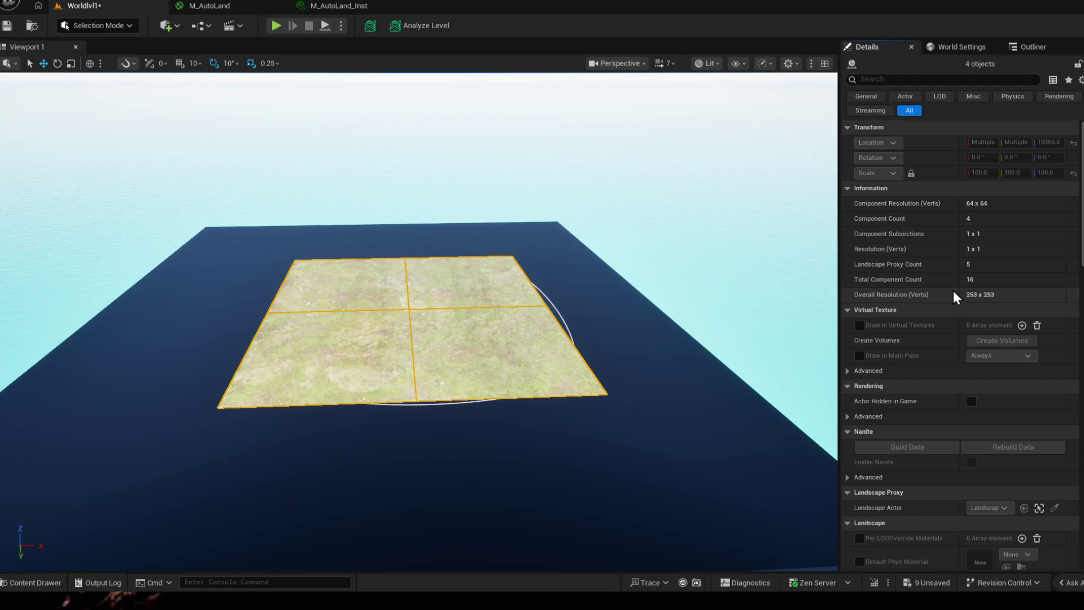
pyautogui.scroll(-2, 952, 297)
pyautogui.scroll(-2, 915, 364)
pyautogui.scroll(-2, 918, 389)
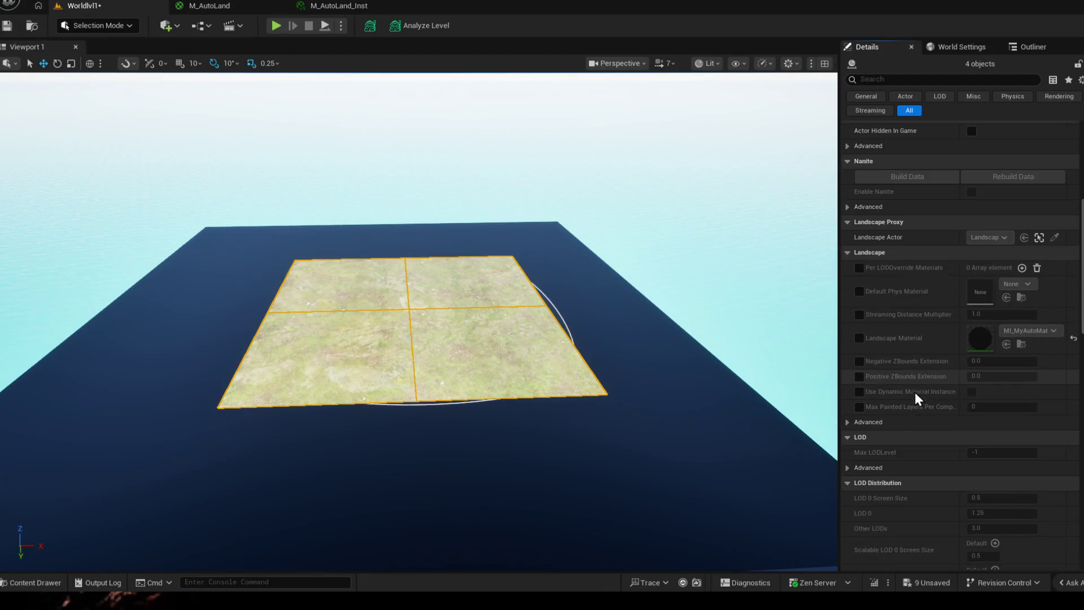
pyautogui.click(957, 47)
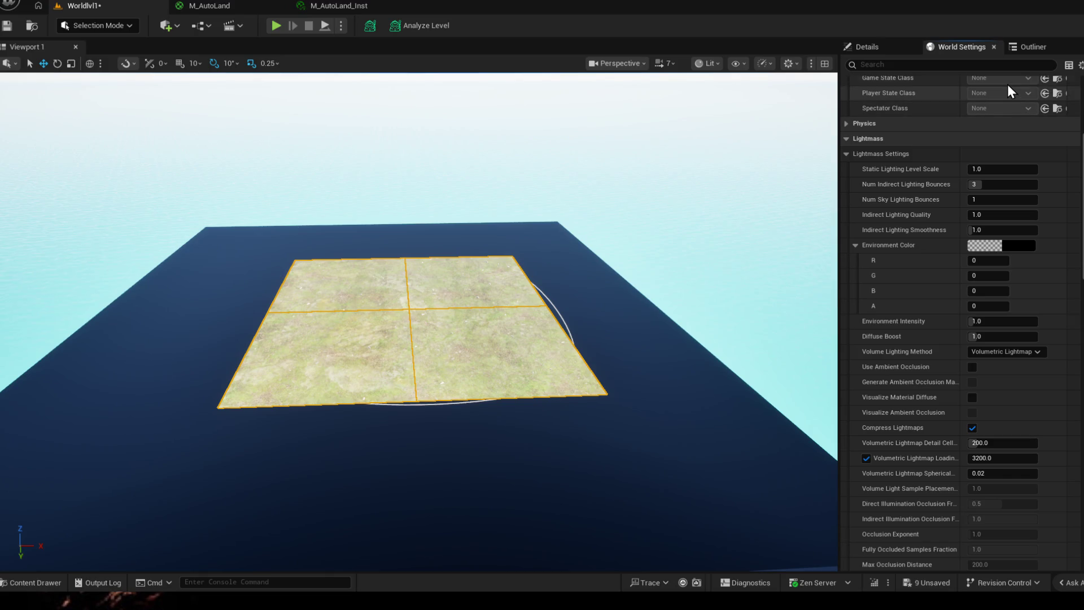
# - Create a Land folder in the Outliner and move Landscape into it
pyautogui.click(1029, 47)
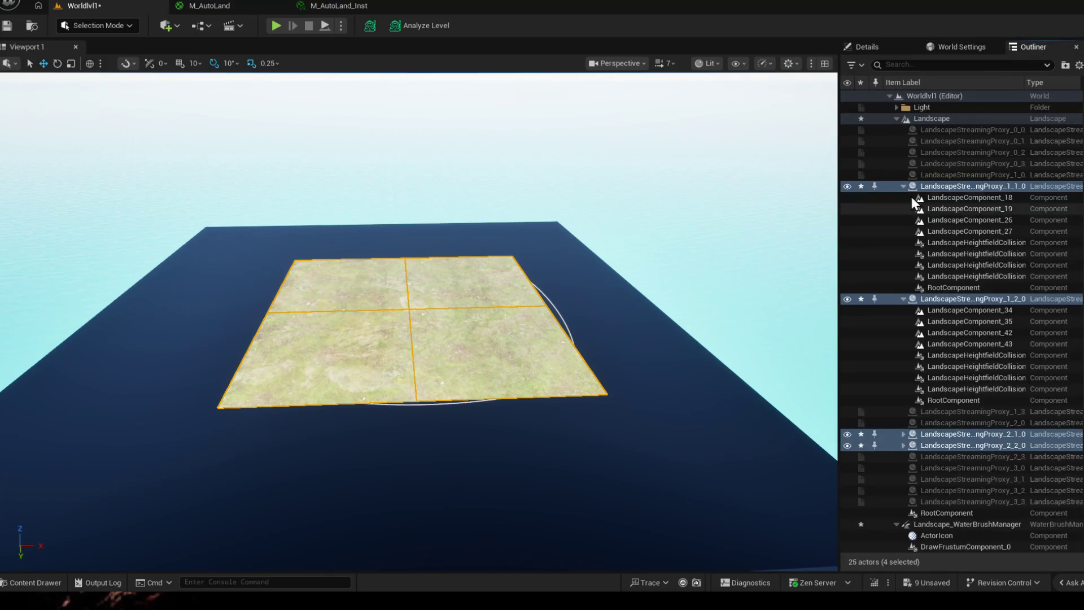
pyautogui.click(897, 118)
pyautogui.rightClick(912, 417)
pyautogui.click(963, 443)
pyautogui.write('Land')
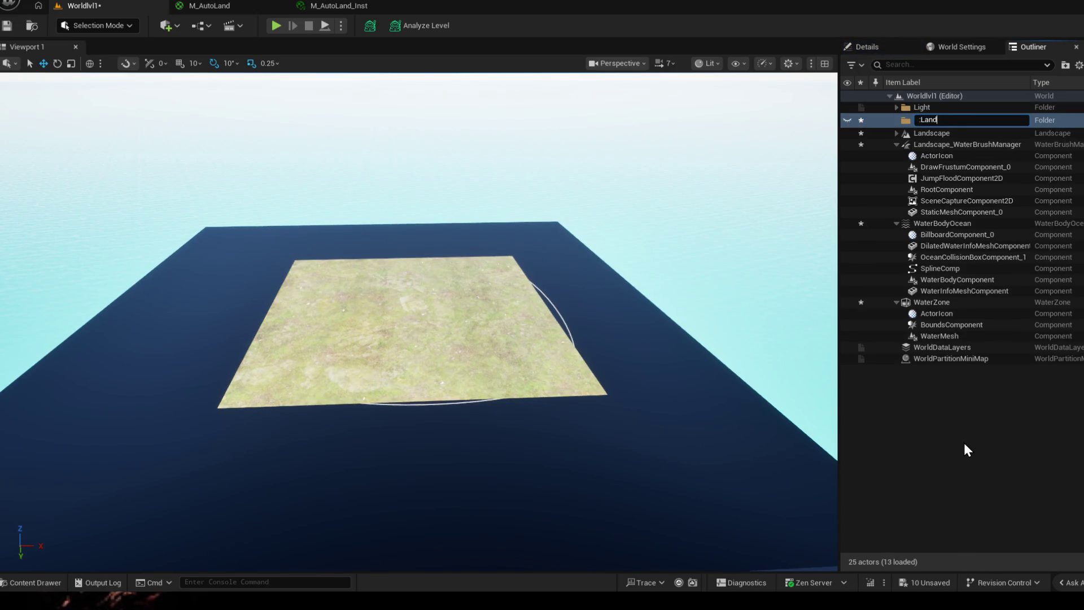
pyautogui.press('Return')
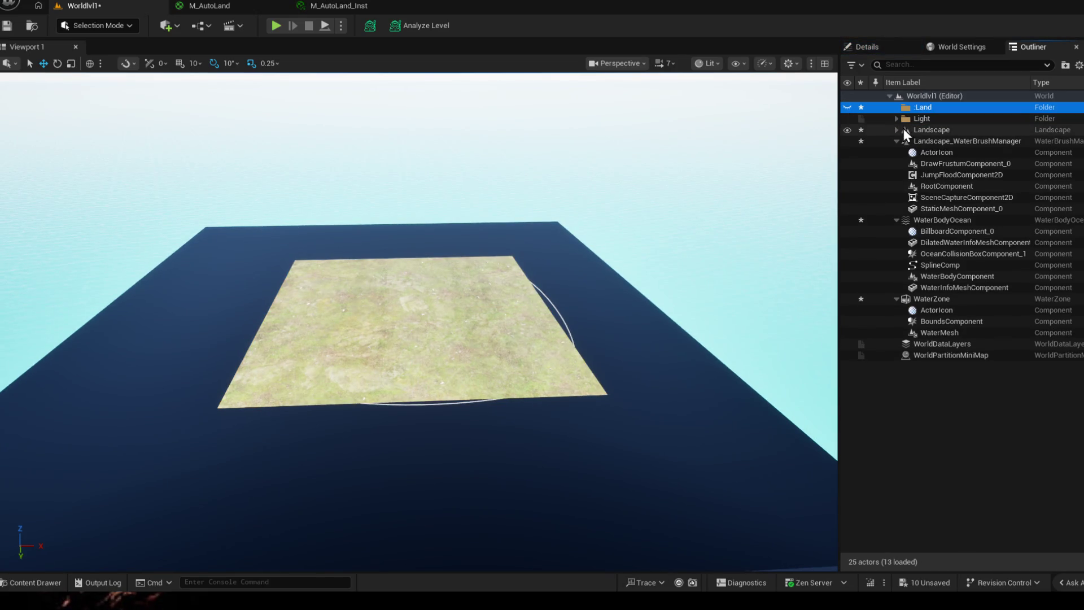
pyautogui.click(906, 129)
pyautogui.click(897, 141)
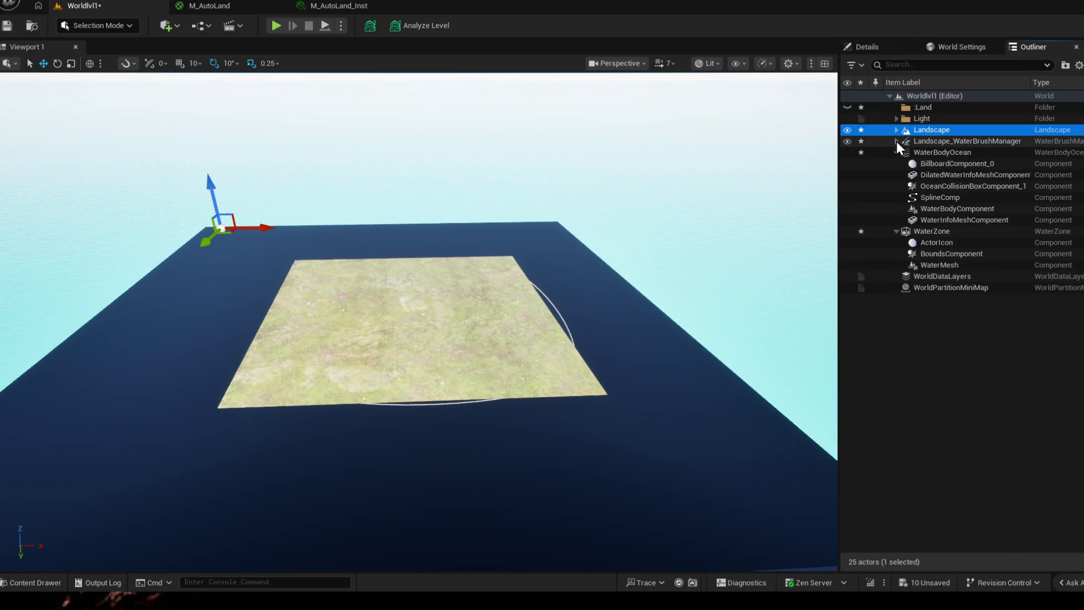
pyautogui.click(938, 133)
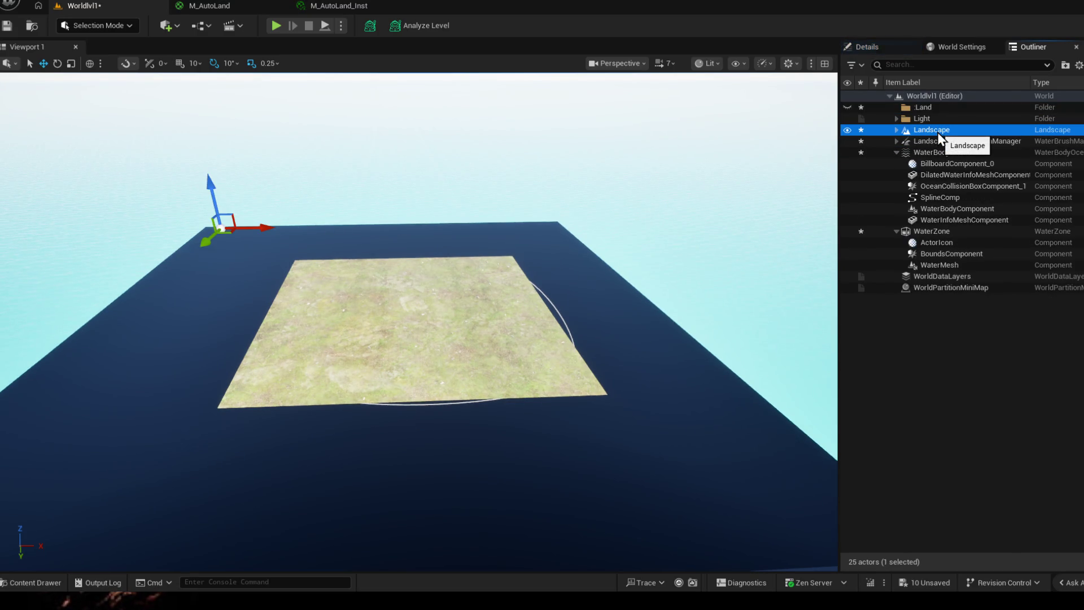
pyautogui.moveTo(938, 132); pyautogui.dragTo(922, 104)
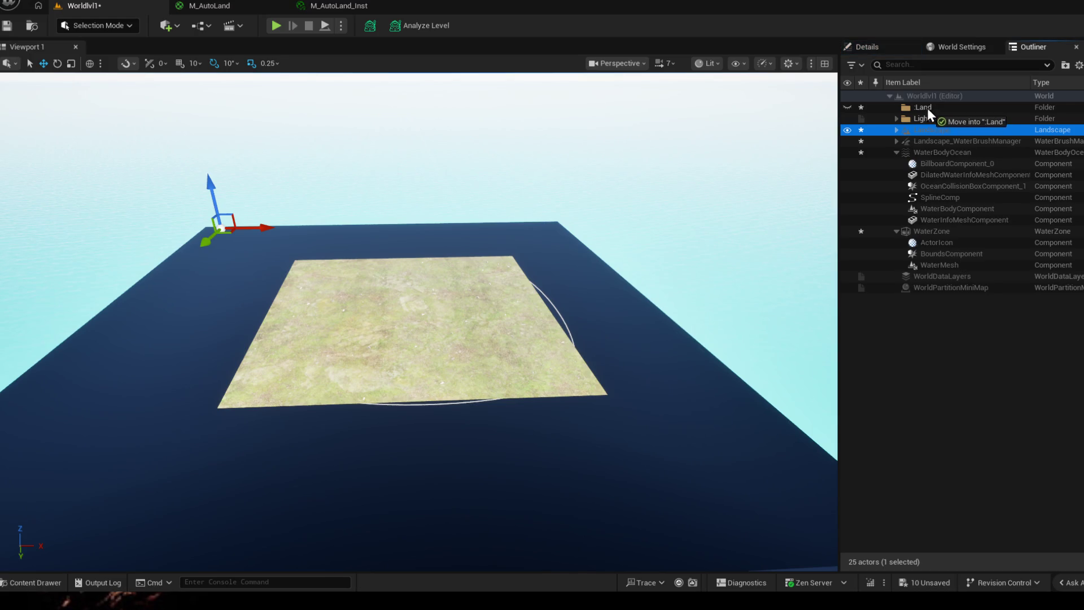
# - Create a water folder and move the brush manager, WaterBodyOcean and WaterZone into it
pyautogui.rightClick(971, 357)
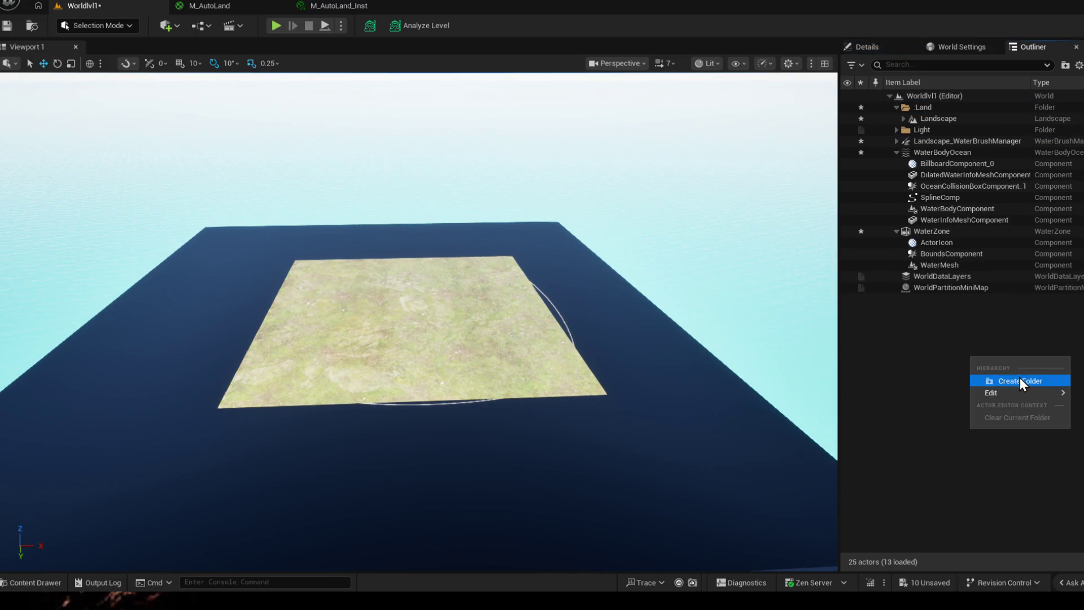
pyautogui.click(1019, 380)
pyautogui.write('W')
pyautogui.press('Return')
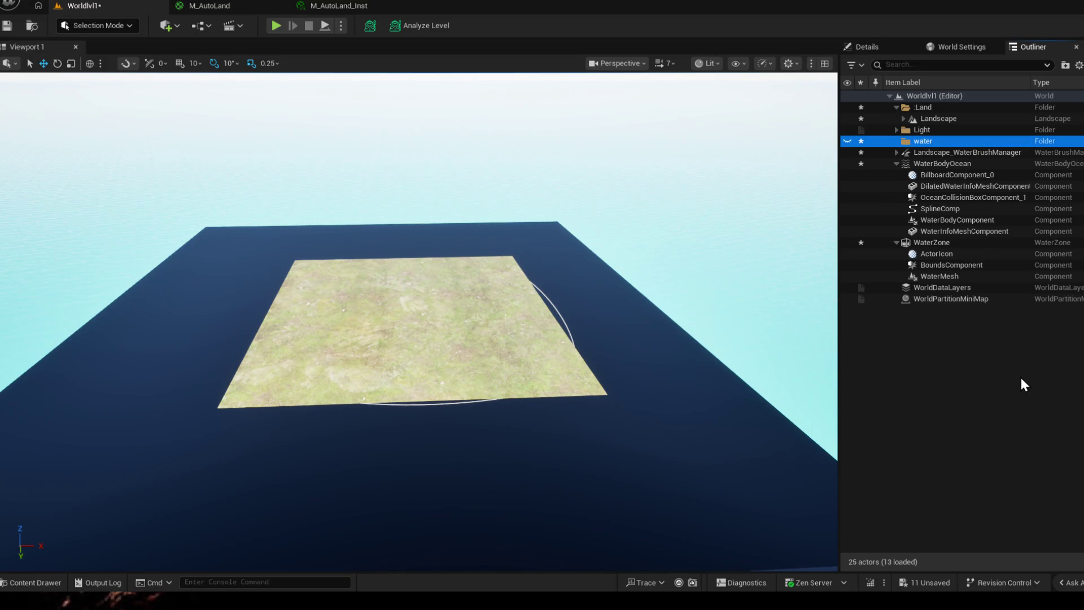
pyautogui.click(894, 164)
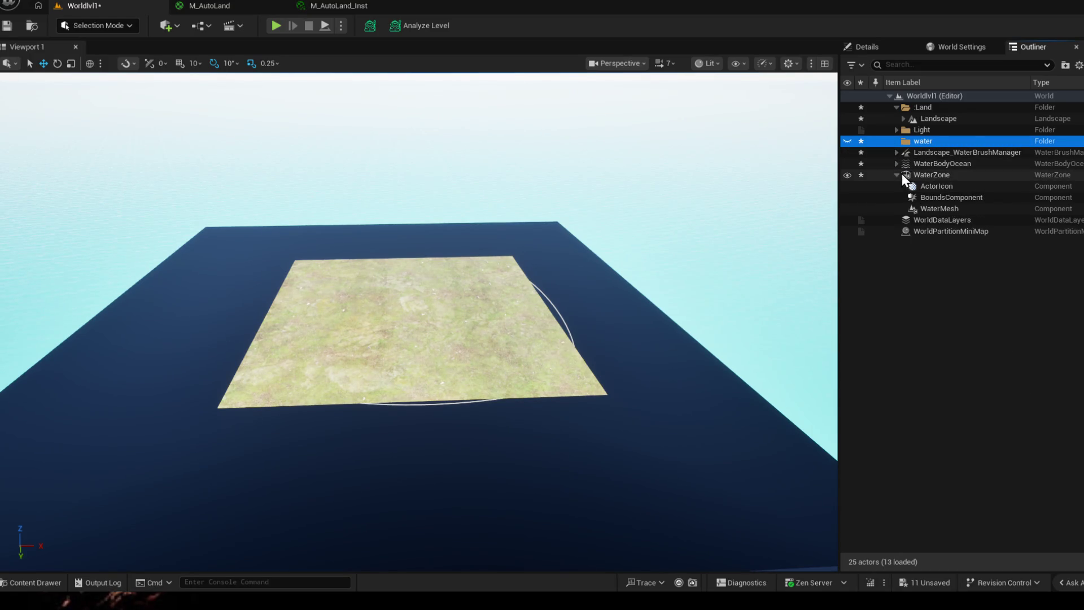
pyautogui.keyDown('shift'); pyautogui.click(917, 175); pyautogui.keyUp('shift')
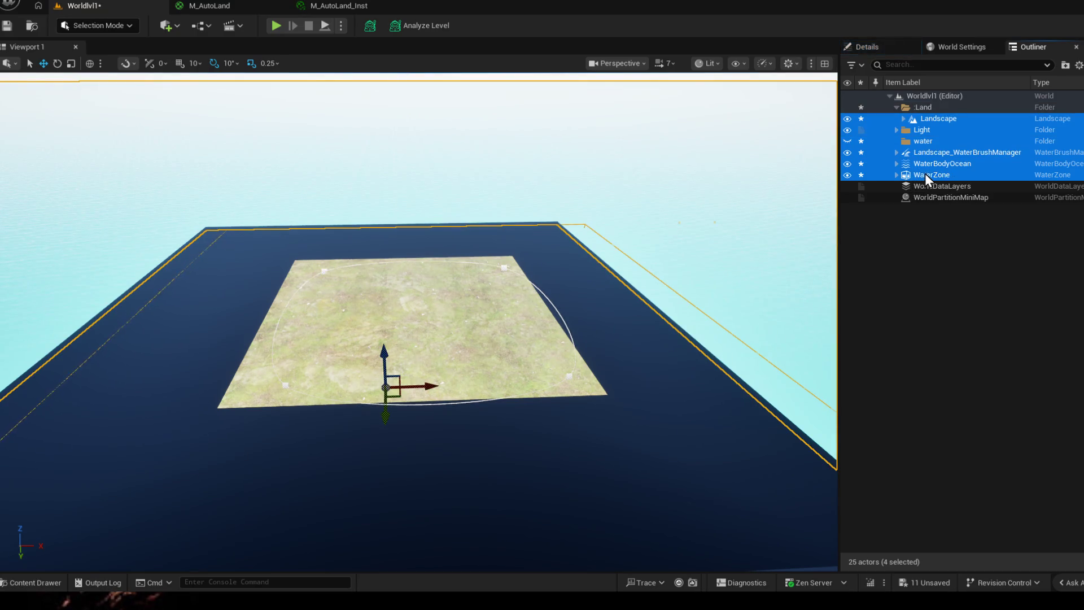
pyautogui.click(937, 151)
pyautogui.keyDown('shift'); pyautogui.click(943, 173); pyautogui.keyUp('shift')
pyautogui.moveTo(942, 169); pyautogui.dragTo(926, 142)
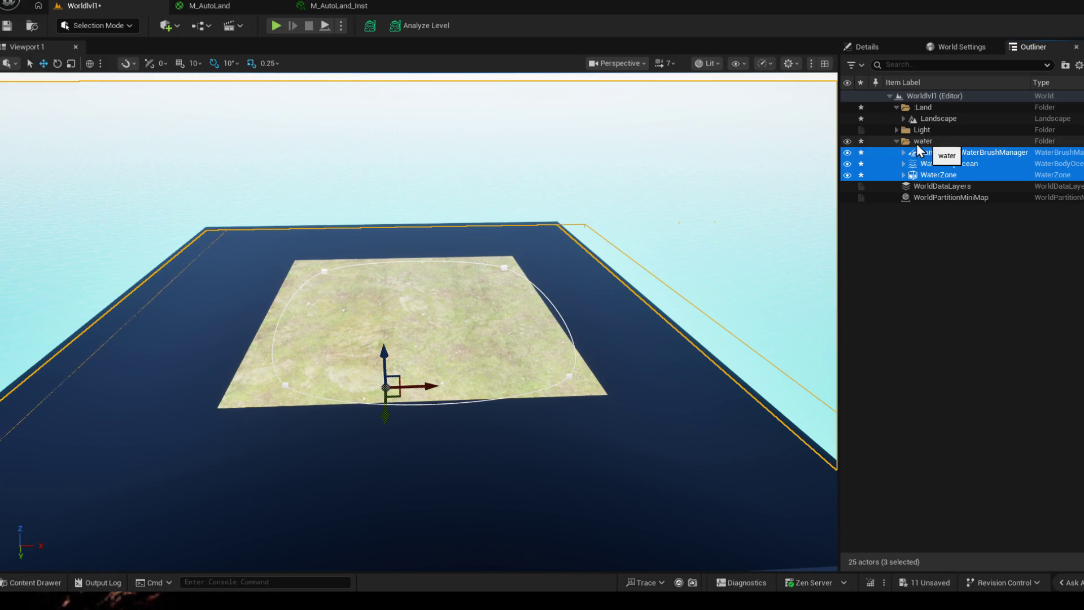
pyautogui.click(935, 313)
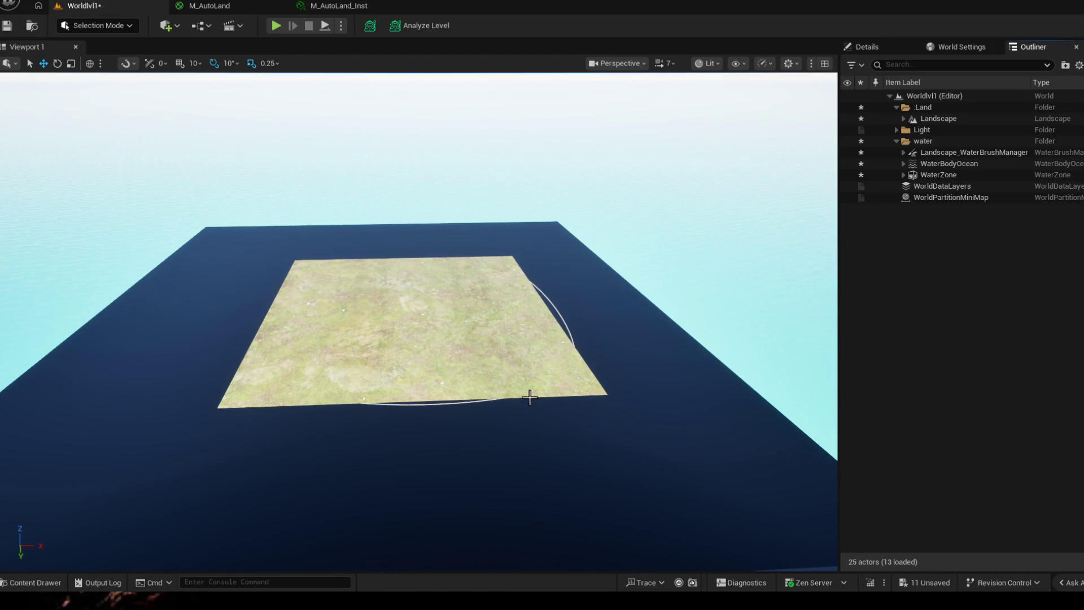
pyautogui.click(447, 381)
# - Raise the whole Landscape along Z so the grass stands above the ocean, then select the ocean
pyautogui.click(399, 344)
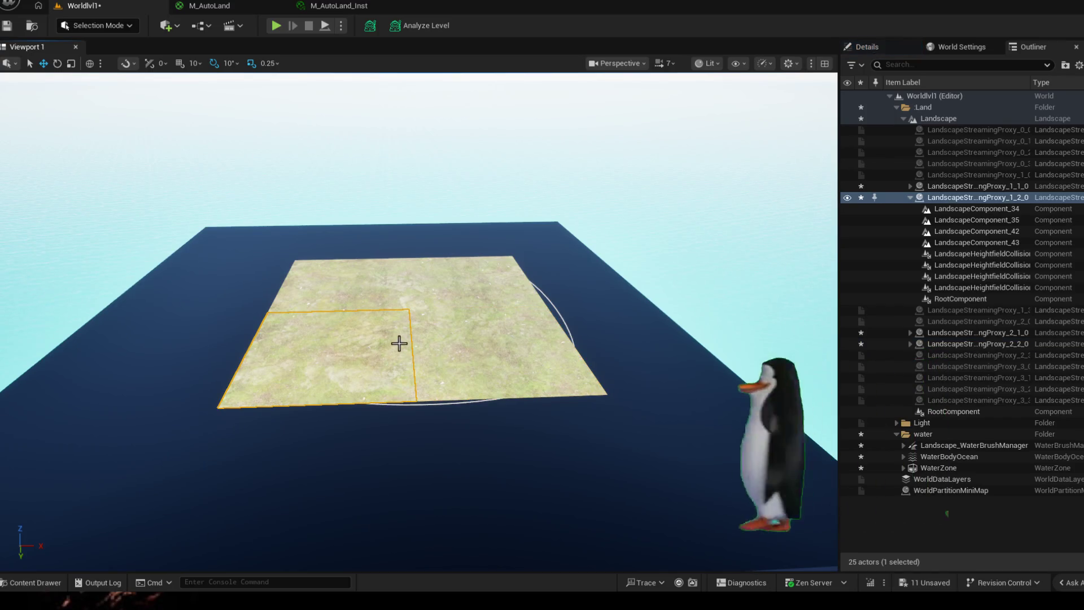
pyautogui.click(957, 46)
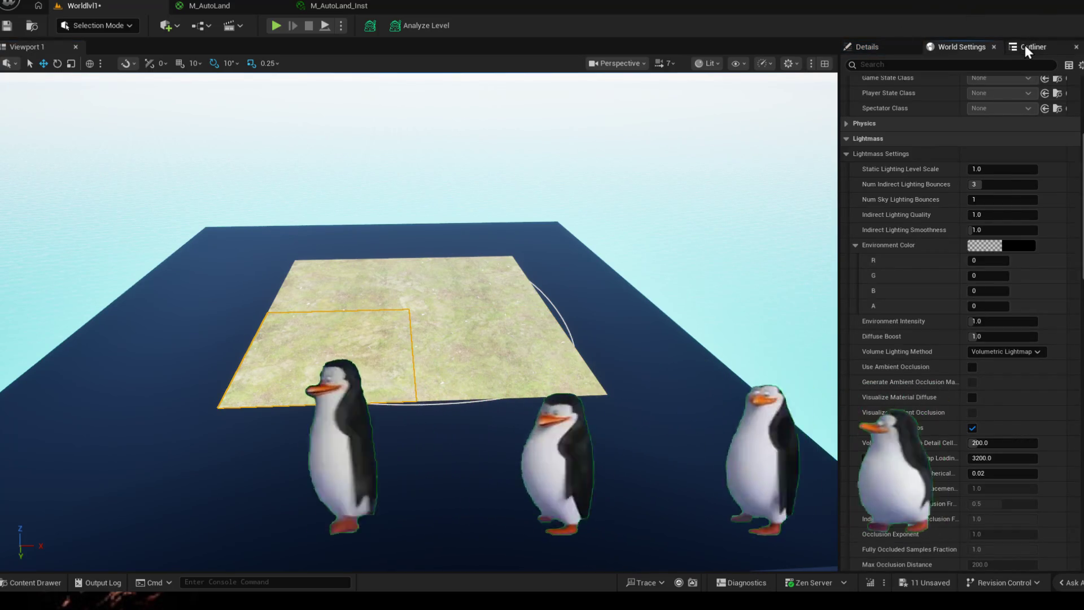
pyautogui.click(1024, 45)
pyautogui.click(936, 119)
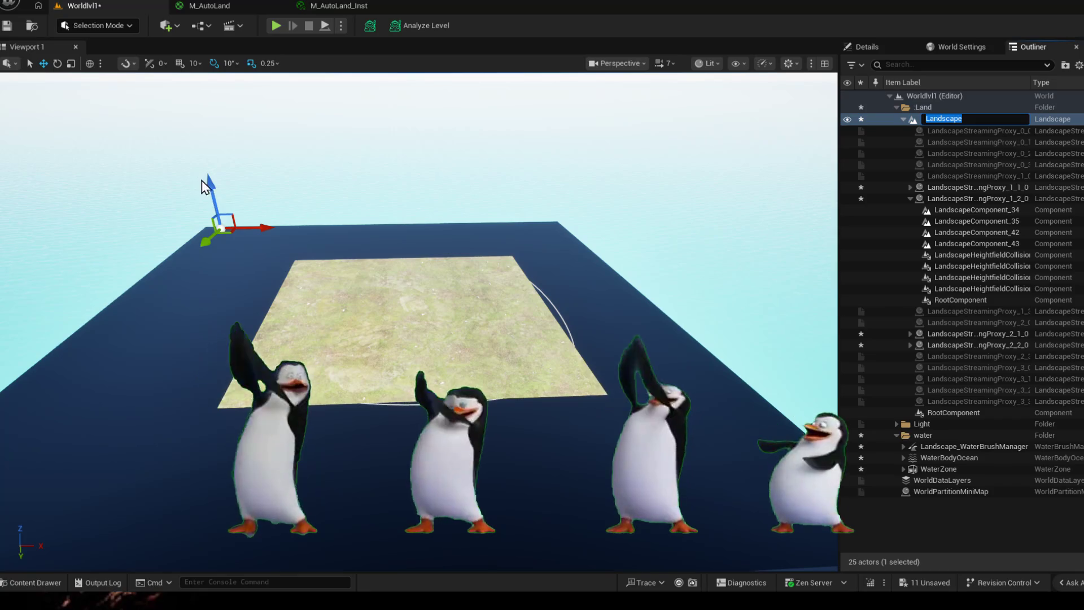
pyautogui.moveTo(210, 182); pyautogui.dragTo(220, 150)
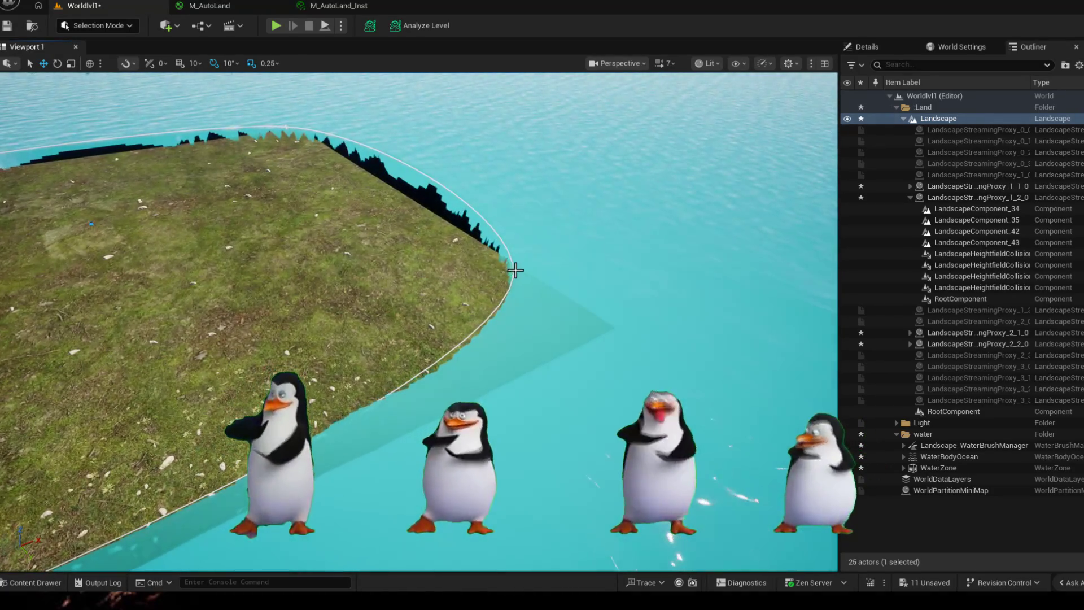
pyautogui.click(542, 305)
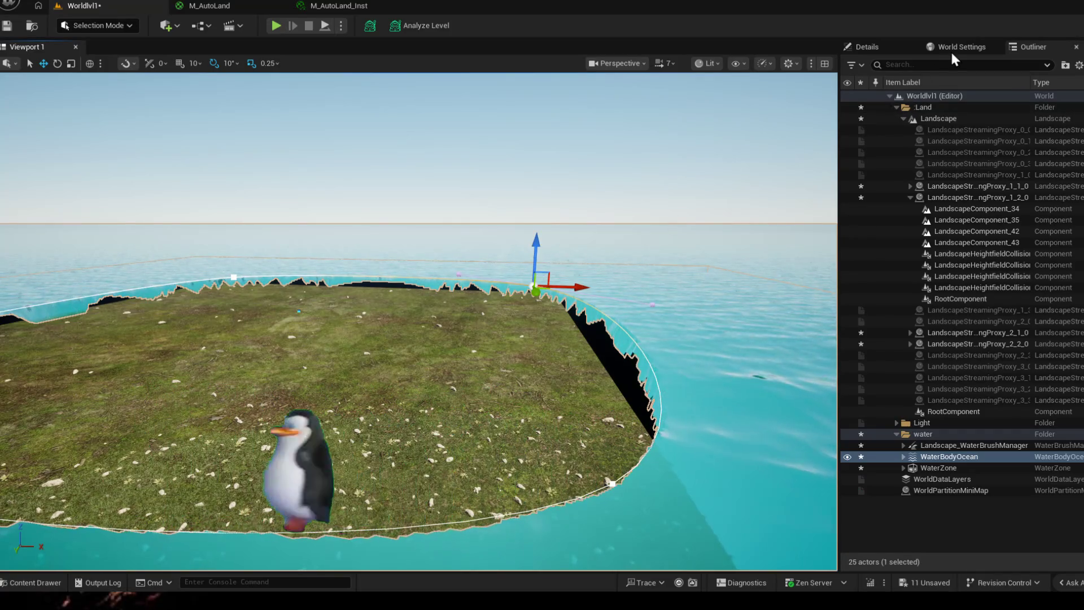
# - Set the ocean spline point's rotation in Details and push the point outward to Y 10342.3
pyautogui.click(867, 47)
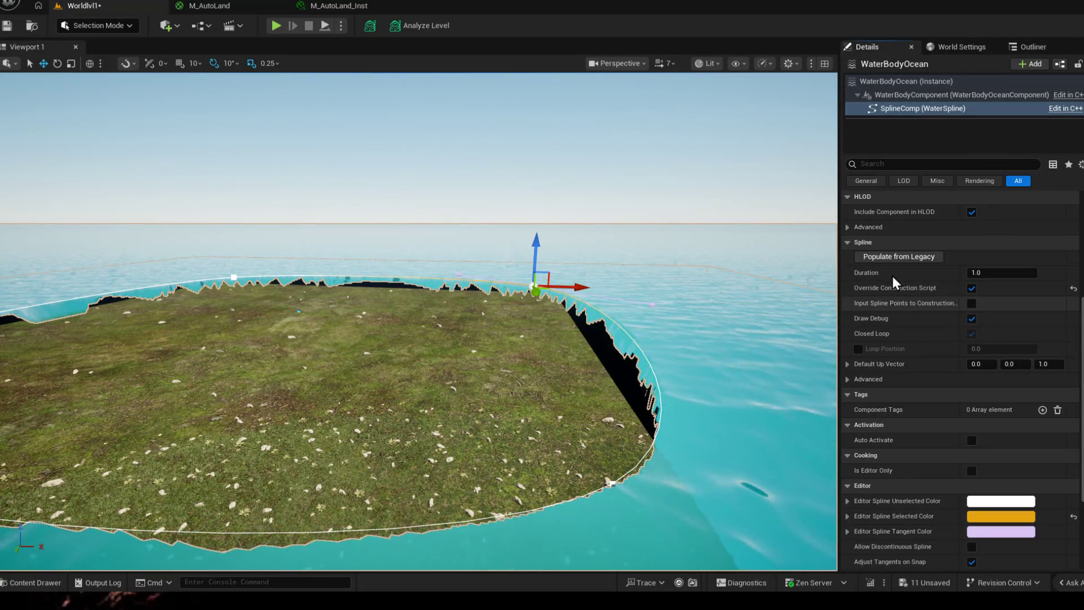
pyautogui.scroll(3, 883, 250)
pyautogui.scroll(3, 880, 259)
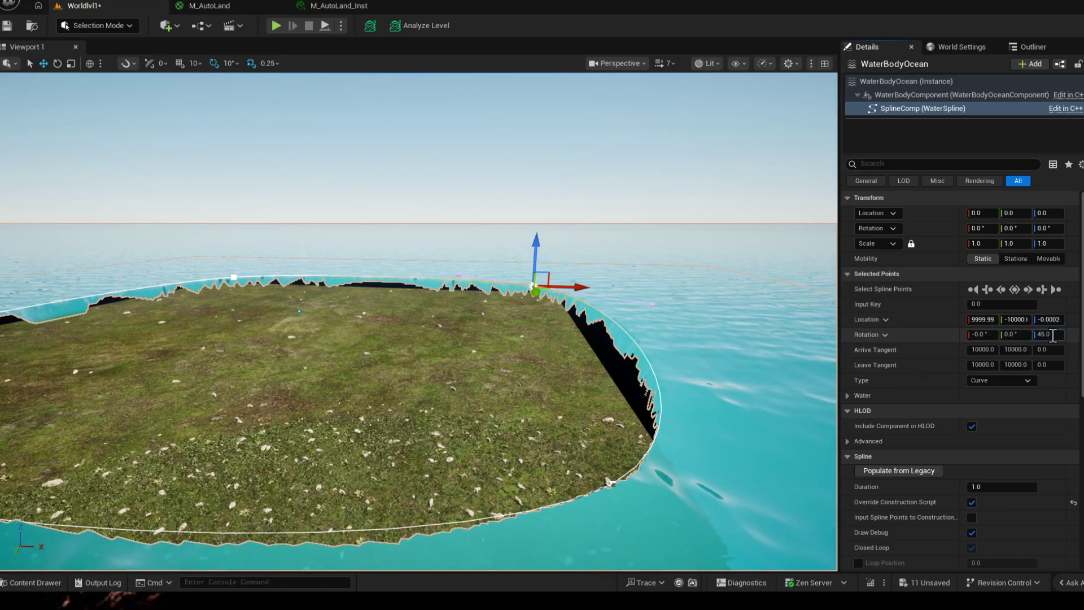
pyautogui.click(608, 485)
pyautogui.moveTo(602, 464); pyautogui.dragTo(554, 408)
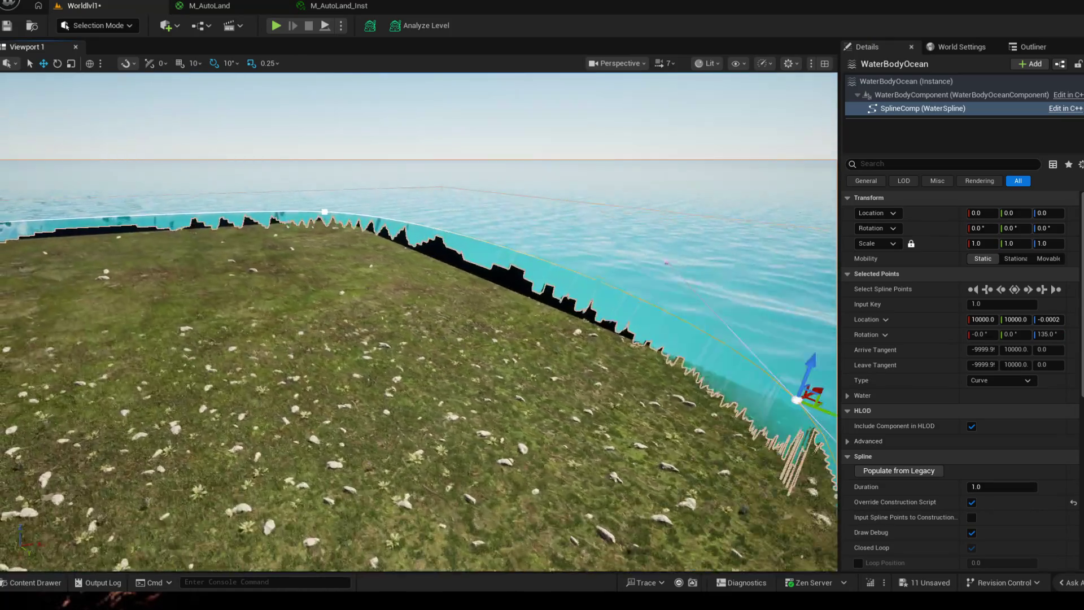
pyautogui.moveTo(532, 301)
pyautogui.mouseDown()
pyautogui.moveTo(532, 325)
pyautogui.moveTo(614, 330)
pyautogui.mouseUp()
# - Look down over the whole island and return to the Outliner
pyautogui.rightClick(423, 339)
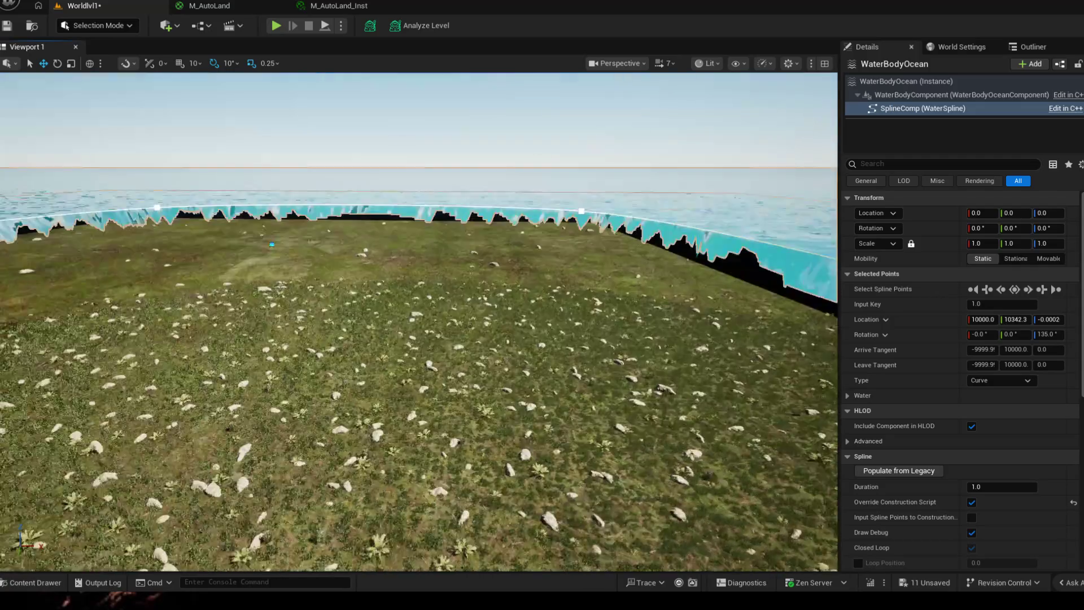
pyautogui.moveTo(424, 338); pyautogui.dragTo(423, 212)
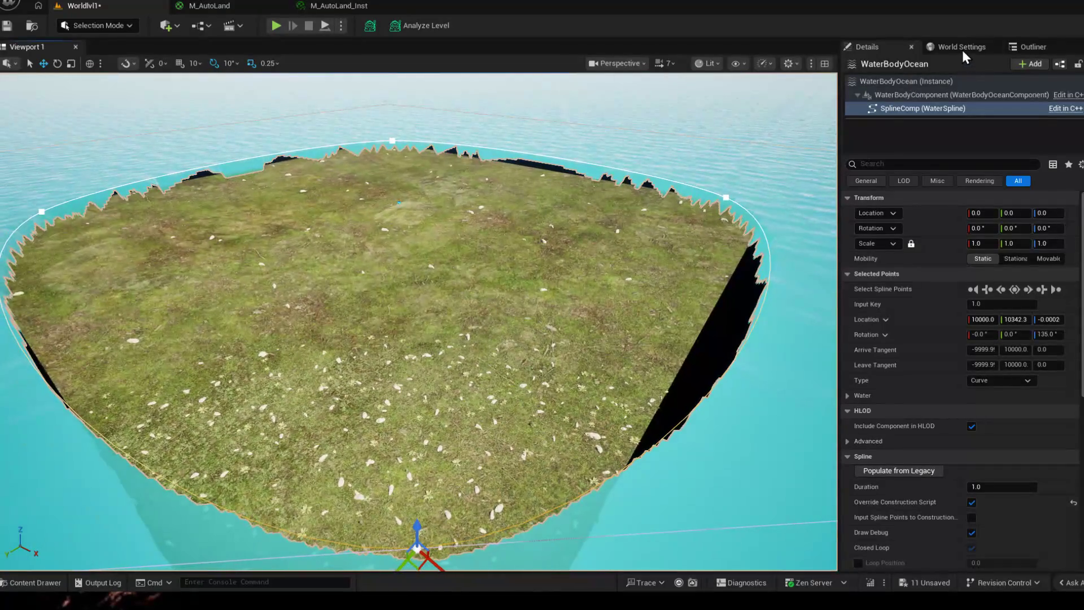
pyautogui.click(961, 47)
pyautogui.click(1028, 46)
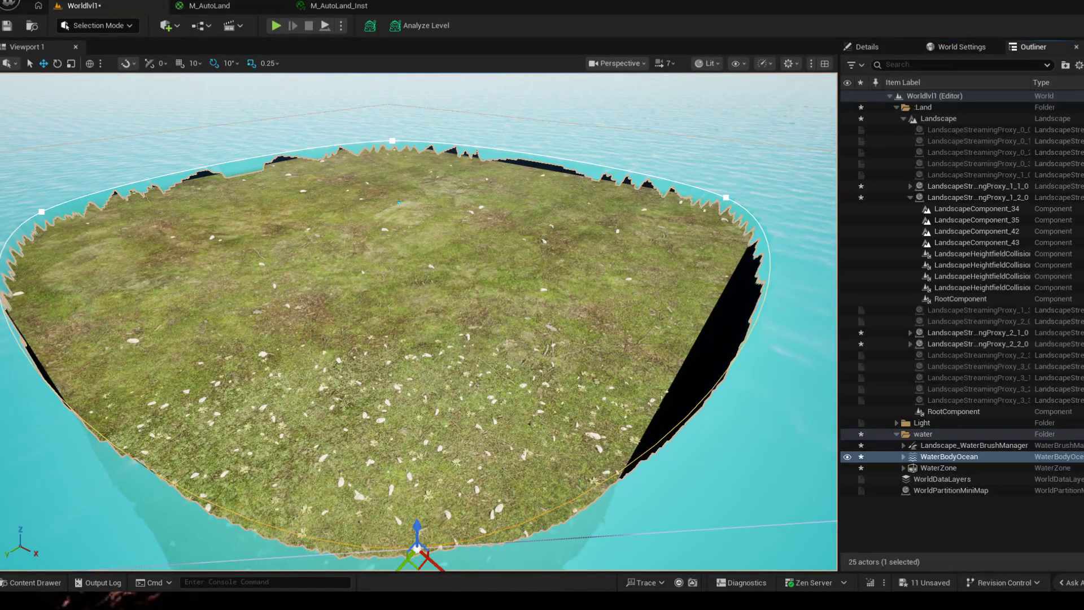
# - Lower the Landscape along Z so its edges sink into the ocean, checking from below and above
pyautogui.click(931, 118)
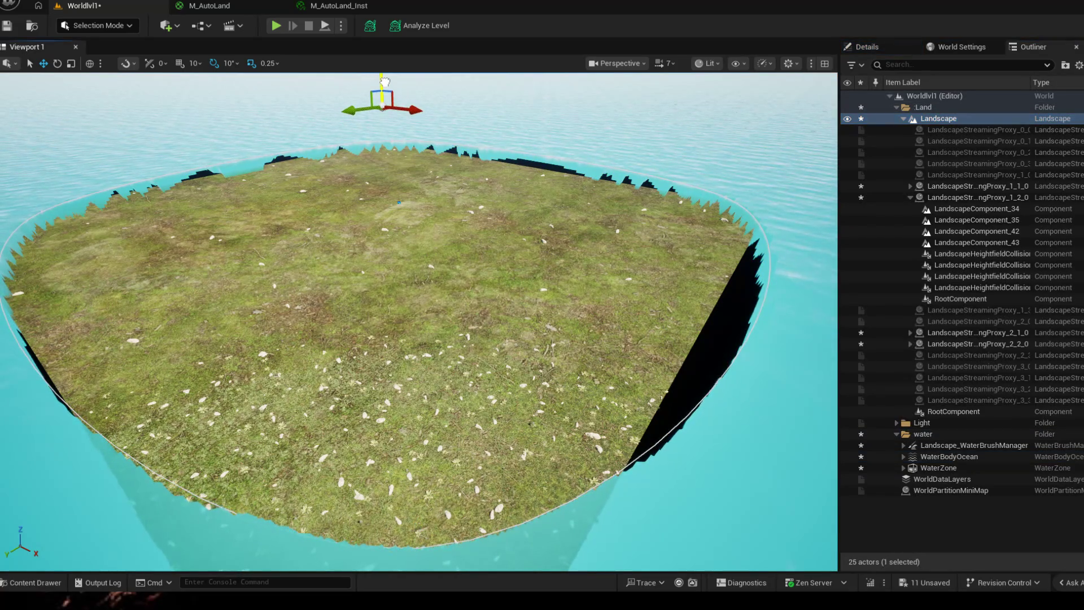
pyautogui.moveTo(386, 80); pyautogui.dragTo(388, 88)
pyautogui.scroll(5, 617, 273)
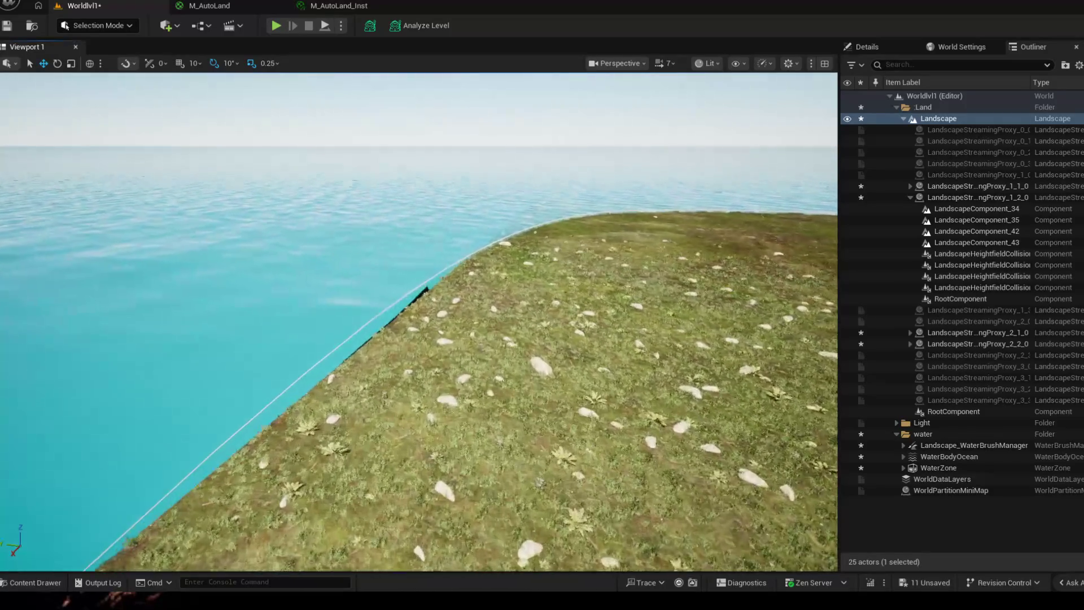
pyautogui.moveTo(419, 322); pyautogui.dragTo(545, 296)
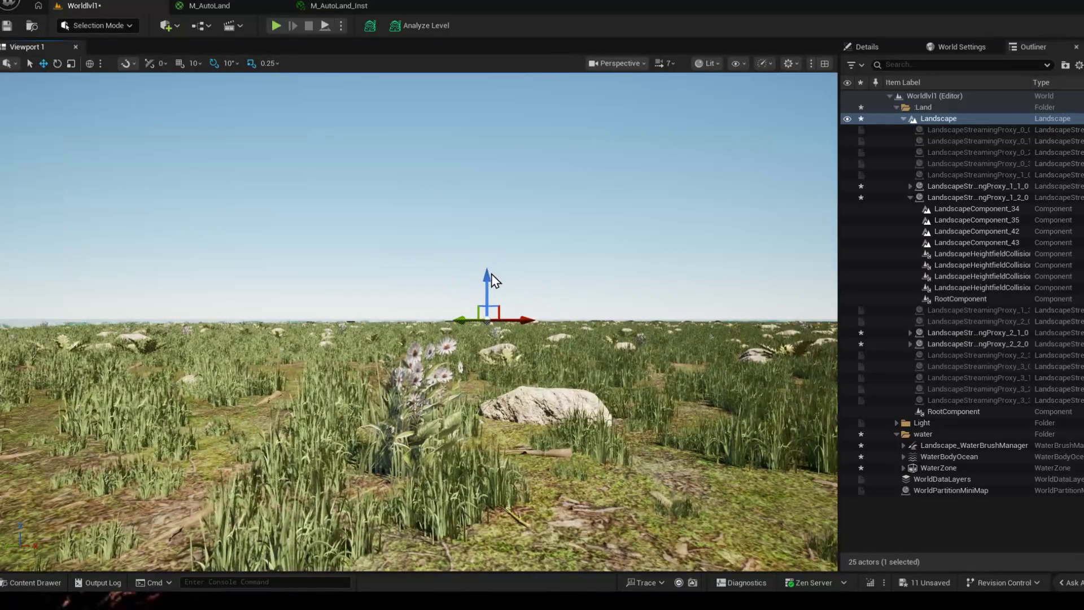
pyautogui.moveTo(487, 275)
pyautogui.mouseDown()
pyautogui.moveTo(420, 322)
pyautogui.moveTo(419, 212)
pyautogui.mouseUp()
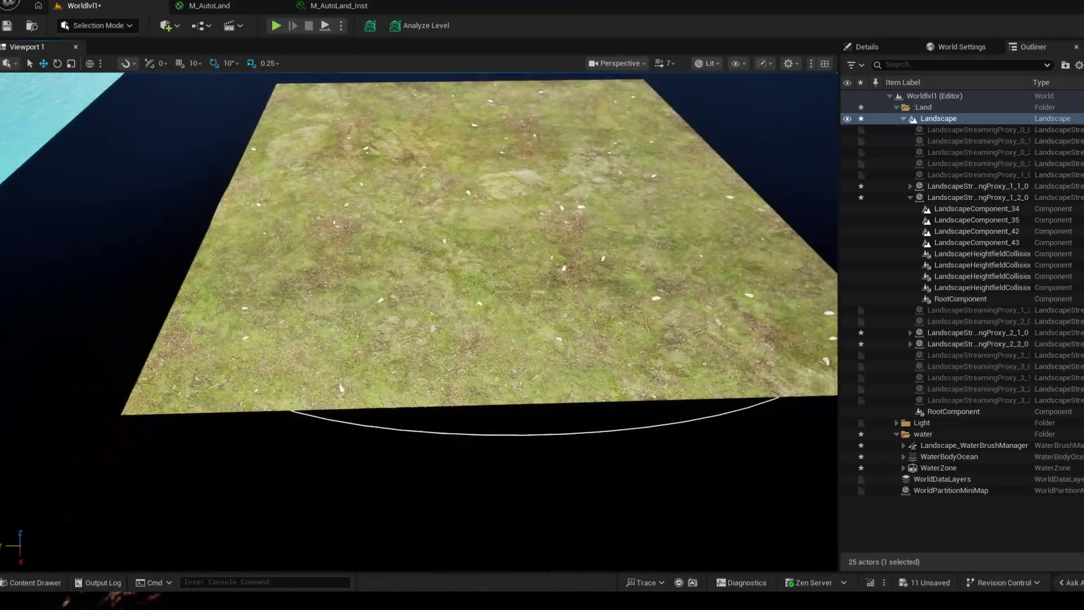
pyautogui.scroll(-3, 420, 255)
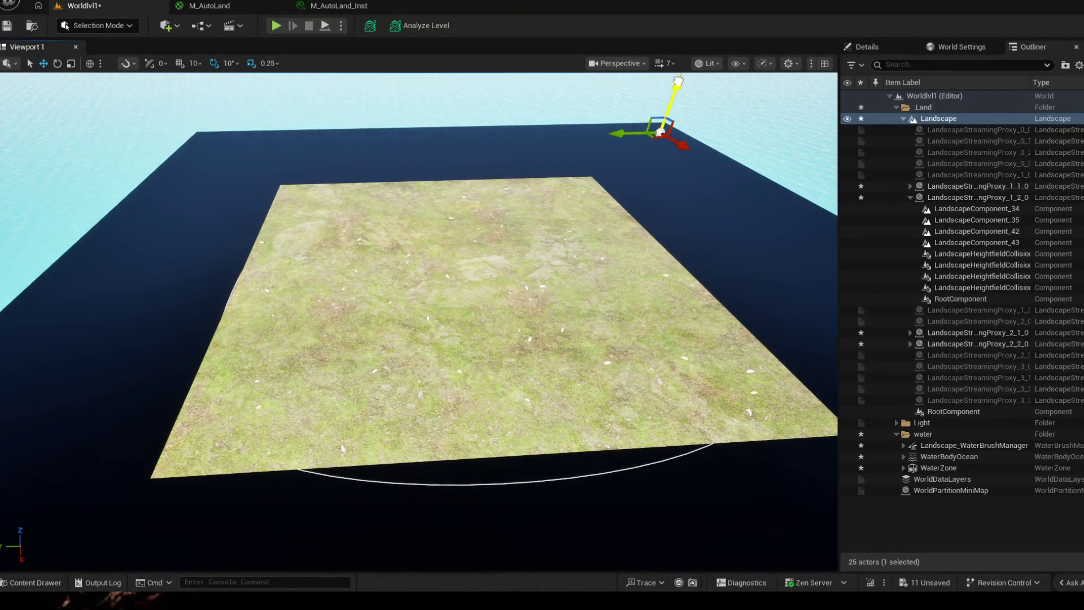
pyautogui.moveTo(419, 254)
pyautogui.mouseDown()
pyautogui.moveTo(430, 233)
pyautogui.moveTo(430, 339)
pyautogui.mouseUp()
pyautogui.scroll(3, 429, 234)
pyautogui.scroll(5, 429, 254)
pyautogui.scroll(-8, 424, 297)
pyautogui.scroll(-5, 424, 297)
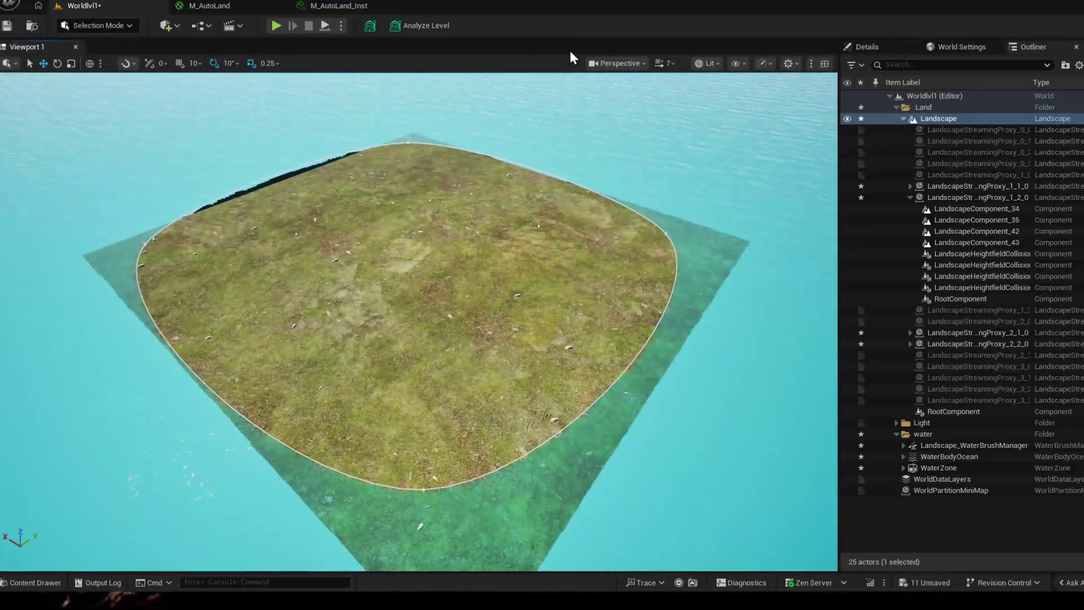
# - Switch the editor into Landscape Mode
pyautogui.click(128, 26)
pyautogui.click(93, 57)
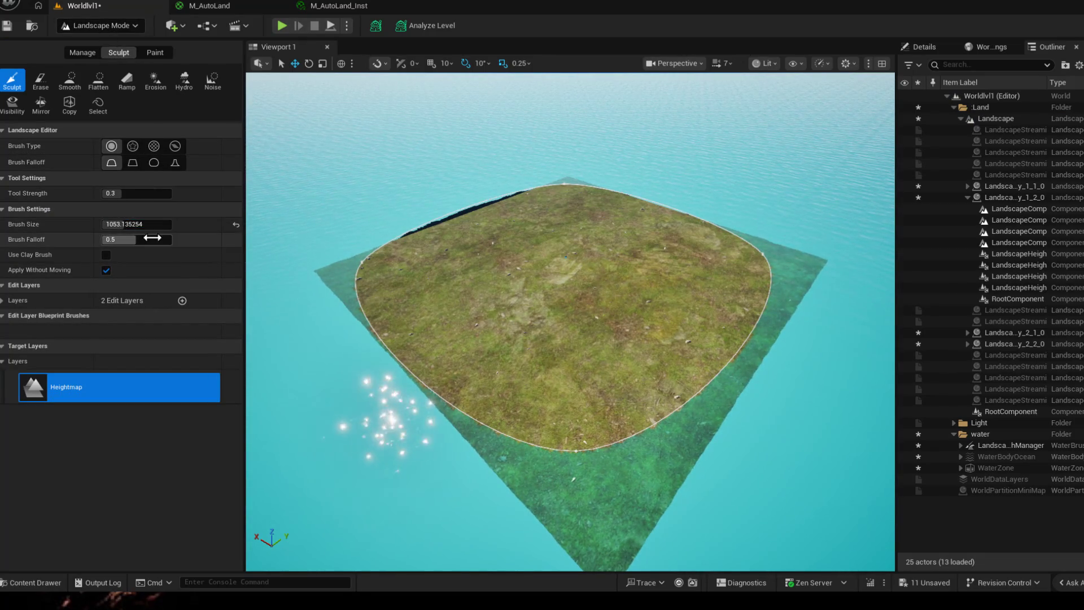
# - Enlarge the sculpting brush to 8192, show the Landscape's Details, then return to Selection Mode
pyautogui.moveTo(110, 225); pyautogui.dragTo(237, 225)
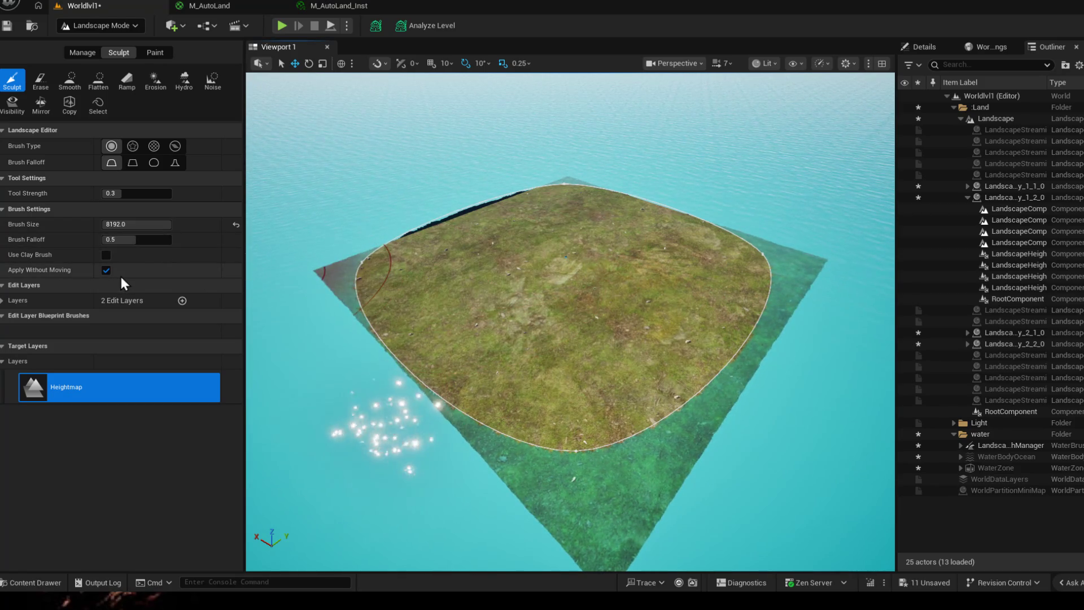
pyautogui.click(93, 50)
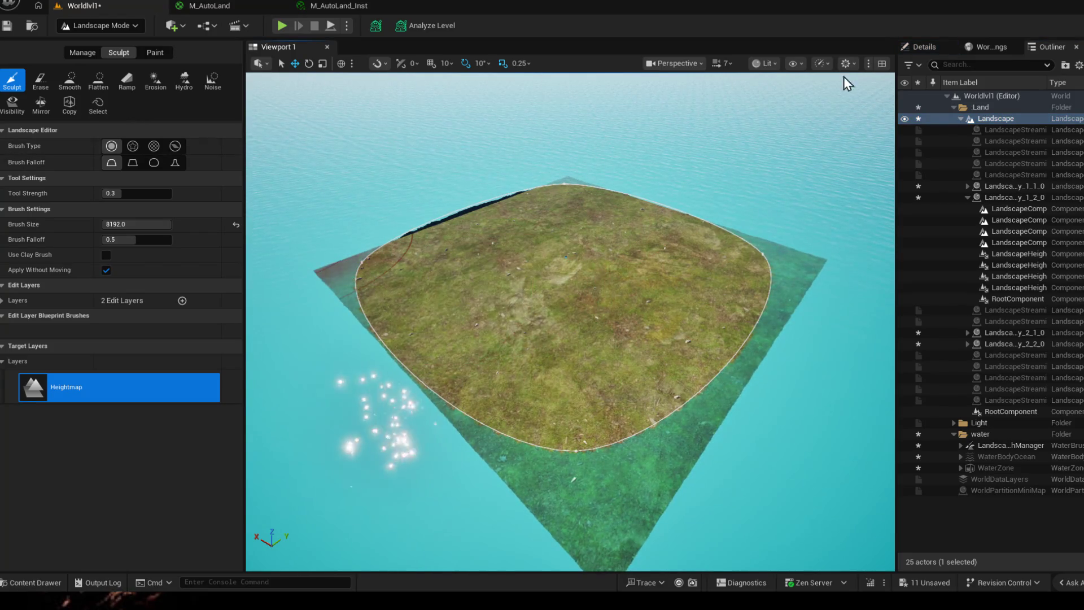
pyautogui.click(924, 47)
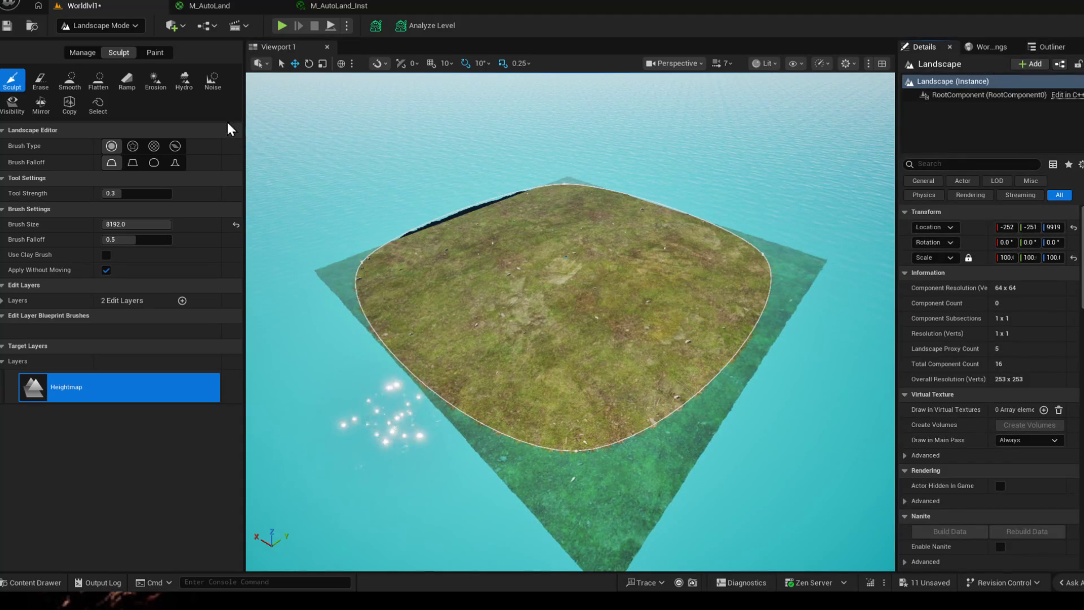
pyautogui.click(101, 25)
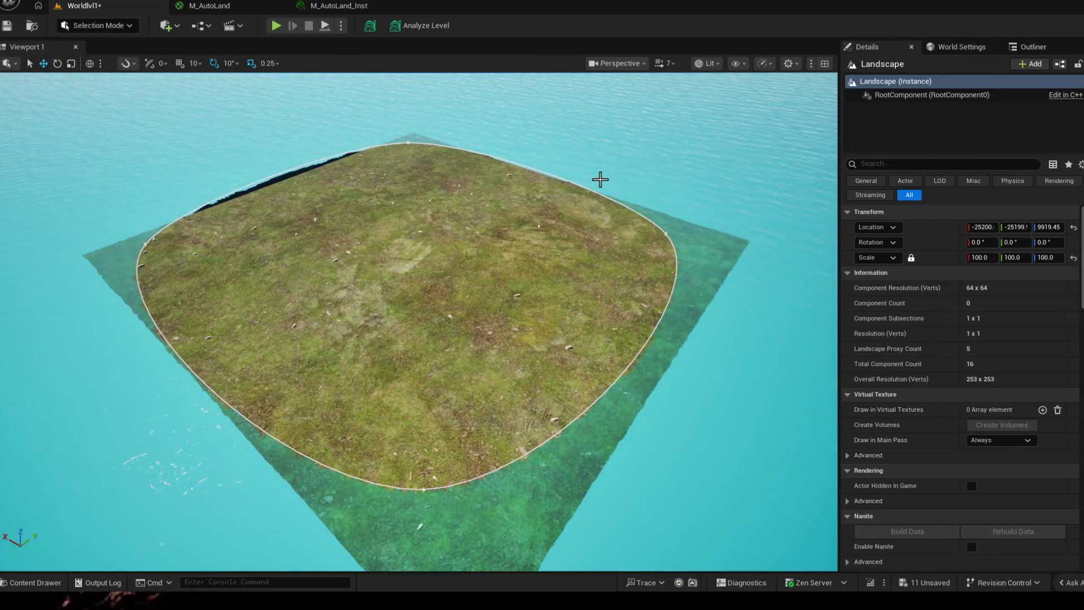
# - Select WaterBodyOcean and move a shoreline spline point to reshape the coast
pyautogui.moveTo(581, 326); pyautogui.dragTo(559, 386)
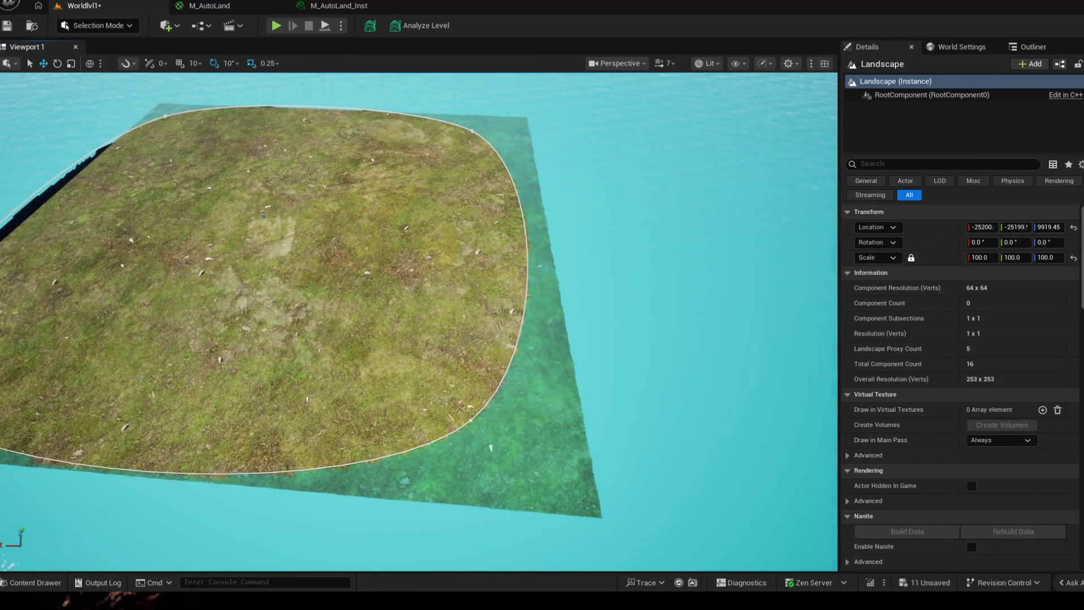
pyautogui.click(485, 406)
pyautogui.moveTo(469, 418); pyautogui.dragTo(449, 406)
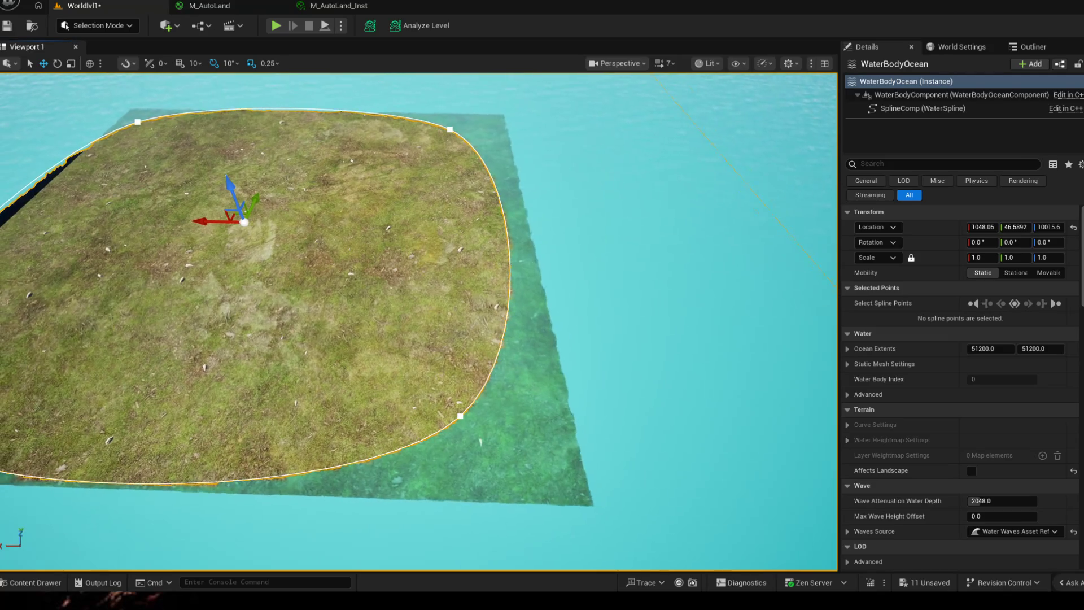
pyautogui.click(462, 416)
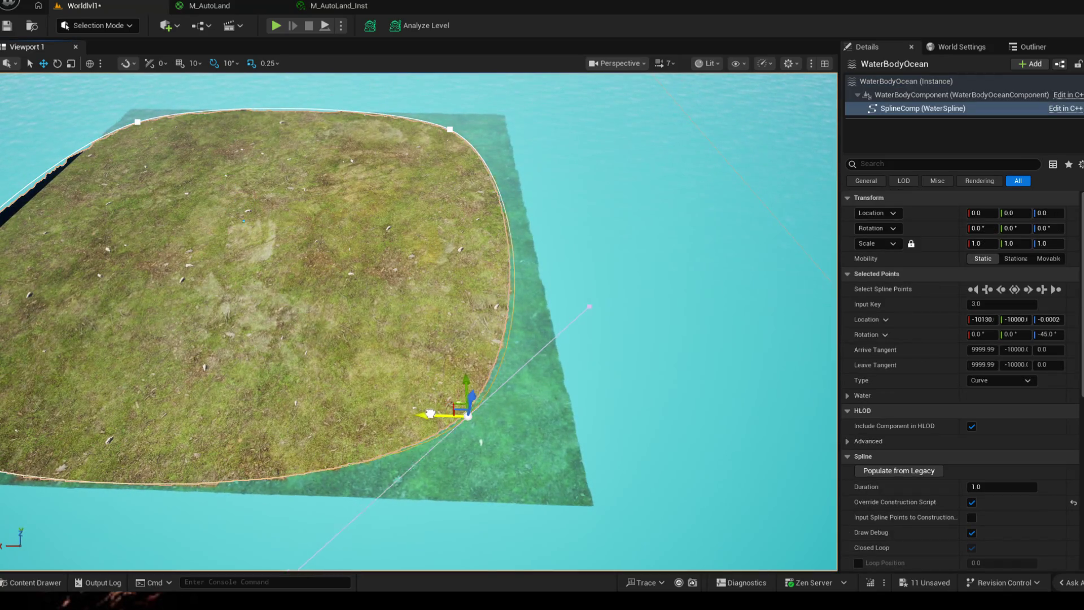
pyautogui.moveTo(479, 436); pyautogui.dragTo(492, 430)
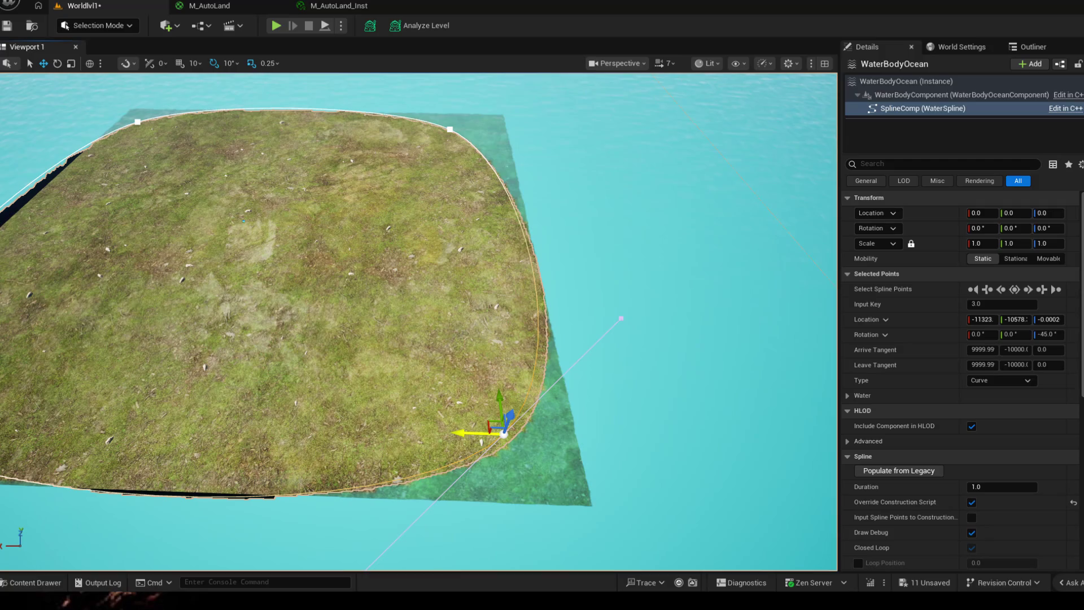
pyautogui.moveTo(475, 434); pyautogui.dragTo(464, 434)
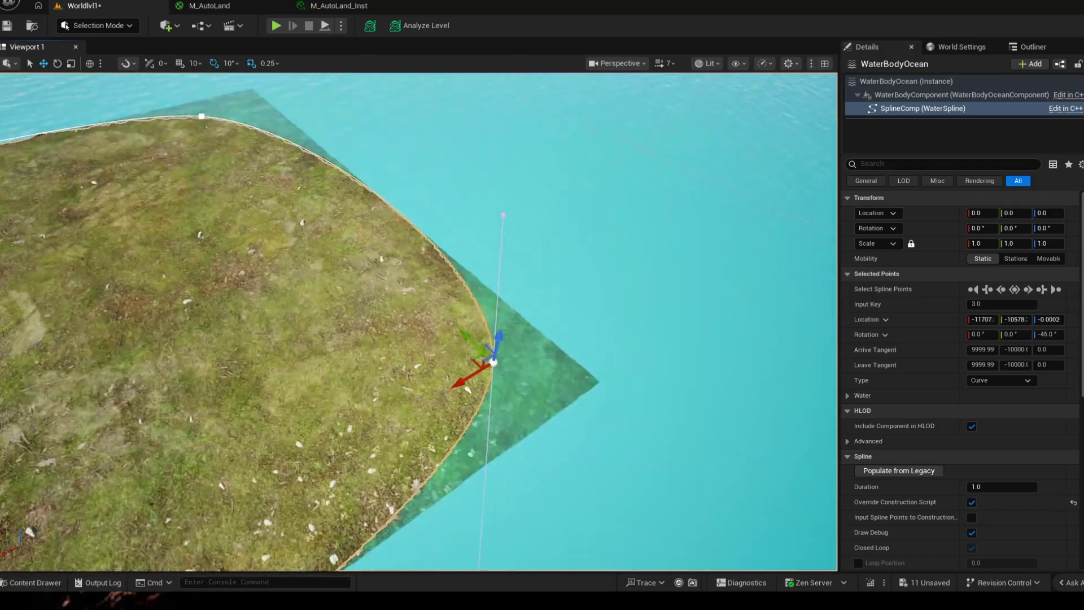
pyautogui.moveTo(475, 357); pyautogui.dragTo(535, 355)
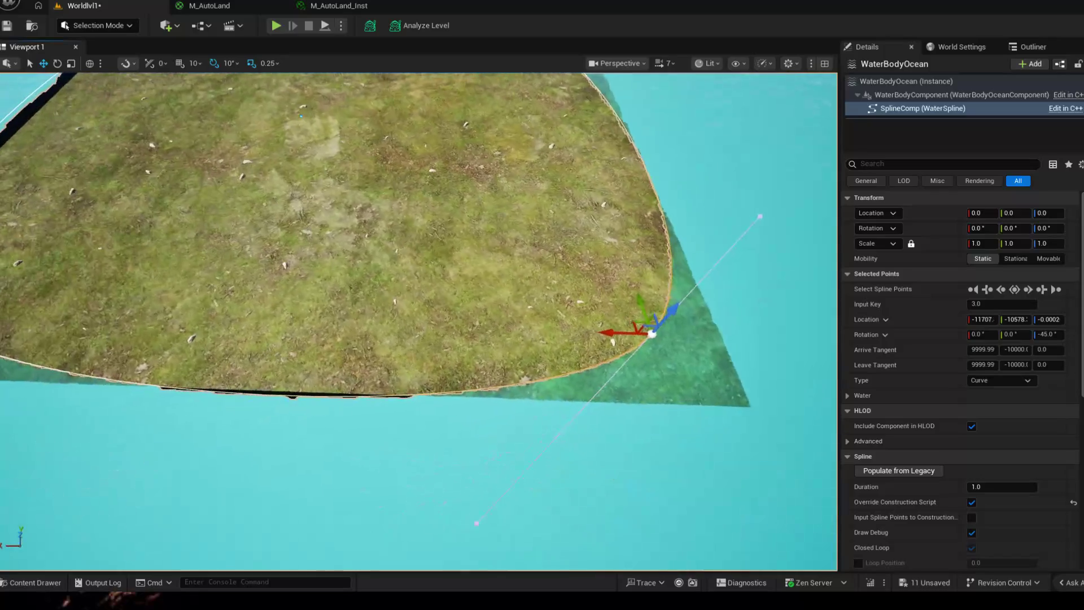
pyautogui.moveTo(629, 328)
pyautogui.mouseDown()
pyautogui.moveTo(256, 301)
pyautogui.moveTo(248, 329)
pyautogui.mouseUp()
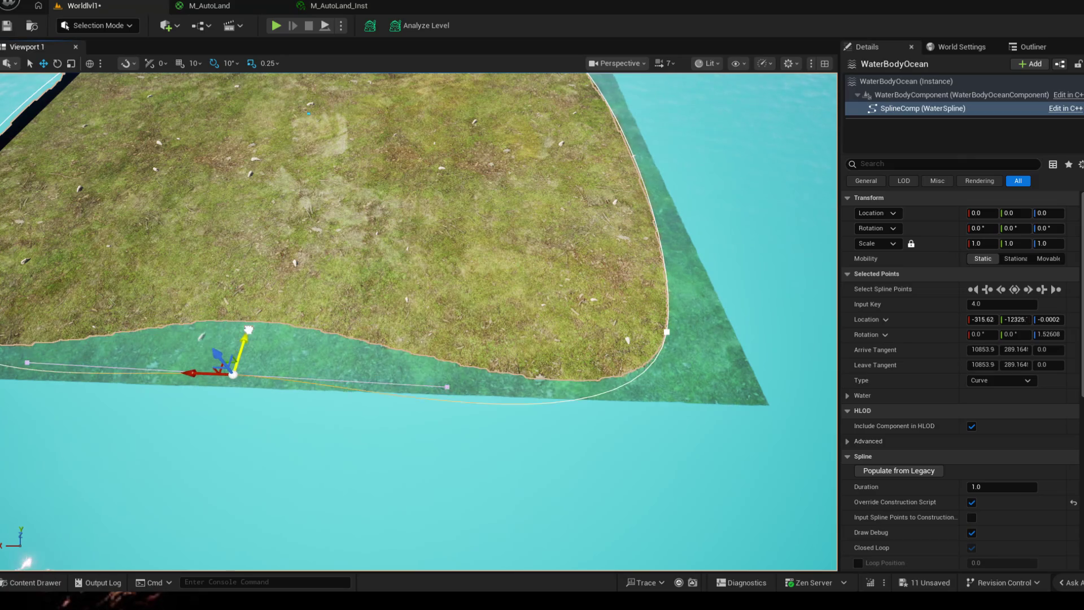
# - Move a second ocean spline point at another corner and inspect the coast near ground level
pyautogui.moveTo(457, 279); pyautogui.dragTo(426, 148)
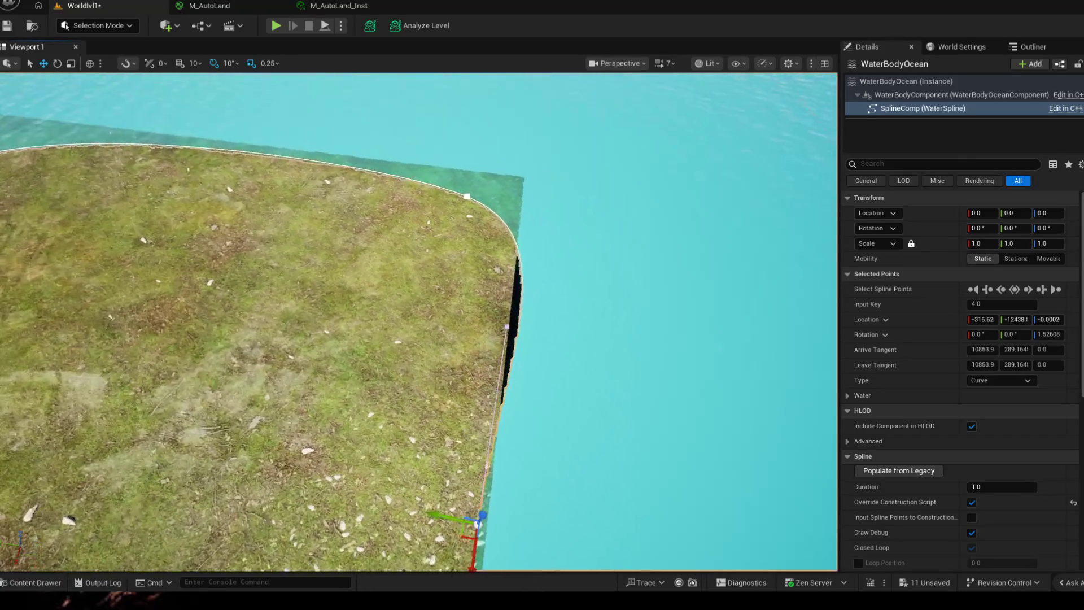
pyautogui.click(506, 207)
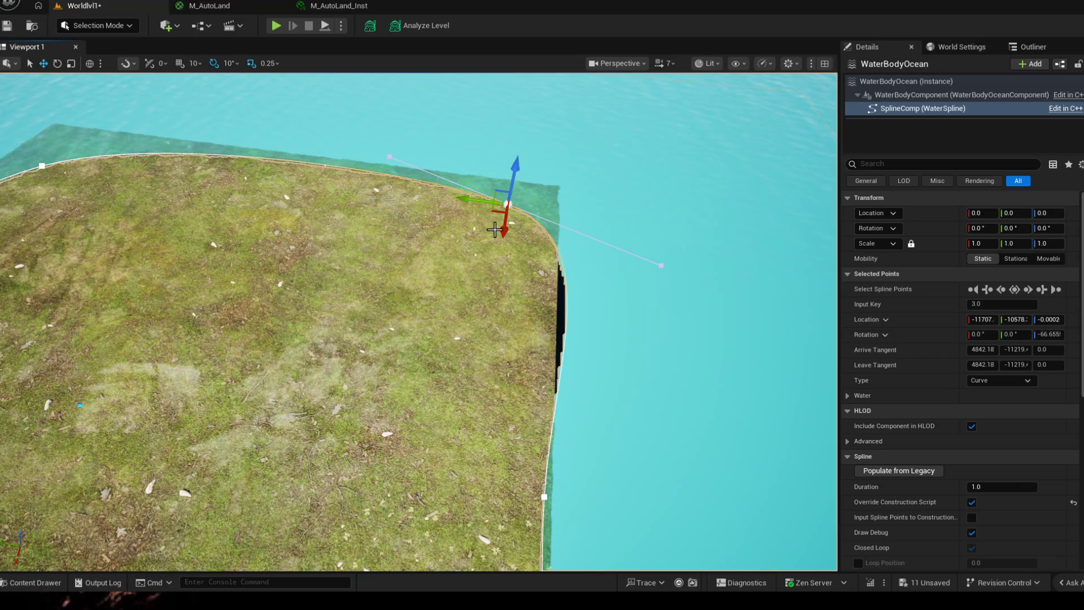
pyautogui.moveTo(503, 216); pyautogui.dragTo(466, 215)
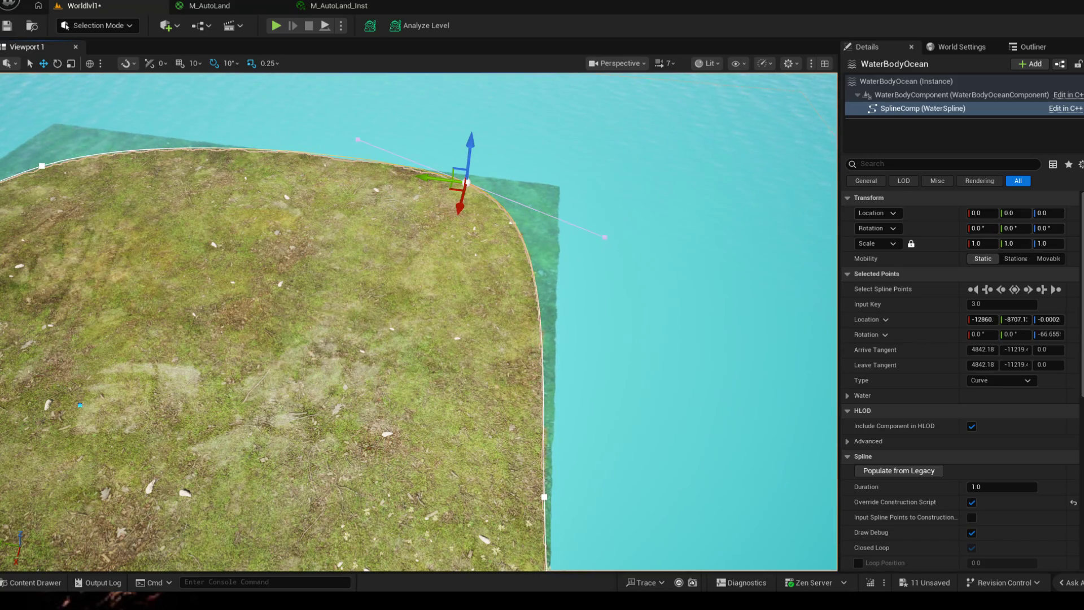
pyautogui.moveTo(606, 254); pyautogui.dragTo(423, 381)
pyautogui.moveTo(423, 339); pyautogui.dragTo(254, 254)
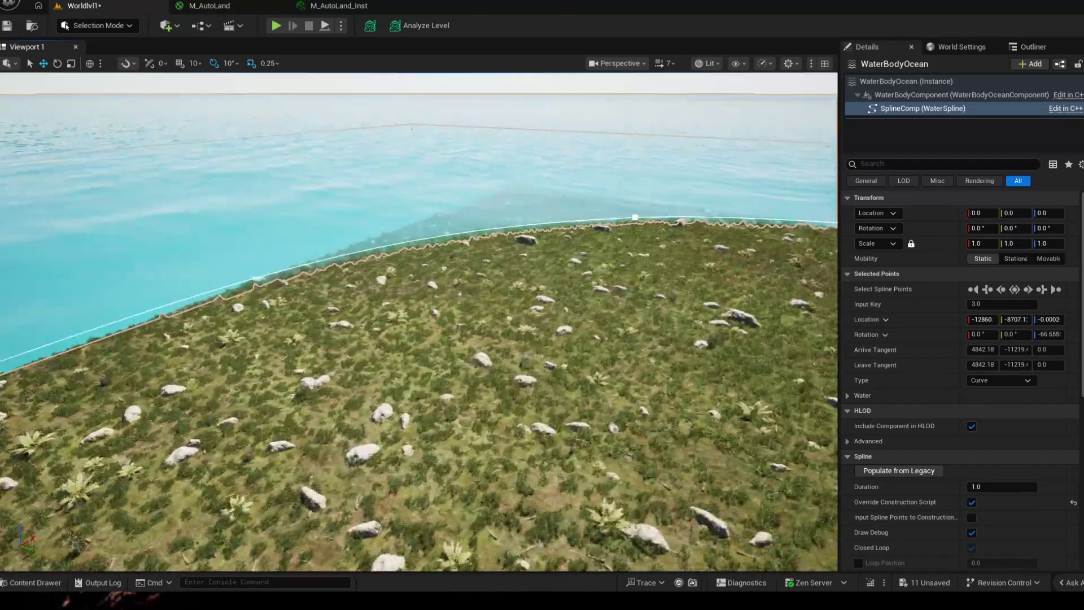
pyautogui.moveTo(424, 339); pyautogui.dragTo(424, 212)
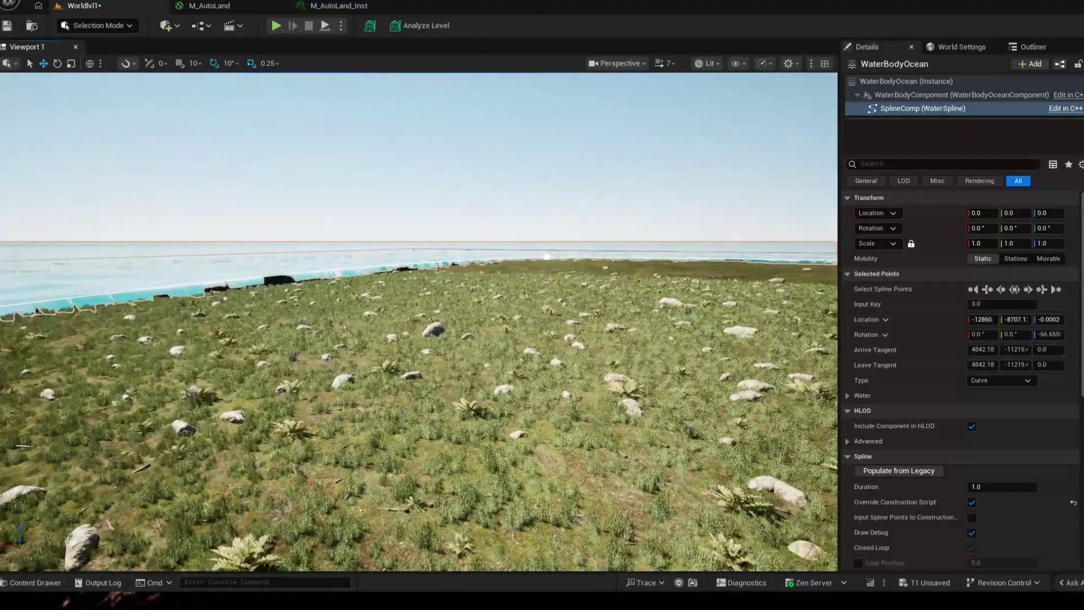
pyautogui.moveTo(424, 297); pyautogui.dragTo(556, 404)
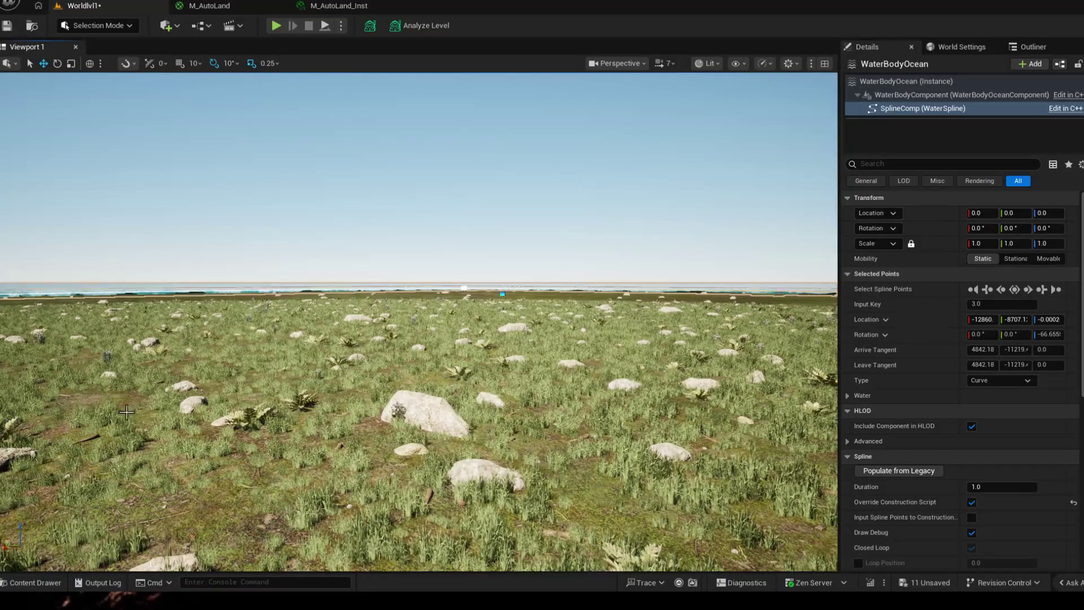
pyautogui.scroll(-8, 423, 340)
pyautogui.scroll(-6, 423, 322)
pyautogui.scroll(8, 255, 254)
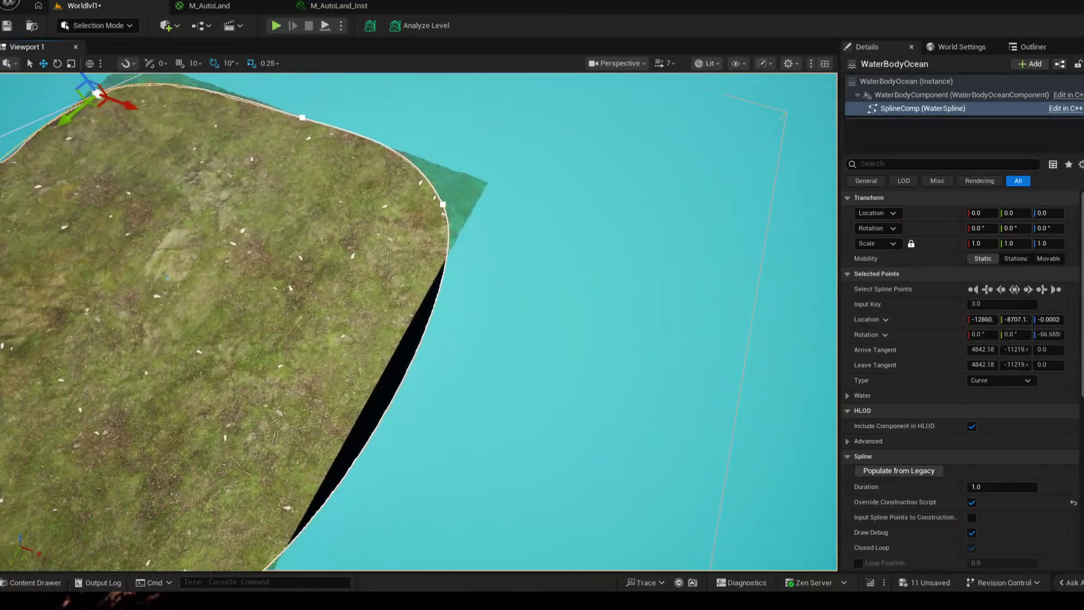
pyautogui.scroll(1, 461, 211)
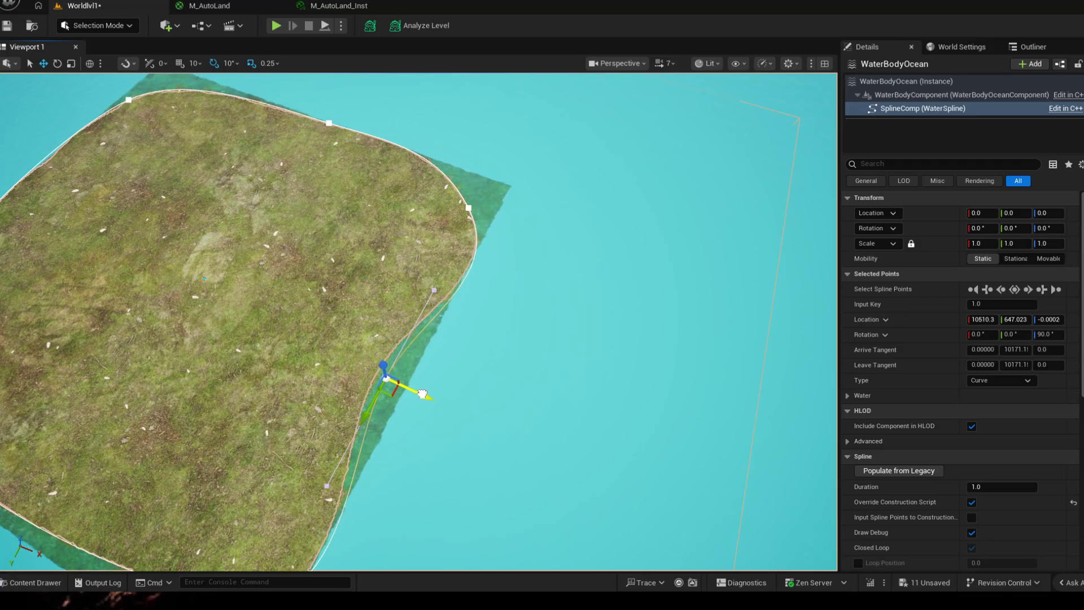
# - Shift the selected spline point inward along X, then show the World Settings
pyautogui.moveTo(415, 392); pyautogui.dragTo(419, 394)
pyautogui.scroll(-2, 407, 339)
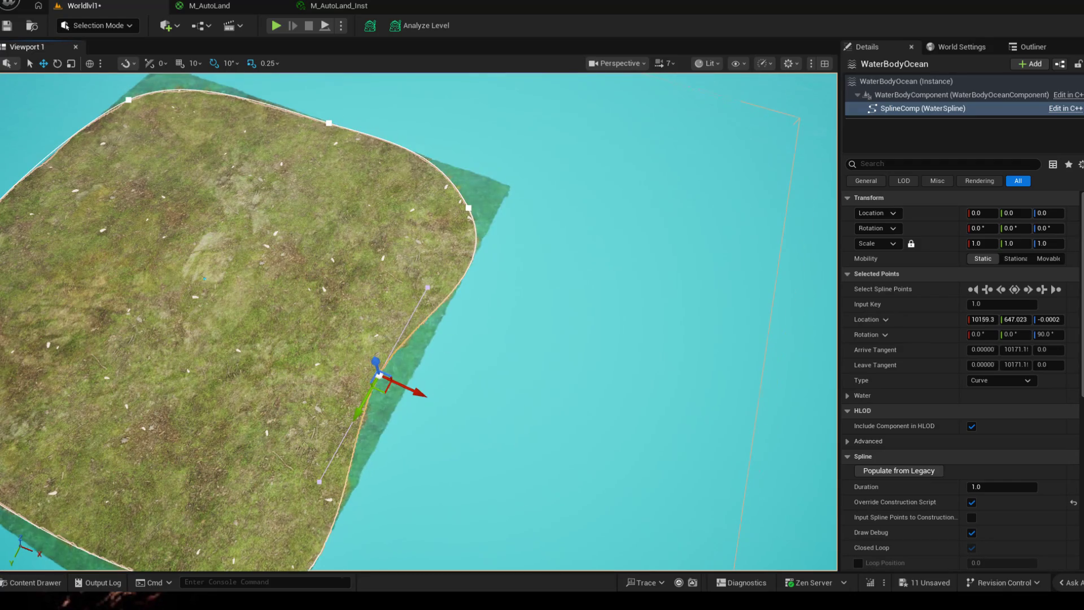
pyautogui.moveTo(406, 338); pyautogui.dragTo(393, 491)
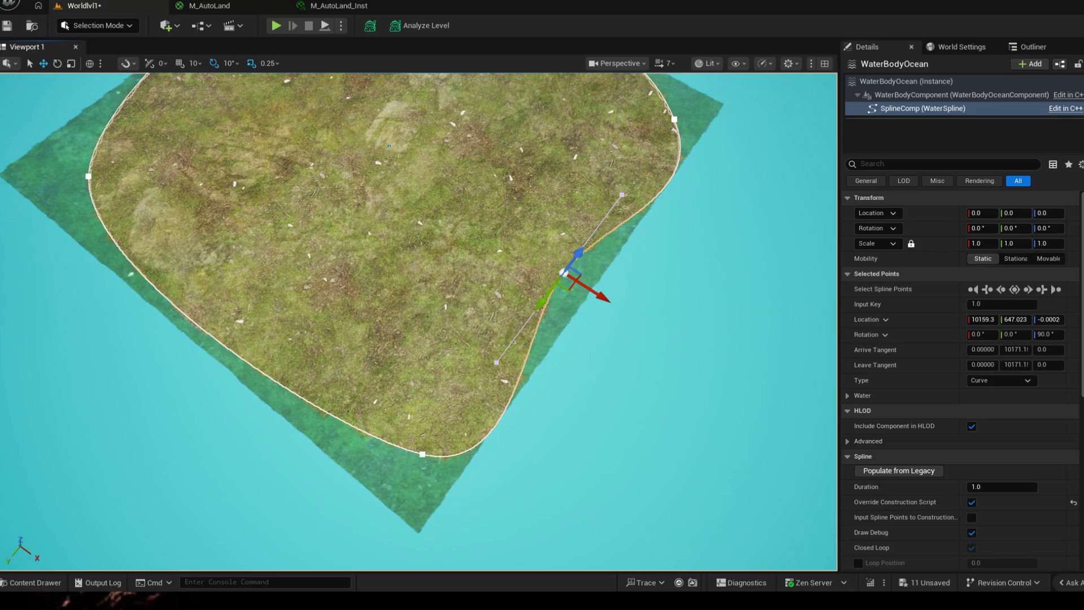
pyautogui.moveTo(410, 472); pyautogui.dragTo(377, 471)
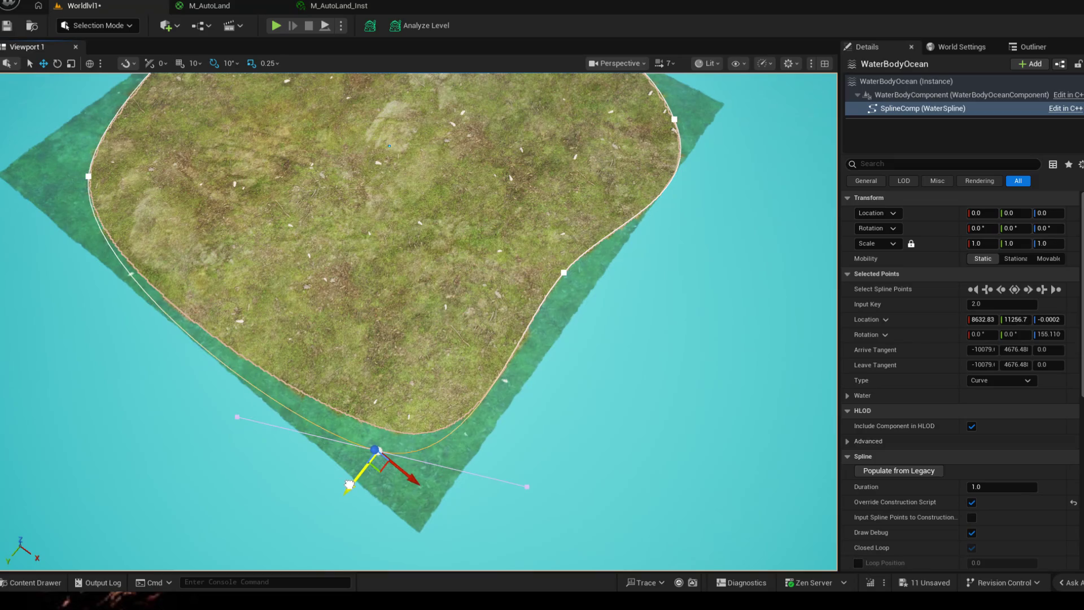
pyautogui.moveTo(359, 338); pyautogui.dragTo(508, 254)
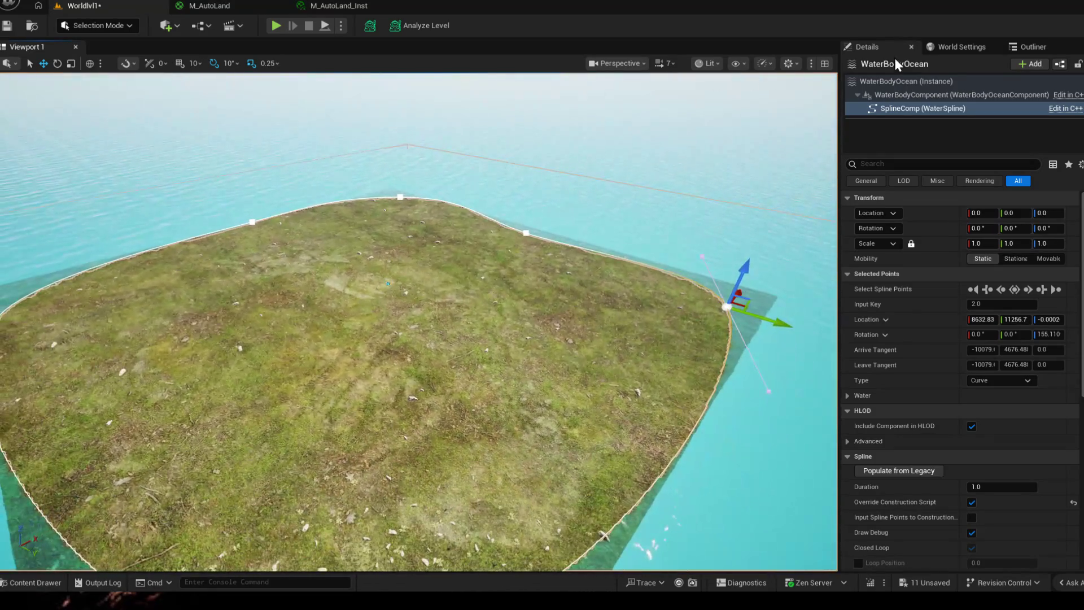
pyautogui.click(962, 47)
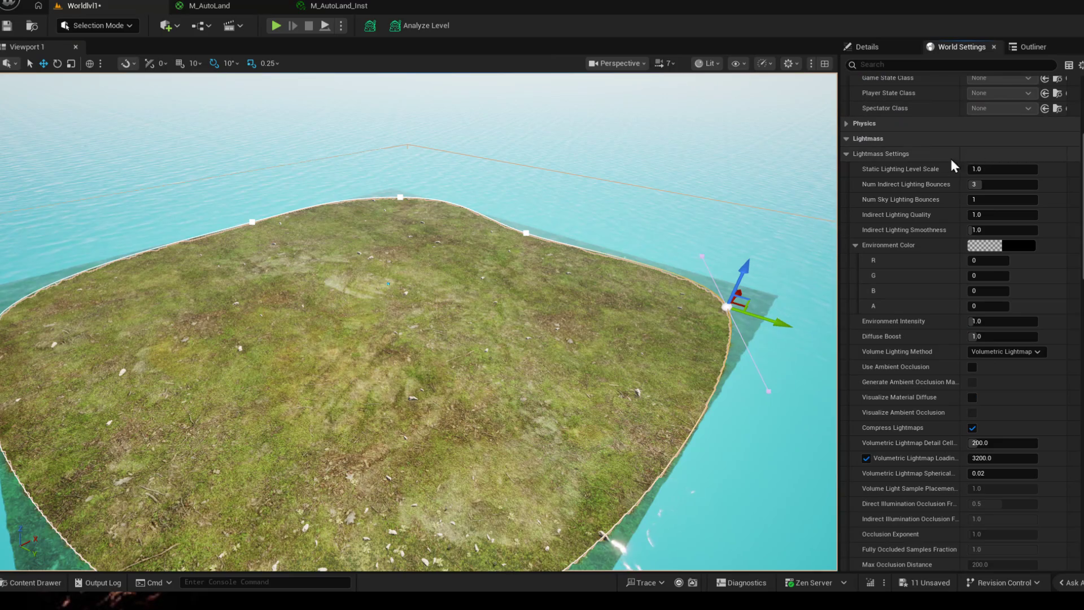
# - Select the Landscape from the Outliner and reset its location to the origin in Details
pyautogui.click(1033, 46)
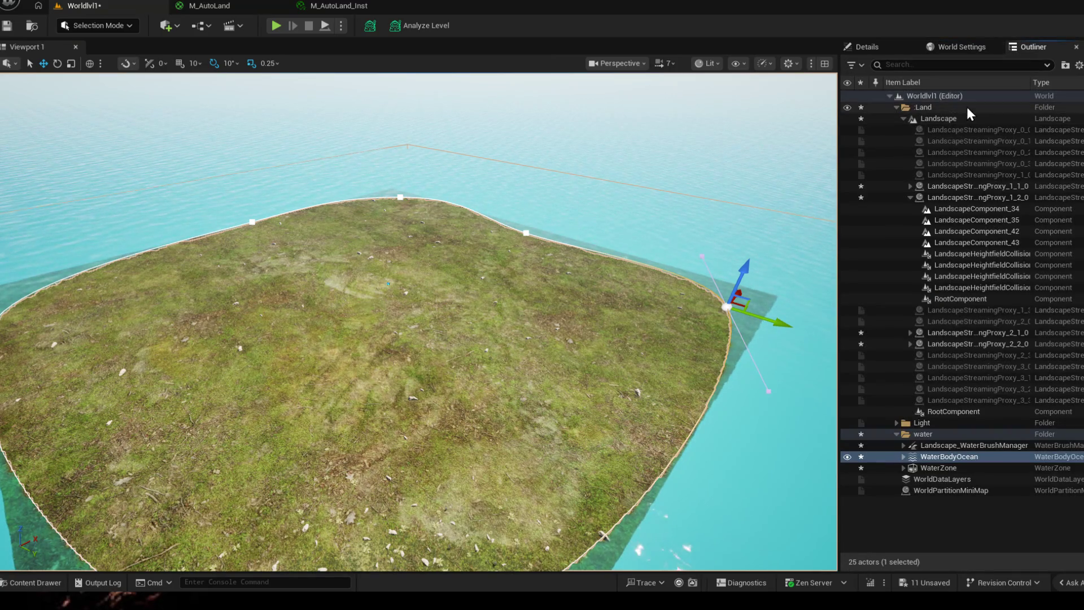
pyautogui.click(948, 119)
pyautogui.moveTo(424, 338); pyautogui.dragTo(255, 254)
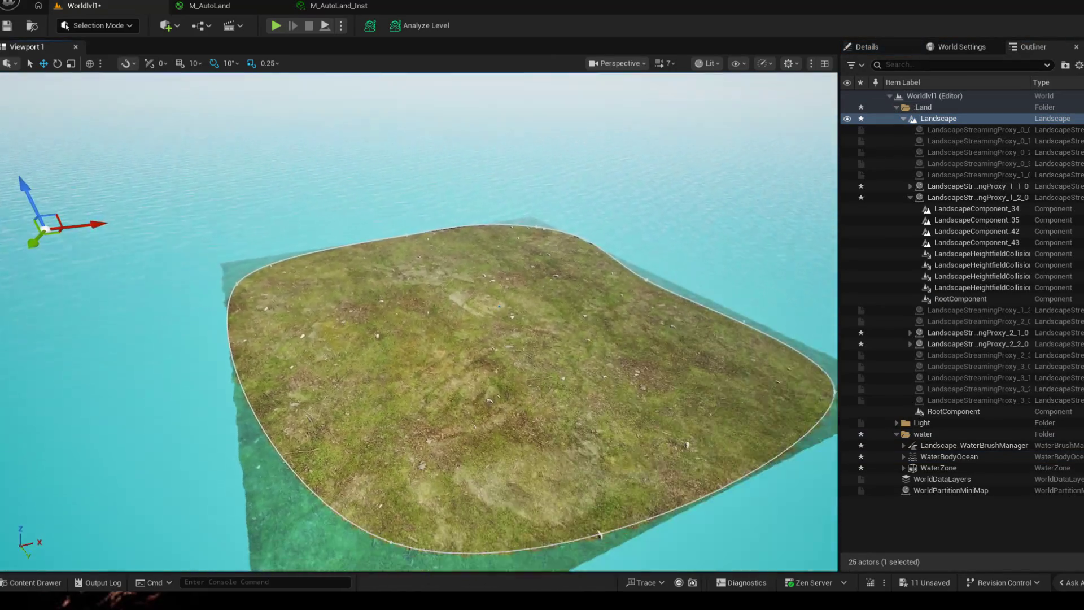
pyautogui.moveTo(229, 185); pyautogui.dragTo(67, 197)
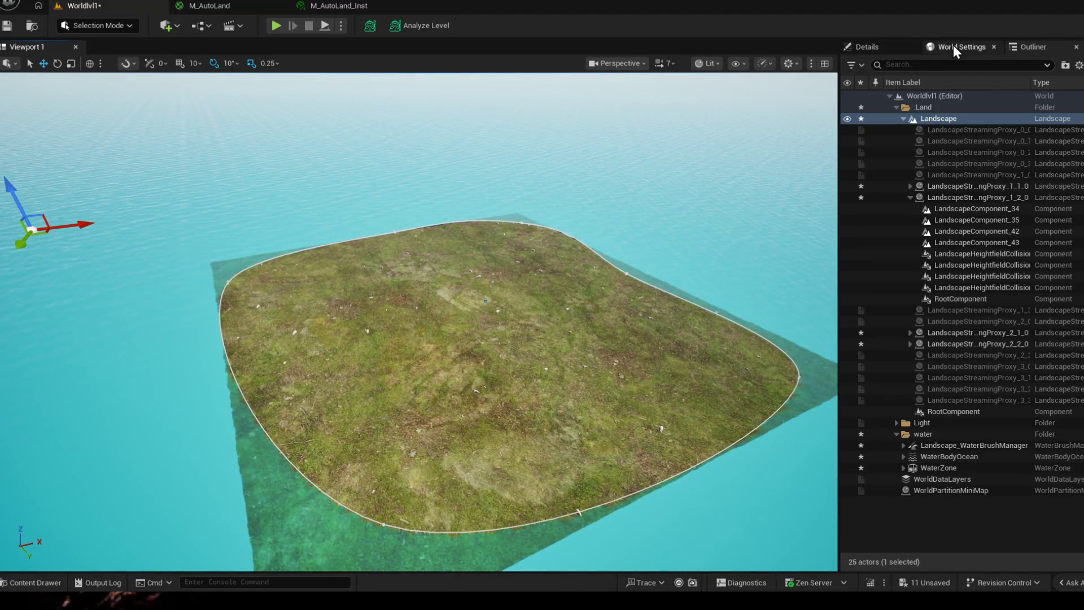
pyautogui.click(867, 47)
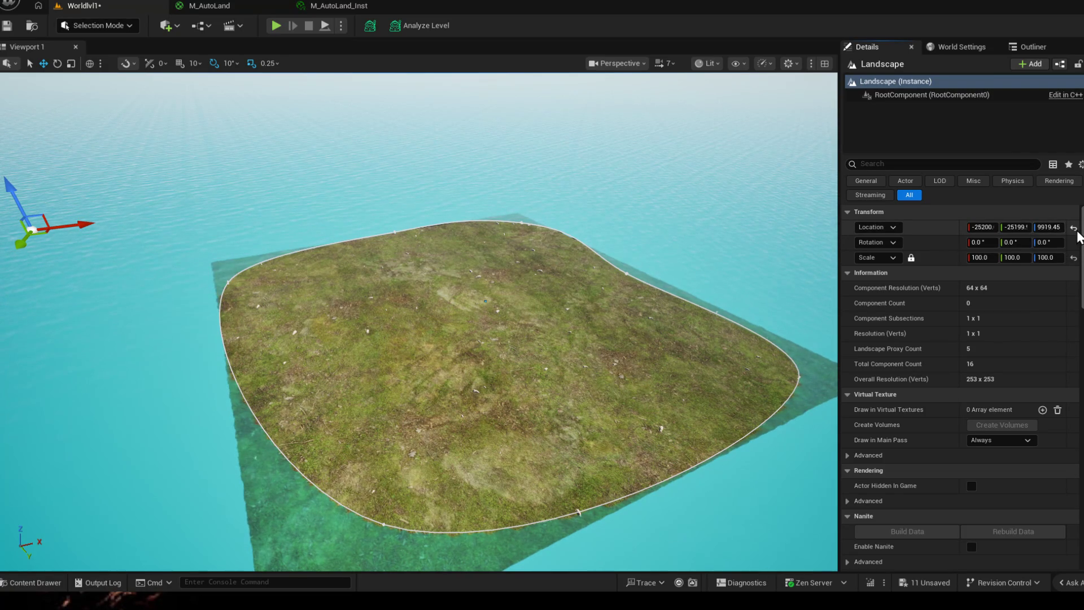
pyautogui.click(1074, 227)
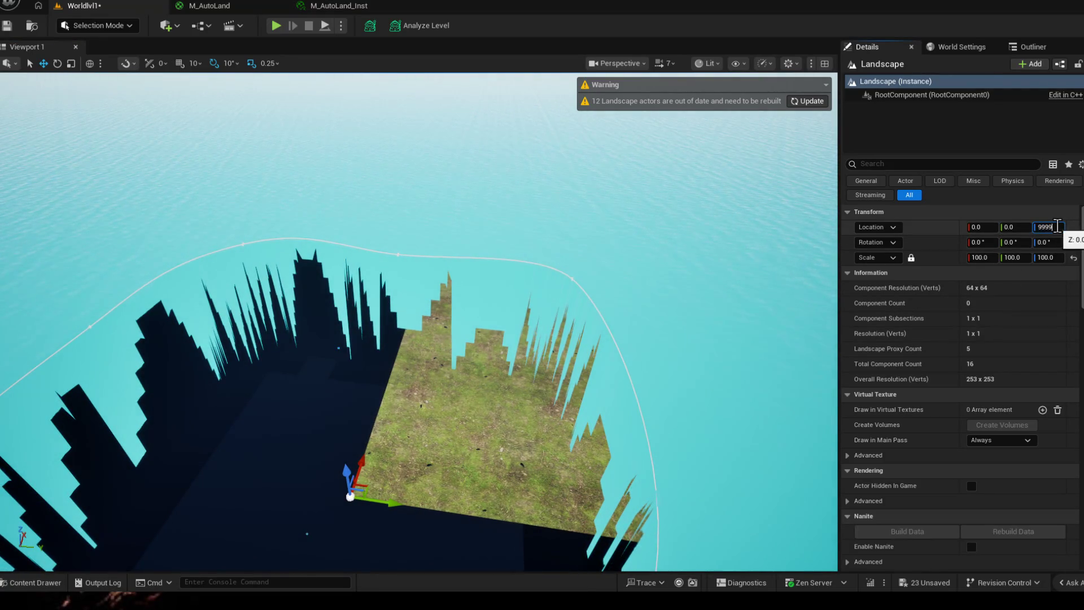
pyautogui.press('Return')
# - Move the landscape along X beneath the ocean loop and rebuild the out-of-date landscape actors
pyautogui.press('w')
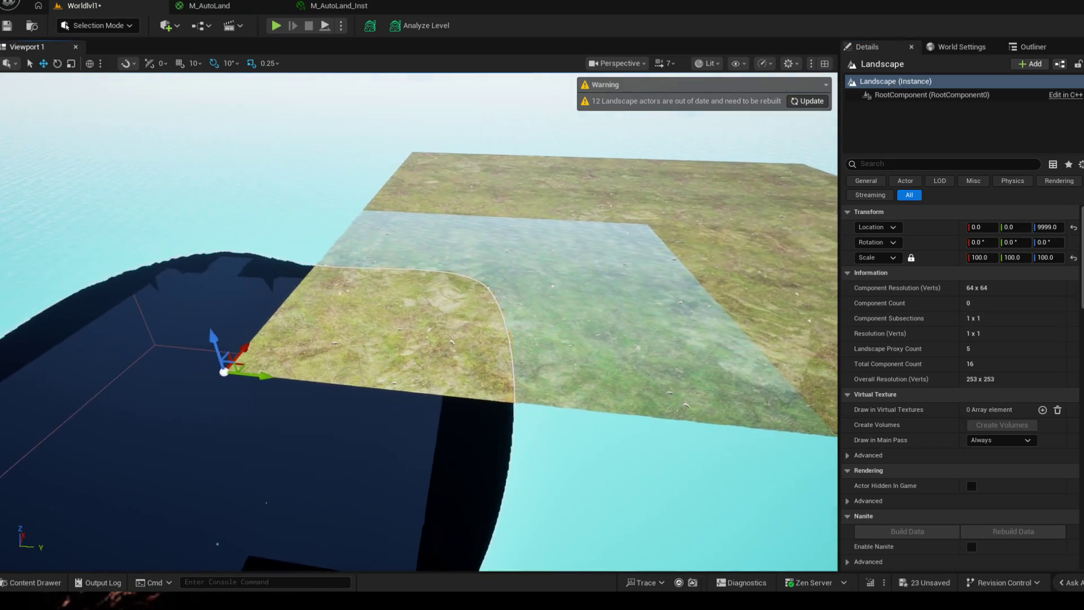
pyautogui.press('w')
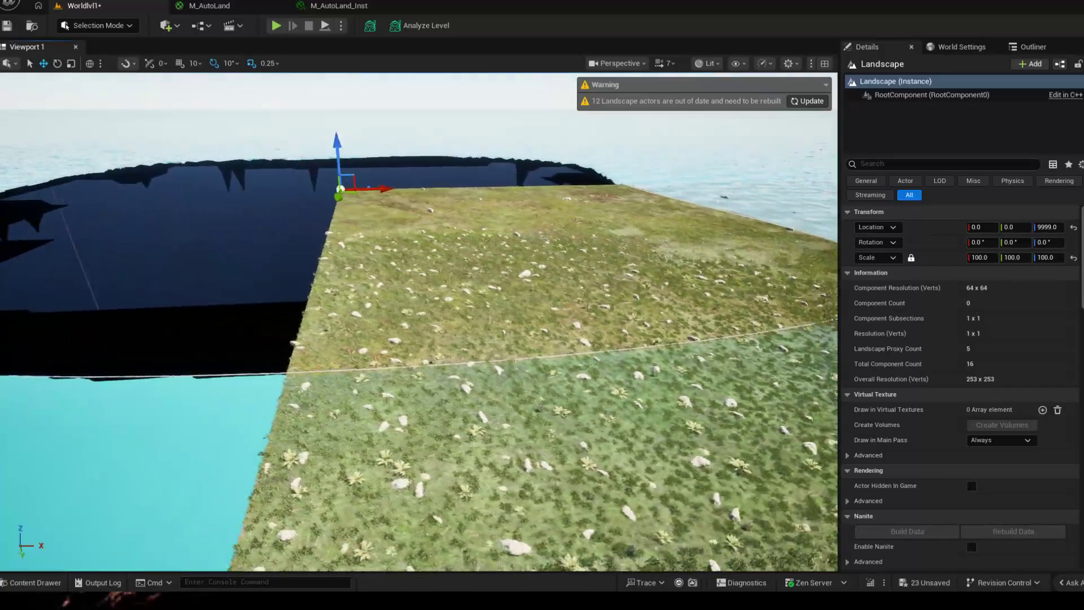
pyautogui.moveTo(424, 339); pyautogui.dragTo(423, 339)
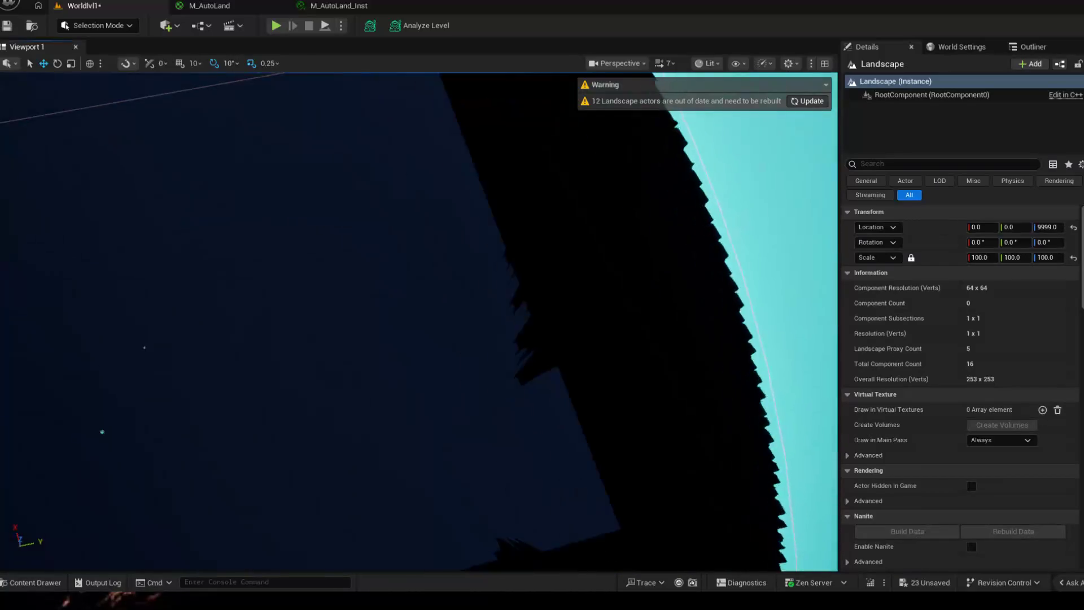
pyautogui.scroll(-5, 492, 258)
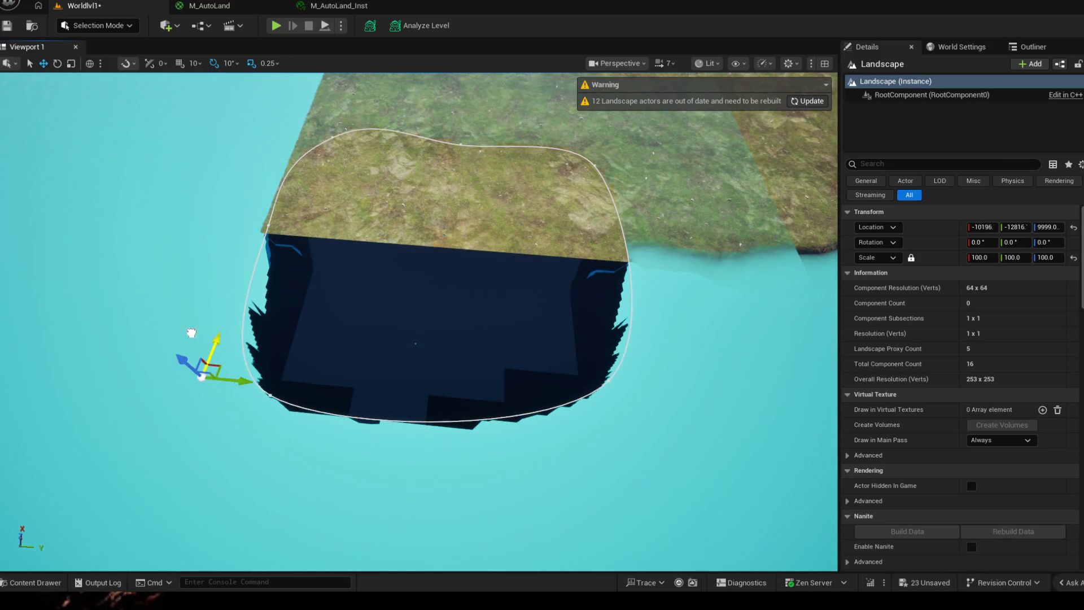
pyautogui.moveTo(199, 320); pyautogui.dragTo(181, 356)
pyautogui.moveTo(154, 434); pyautogui.dragTo(470, 320)
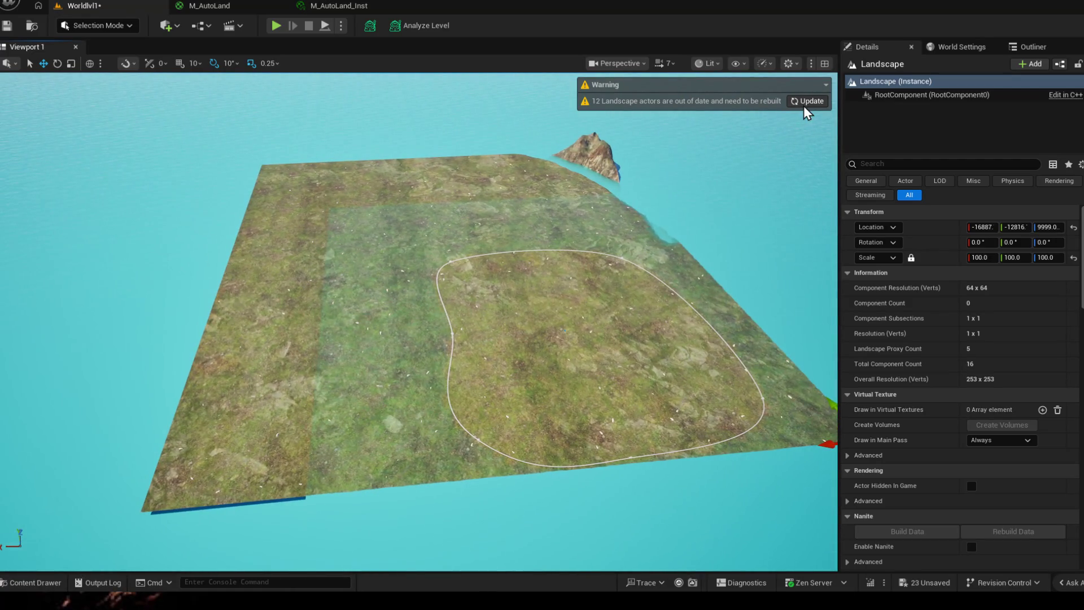
pyautogui.click(807, 101)
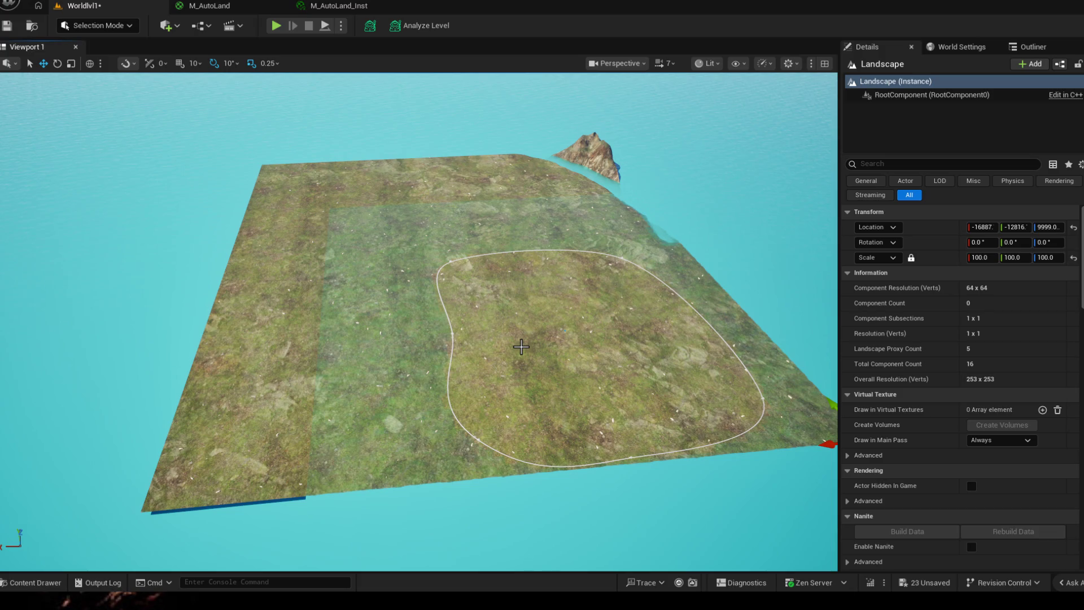
# - Swing back over the island tile and select the WaterBodyOcean
pyautogui.moveTo(413, 382); pyautogui.dragTo(508, 339)
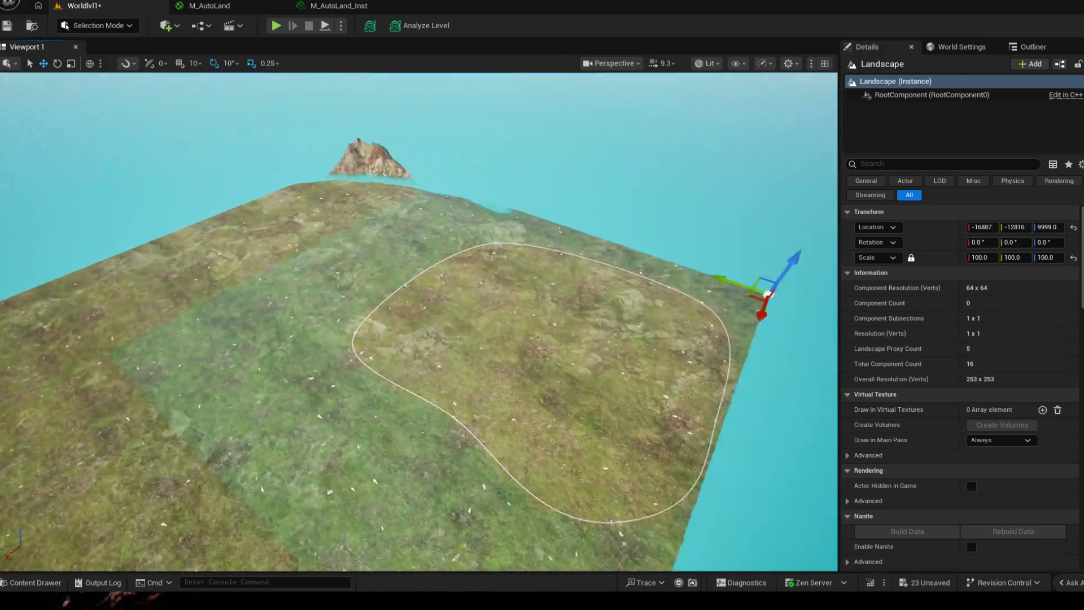
pyautogui.moveTo(423, 381); pyautogui.dragTo(508, 339)
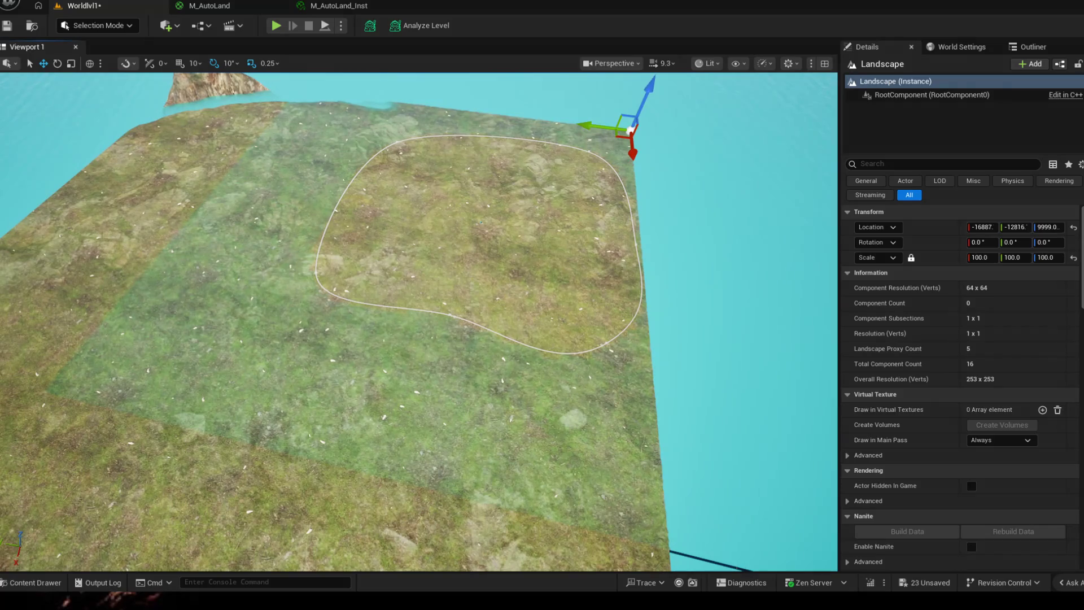
pyautogui.click(636, 311)
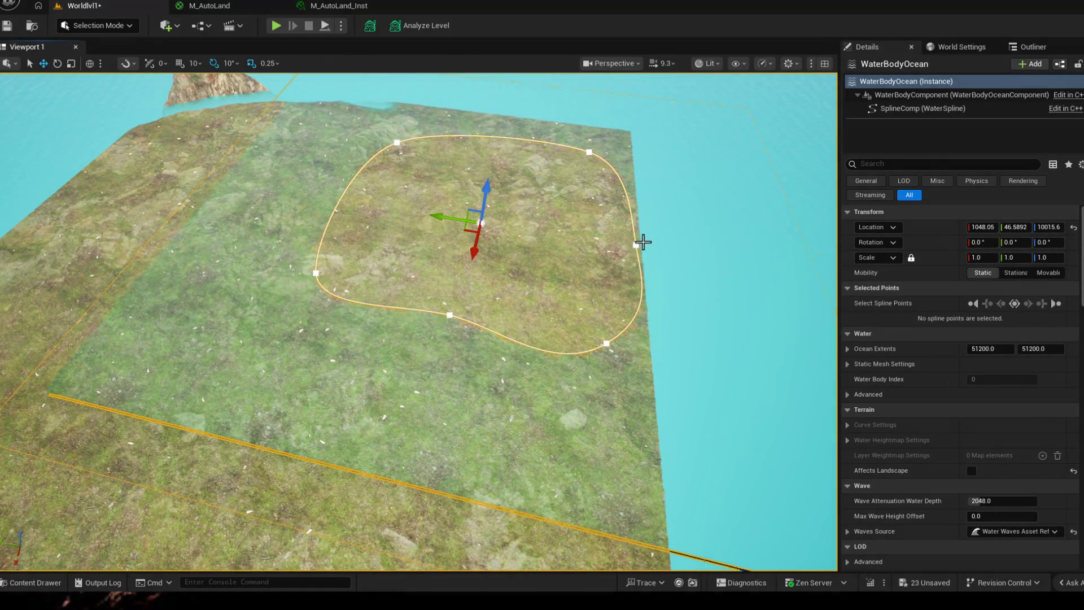
# - Pull the ocean loop's lower-right and upper-right spline points out to the tile's corners
pyautogui.click(636, 244)
pyautogui.click(606, 347)
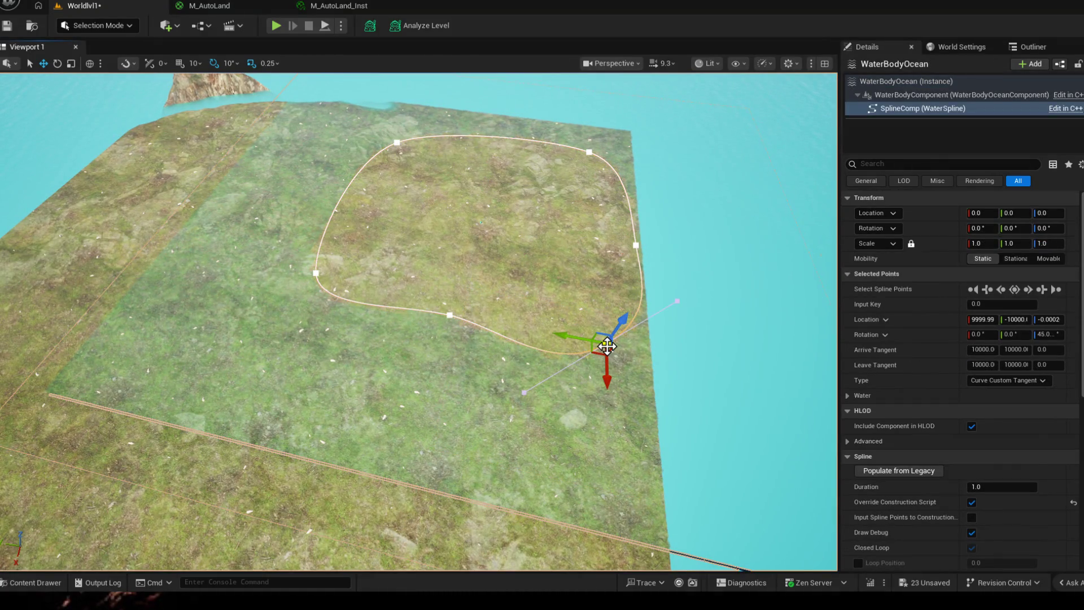
pyautogui.moveTo(605, 368); pyautogui.dragTo(610, 559)
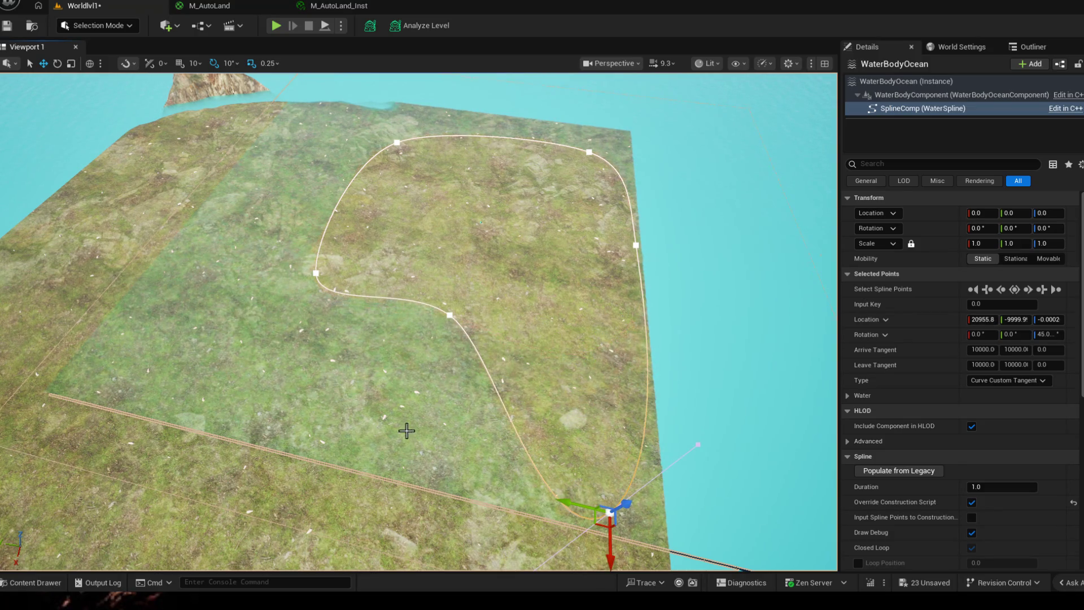
pyautogui.moveTo(410, 434); pyautogui.dragTo(254, 381)
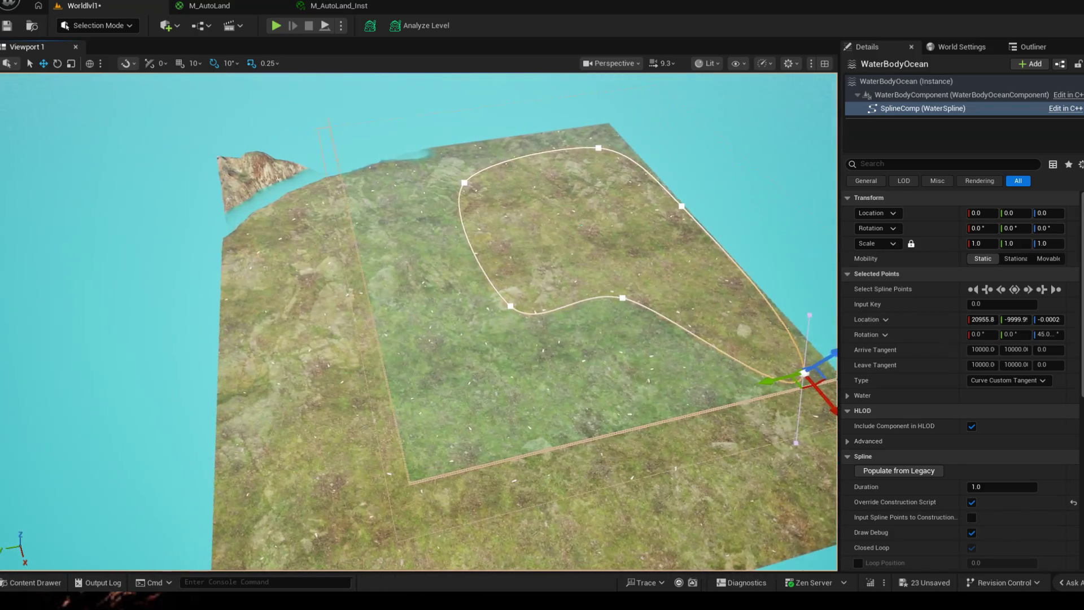
pyautogui.moveTo(423, 381); pyautogui.dragTo(254, 356)
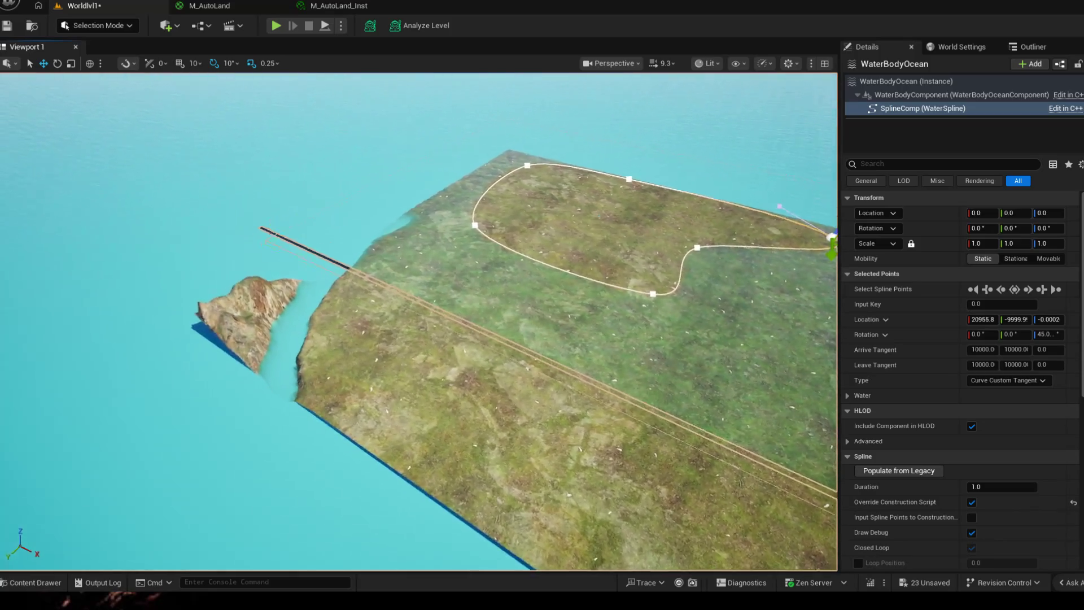
pyautogui.moveTo(509, 296); pyautogui.dragTo(393, 236)
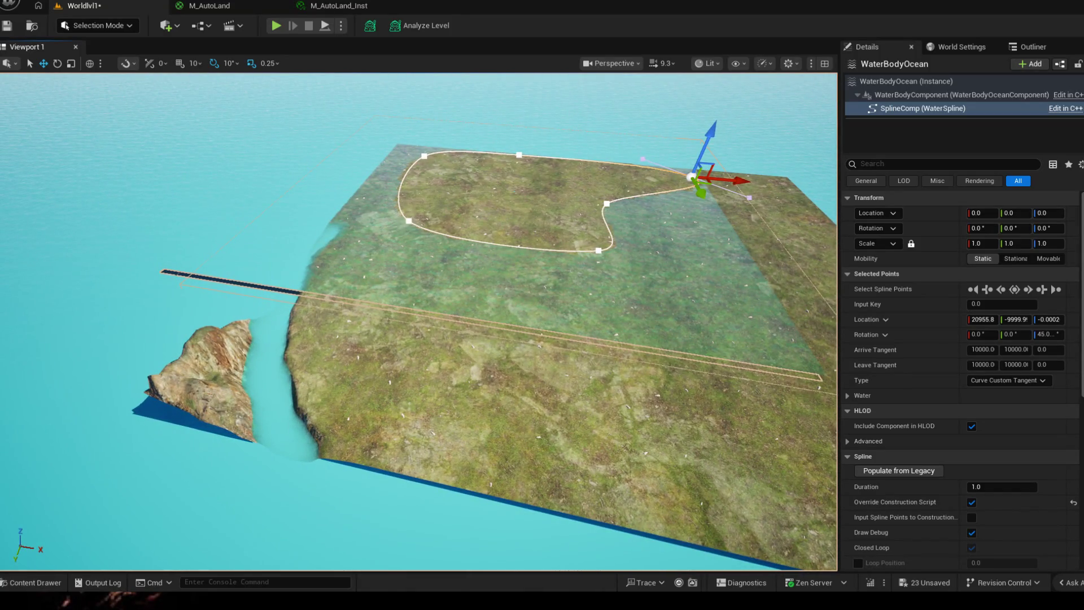
pyautogui.click(600, 250)
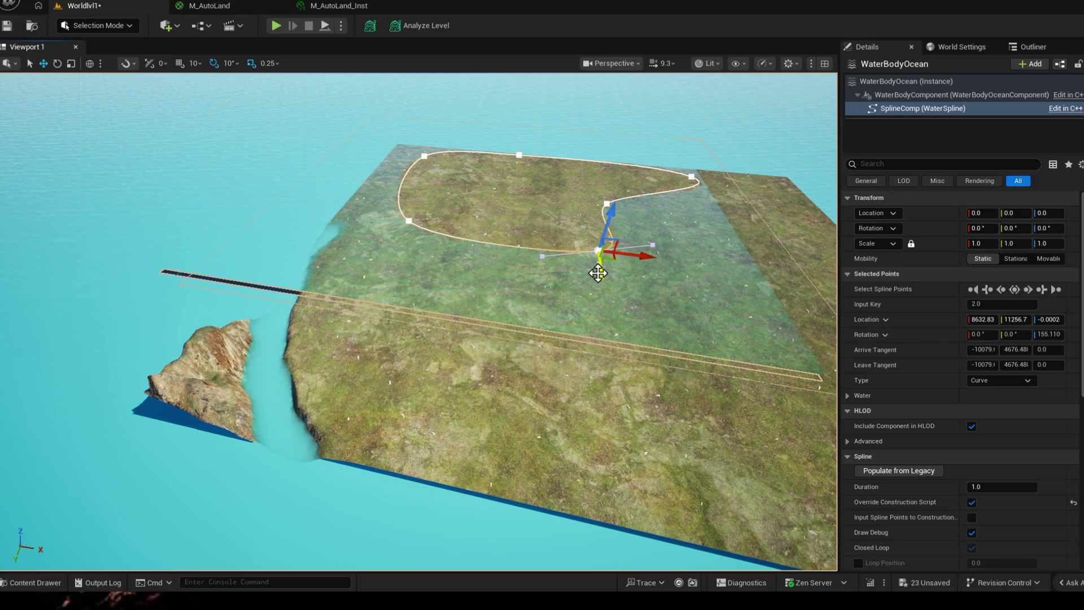
pyautogui.moveTo(600, 254); pyautogui.dragTo(620, 477)
# - Push further spline points outward along the tile's right edge and down its side
pyautogui.moveTo(644, 254)
pyautogui.mouseDown()
pyautogui.moveTo(563, 212)
pyautogui.moveTo(782, 261)
pyautogui.moveTo(791, 234)
pyautogui.mouseUp()
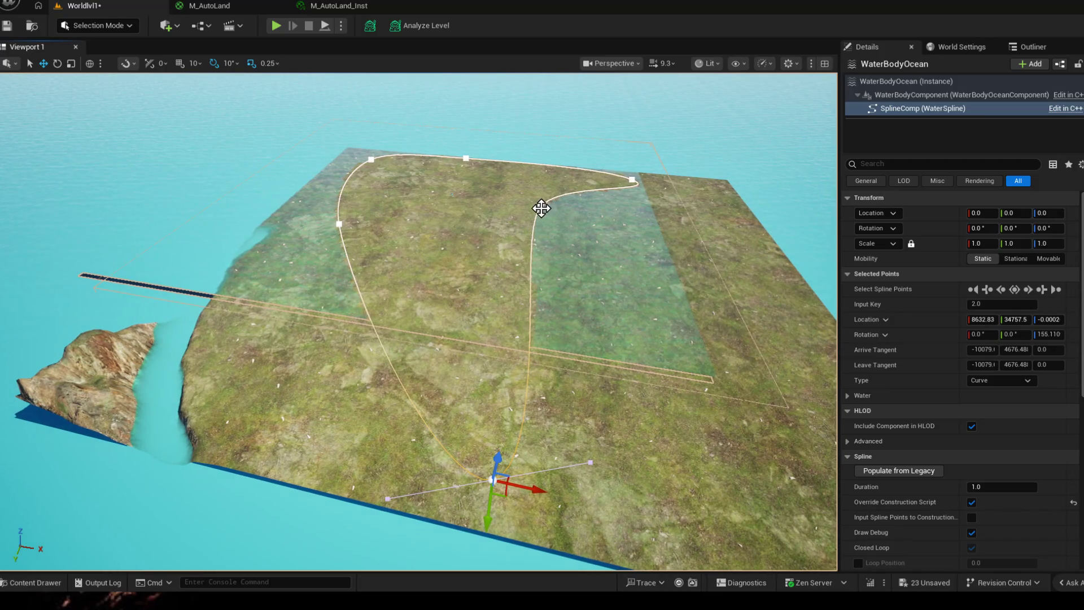
pyautogui.click(541, 208)
pyautogui.scroll(3, 424, 339)
pyautogui.moveTo(424, 339)
pyautogui.mouseDown()
pyautogui.moveTo(339, 381)
pyautogui.moveTo(424, 254)
pyautogui.mouseUp()
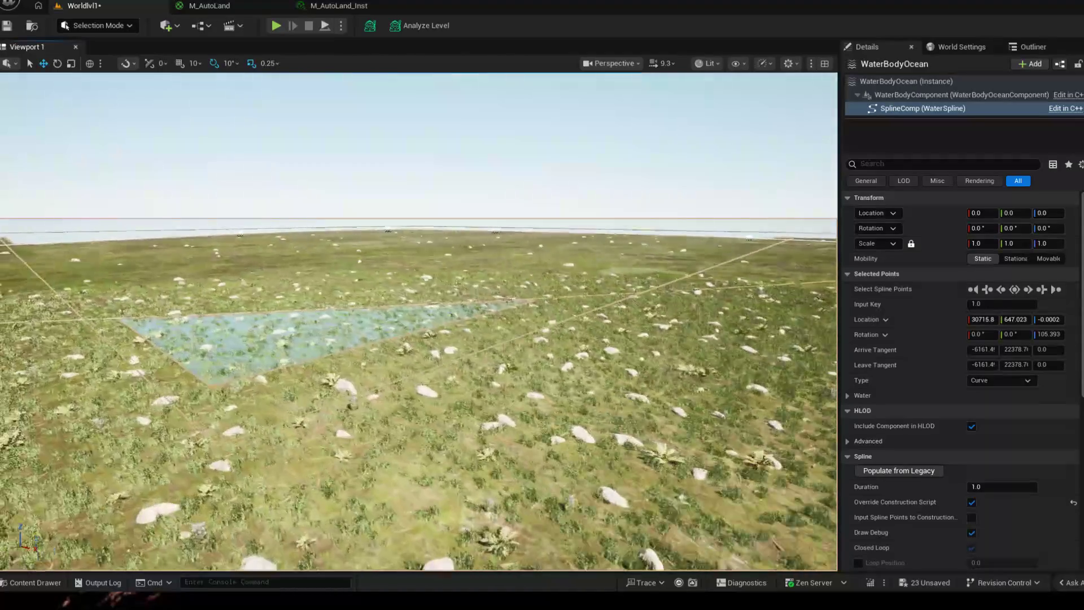
pyautogui.moveTo(424, 339); pyautogui.dragTo(589, 188)
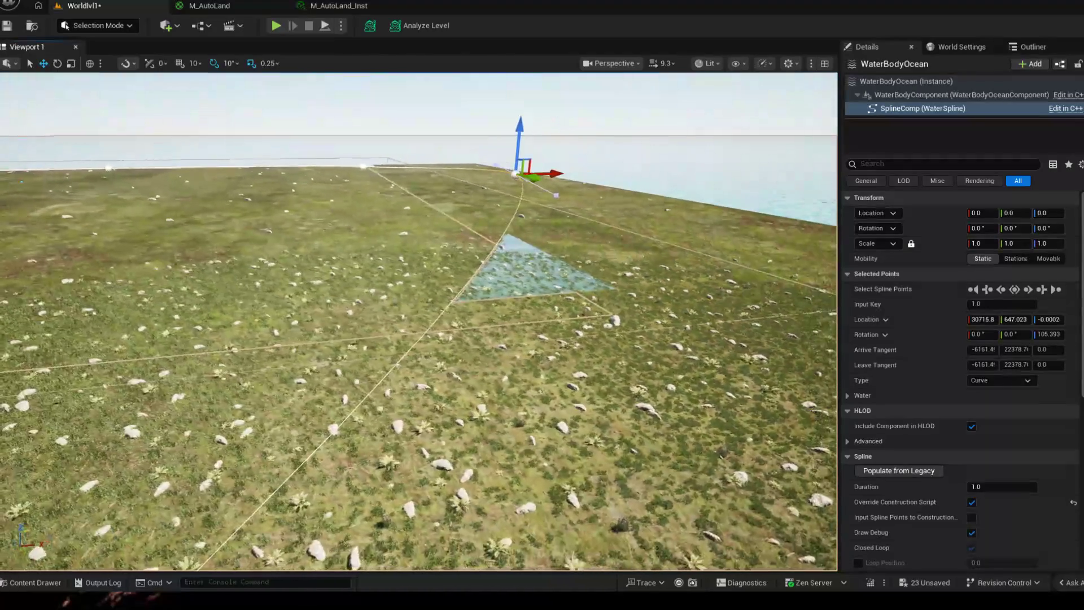
pyautogui.moveTo(533, 177); pyautogui.dragTo(788, 200)
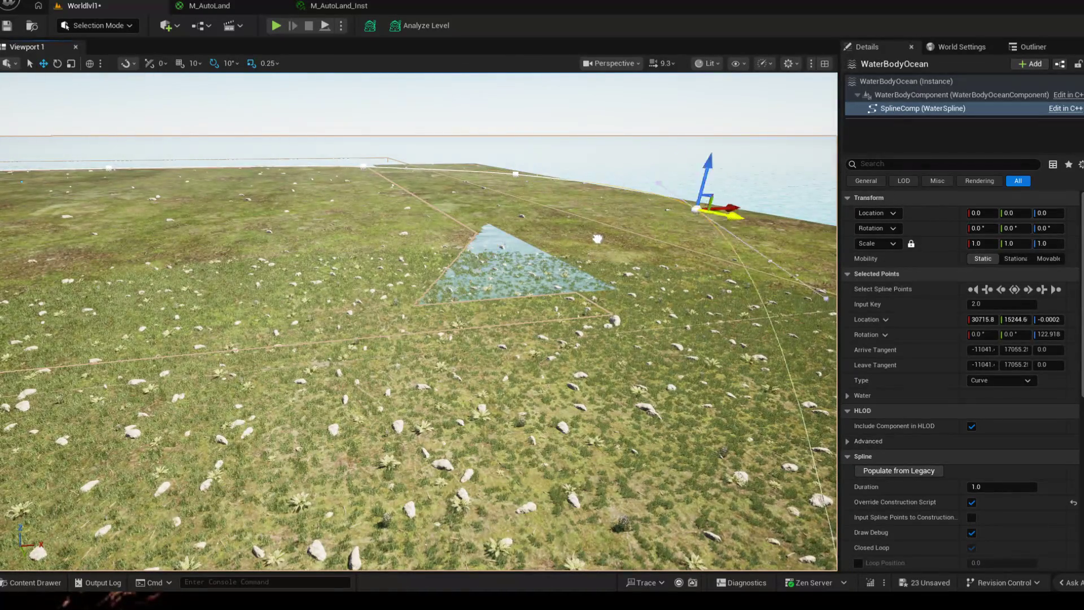
pyautogui.moveTo(424, 338); pyautogui.dragTo(423, 212)
pyautogui.scroll(-5, 424, 322)
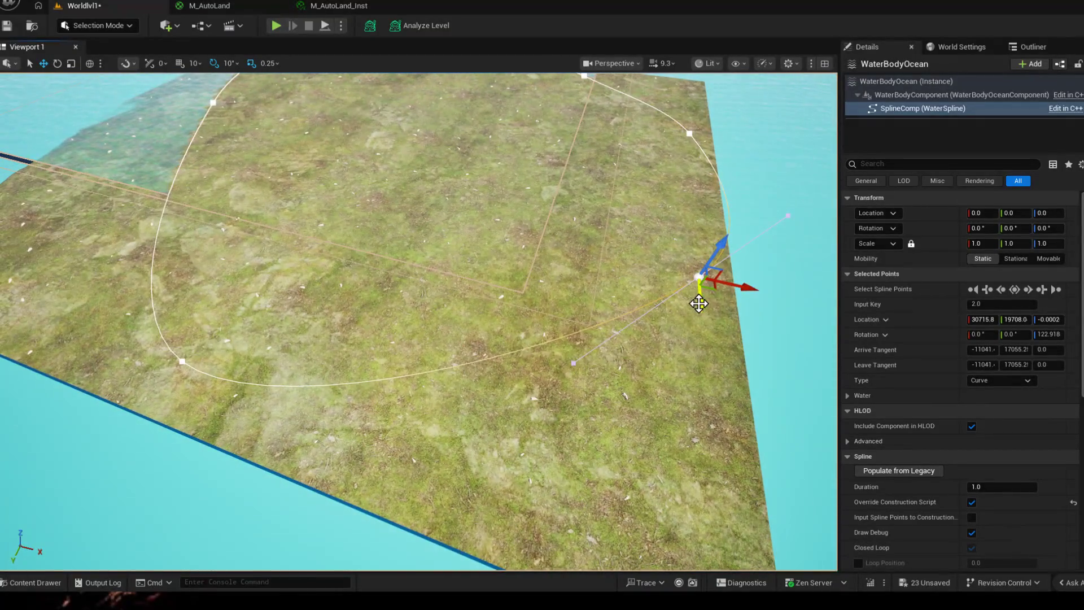
pyautogui.moveTo(699, 303)
pyautogui.mouseDown()
pyautogui.moveTo(711, 462)
pyautogui.moveTo(749, 457)
pyautogui.moveTo(695, 542)
pyautogui.mouseUp()
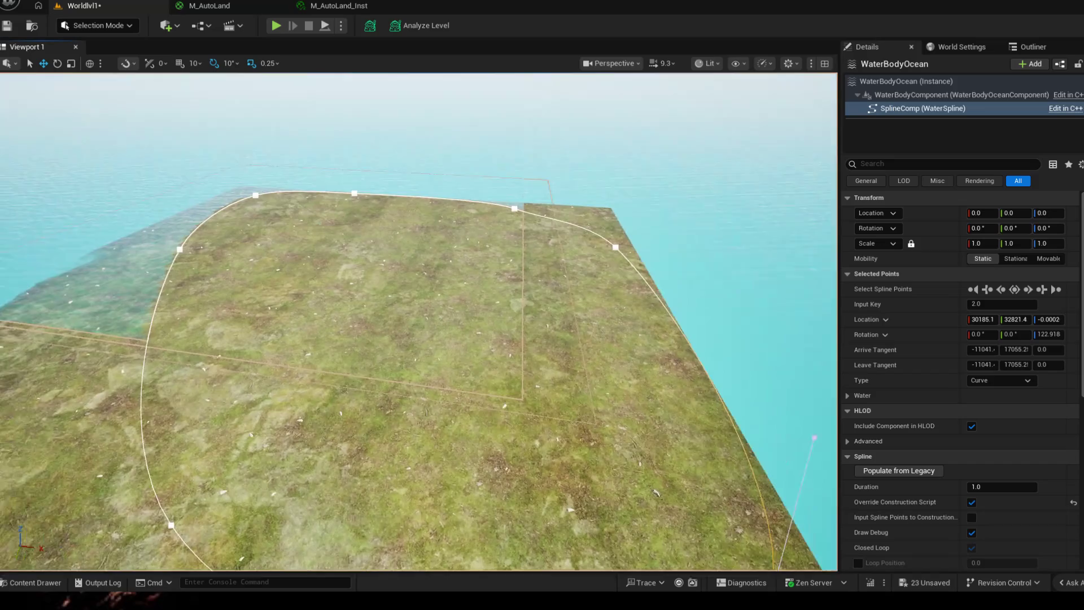
pyautogui.rightClick(581, 371)
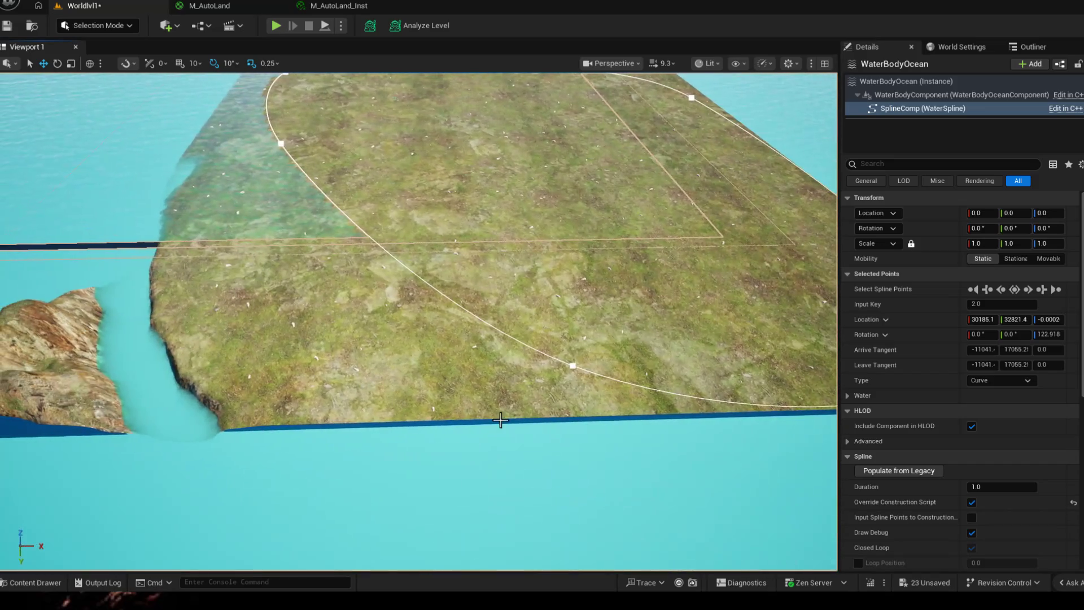
# - Move the lower and left-shore spline points out toward the tile's left and near edges
pyautogui.click(574, 366)
pyautogui.moveTo(622, 361); pyautogui.dragTo(280, 368)
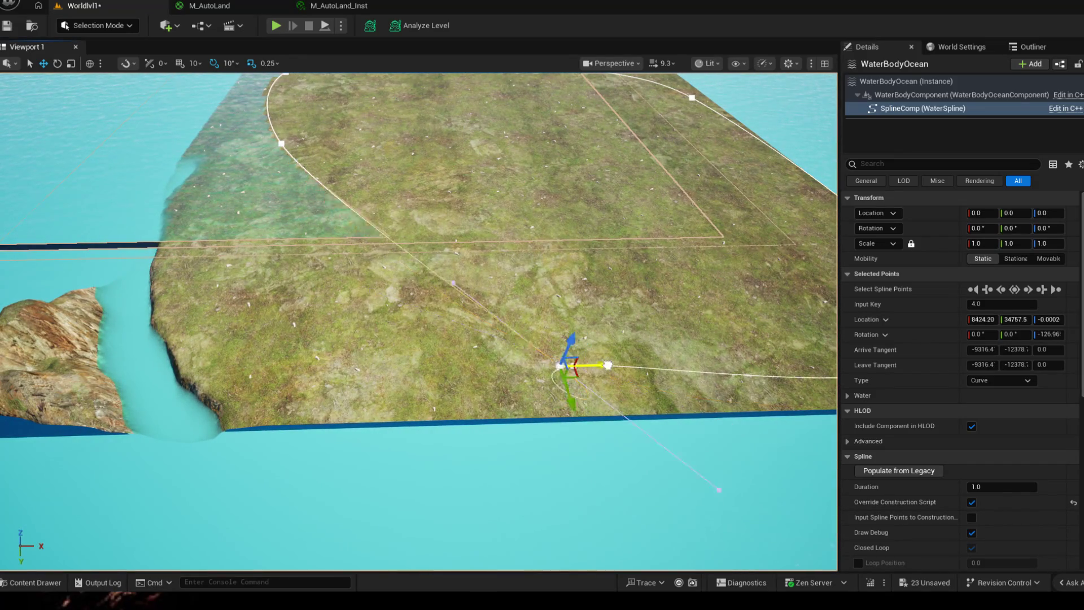
pyautogui.click(575, 367)
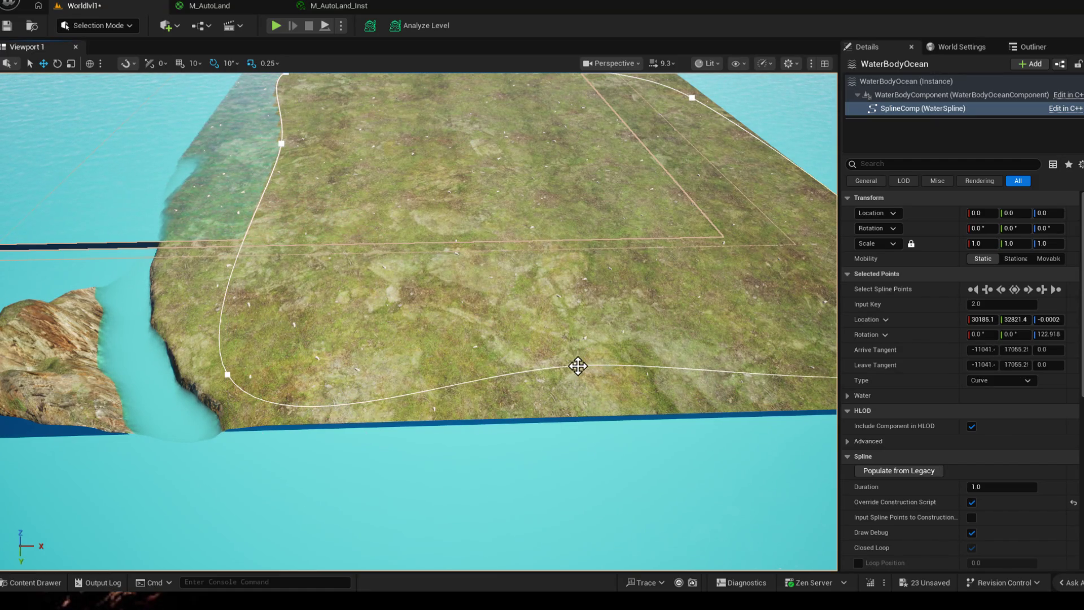
pyautogui.click(573, 371)
pyautogui.moveTo(582, 396); pyautogui.dragTo(585, 407)
pyautogui.scroll(-1, 451, 366)
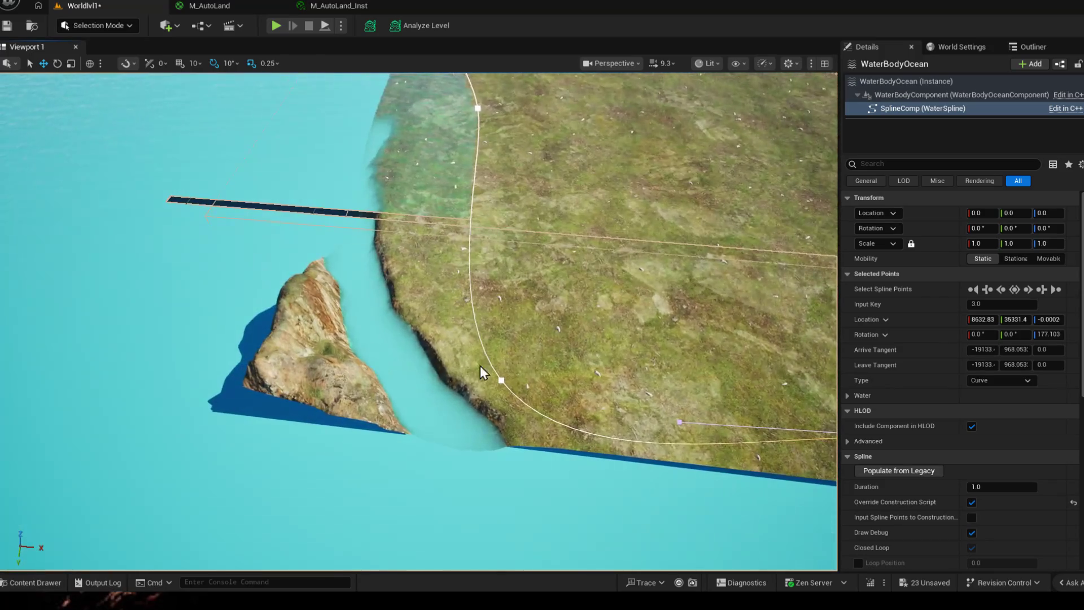
pyautogui.click(506, 380)
pyautogui.moveTo(536, 385)
pyautogui.mouseDown()
pyautogui.moveTo(502, 373)
pyautogui.moveTo(421, 285)
pyautogui.moveTo(460, 296)
pyautogui.mouseUp()
# - Drag the upper-left point past the left edge and nudge the left-shore point back right
pyautogui.click(407, 279)
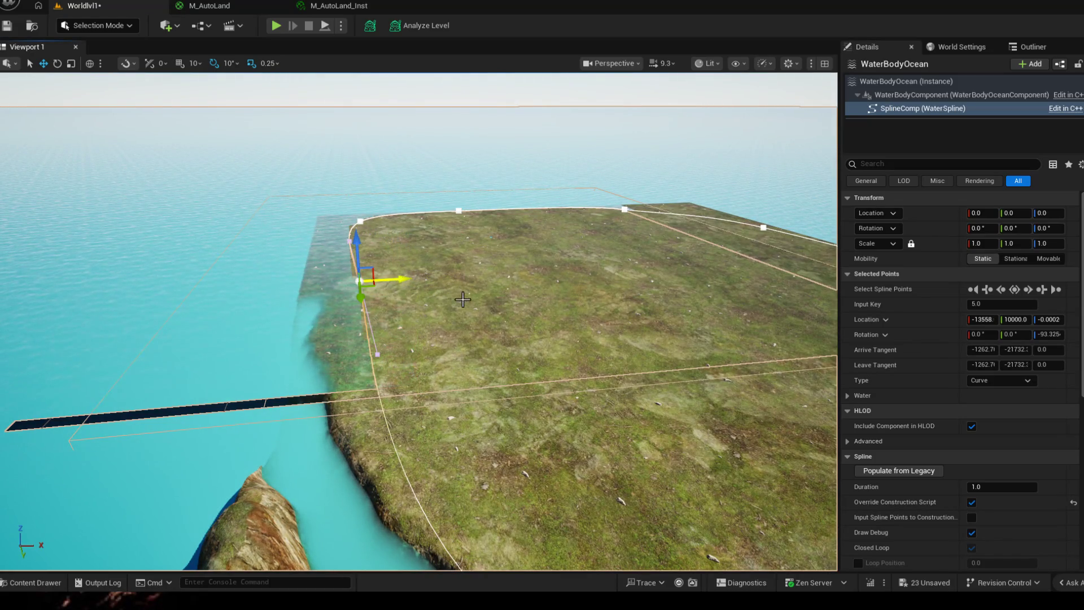
pyautogui.moveTo(361, 295); pyautogui.dragTo(340, 406)
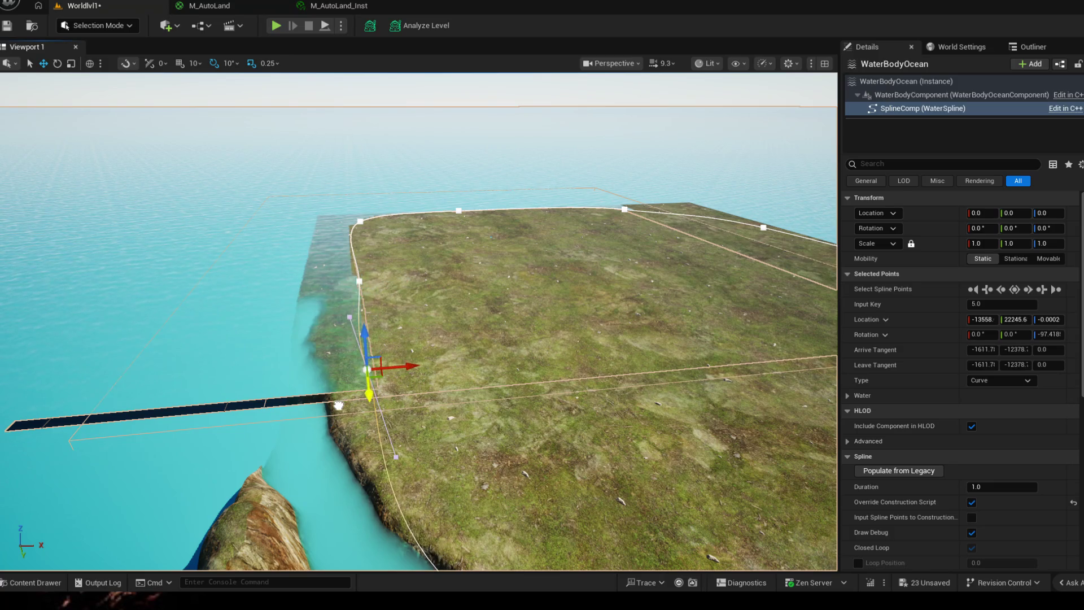
pyautogui.moveTo(407, 366); pyautogui.dragTo(356, 368)
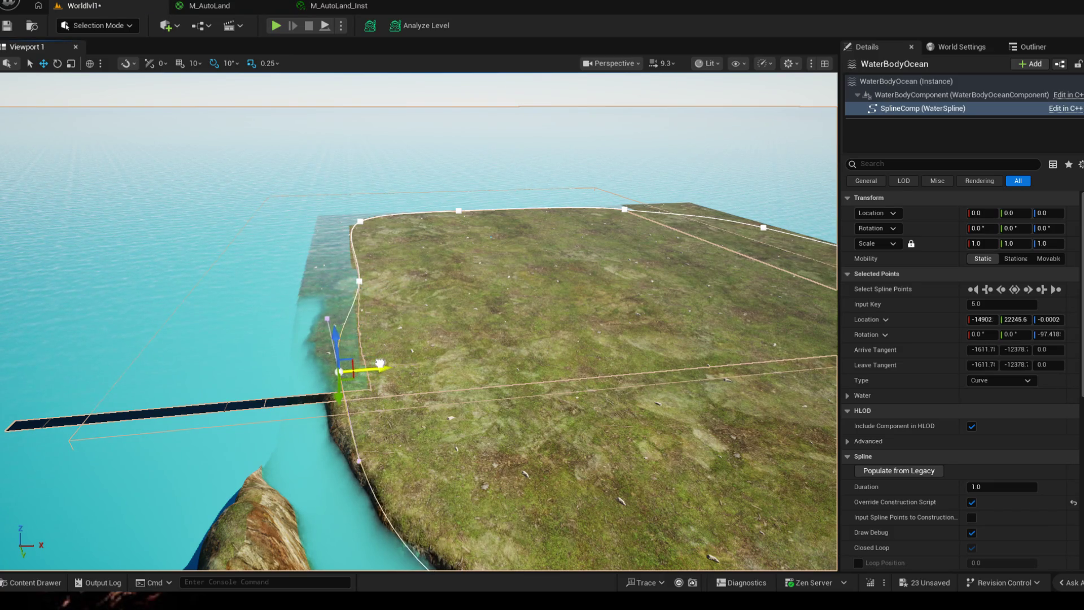
pyautogui.scroll(2, 423, 339)
pyautogui.scroll(-3, 418, 464)
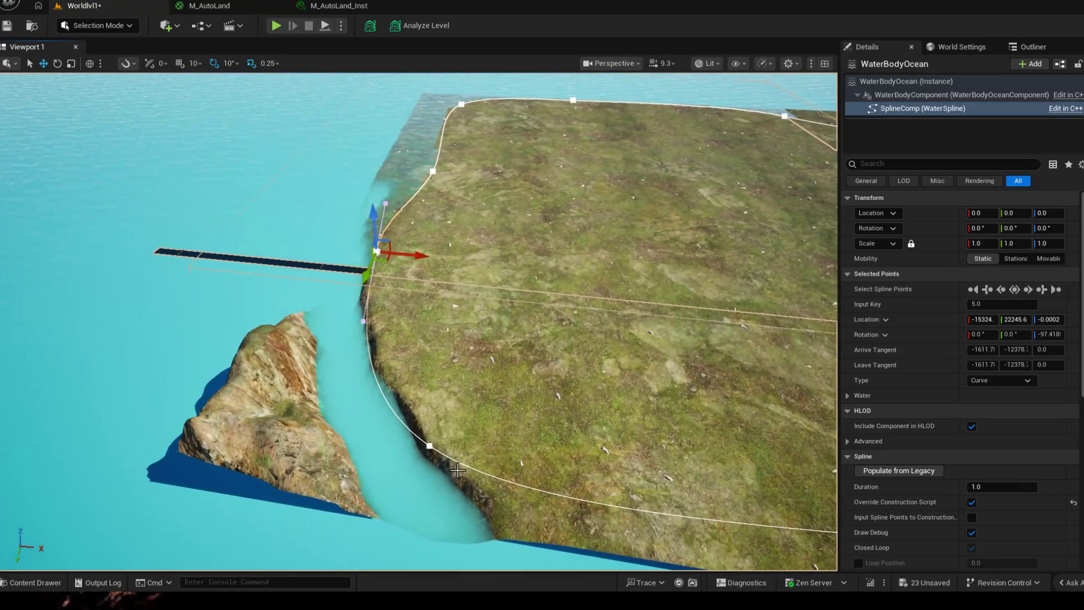
pyautogui.click(428, 444)
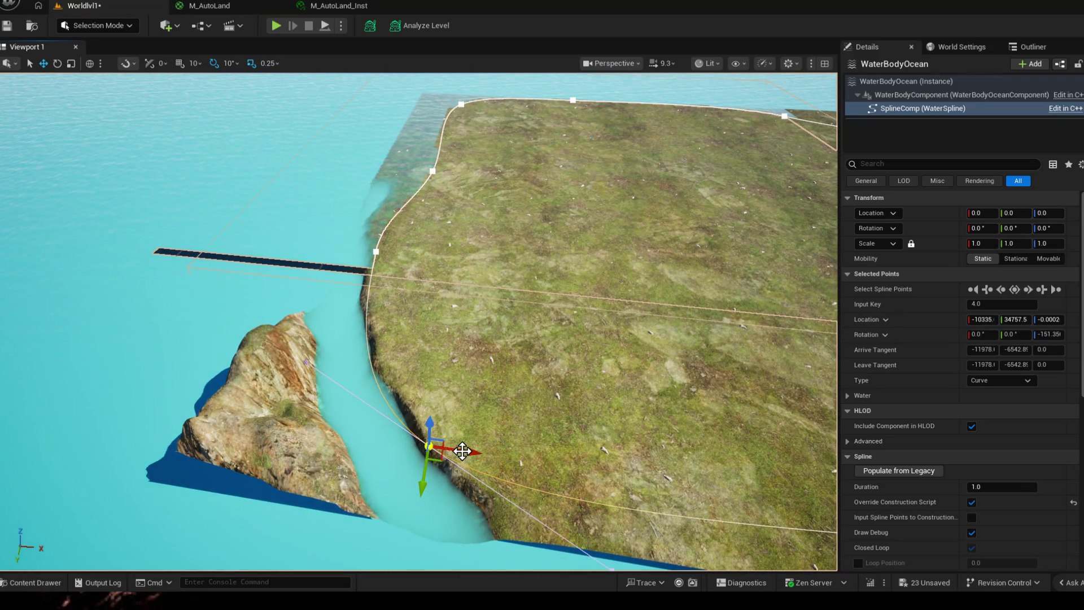
pyautogui.moveTo(467, 452)
pyautogui.mouseDown()
pyautogui.moveTo(705, 508)
pyautogui.moveTo(696, 551)
pyautogui.mouseUp()
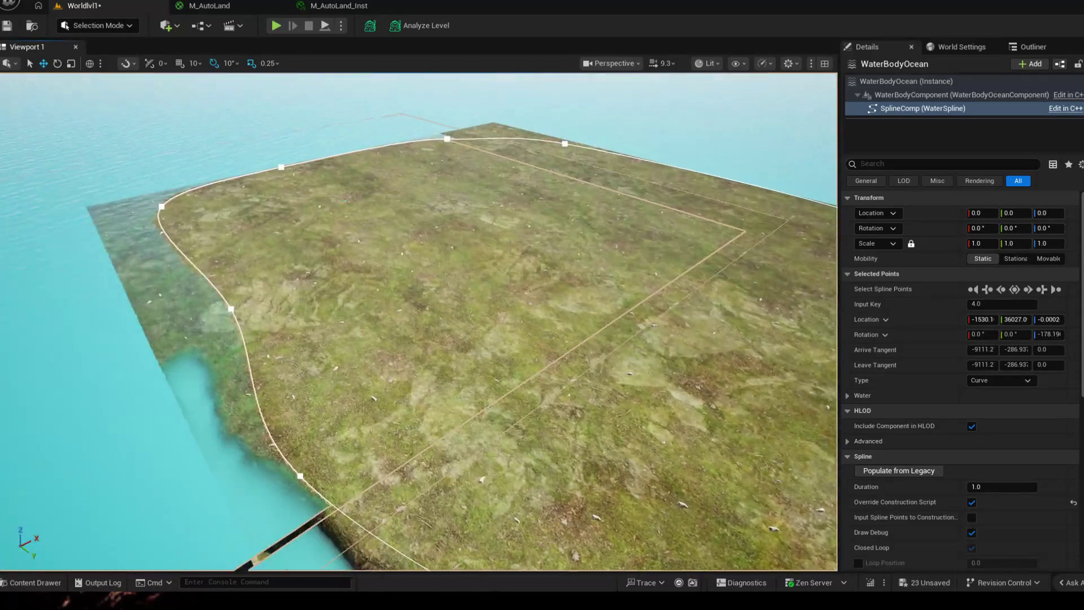
pyautogui.moveTo(475, 364); pyautogui.dragTo(492, 370)
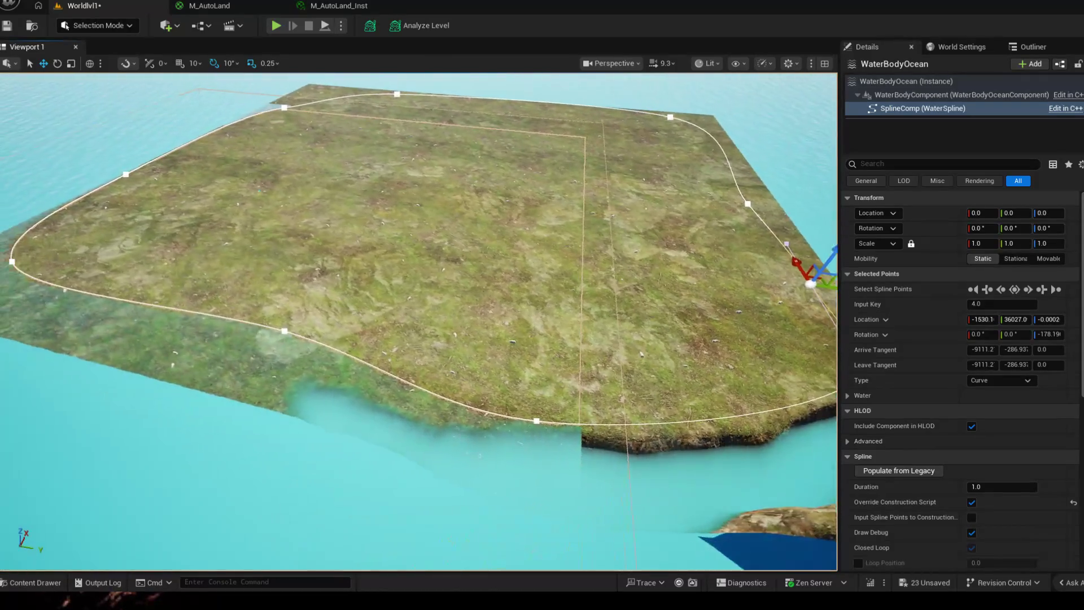
pyautogui.click(127, 27)
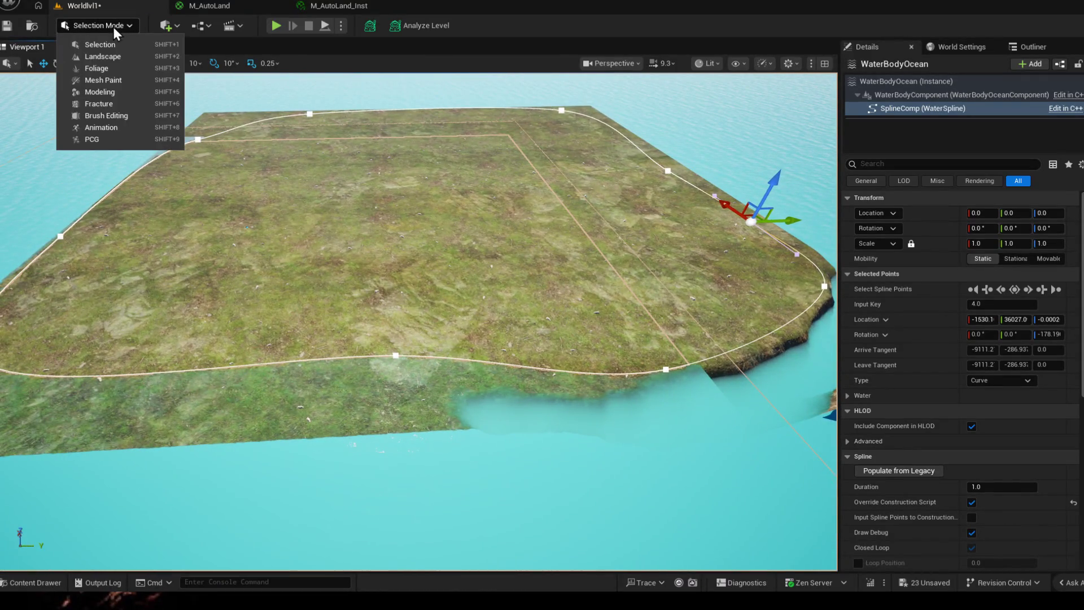
# - Dismiss the mode list, fly out over the whole landscape and show the Outliner hierarchy
pyautogui.click(284, 461)
pyautogui.click(323, 329)
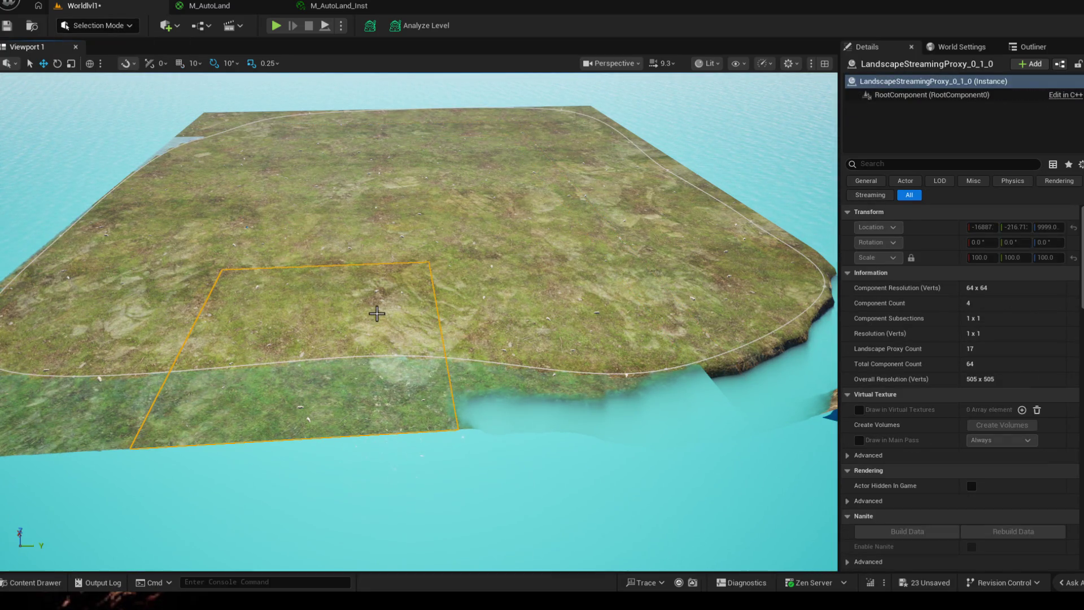
pyautogui.moveTo(376, 313)
pyautogui.mouseDown()
pyautogui.moveTo(423, 381)
pyautogui.moveTo(474, 398)
pyautogui.moveTo(509, 339)
pyautogui.moveTo(424, 381)
pyautogui.moveTo(441, 257)
pyautogui.mouseUp()
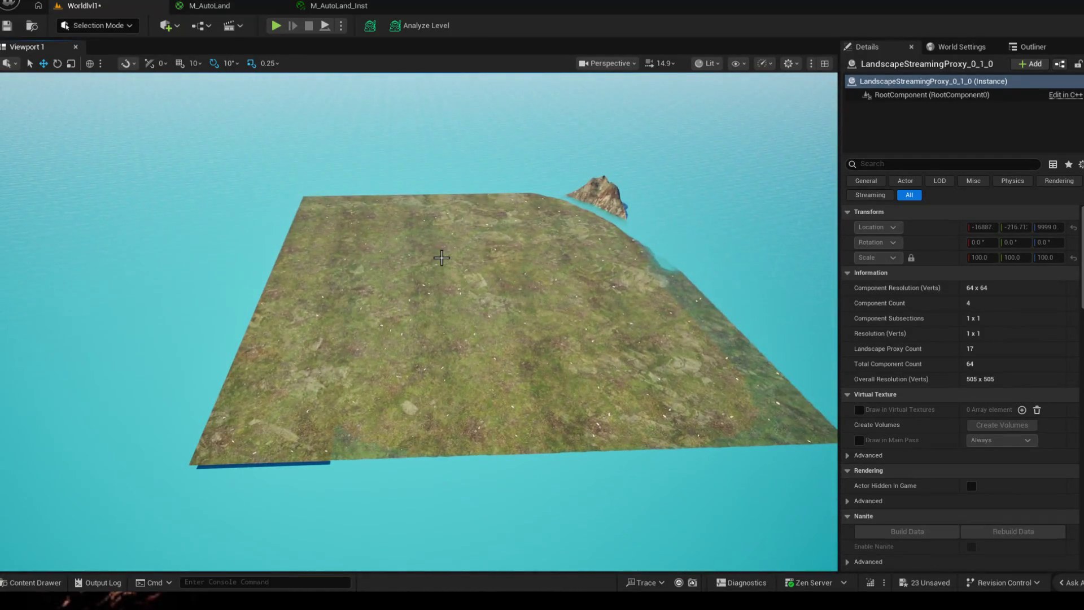
pyautogui.click(1032, 46)
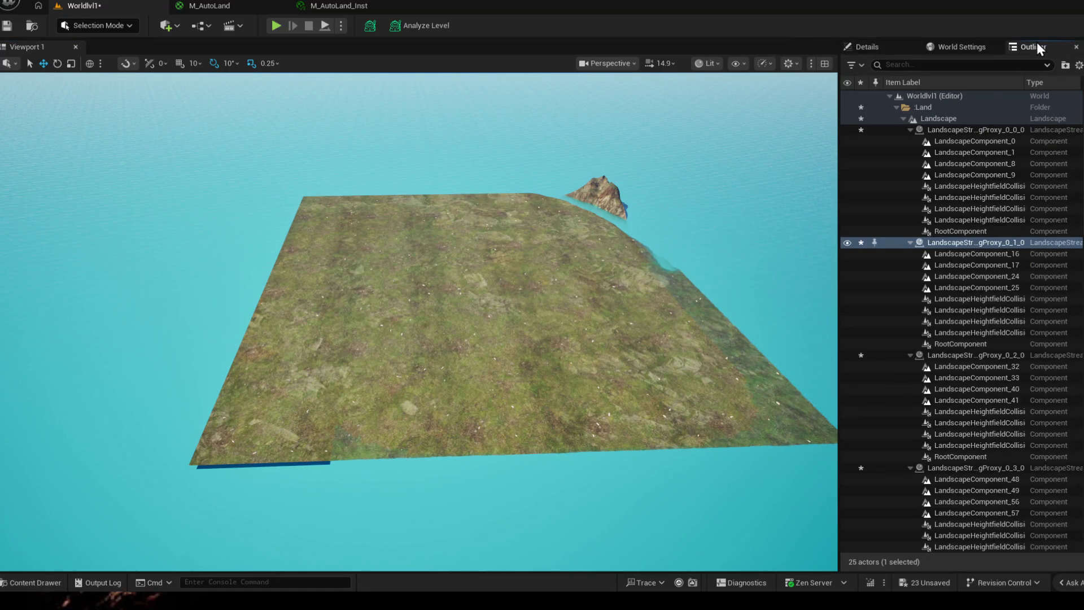
pyautogui.scroll(1, 909, 133)
# - Focus on WaterZone, shift it left to the landscape edge and lower it onto the surface
pyautogui.click(903, 119)
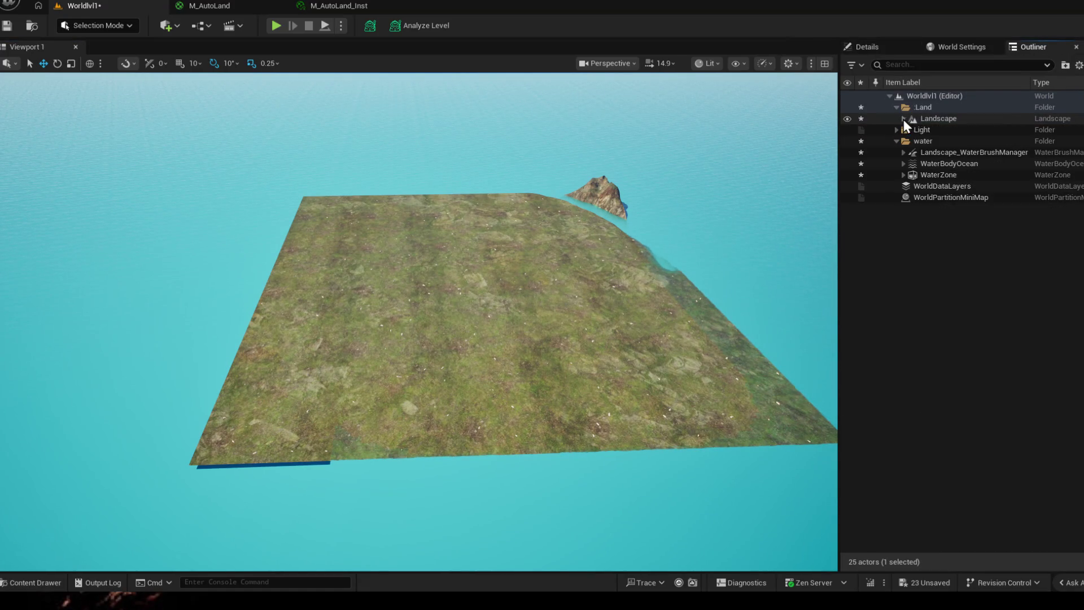
pyautogui.click(937, 175)
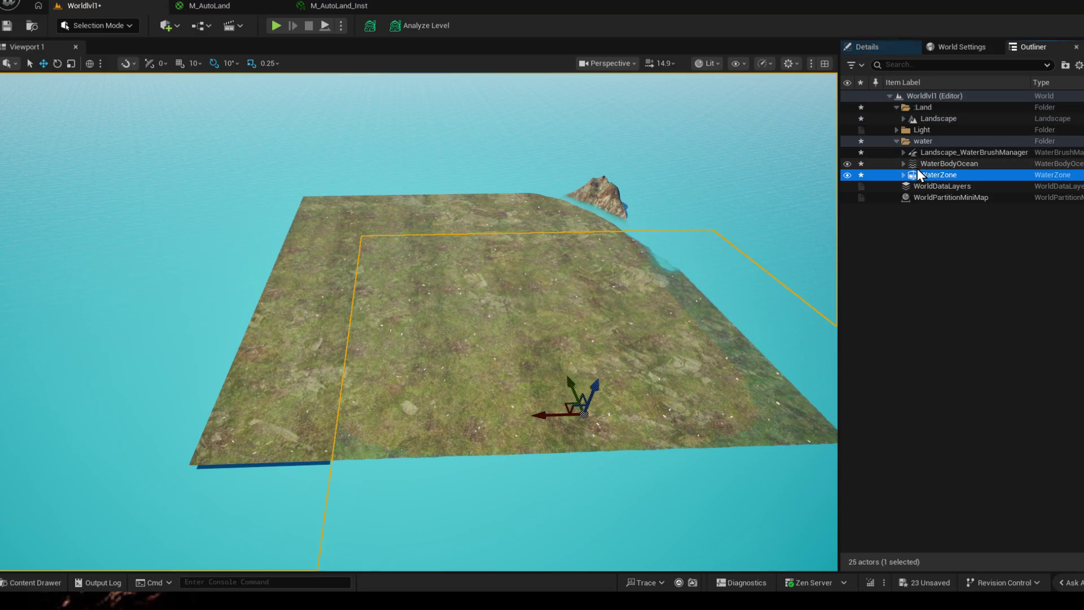
pyautogui.doubleClick(937, 176)
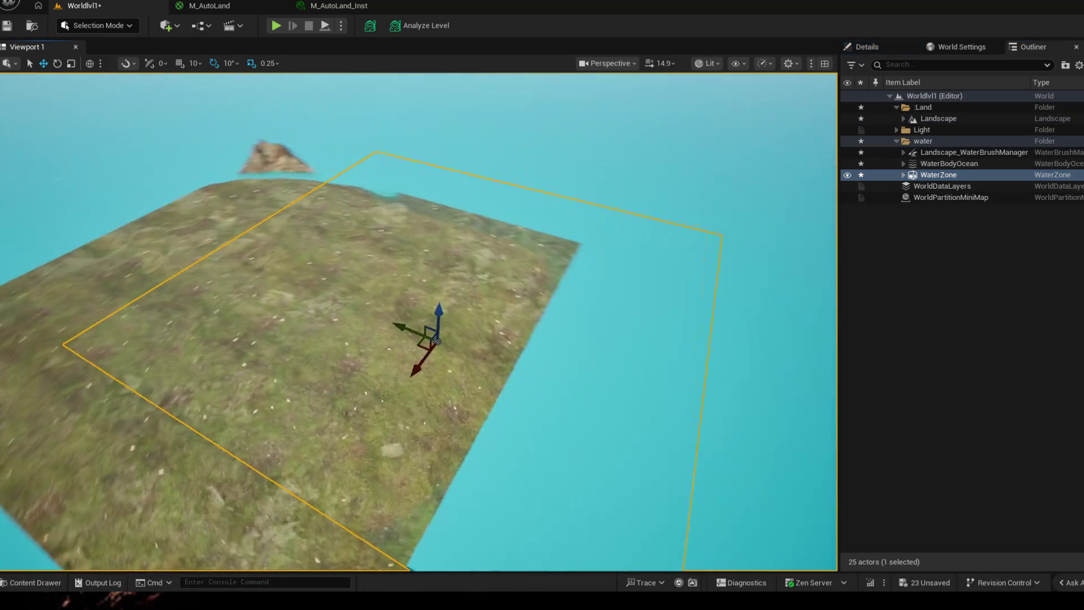
pyautogui.scroll(-1, 595, 232)
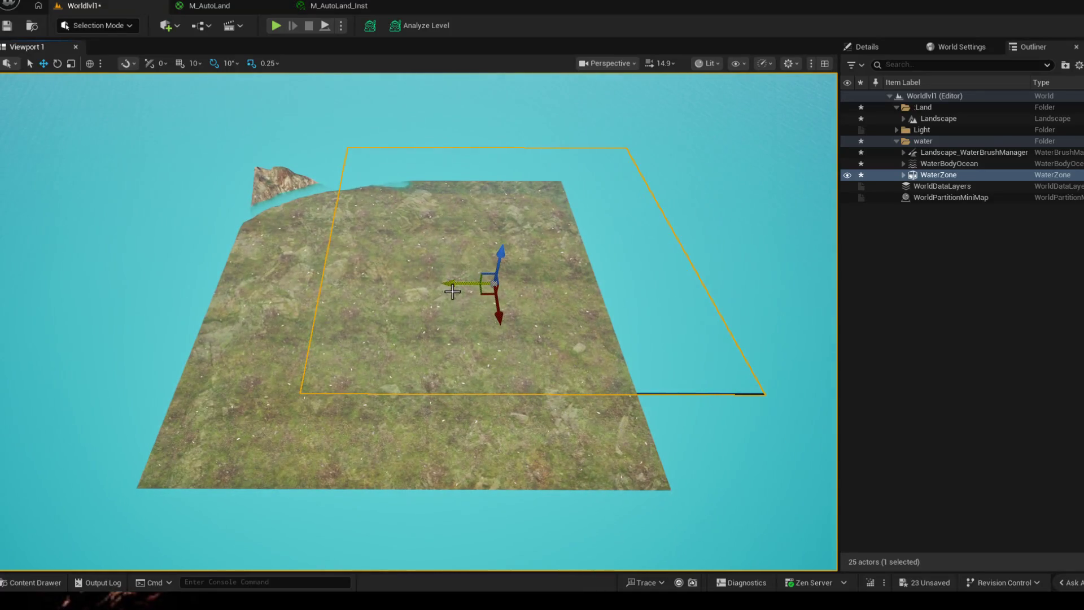
pyautogui.moveTo(452, 283); pyautogui.dragTo(365, 287)
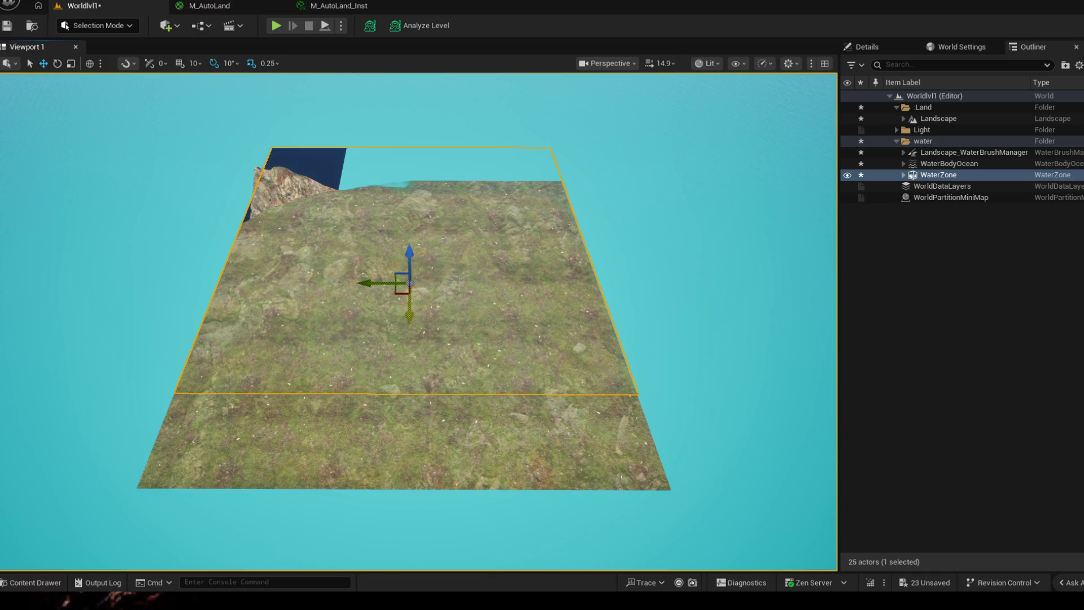
pyautogui.moveTo(411, 312); pyautogui.dragTo(415, 367)
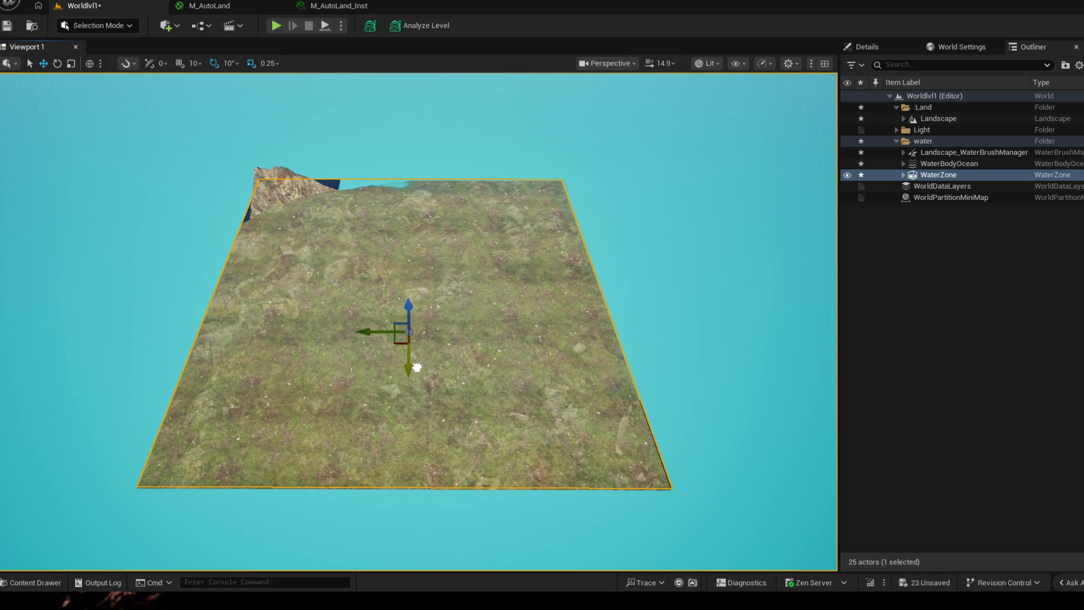
pyautogui.rightClick(415, 365)
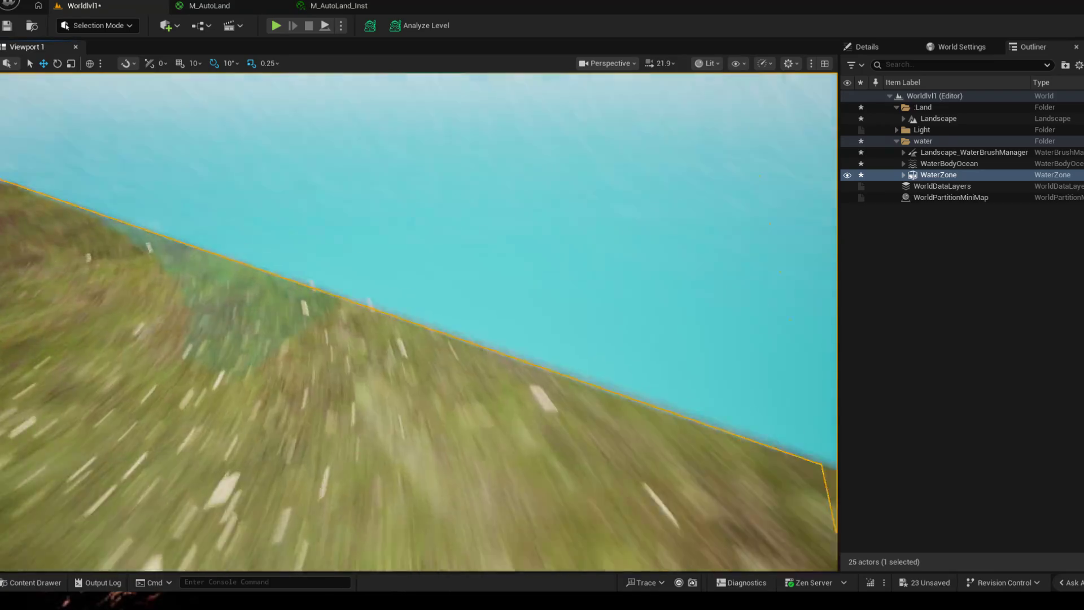
pyautogui.moveTo(415, 364)
pyautogui.mouseDown()
pyautogui.moveTo(493, 289)
pyautogui.moveTo(452, 306)
pyautogui.mouseUp()
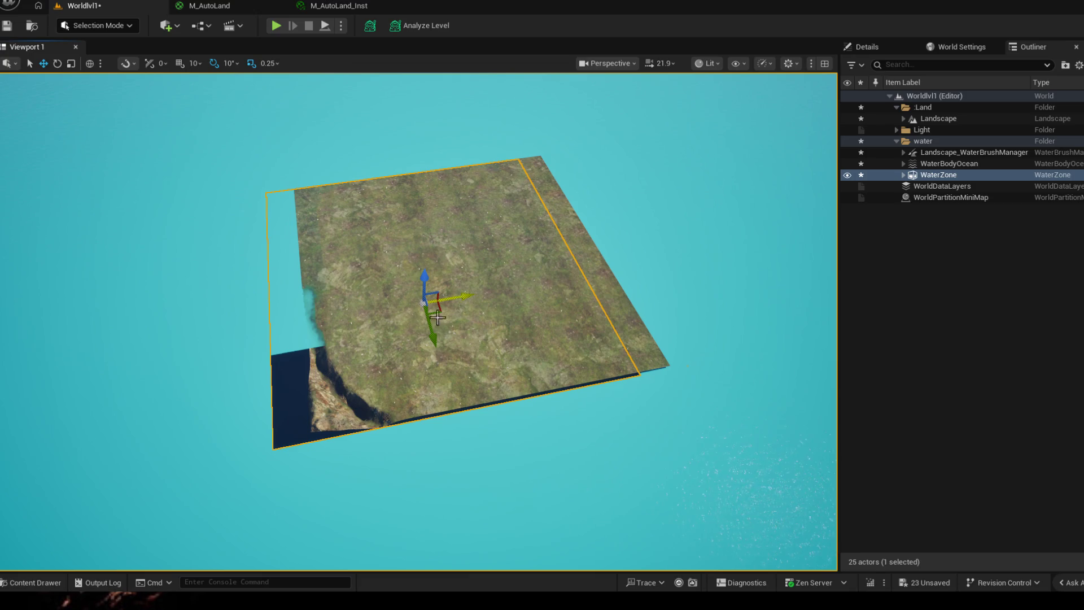
# - Clear the selection and reposition the view closer to the landscape
pyautogui.click(424, 331)
pyautogui.press('Escape')
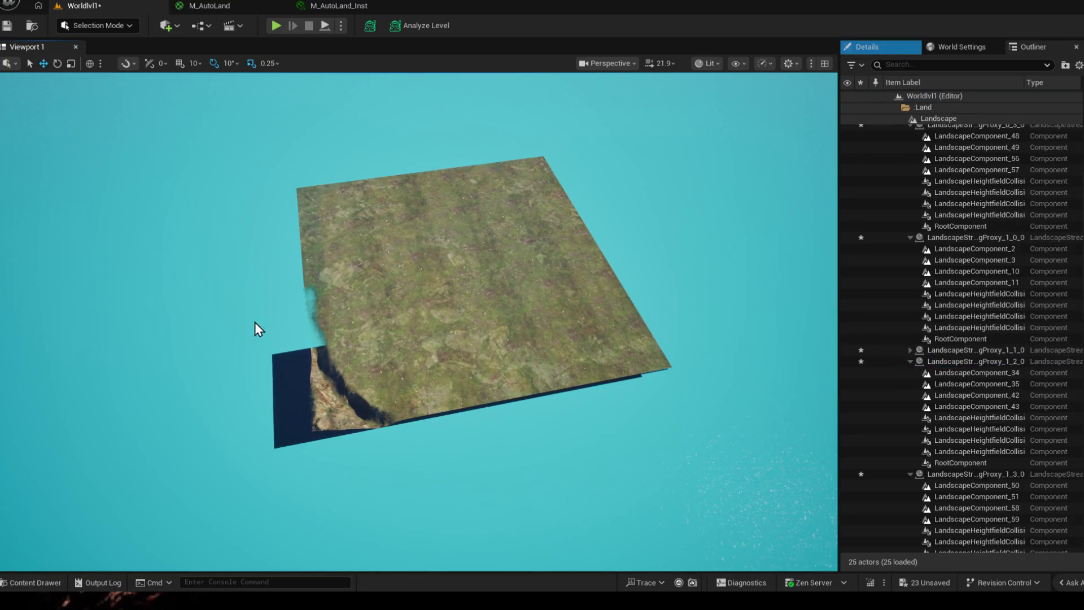
pyautogui.click(412, 219)
pyautogui.moveTo(411, 218); pyautogui.dragTo(592, 382)
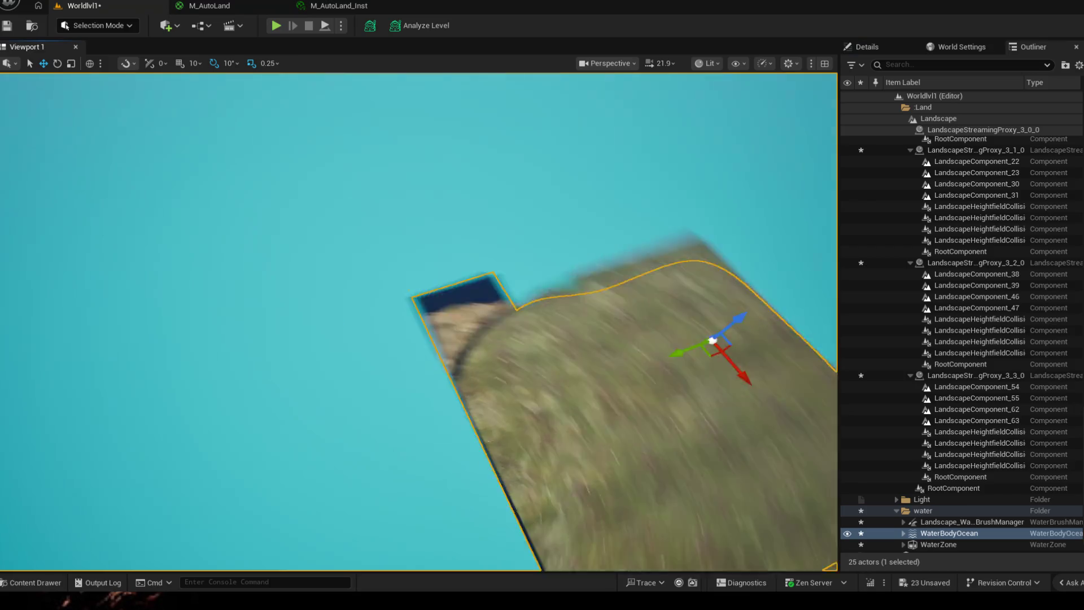
pyautogui.press('Escape')
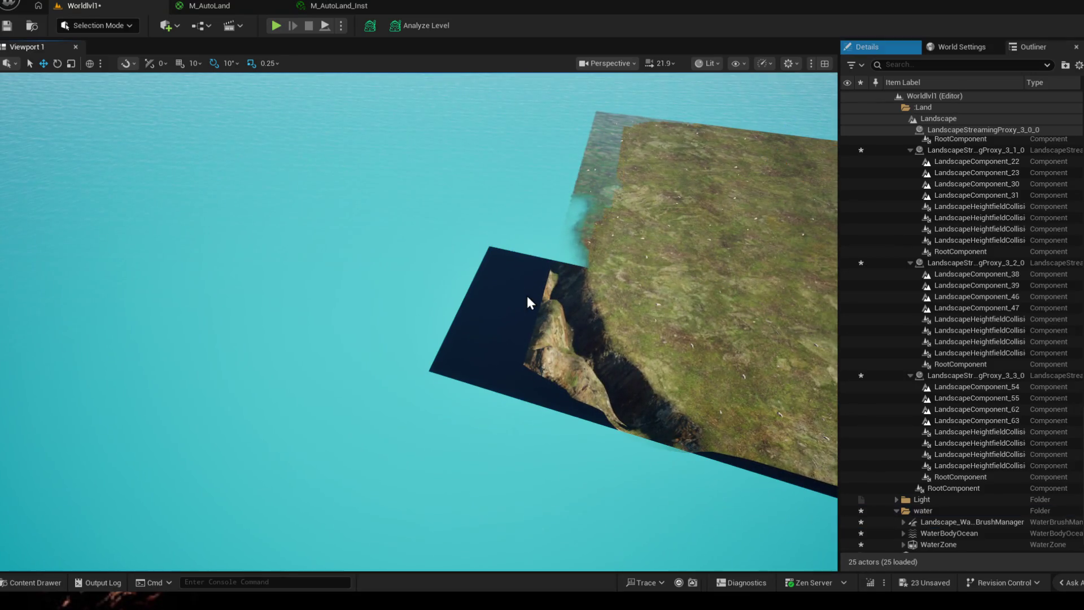
pyautogui.moveTo(579, 319); pyautogui.dragTo(453, 211)
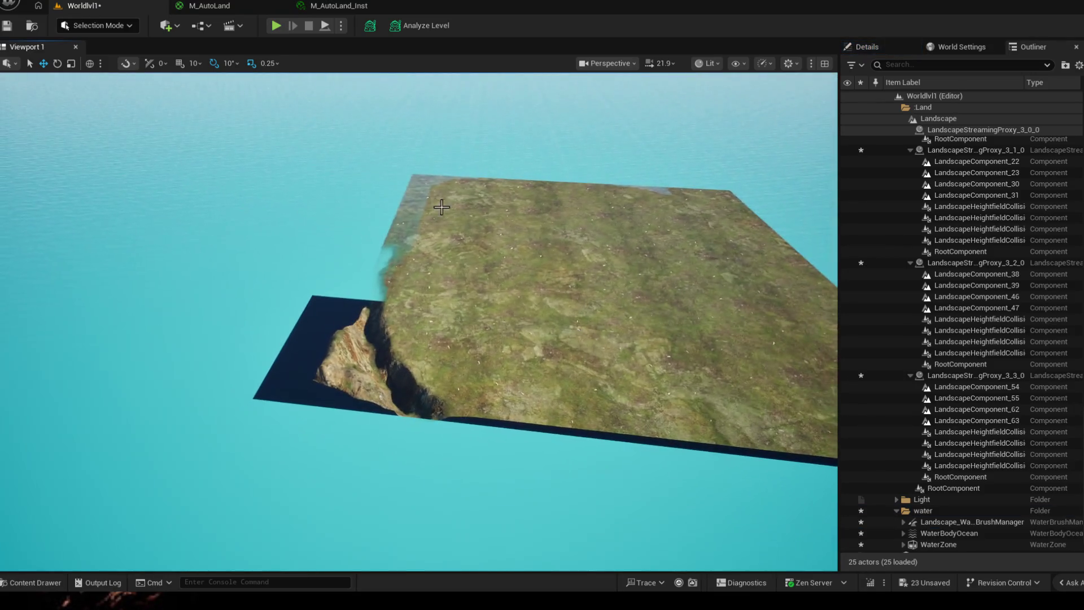
# - Collapse the Land folder, reselect WaterZone and shift it to the right
pyautogui.click(948, 533)
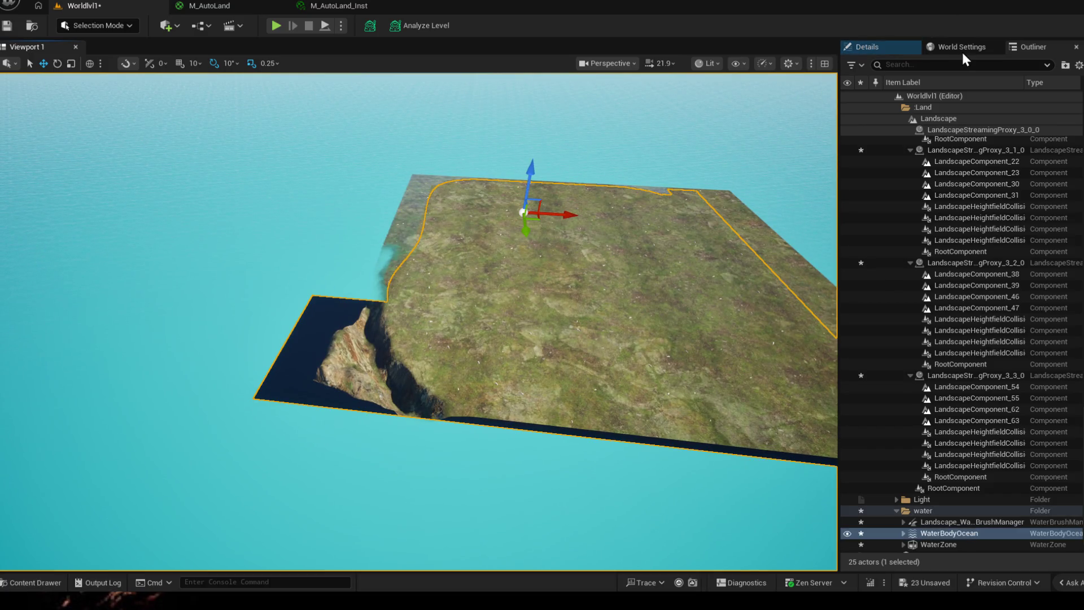
pyautogui.click(958, 47)
pyautogui.click(1035, 49)
pyautogui.click(891, 109)
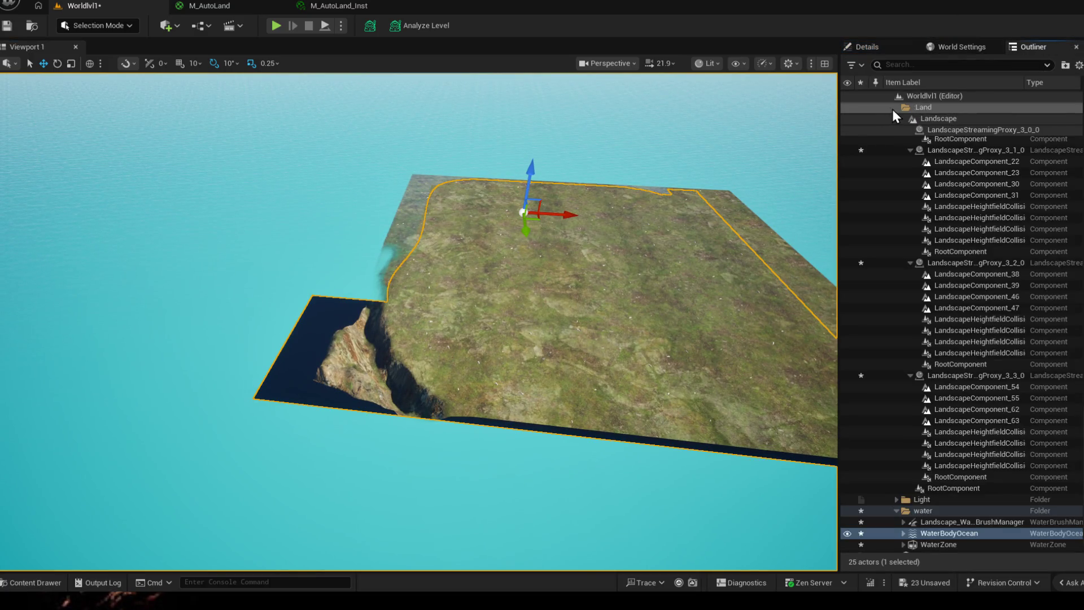
pyautogui.click(932, 163)
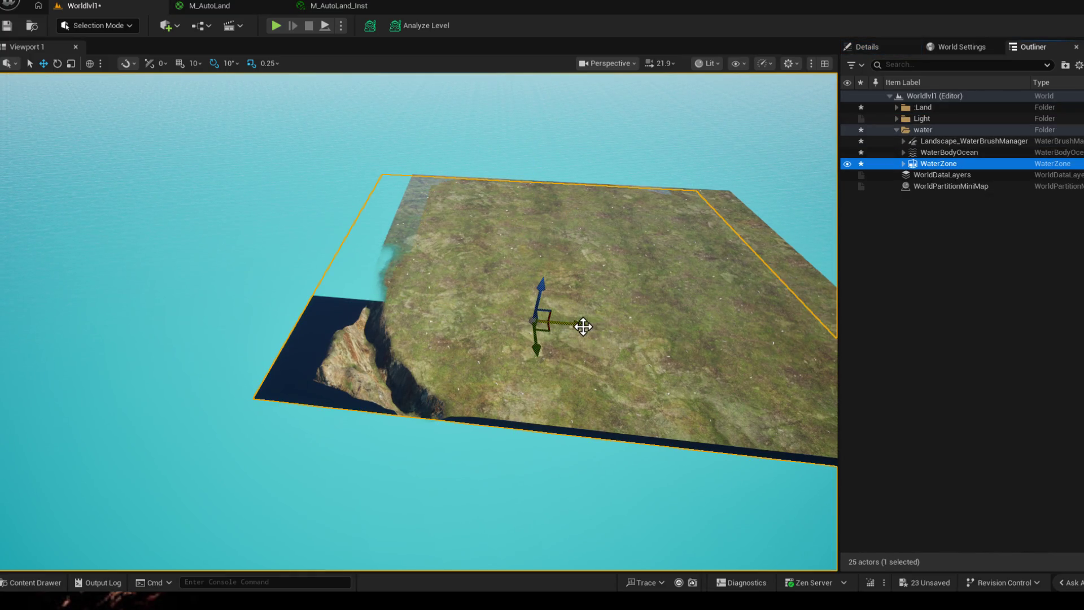
pyautogui.moveTo(583, 326); pyautogui.dragTo(620, 325)
# - Delete the WaterZone actor, confirming the referenced-actor warning
pyautogui.click(940, 163)
pyautogui.press('Delete')
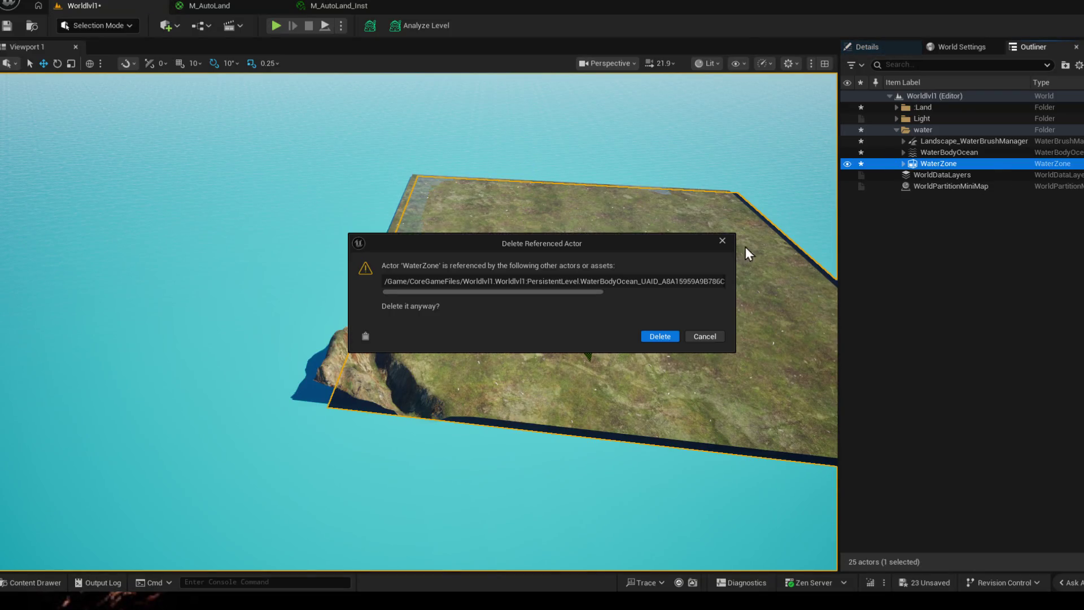
pyautogui.click(660, 336)
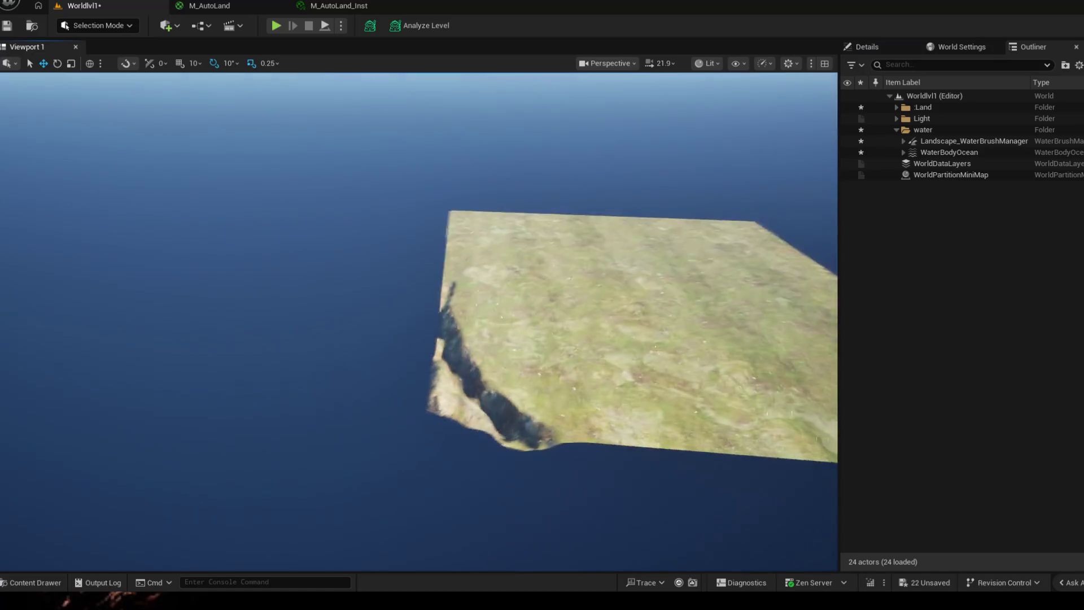
pyautogui.moveTo(424, 322); pyautogui.dragTo(338, 321)
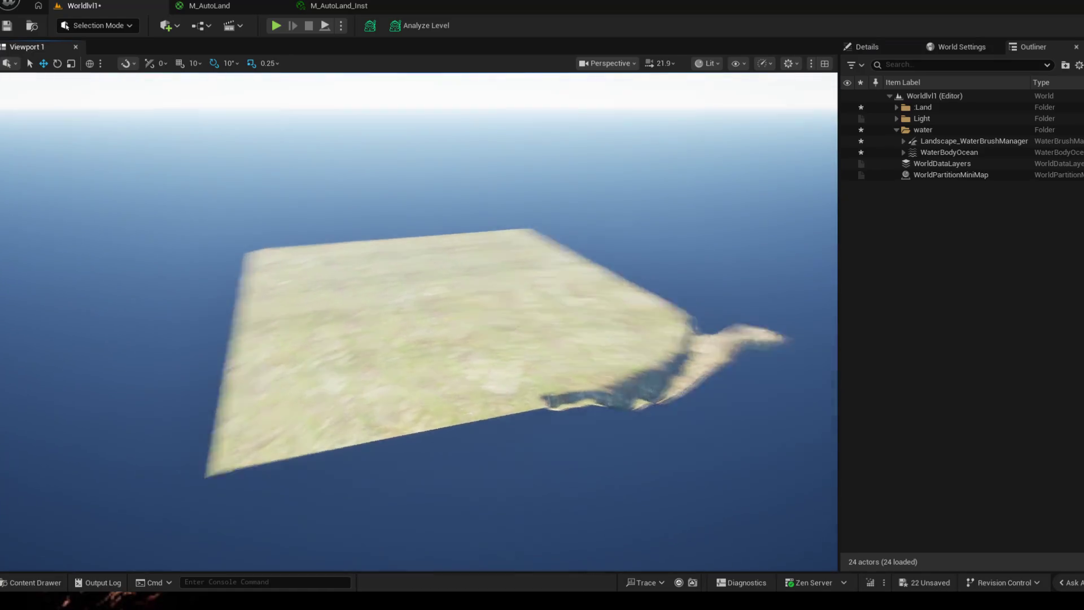
pyautogui.moveTo(424, 322); pyautogui.dragTo(584, 339)
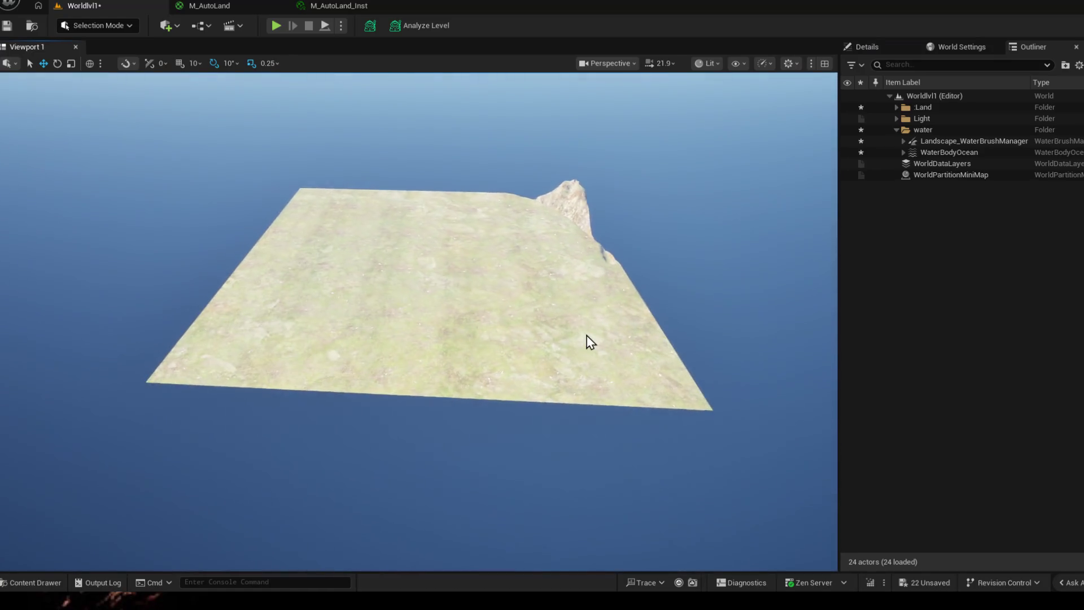
# - Raise the WaterBodyOcean along Z and open the Place Actors list
pyautogui.click(951, 152)
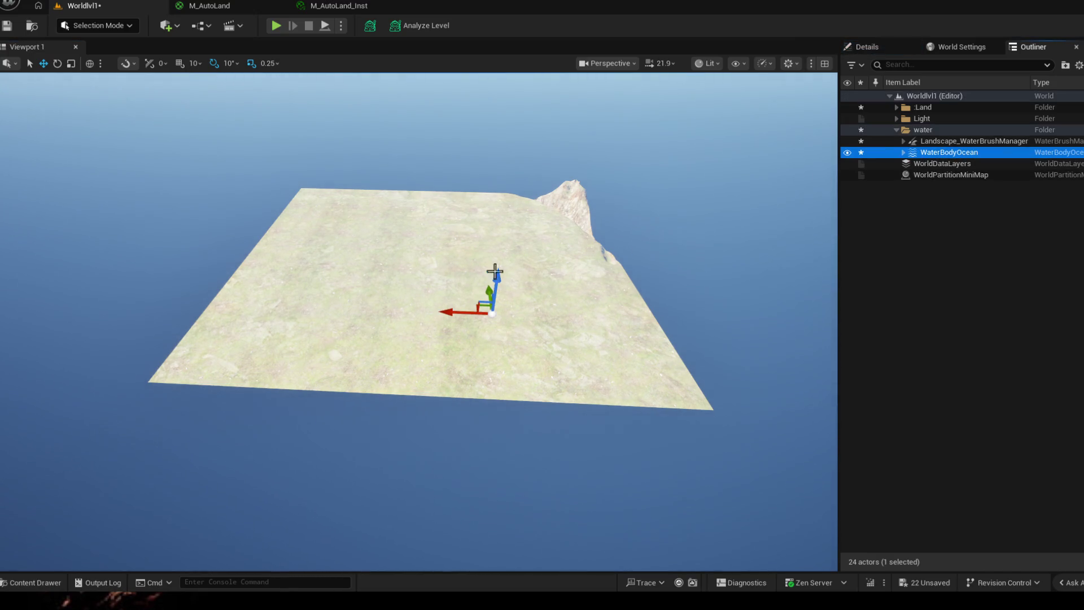
pyautogui.moveTo(493, 280); pyautogui.dragTo(505, 247)
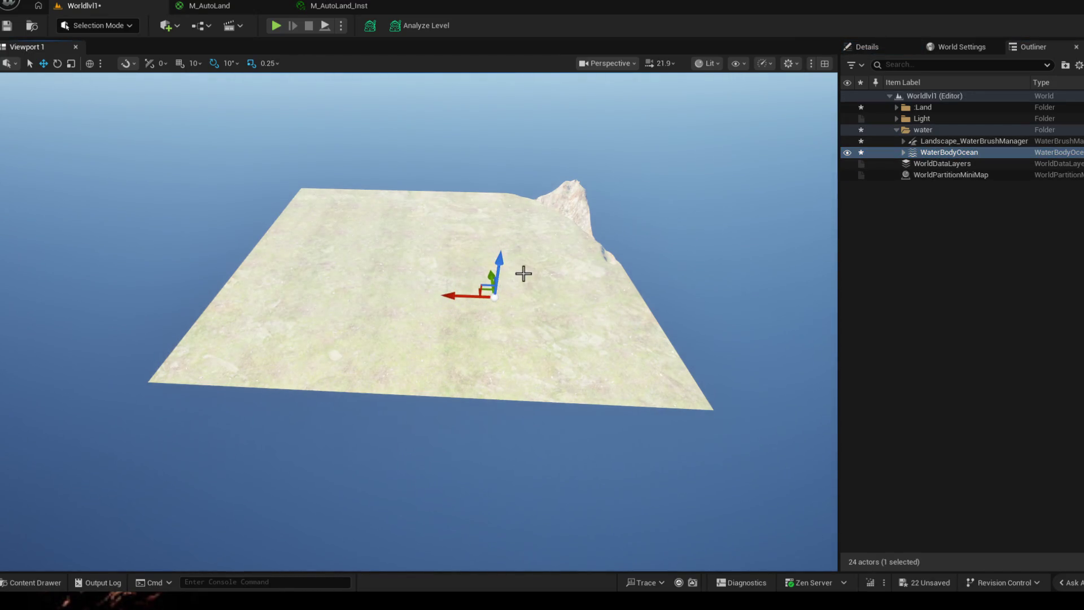
pyautogui.click(176, 27)
pyautogui.write('water')
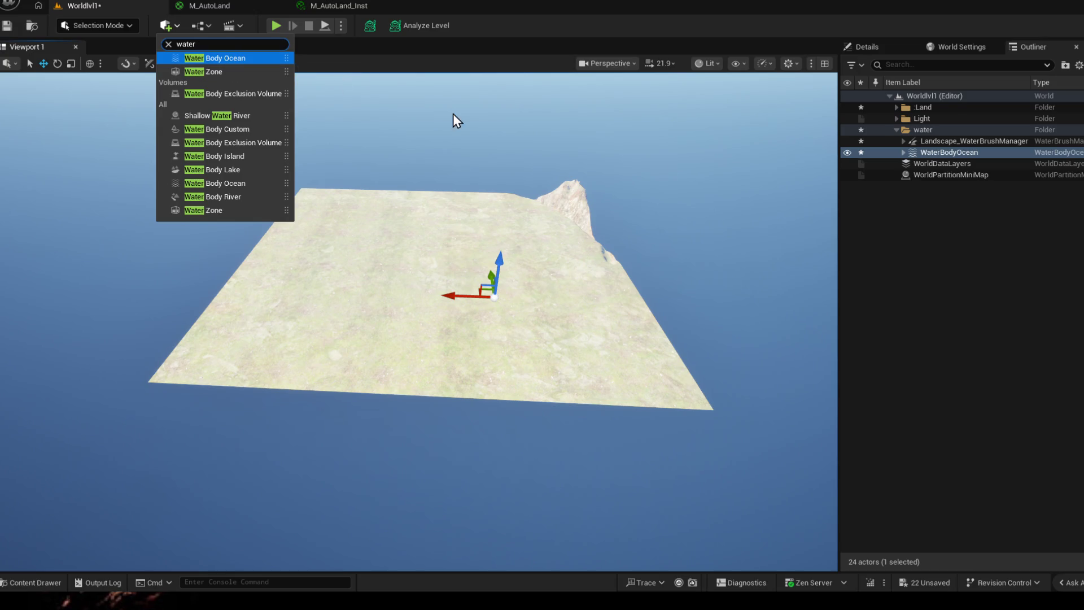
# - Peek at WaterBodyOcean's components, then reopen the Place Actors search for water types
pyautogui.click(903, 152)
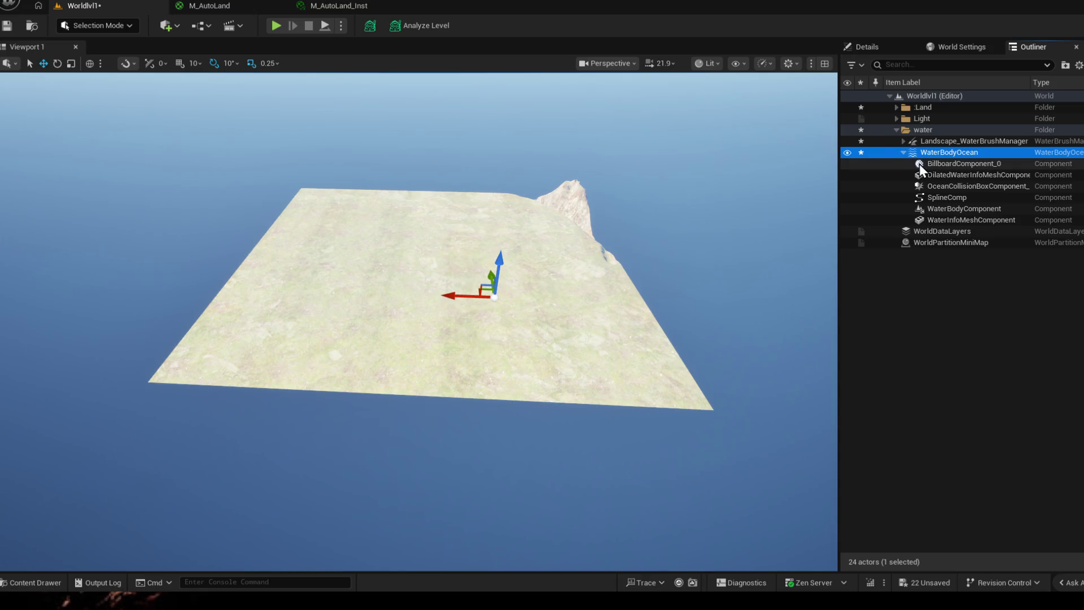
pyautogui.click(903, 153)
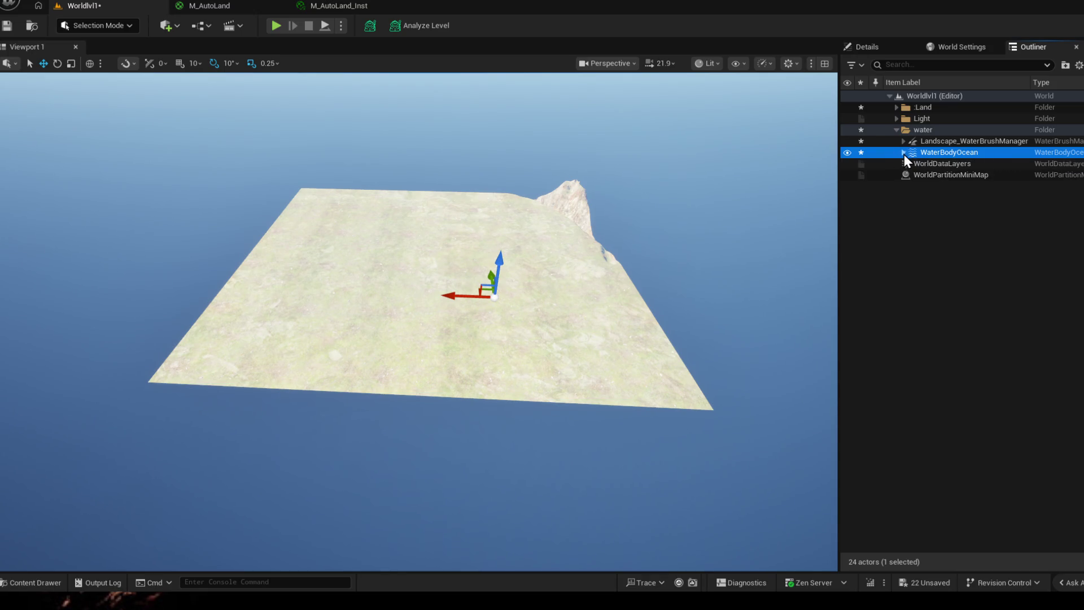
pyautogui.click(202, 26)
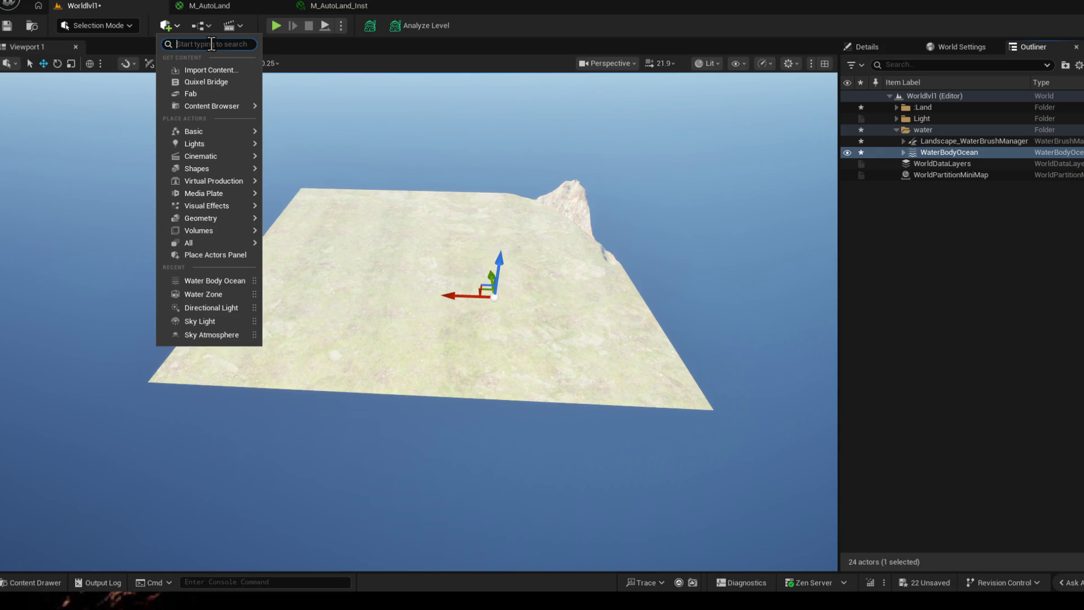
pyautogui.write('water')
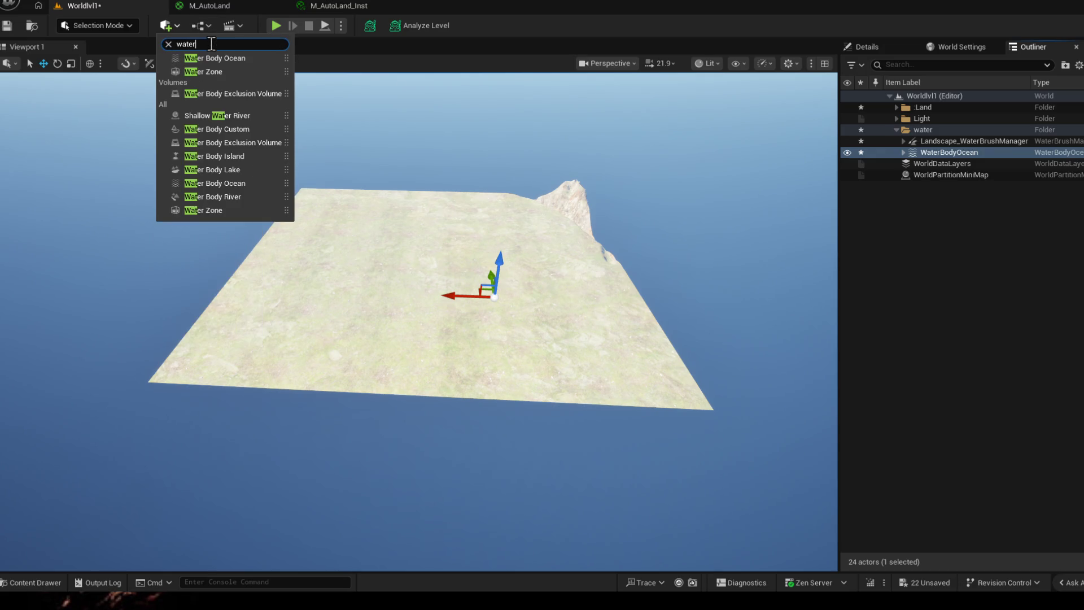
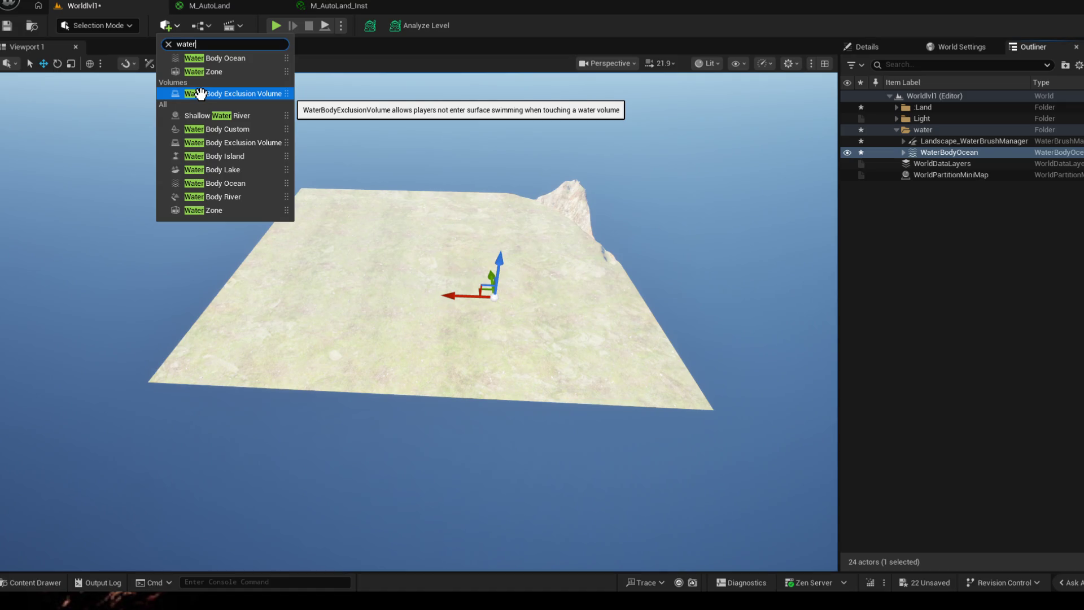
# - Place a Water Zone actor from Quickly Add and raise it above the terrain
pyautogui.click(239, 71)
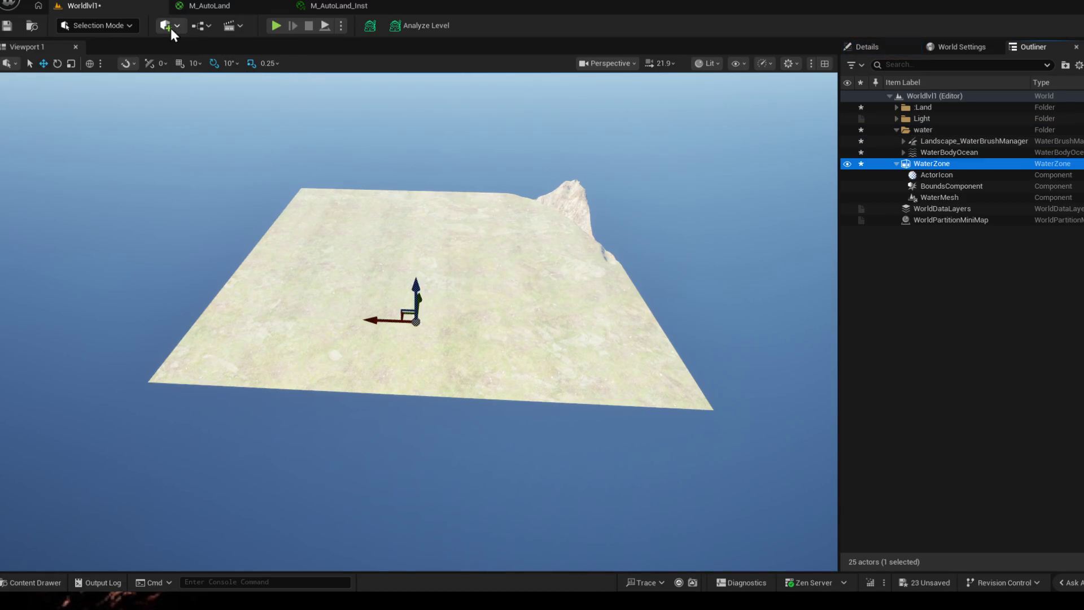
pyautogui.moveTo(415, 293); pyautogui.dragTo(417, 273)
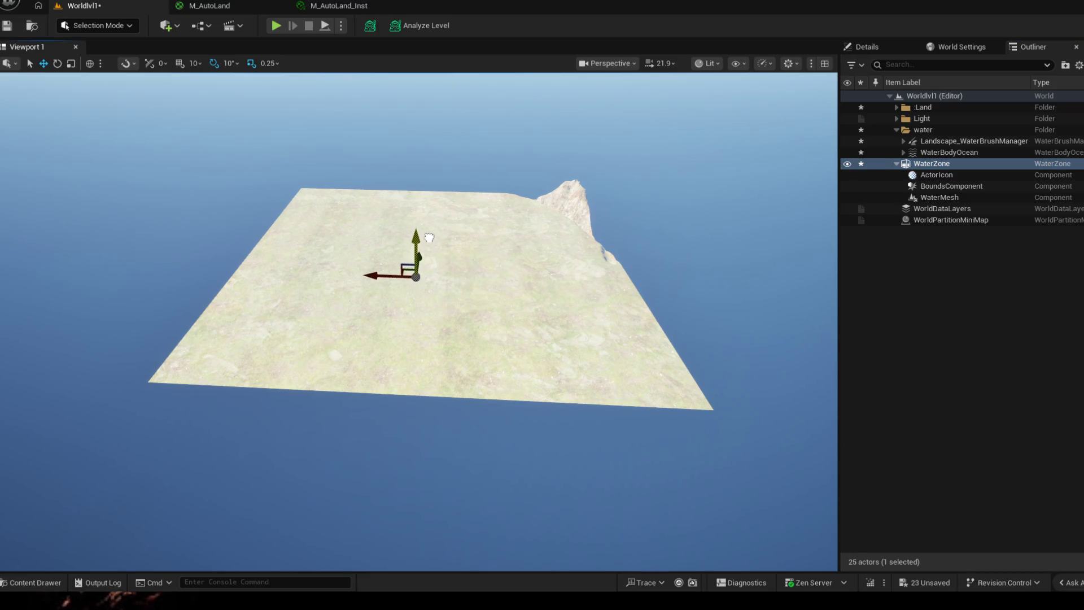
pyautogui.moveTo(507, 255); pyautogui.dragTo(339, 296)
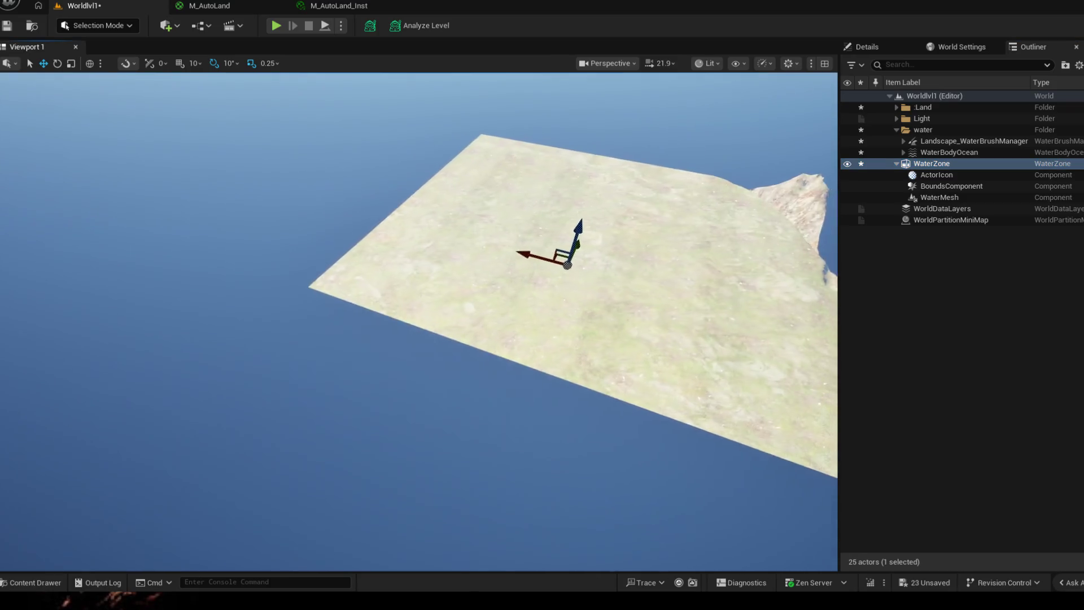
pyautogui.rightClick(402, 303)
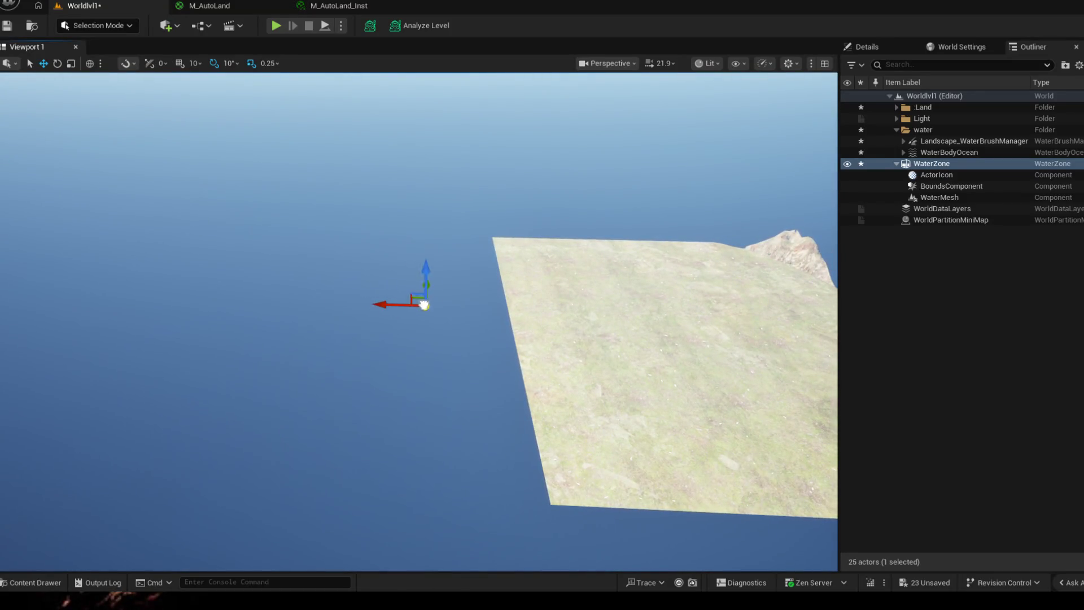
# - Move the WaterZone across to the far edge of the landscape over the ocean
pyautogui.moveTo(422, 303); pyautogui.dragTo(231, 349)
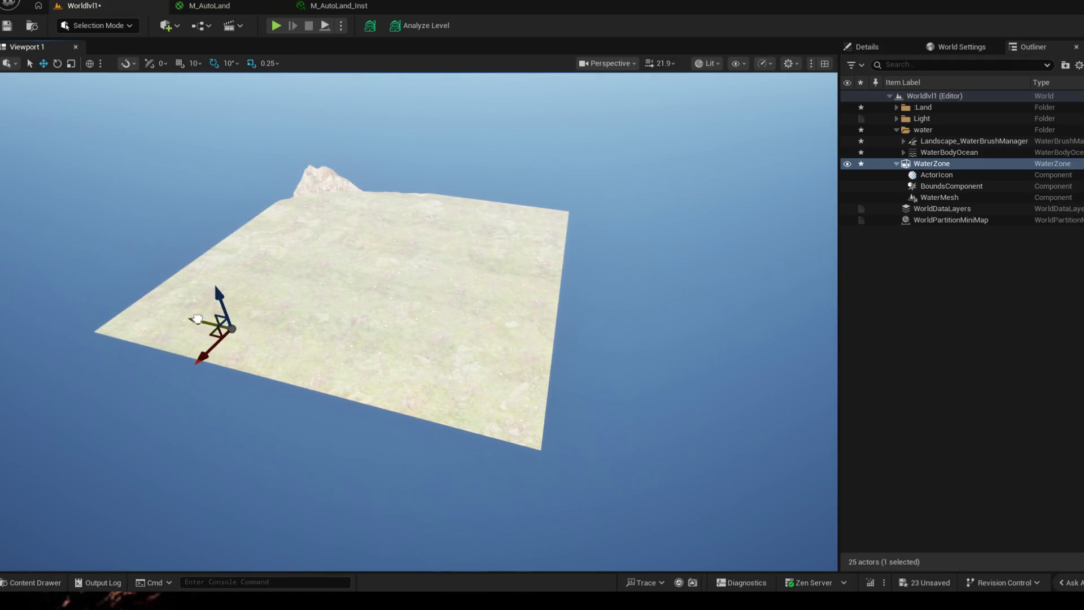
pyautogui.moveTo(194, 319); pyautogui.dragTo(427, 350)
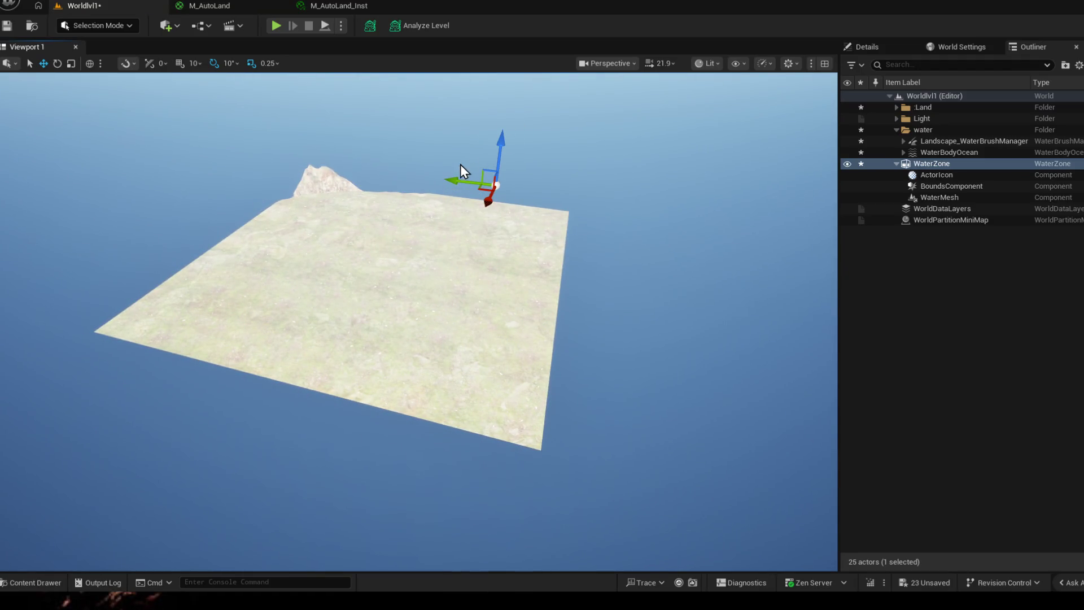
pyautogui.rightClick(459, 166)
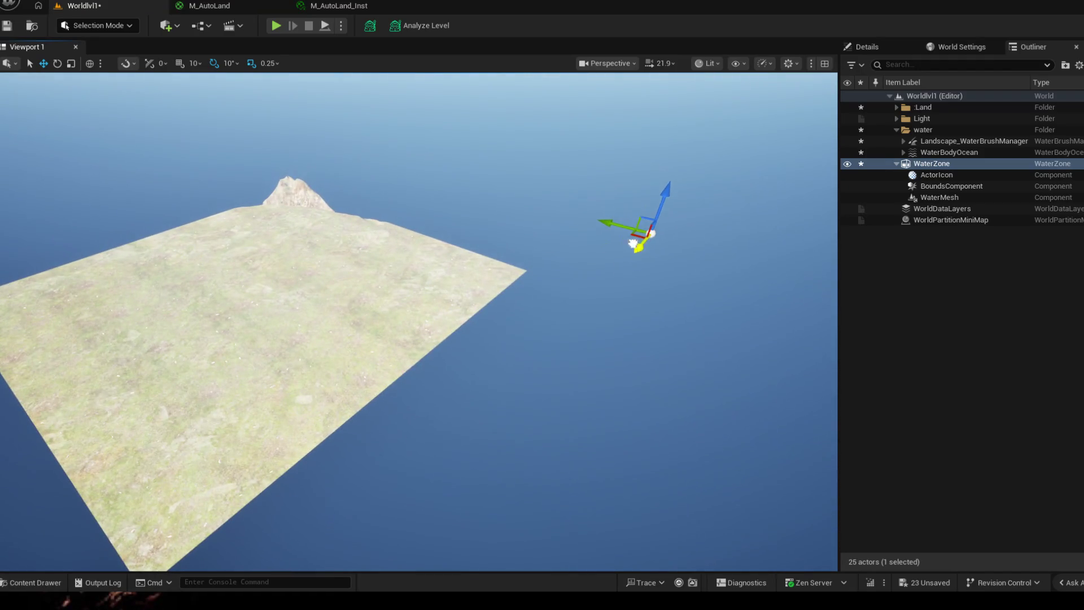
# - Search the Quickly Add list for 'water', then close it without placing anything
pyautogui.click(169, 25)
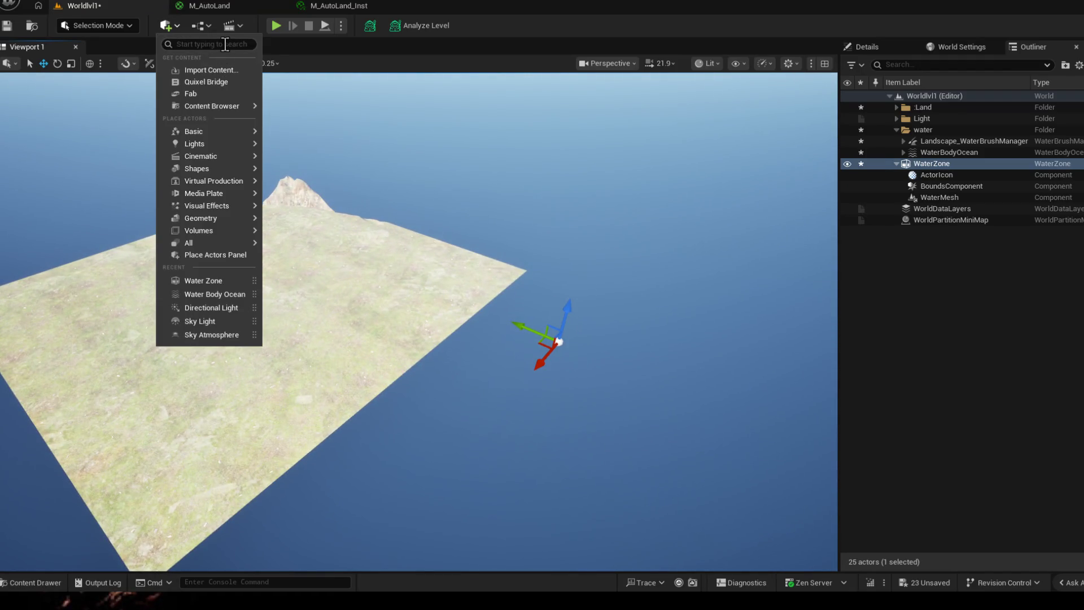
pyautogui.write('qa')
pyautogui.press('BackSpace')
pyautogui.press('BackSpace')
pyautogui.write('A')
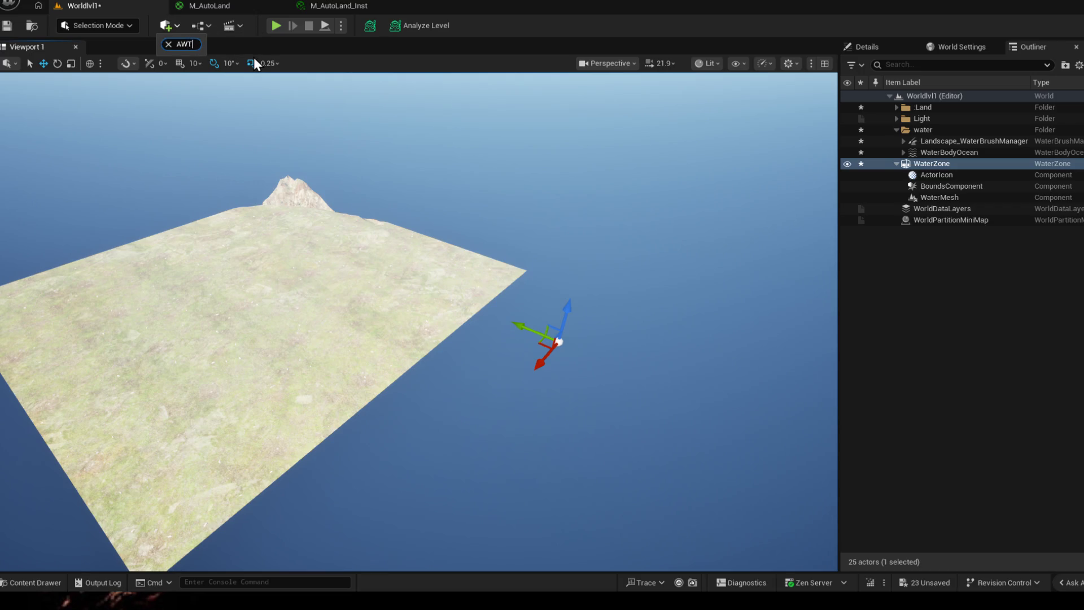
pyautogui.press('BackSpace')
pyautogui.write('water')
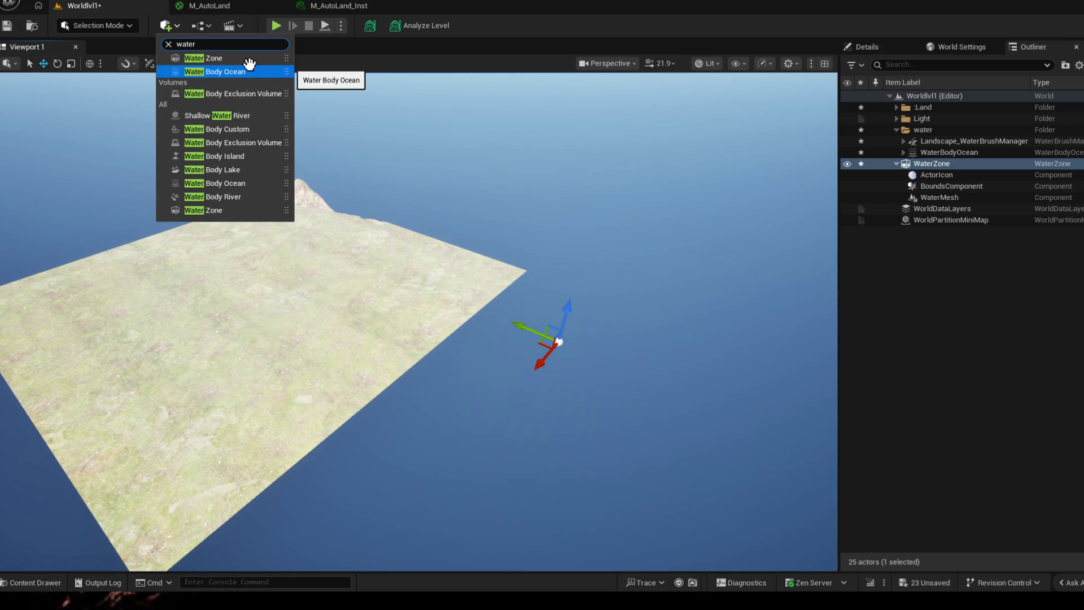
pyautogui.click(928, 154)
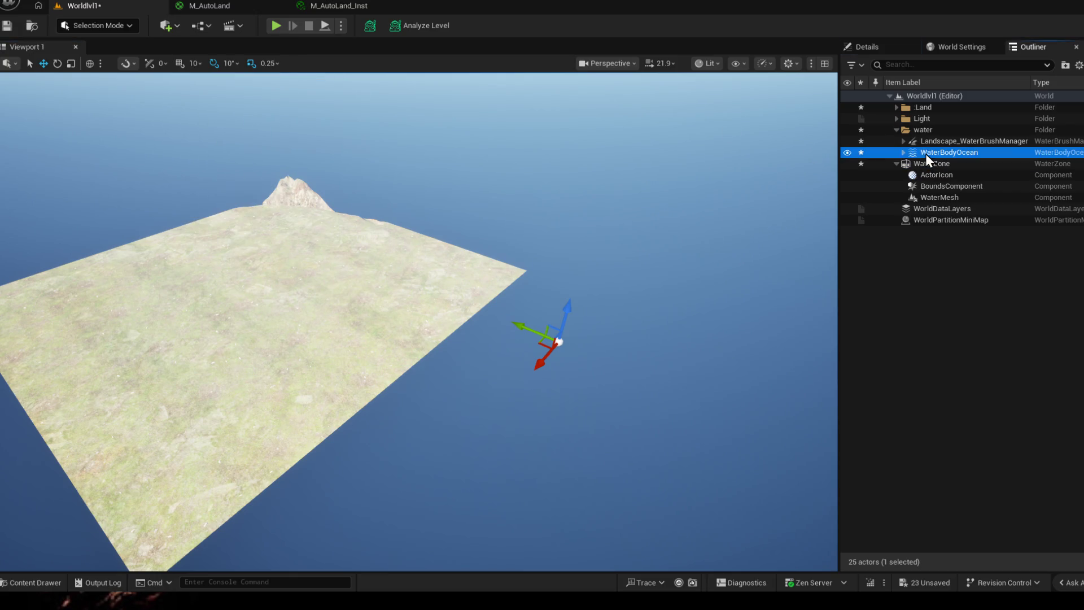
# - Select WaterBodyOcean, inspect its Details, then return to the Outliner
pyautogui.click(902, 151)
pyautogui.click(875, 47)
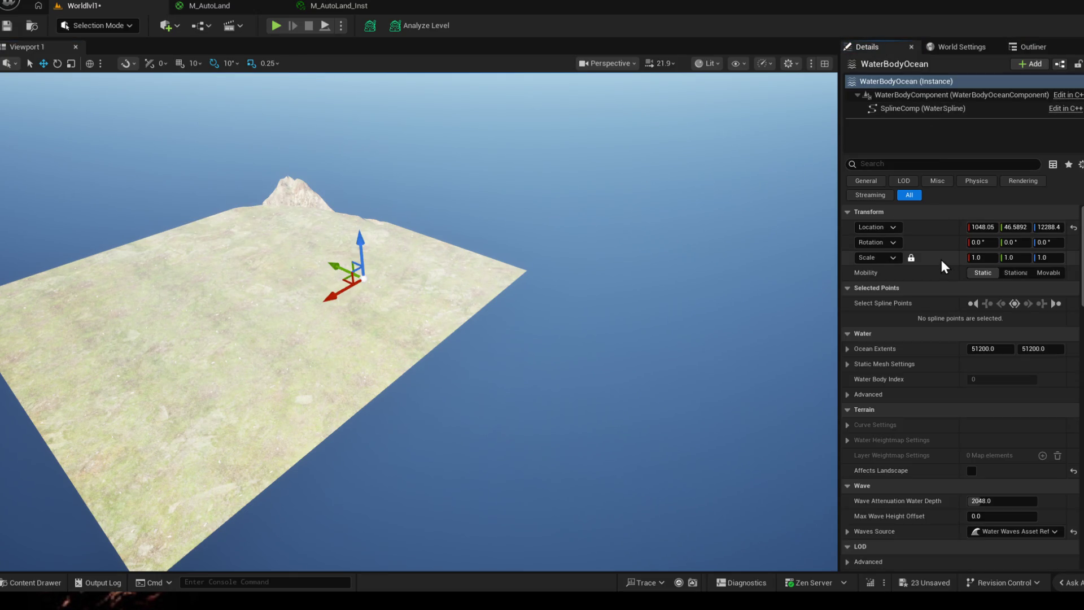
pyautogui.moveTo(1033, 47)
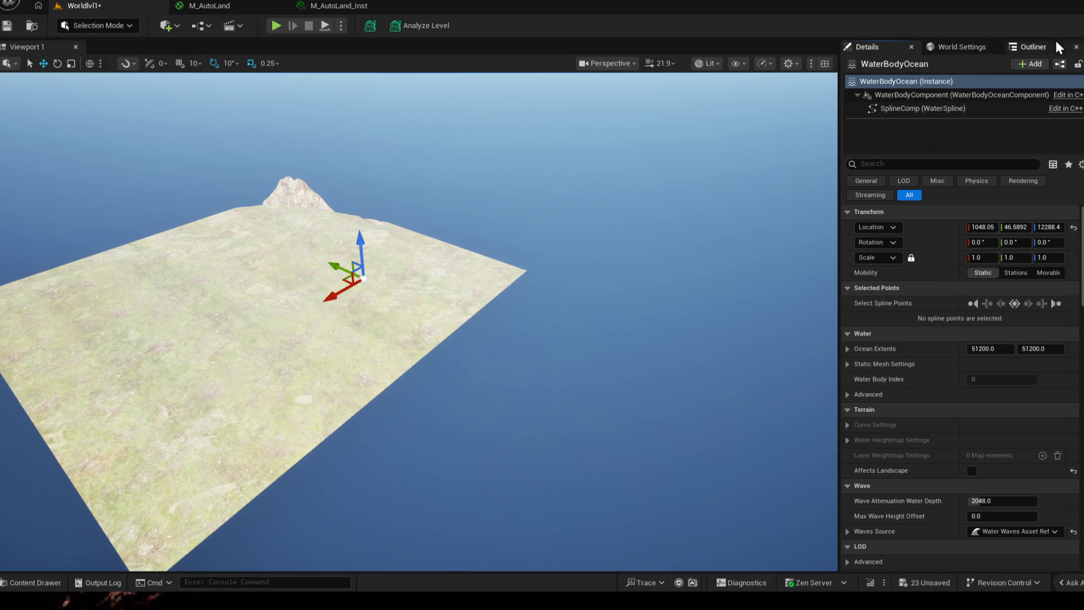
pyautogui.click(1024, 47)
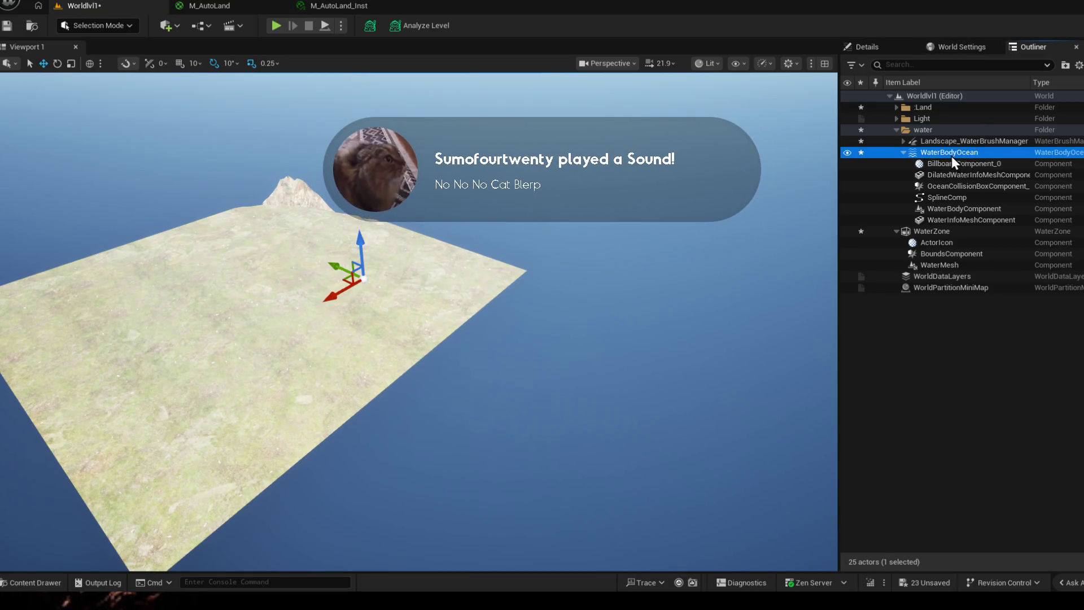
# - Delete WaterBodyOcean and Landscape_WaterBrushManager, confirming the referenced deletion
pyautogui.press('Delete')
pyautogui.click(951, 139)
pyautogui.press('Delete')
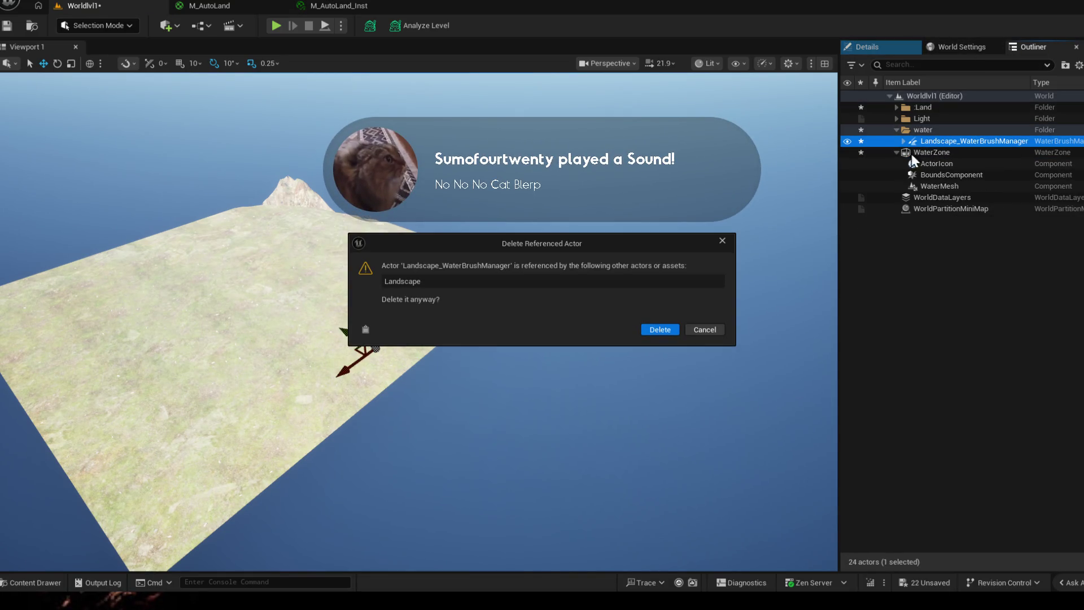
pyautogui.click(659, 329)
# - Delete the WaterZone actor, leaving the bare island landscape
pyautogui.click(932, 152)
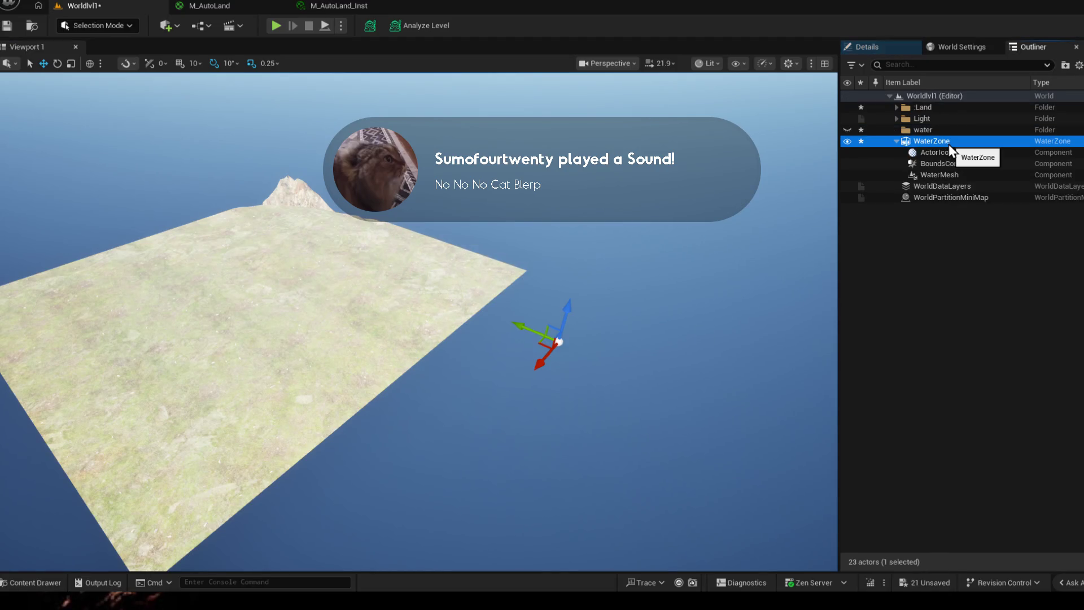
pyautogui.press('Delete')
pyautogui.moveTo(828, 202); pyautogui.dragTo(340, 183)
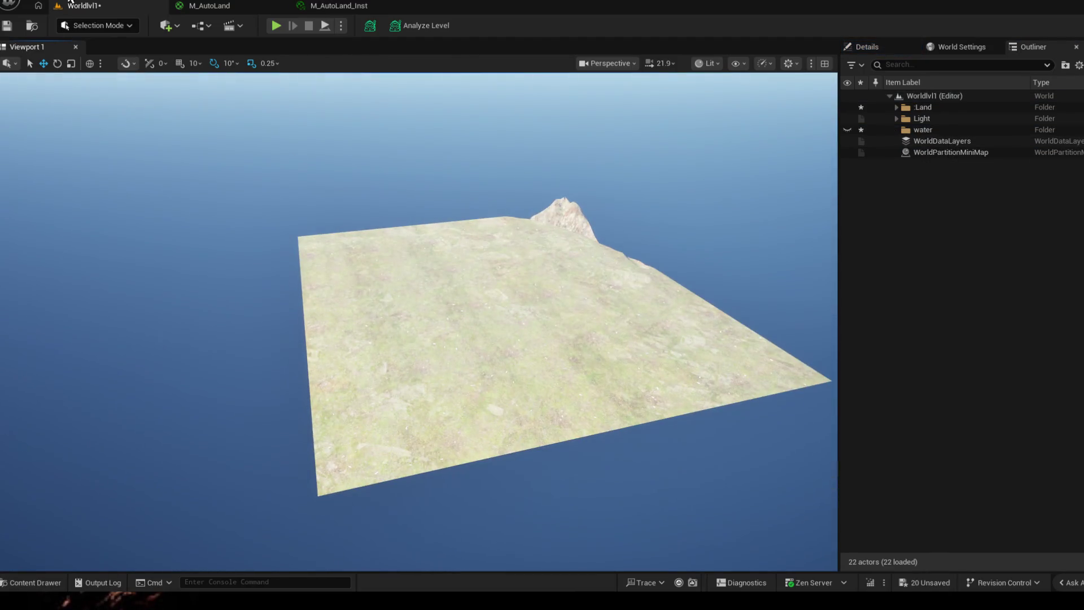
pyautogui.click(168, 25)
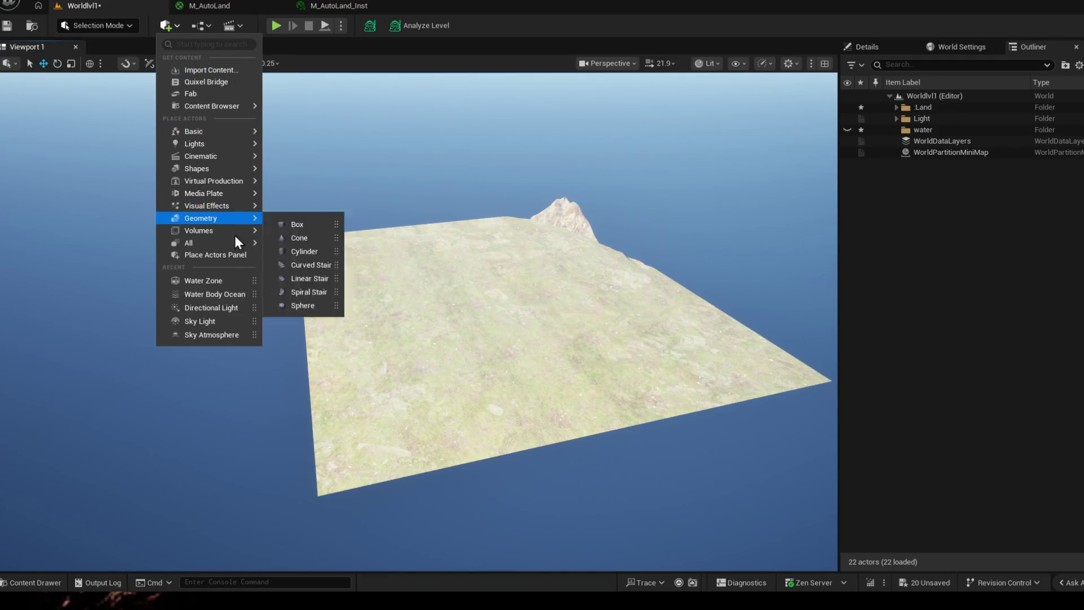
pyautogui.click(212, 308)
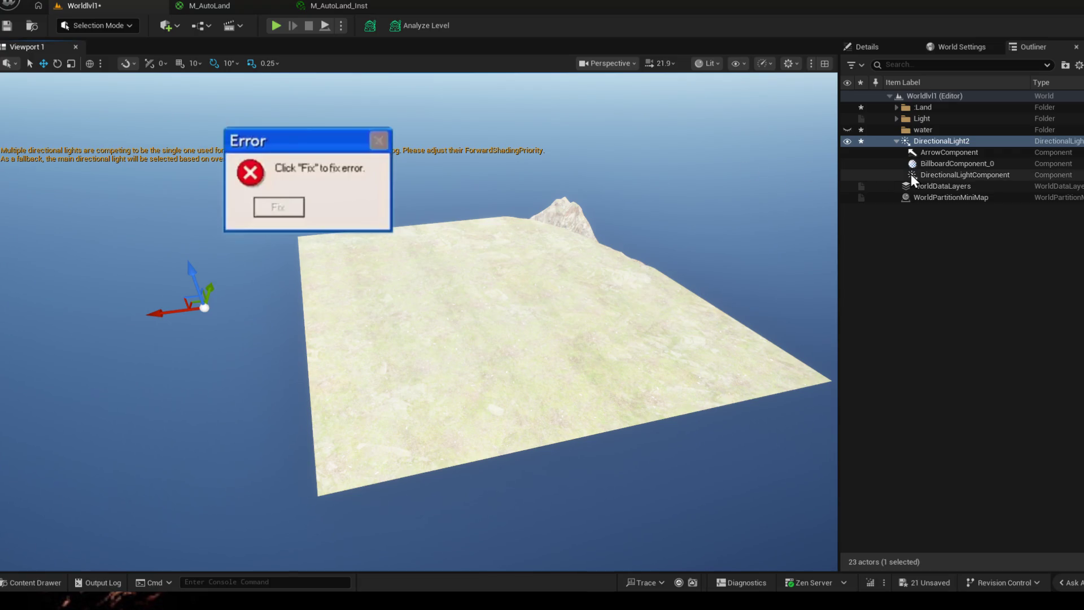
pyautogui.hotkey('ctrl', 'z')
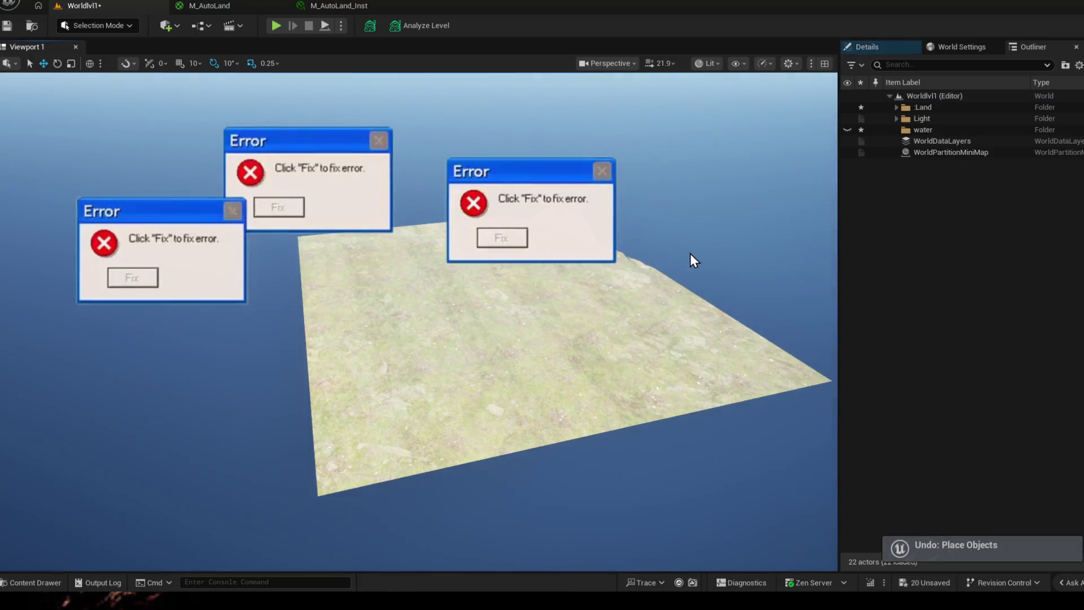
pyautogui.hotkey('ctrl', 'space')
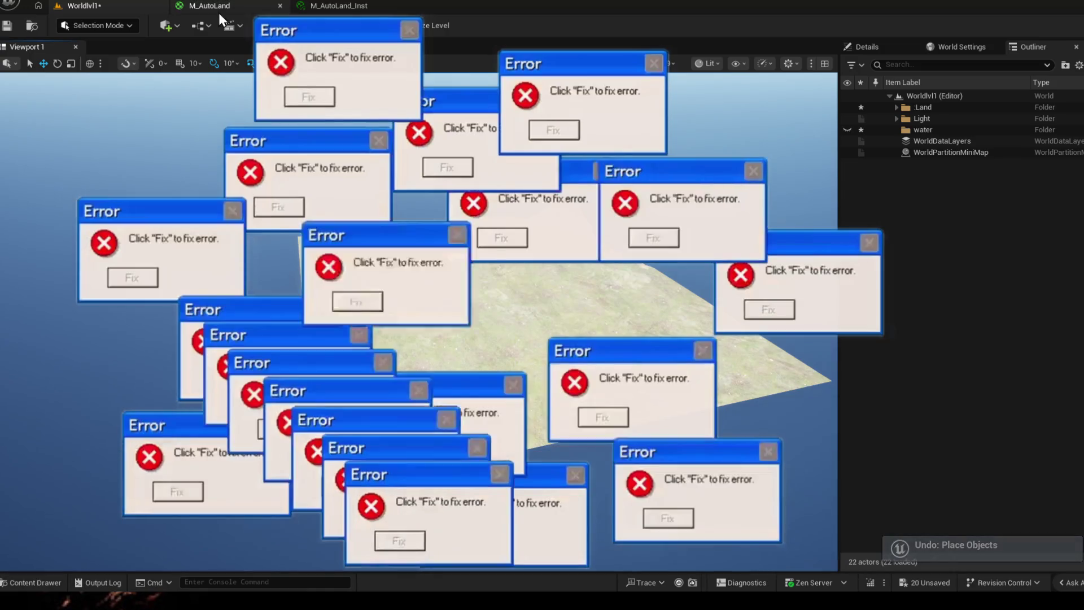
pyautogui.click(166, 25)
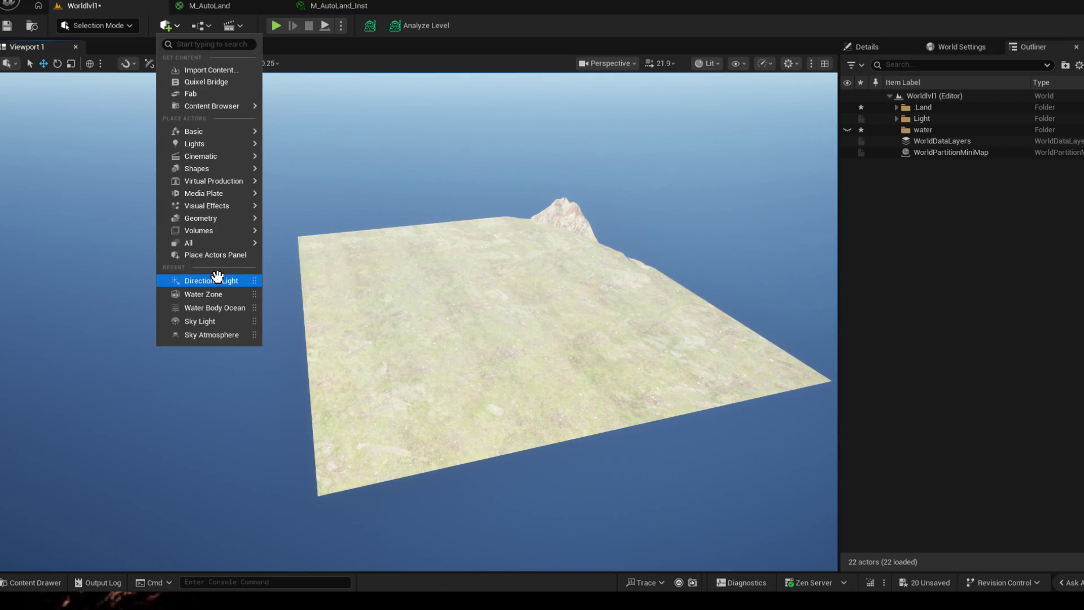
# - Drag a new Water Zone from Quickly Add onto the landscape
pyautogui.moveTo(219, 294); pyautogui.dragTo(508, 305)
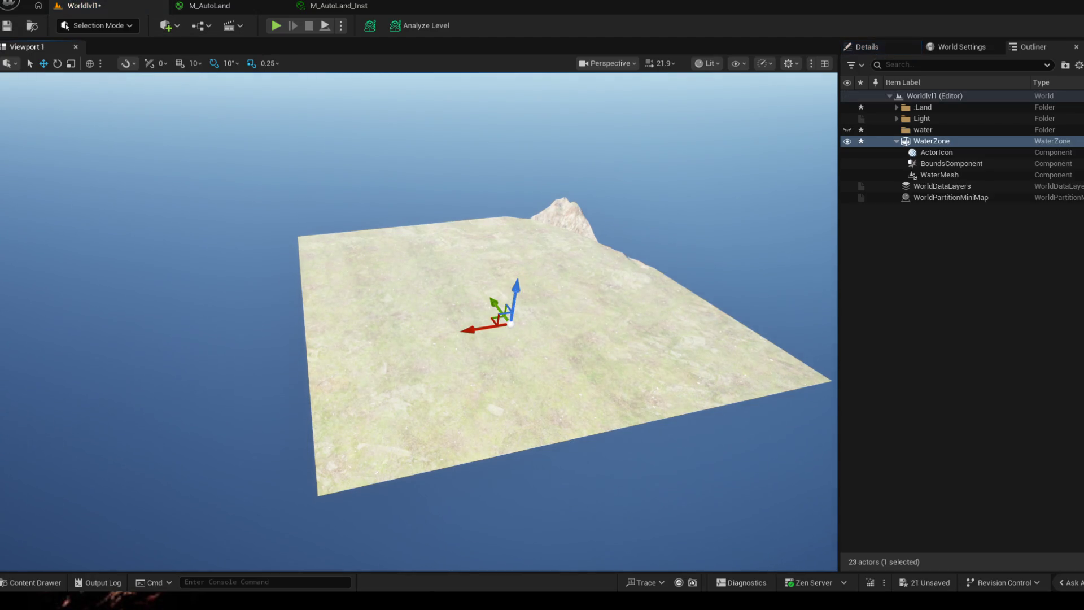
pyautogui.moveTo(542, 356); pyautogui.dragTo(339, 304)
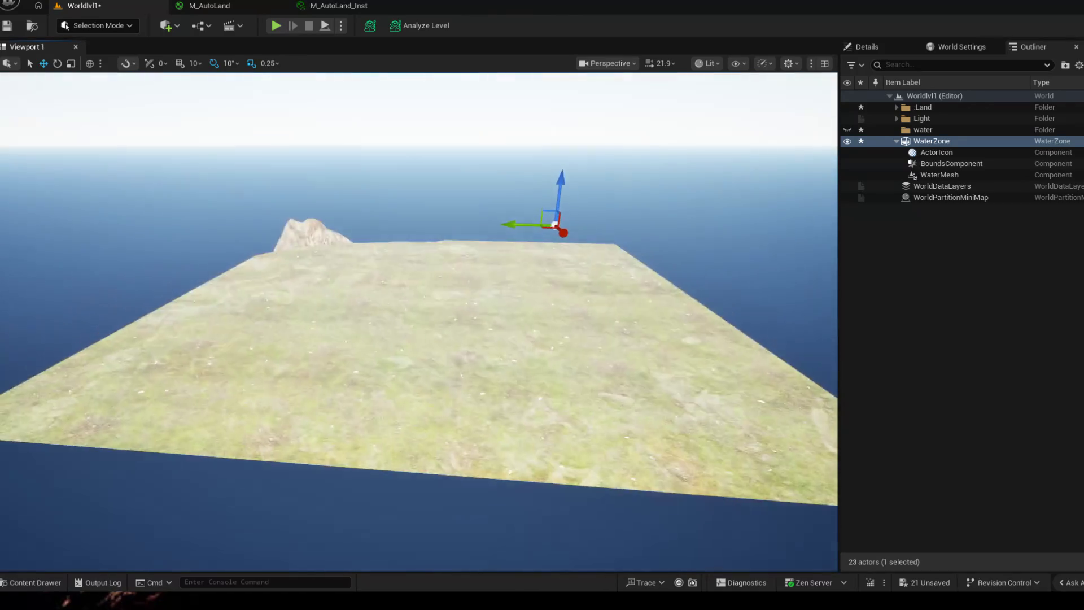
pyautogui.moveTo(559, 204); pyautogui.dragTo(576, 196)
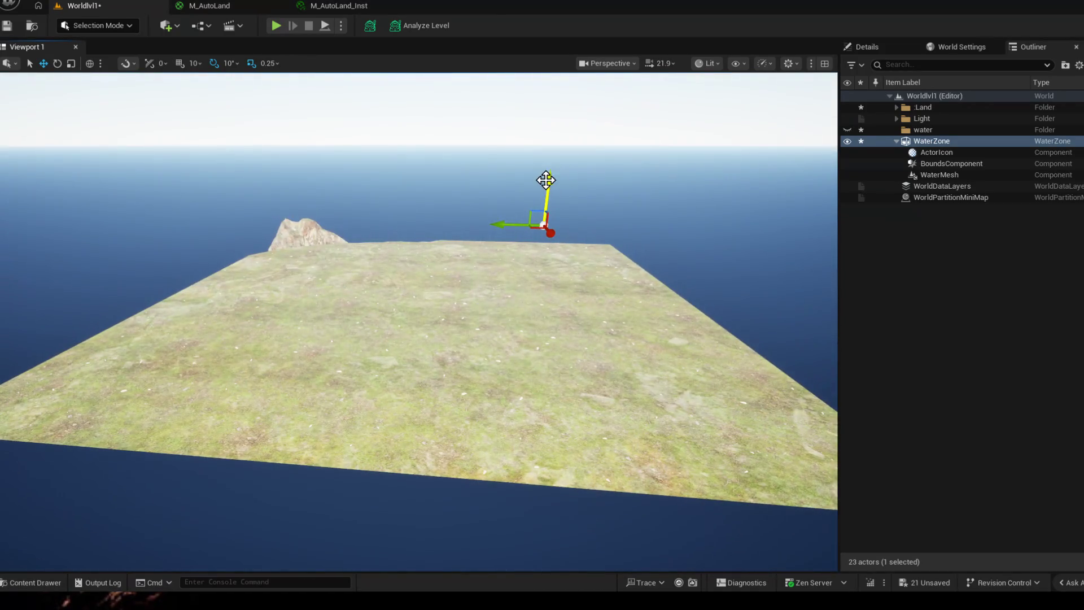
# - Set the WaterZone's Location Z to 9999.0 in Details
pyautogui.click(872, 47)
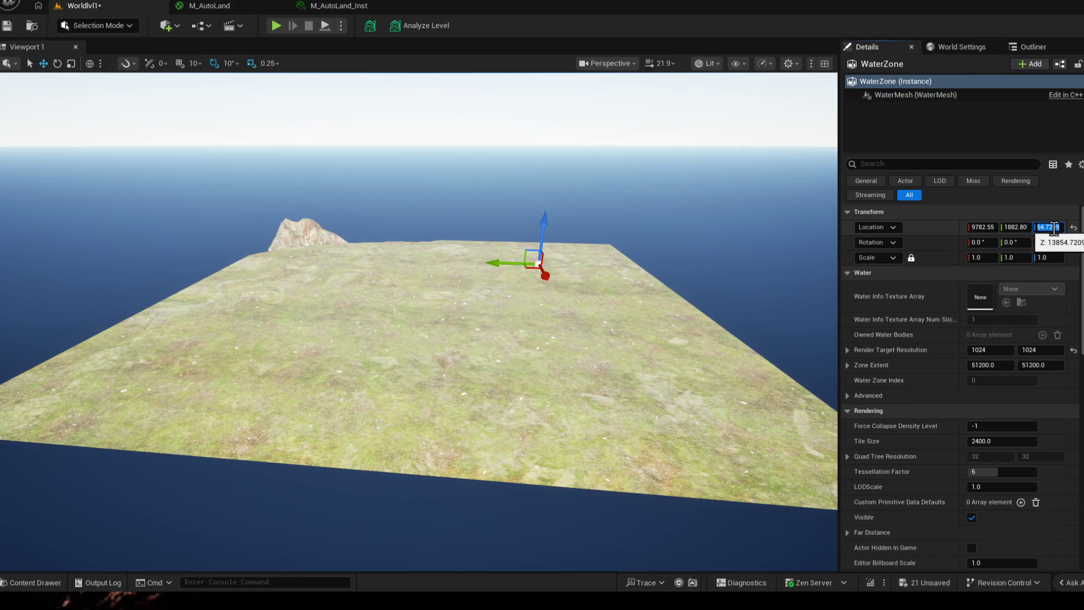
pyautogui.write('9999')
pyautogui.press('Return')
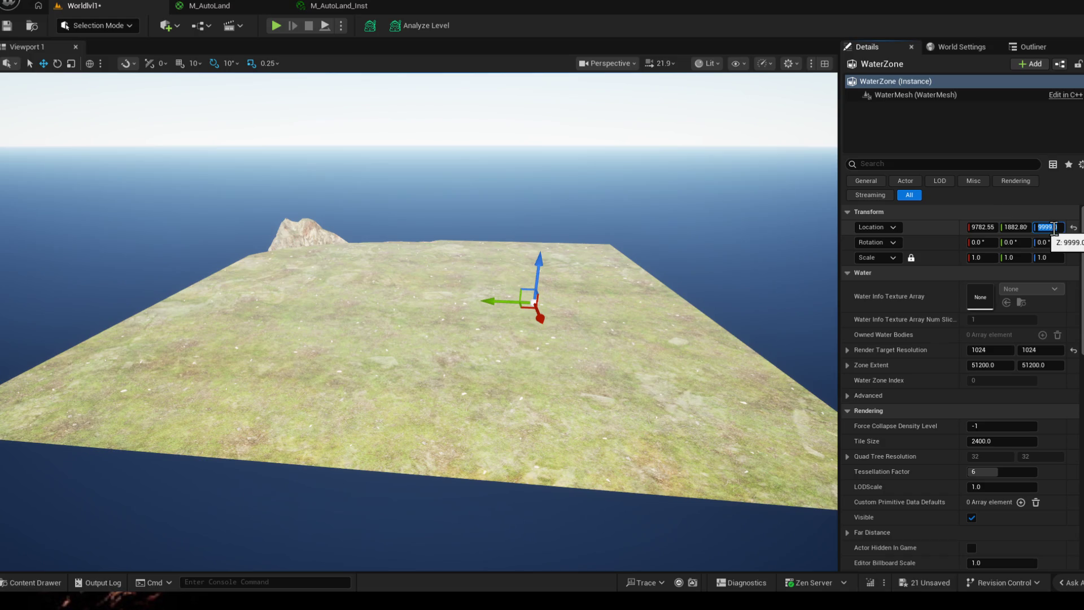
pyautogui.click(166, 27)
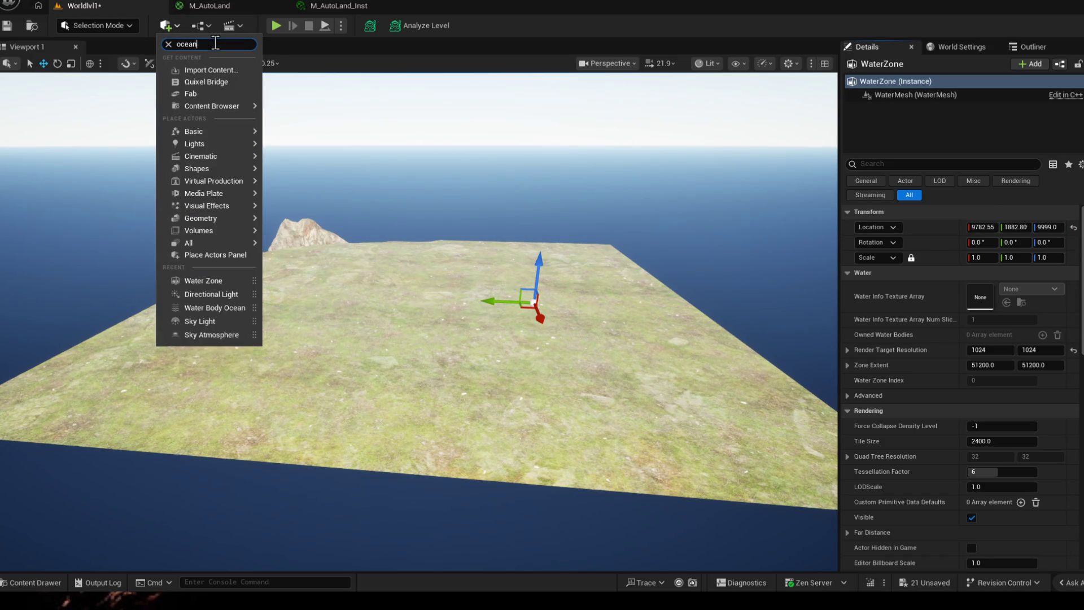
pyautogui.write('ocean')
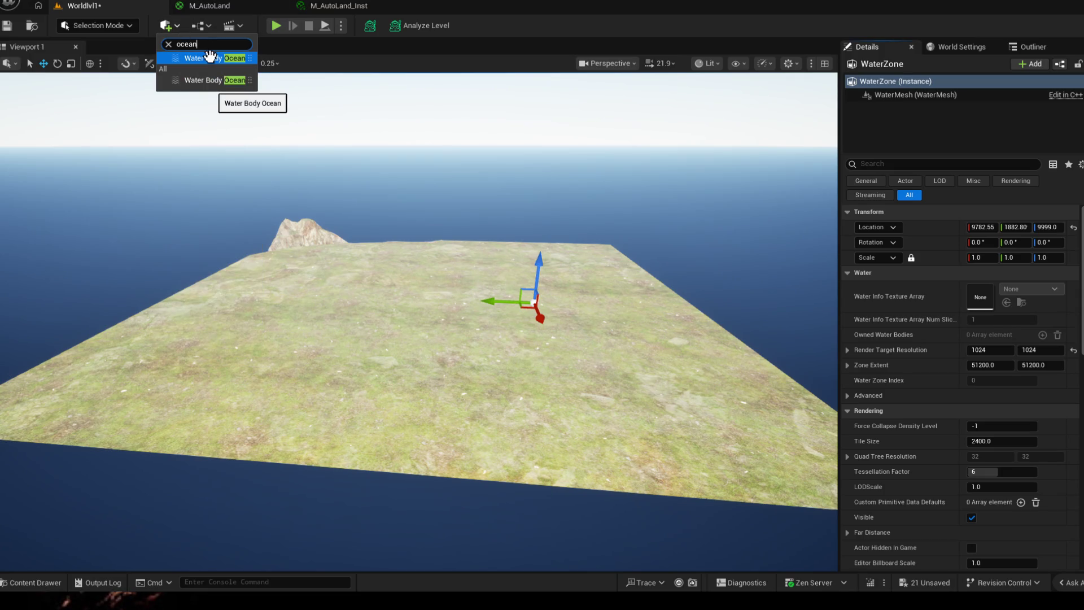
# - Place a Water Body Ocean actor in the level around the island
pyautogui.click(212, 58)
pyautogui.click(744, 271)
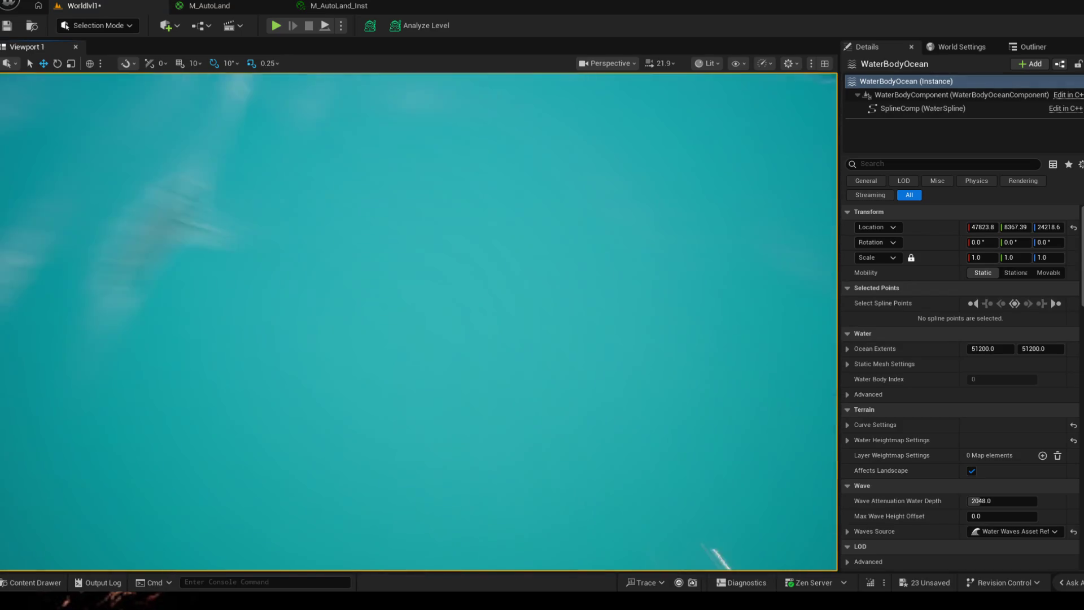
pyautogui.moveTo(423, 322); pyautogui.dragTo(423, 322)
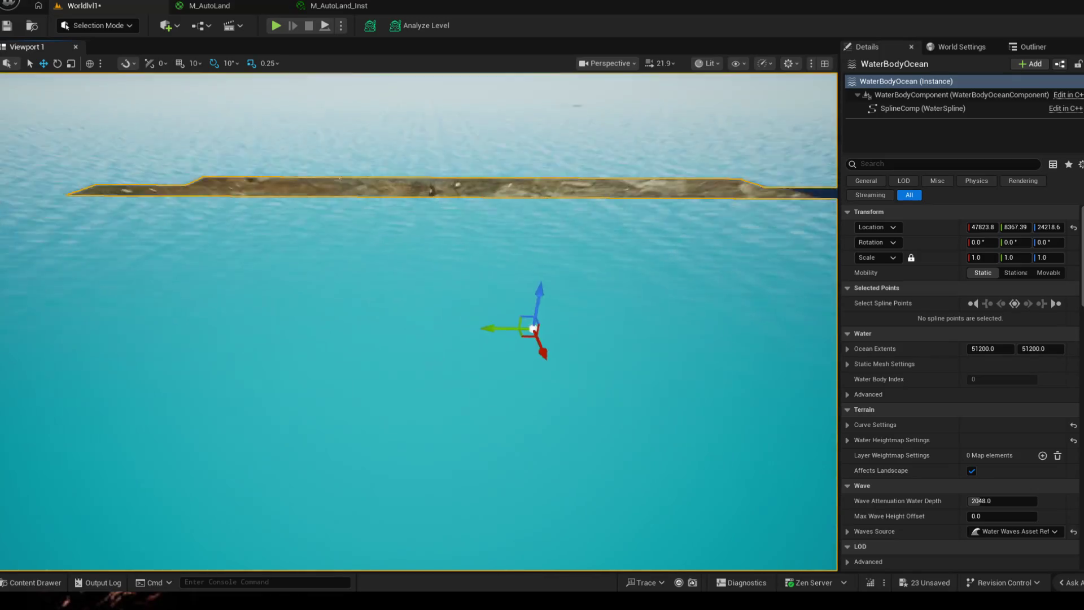
pyautogui.scroll(-3, 589, 351)
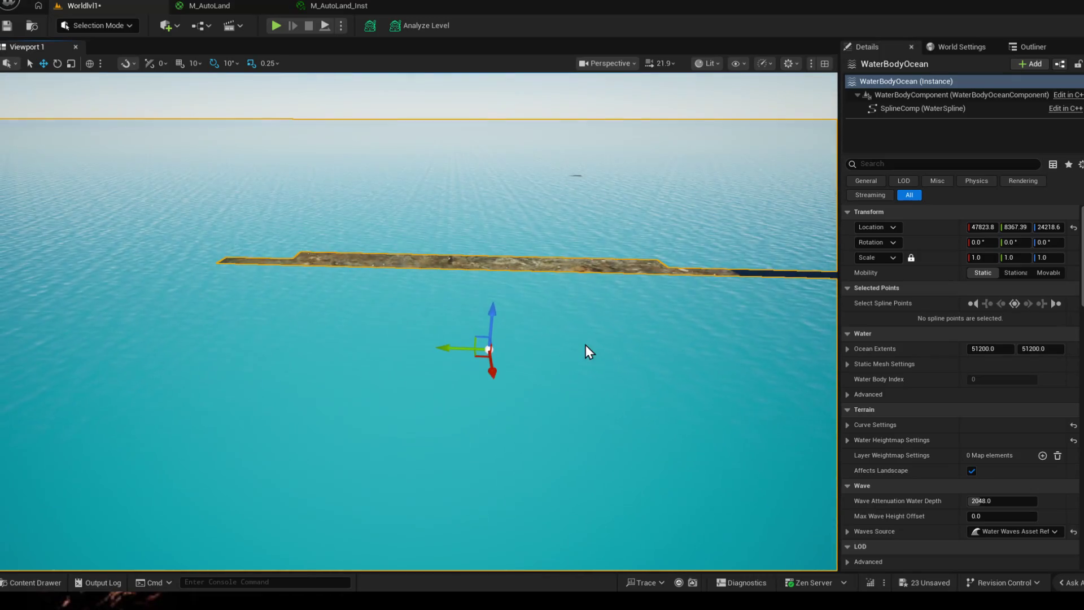
# - Drag the ocean surface lower below the island and shift it sideways along Y
pyautogui.moveTo(492, 308); pyautogui.dragTo(499, 354)
pyautogui.moveTo(561, 238)
pyautogui.keyDown('alt'); pyautogui.mouseDown()
pyautogui.moveTo(385, 247)
pyautogui.moveTo(358, 322)
pyautogui.moveTo(344, 203)
pyautogui.mouseUp(); pyautogui.keyUp('alt')
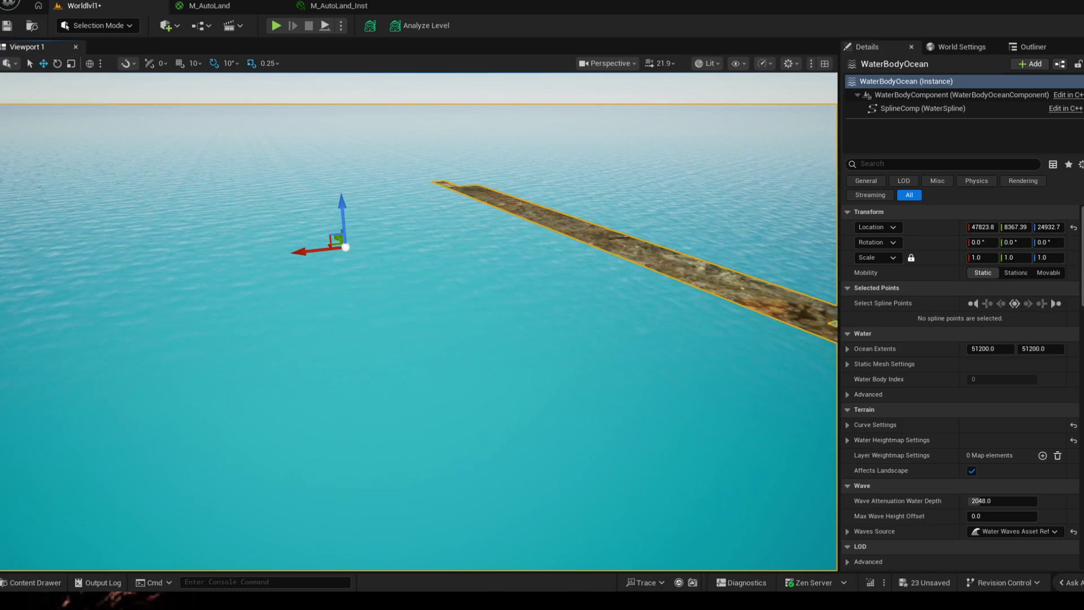
pyautogui.scroll(-5, 420, 323)
pyautogui.scroll(-5, 485, 338)
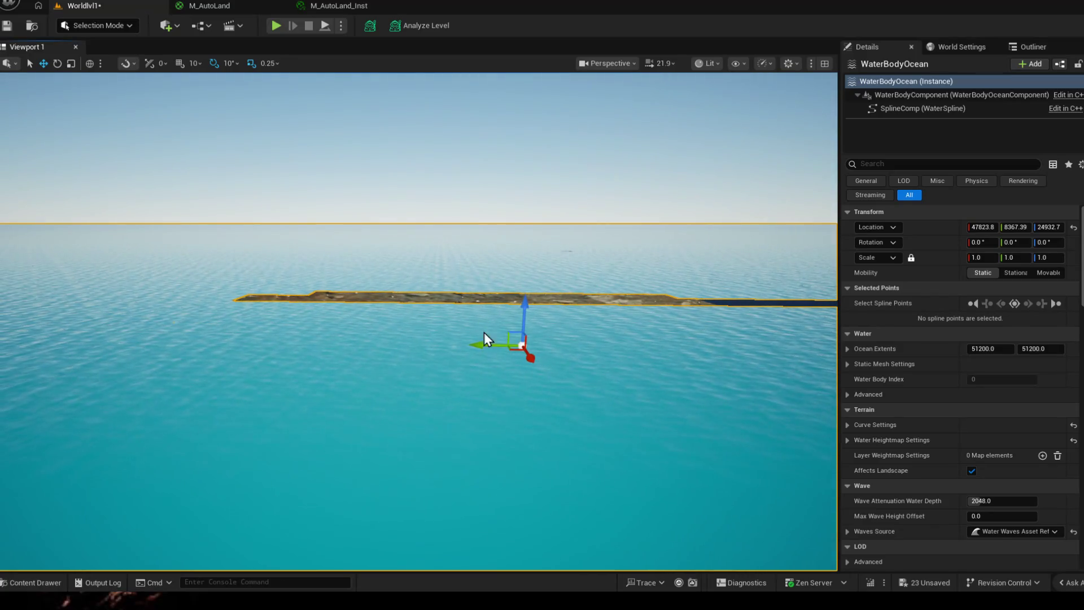
pyautogui.moveTo(479, 342)
pyautogui.mouseDown()
pyautogui.moveTo(339, 332)
pyautogui.moveTo(469, 368)
pyautogui.moveTo(361, 367)
pyautogui.mouseUp()
pyautogui.scroll(-1, 928, 438)
pyautogui.scroll(1, 928, 437)
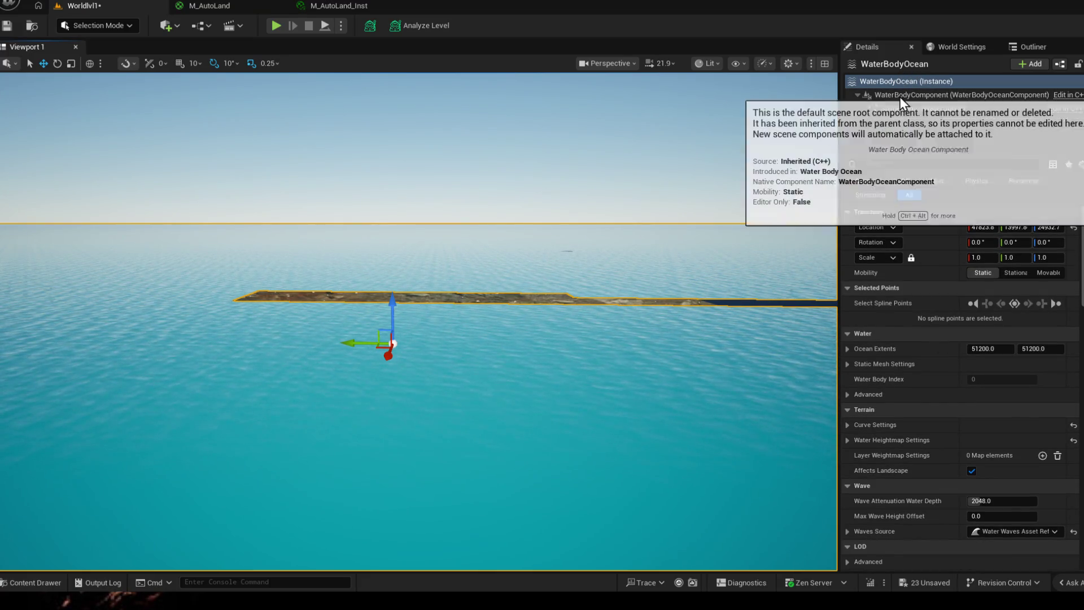
pyautogui.scroll(-2, 951, 438)
pyautogui.scroll(-2, 945, 439)
pyautogui.scroll(-2, 913, 452)
pyautogui.scroll(-2, 929, 454)
pyautogui.scroll(3, 897, 359)
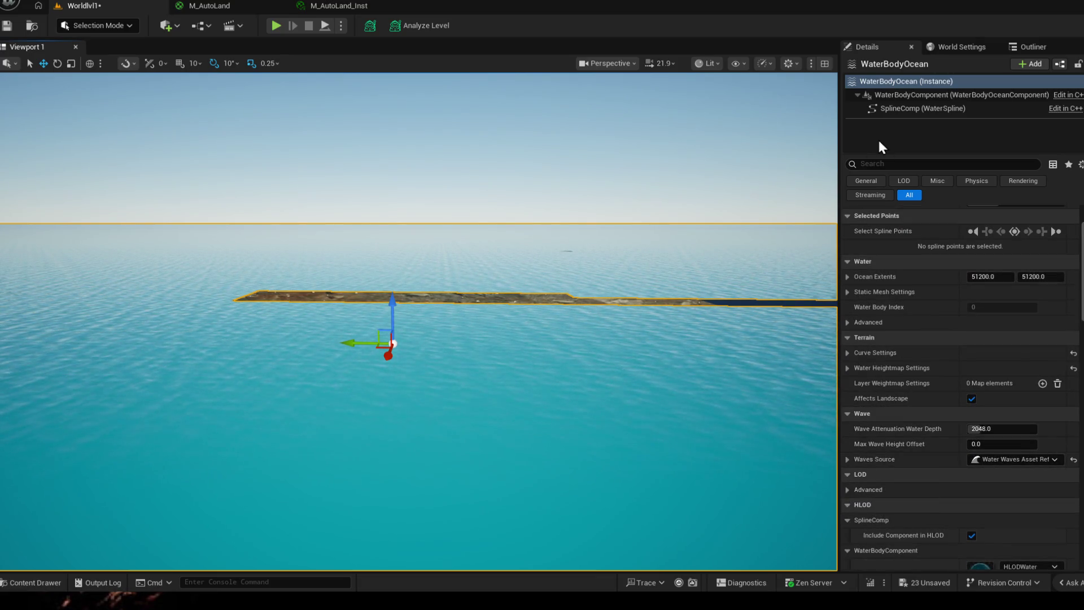
pyautogui.click(890, 163)
pyautogui.write('aff')
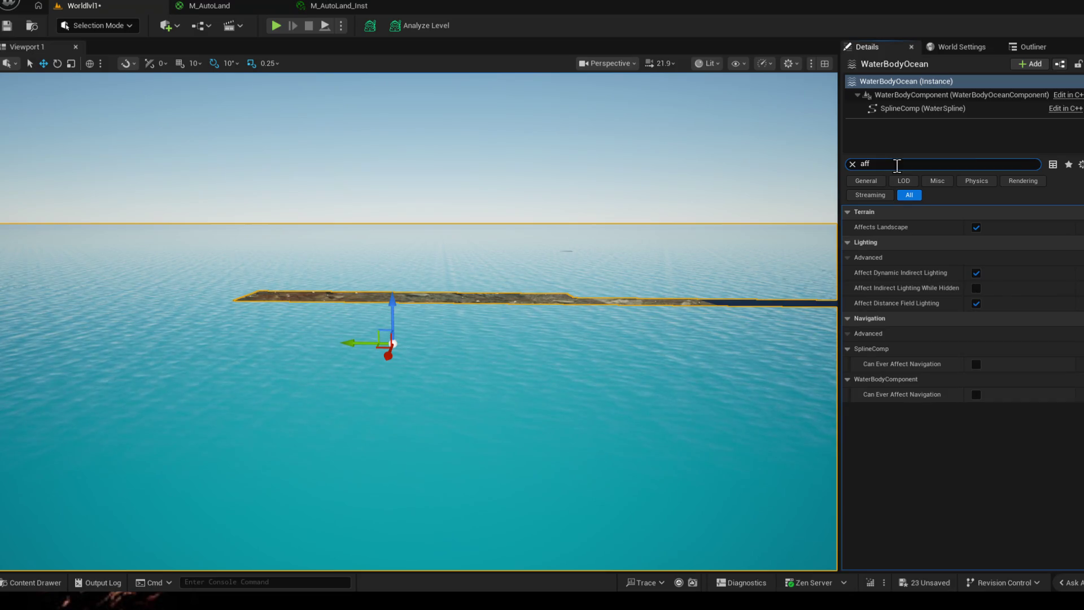
# - Turn off Affects Landscape on the ocean and lower it so the grass strip shows
pyautogui.click(976, 227)
pyautogui.scroll(-2, 405, 322)
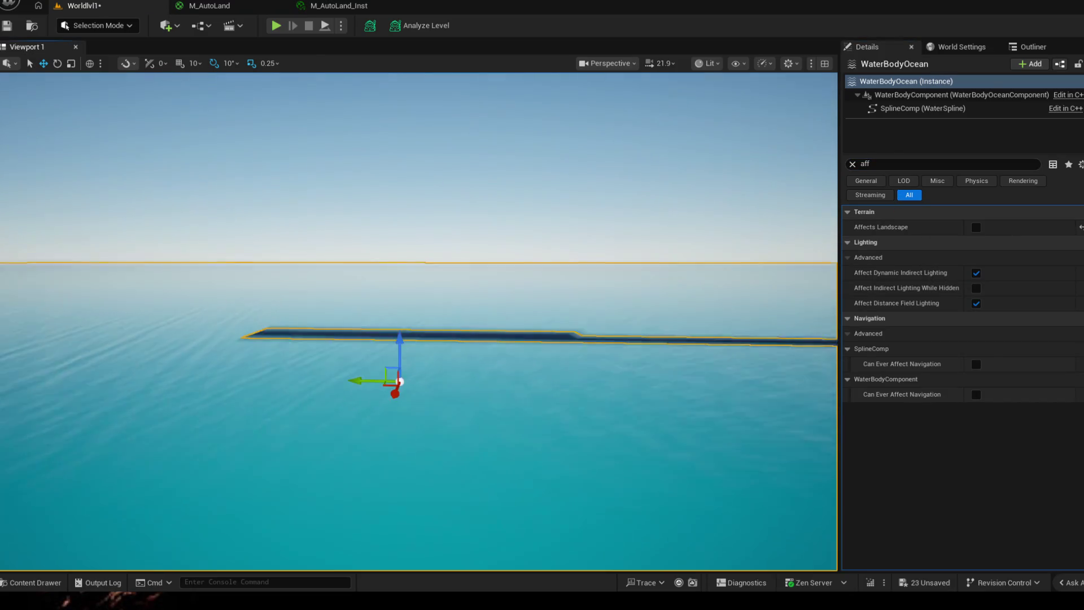
pyautogui.scroll(-3, 412, 330)
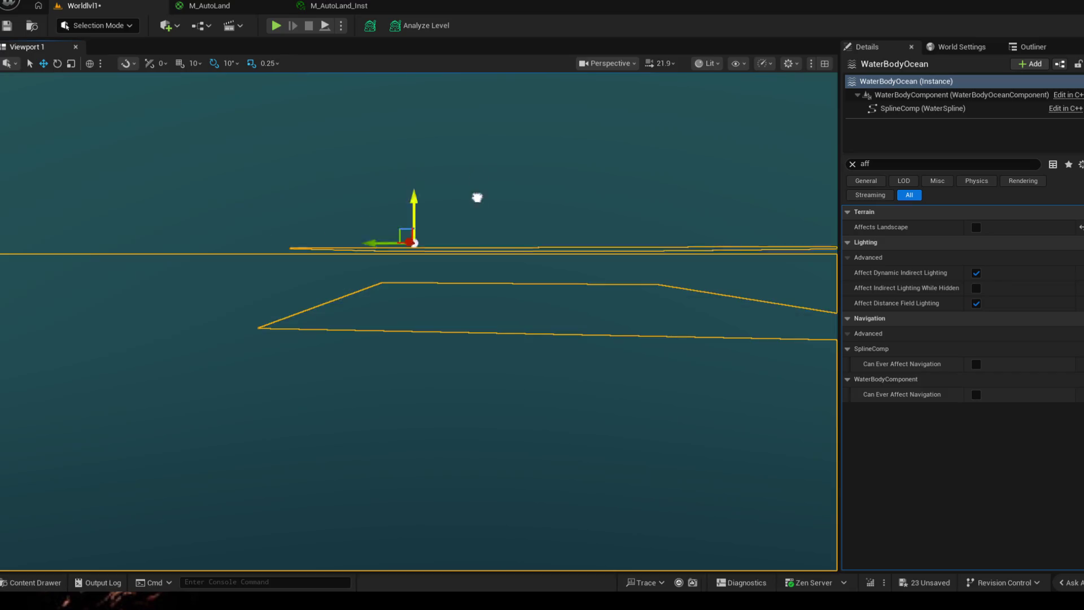
pyautogui.scroll(3, 461, 303)
pyautogui.moveTo(414, 313)
pyautogui.mouseDown()
pyautogui.moveTo(414, 364)
pyautogui.moveTo(450, 339)
pyautogui.mouseUp()
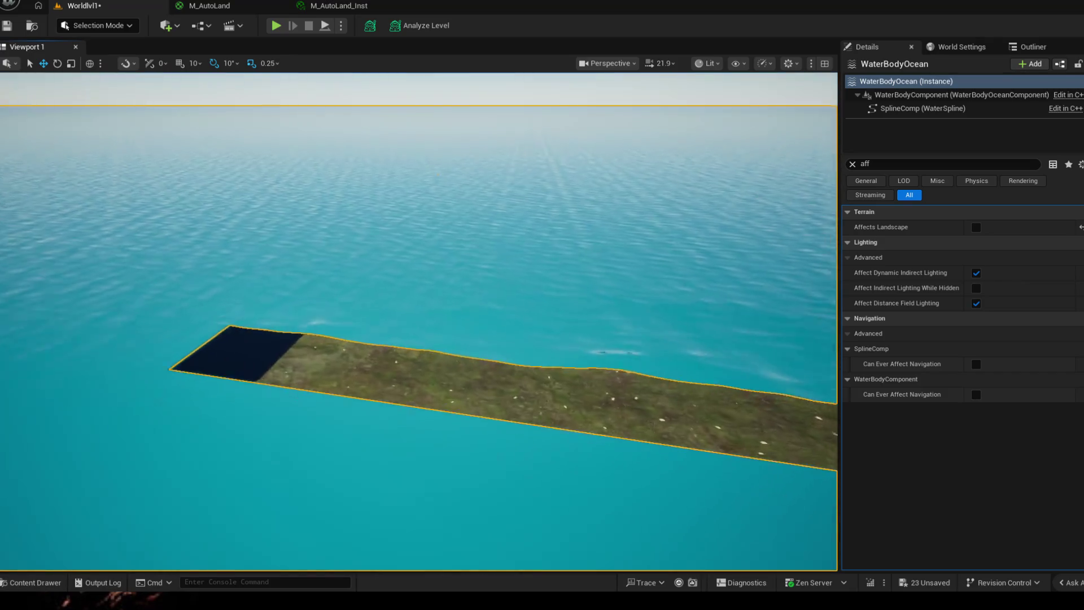
pyautogui.click(418, 296)
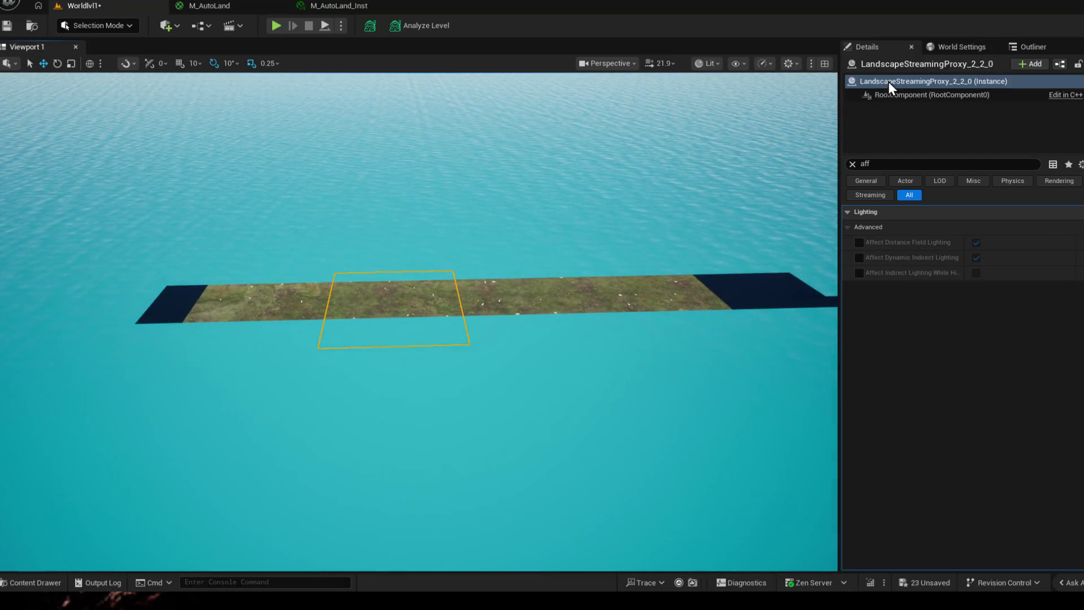
# - Select the whole Landscape actor in the Outliner and drag it vertically
pyautogui.click(961, 47)
pyautogui.click(1029, 47)
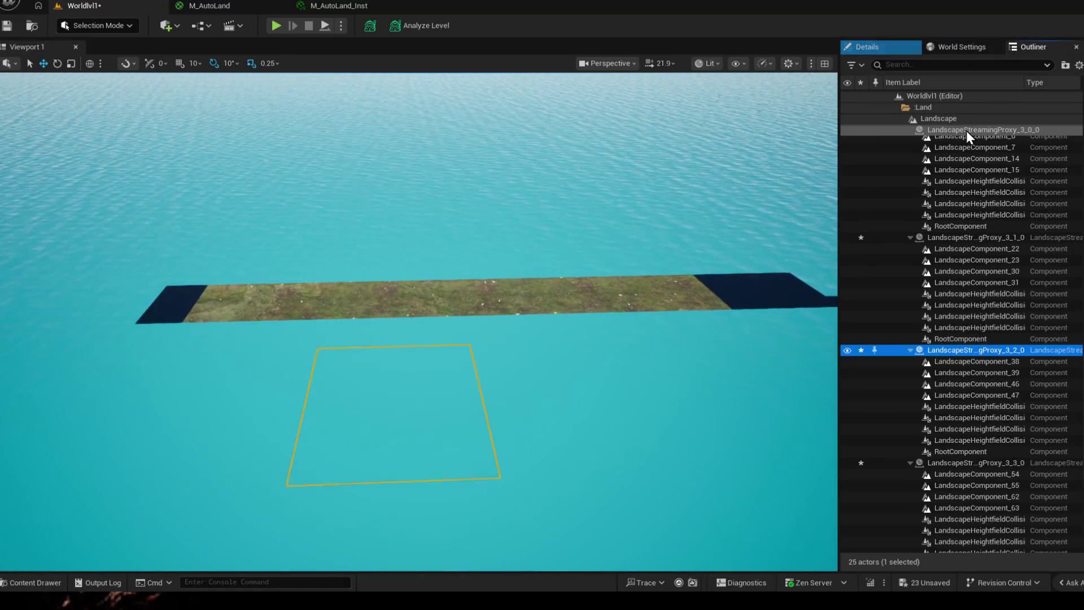
pyautogui.click(936, 118)
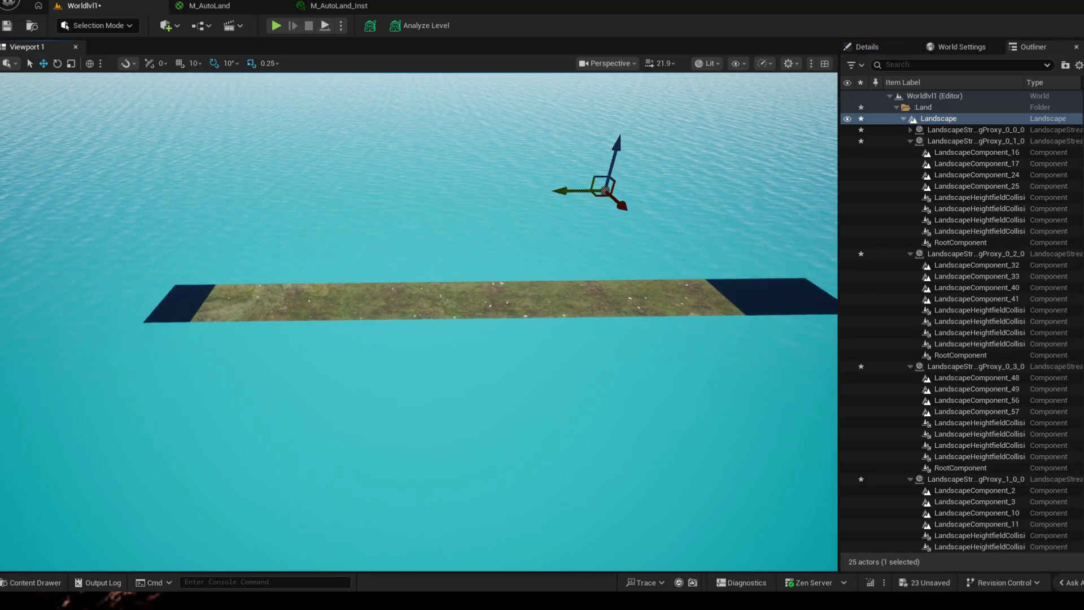
pyautogui.moveTo(613, 146); pyautogui.dragTo(627, 77)
pyautogui.scroll(-3, 644, 199)
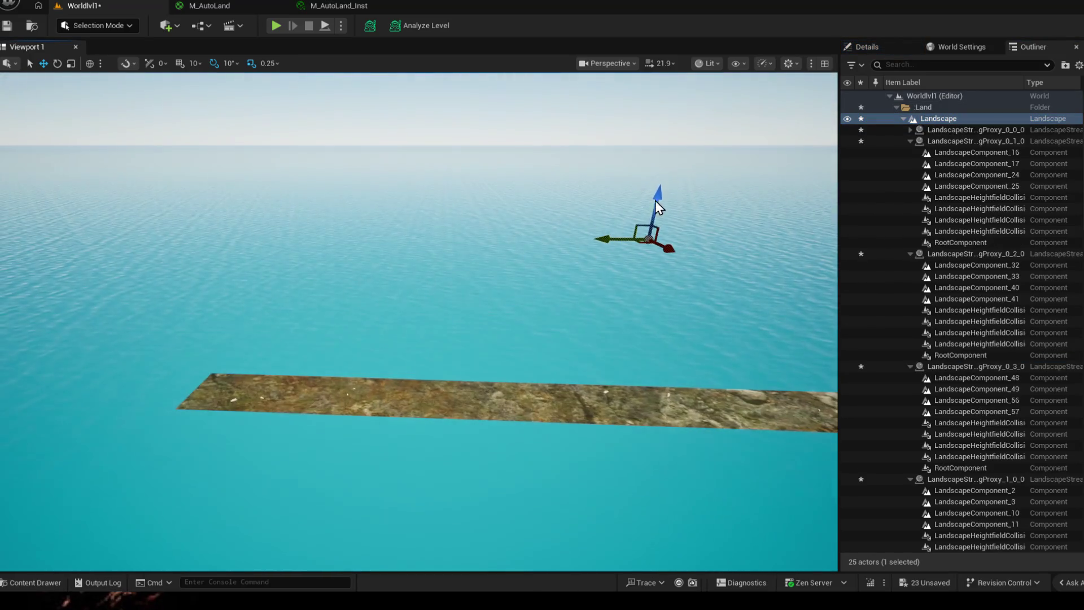
pyautogui.moveTo(423, 297); pyautogui.dragTo(254, 381)
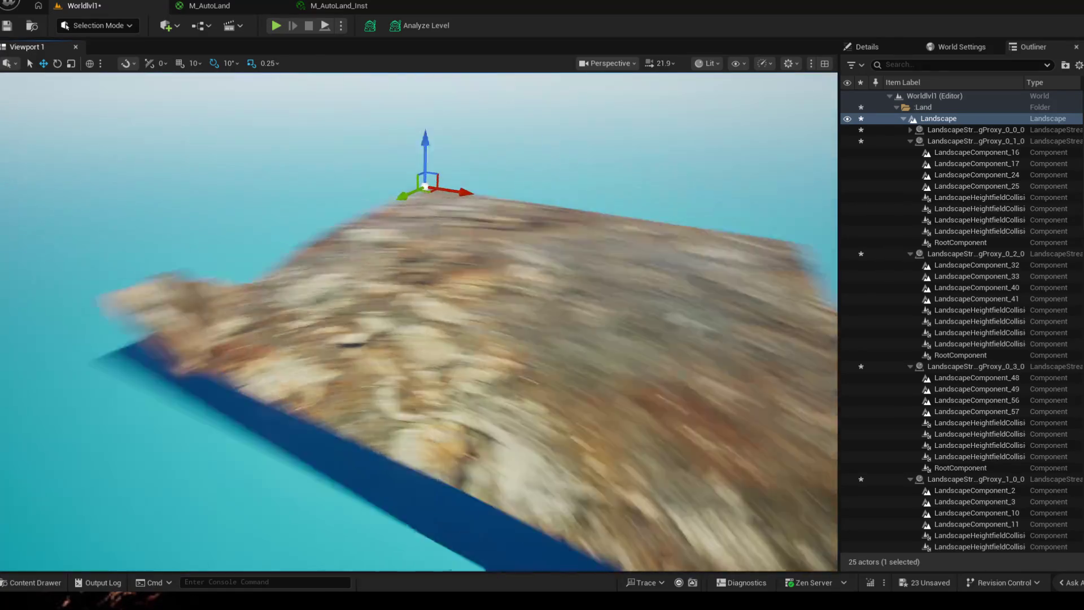
# - Lower the landscape along Z toward the ocean, then undo that move
pyautogui.moveTo(423, 297); pyautogui.dragTo(254, 254)
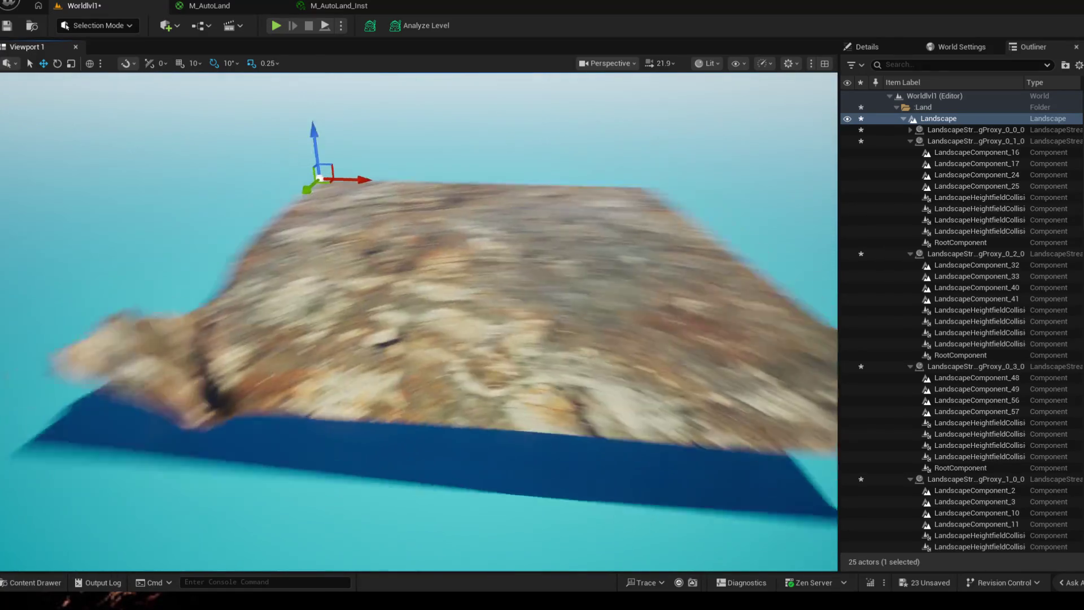
pyautogui.scroll(-6, 424, 297)
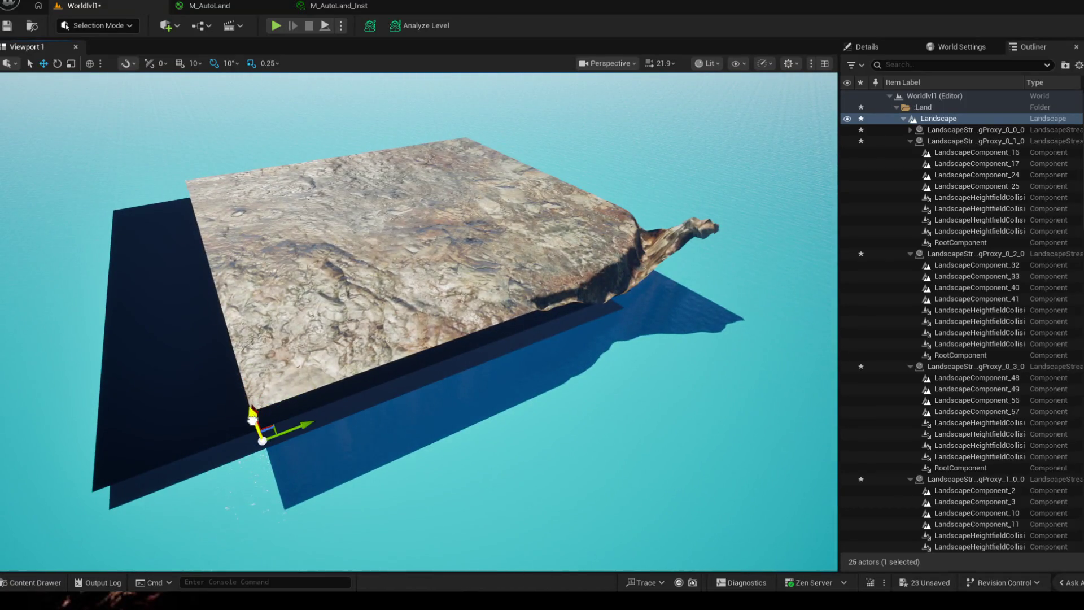
pyautogui.moveTo(252, 410)
pyautogui.mouseDown()
pyautogui.moveTo(260, 428)
pyautogui.moveTo(288, 429)
pyautogui.mouseUp()
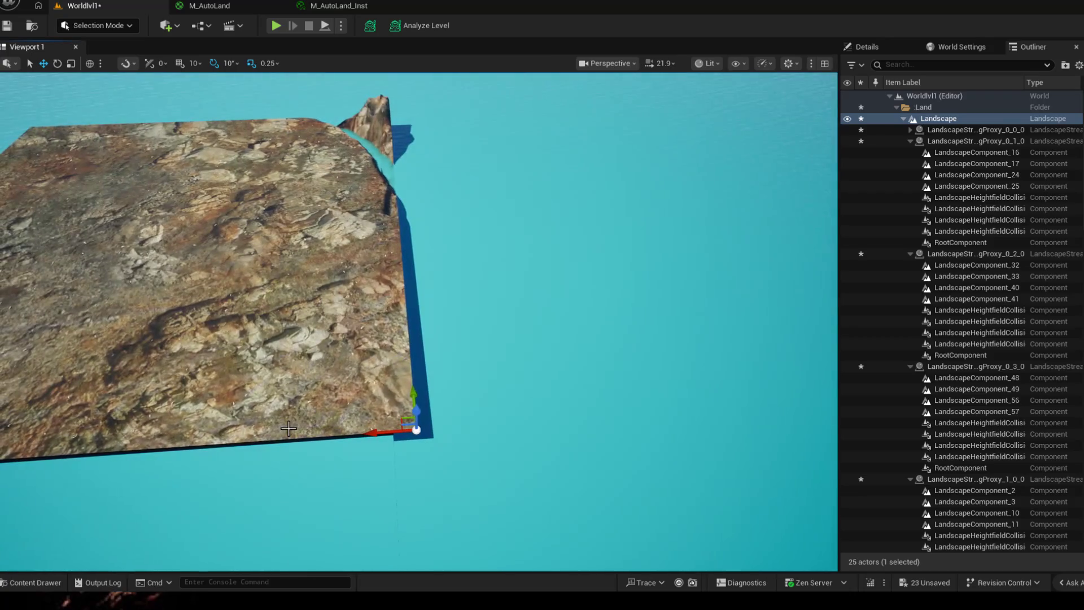
pyautogui.hotkey('ctrl', 'z')
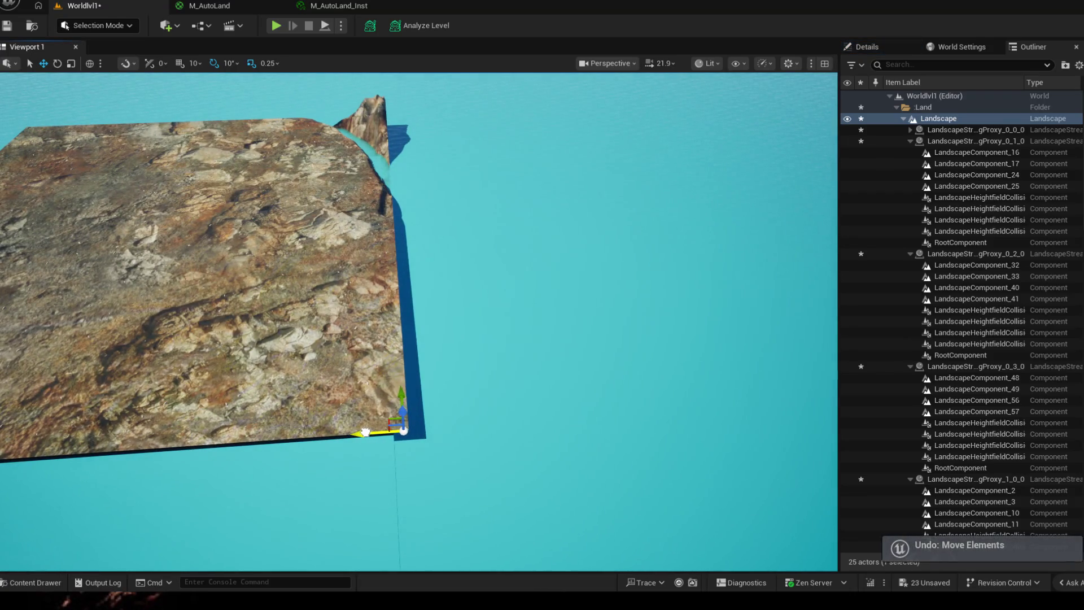
# - Shift the landscape slightly along X and view it from another angle
pyautogui.moveTo(354, 430)
pyautogui.mouseDown()
pyautogui.moveTo(389, 422)
pyautogui.moveTo(386, 412)
pyautogui.mouseUp()
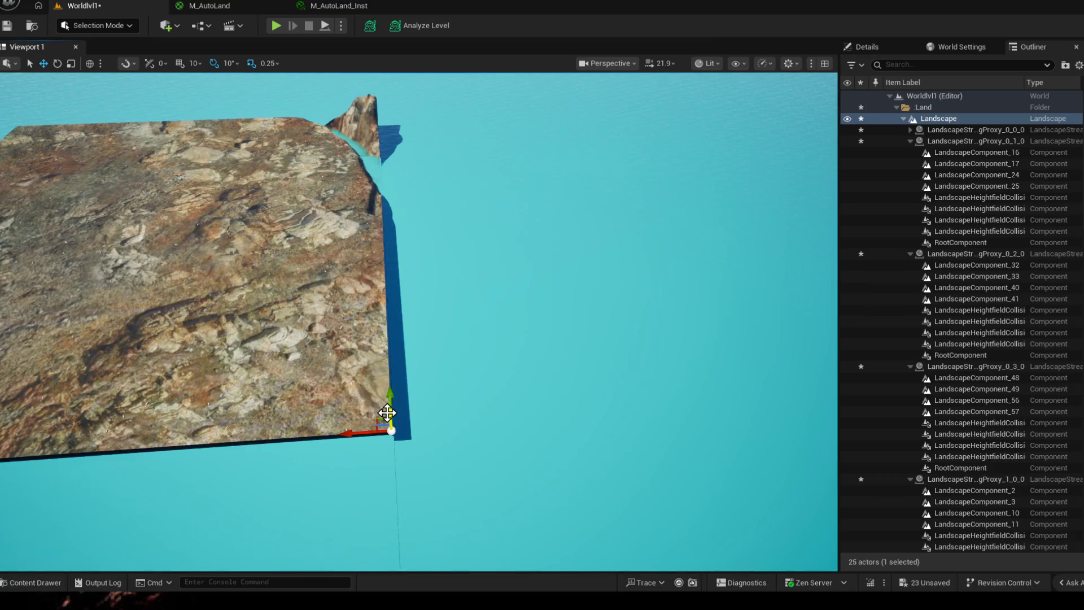
pyautogui.rightClick(390, 429)
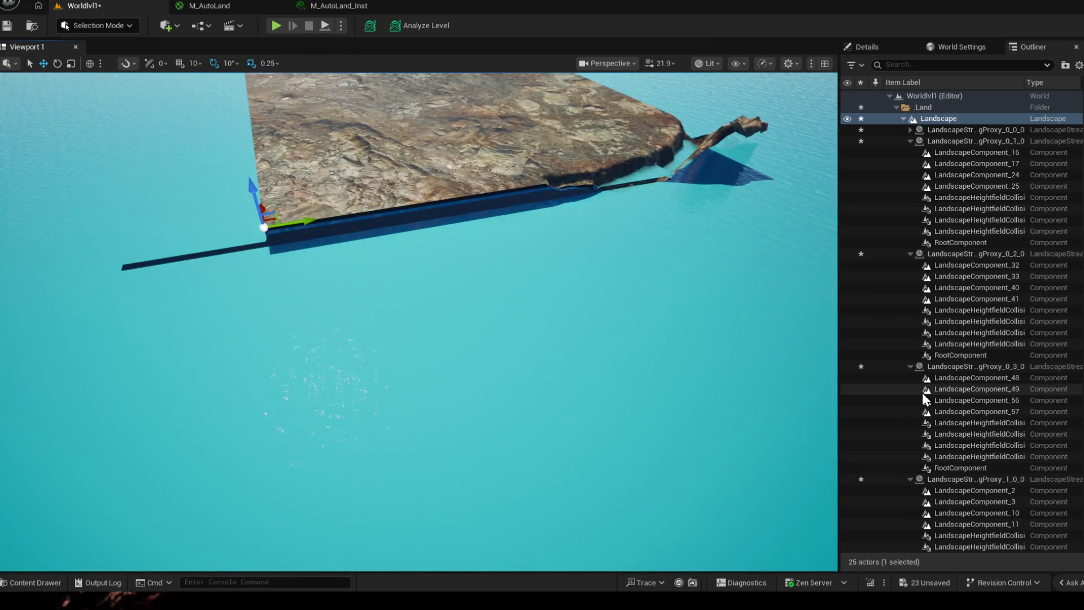
pyautogui.moveTo(424, 339)
pyautogui.mouseDown()
pyautogui.moveTo(355, 406)
pyautogui.moveTo(424, 297)
pyautogui.moveTo(513, 348)
pyautogui.mouseUp()
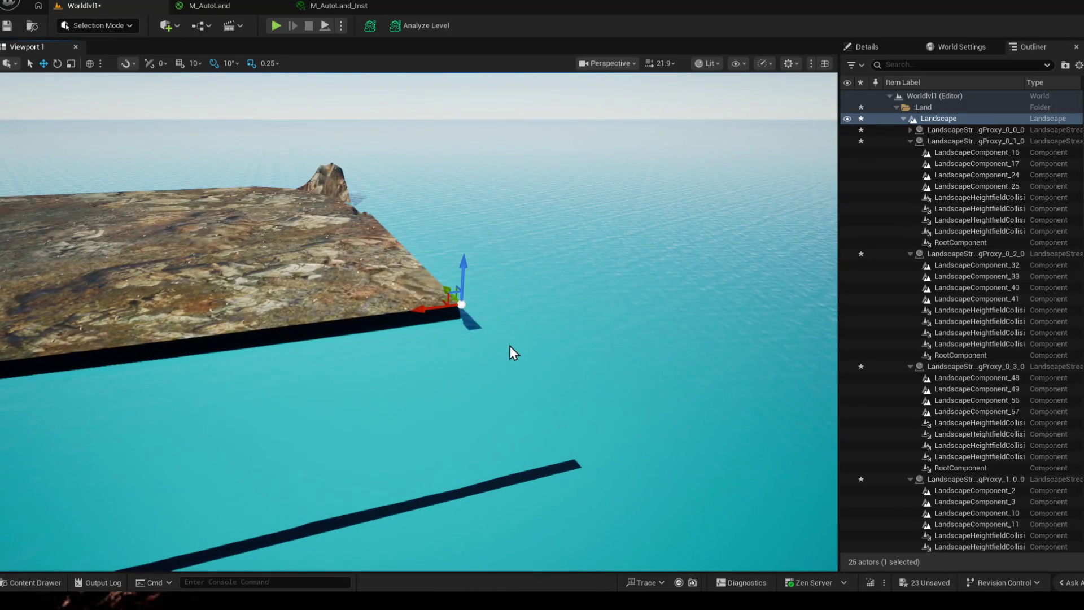
# - Select the ocean water body and bring up its Details
pyautogui.click(446, 401)
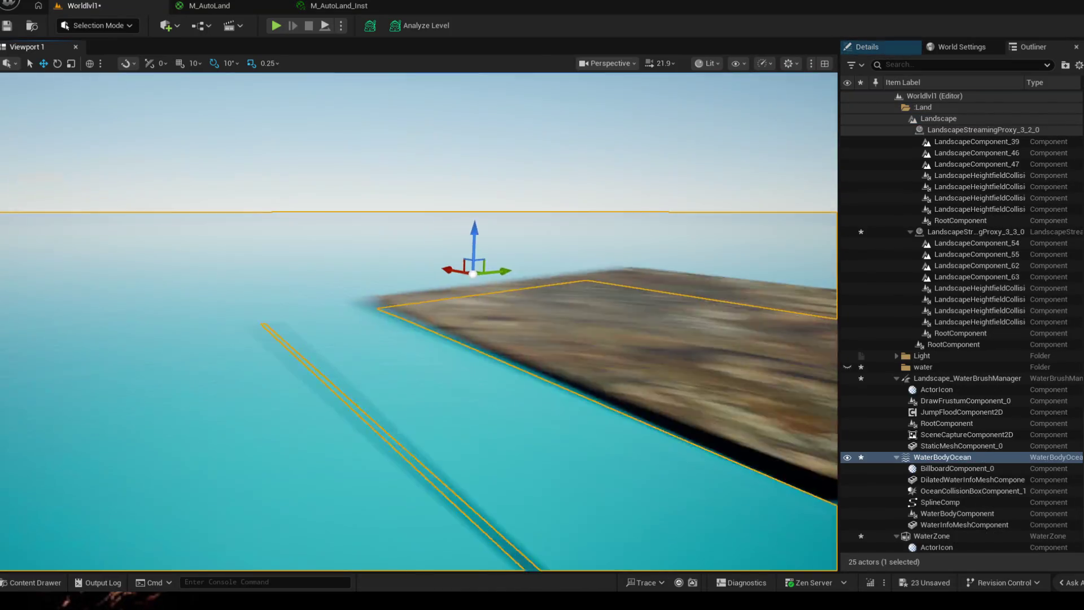
pyautogui.moveTo(447, 401); pyautogui.dragTo(339, 339)
pyautogui.moveTo(423, 339); pyautogui.dragTo(677, 212)
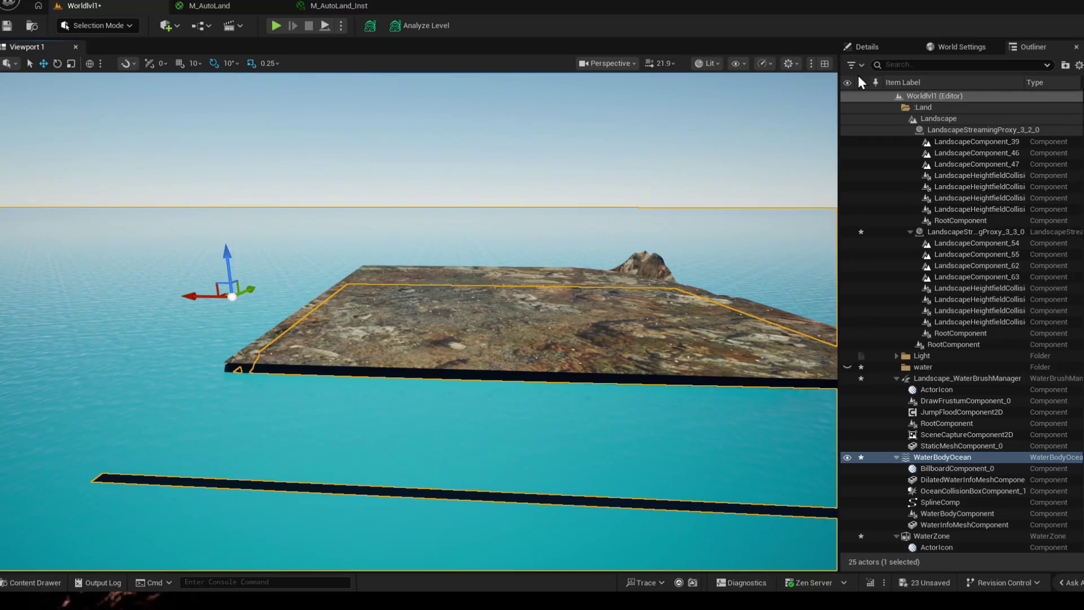
pyautogui.click(883, 50)
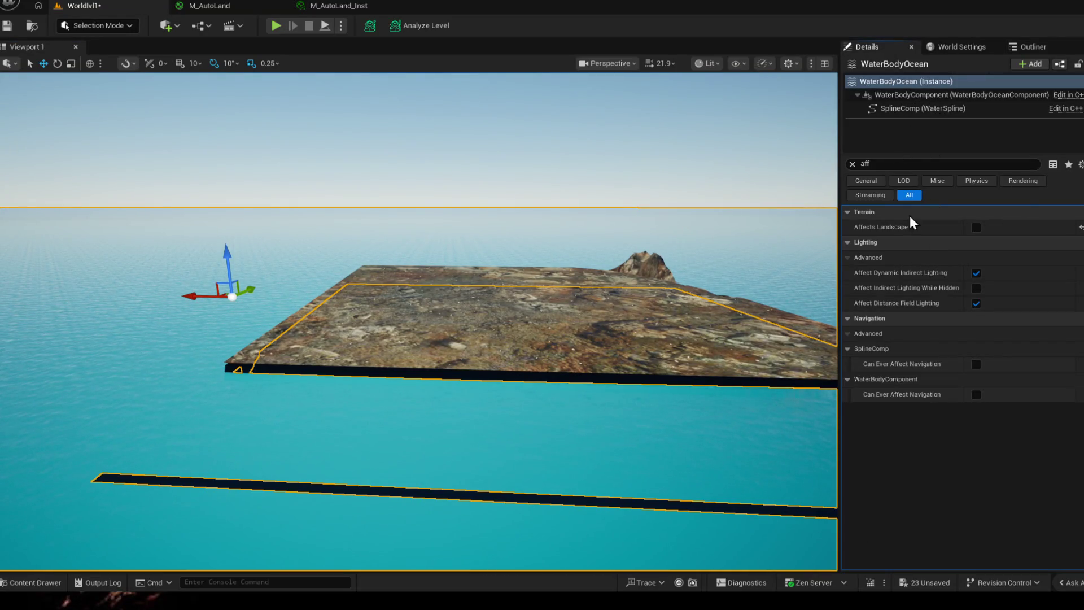
# - Clear the property filter and set the ocean's Location Z to 0.0
pyautogui.click(852, 164)
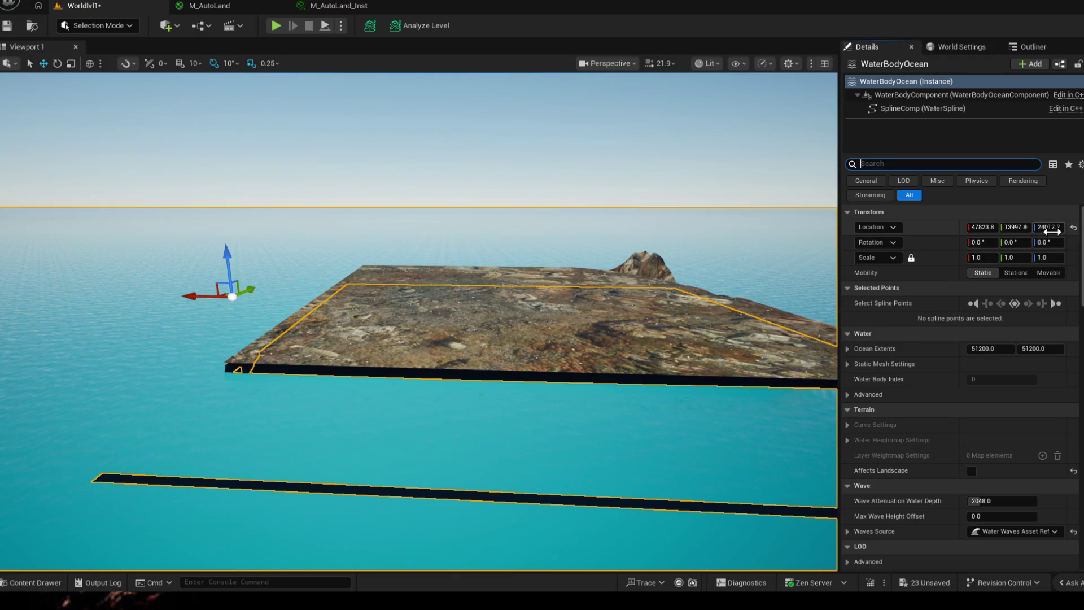
pyautogui.write('0')
pyautogui.press('Return')
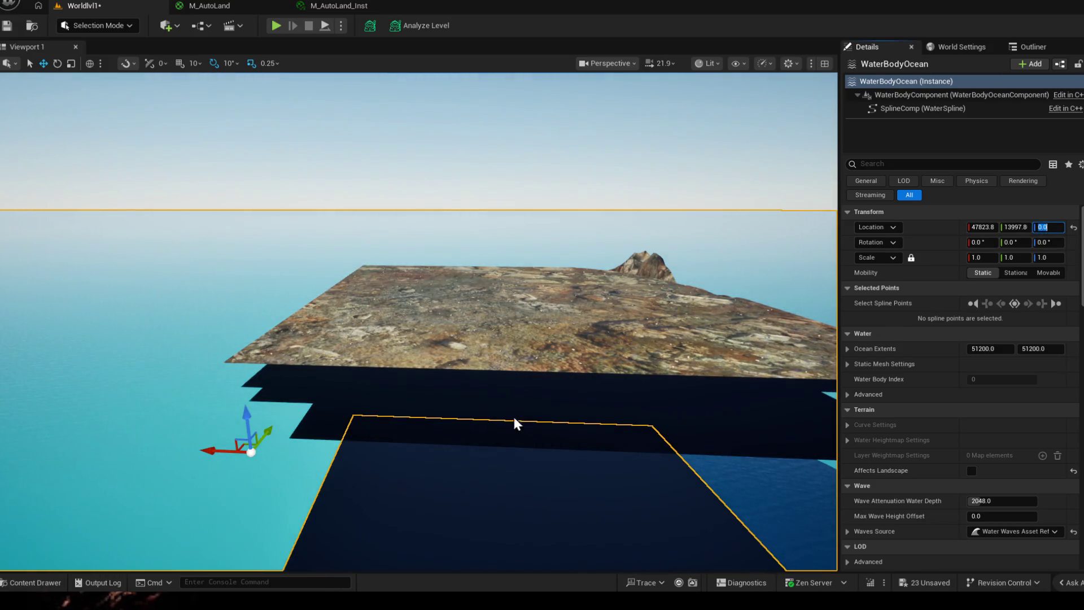
pyautogui.click(566, 289)
pyautogui.click(960, 47)
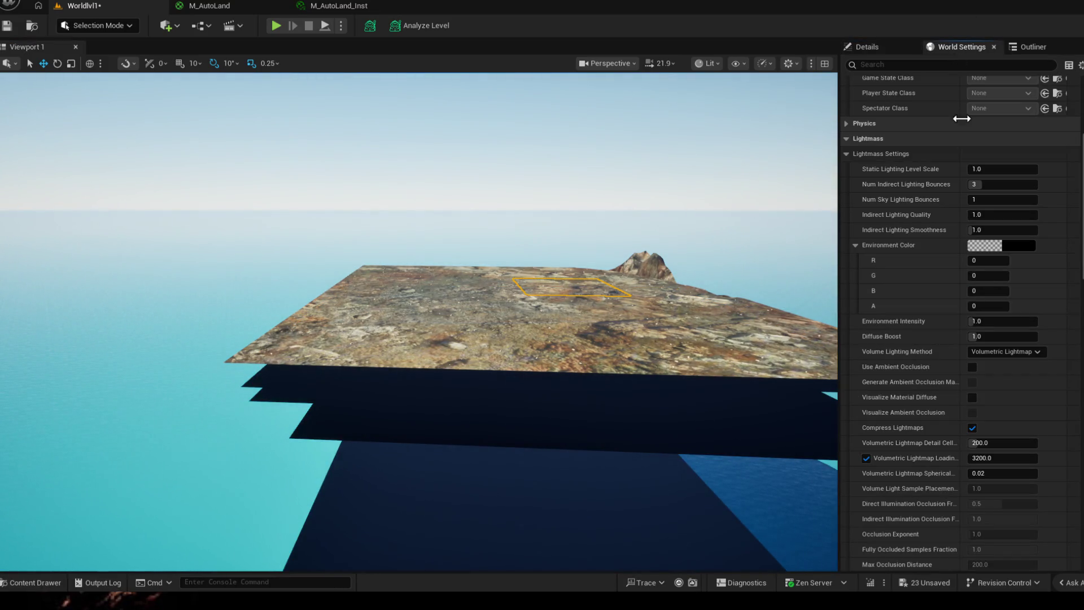
# - Select the Landscape actor and set its Location Z to 0.0
pyautogui.click(1031, 46)
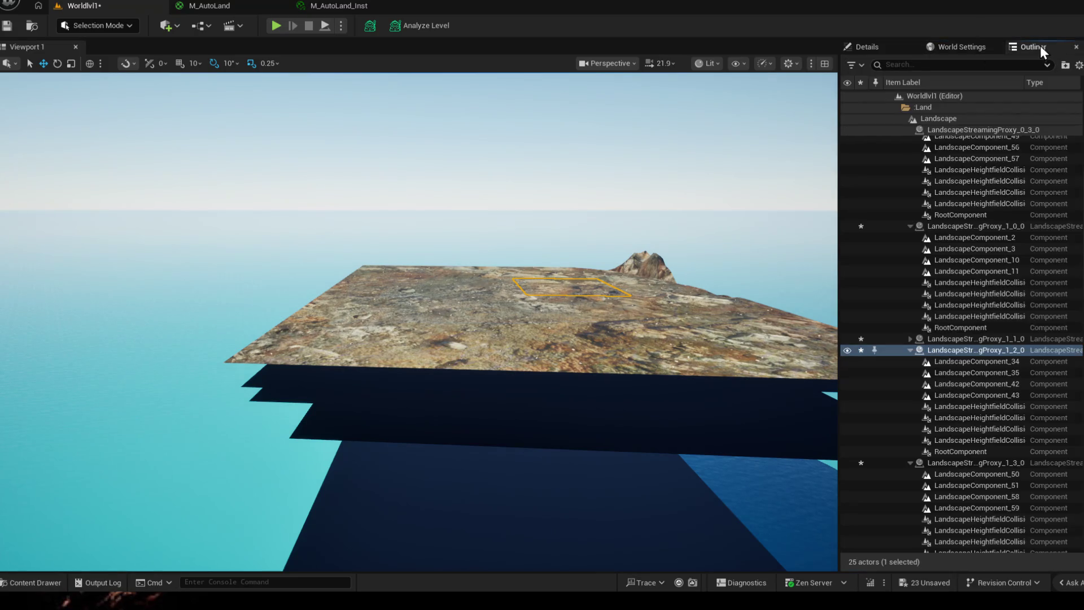
pyautogui.click(938, 117)
pyautogui.click(867, 47)
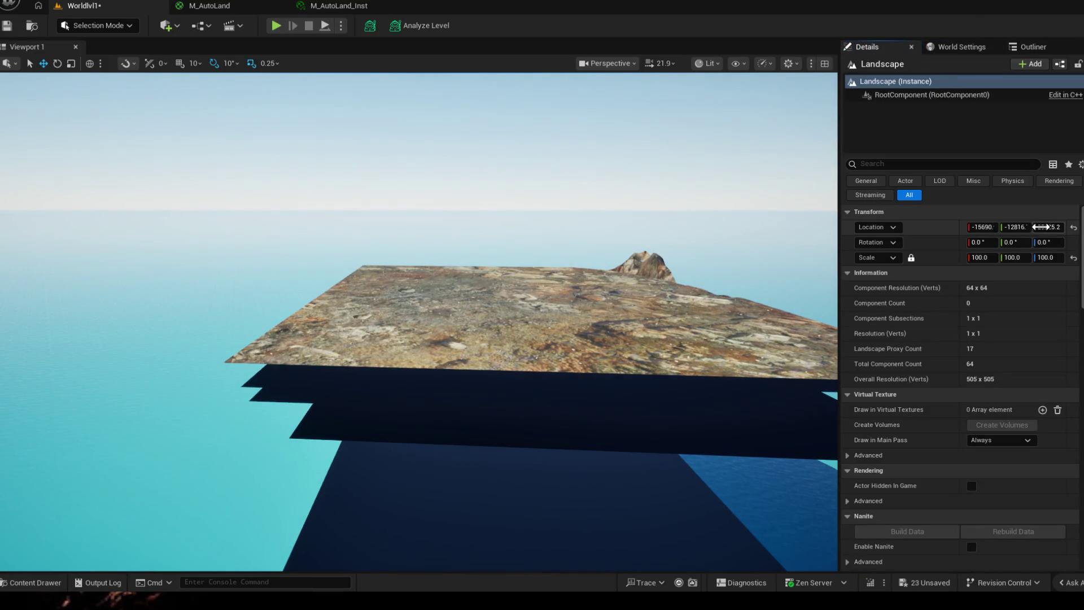
pyautogui.write('0')
pyautogui.press('Return')
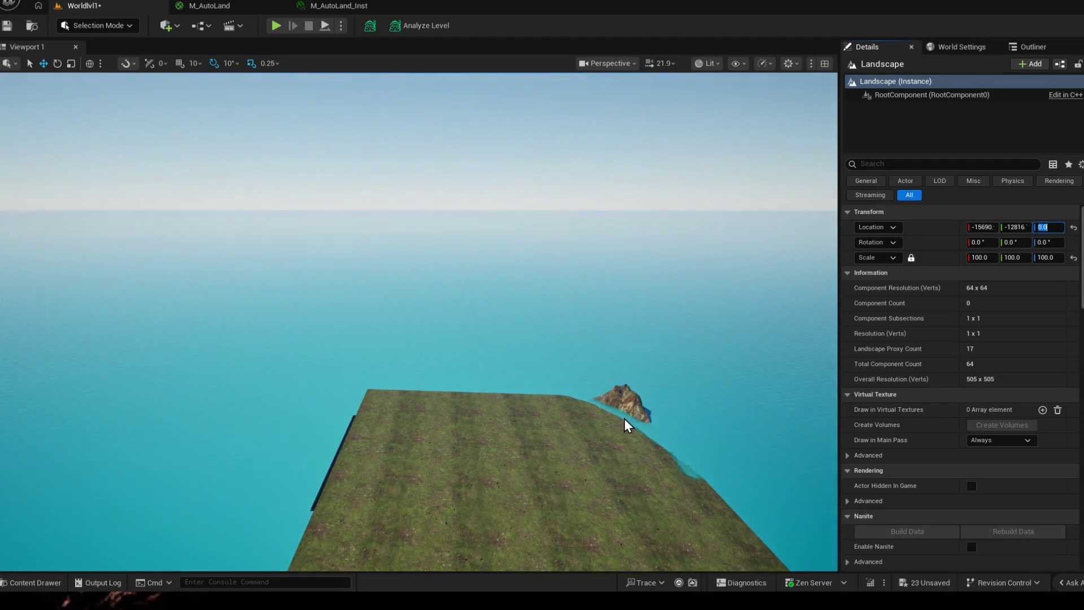
# - Fly around the grassy landscape now level with the ocean surface
pyautogui.moveTo(218, 149); pyautogui.dragTo(280, 160)
pyautogui.moveTo(423, 338); pyautogui.dragTo(441, 322)
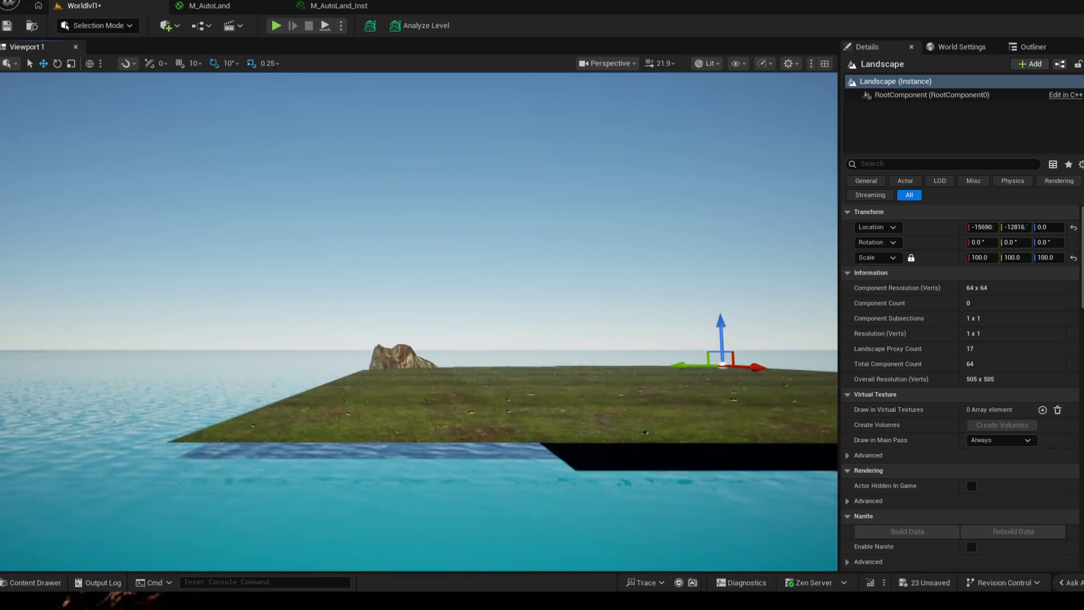
pyautogui.moveTo(424, 338); pyautogui.dragTo(424, 255)
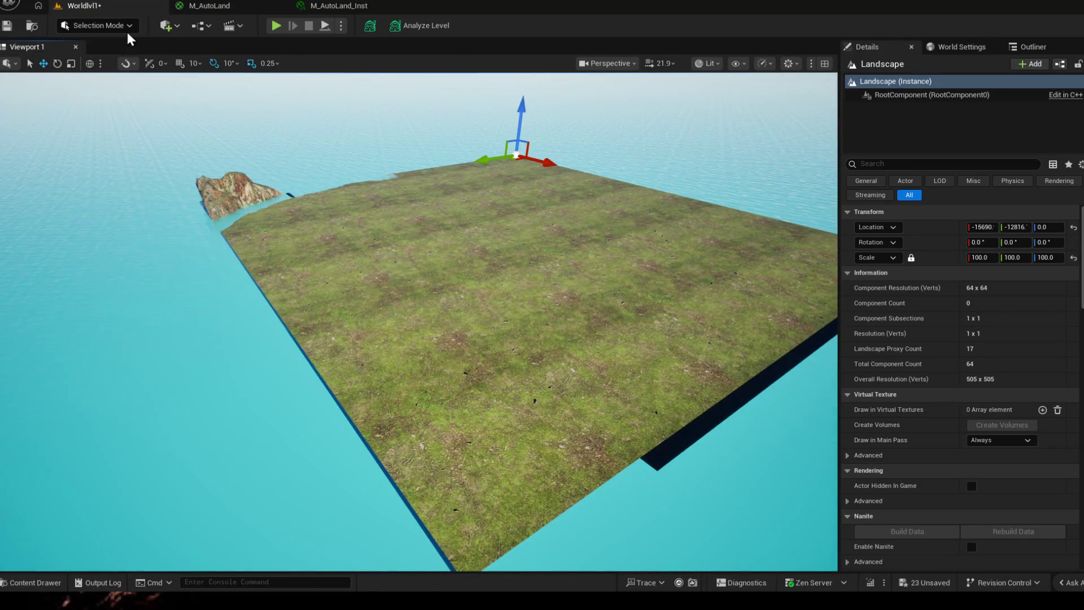
pyautogui.click(98, 26)
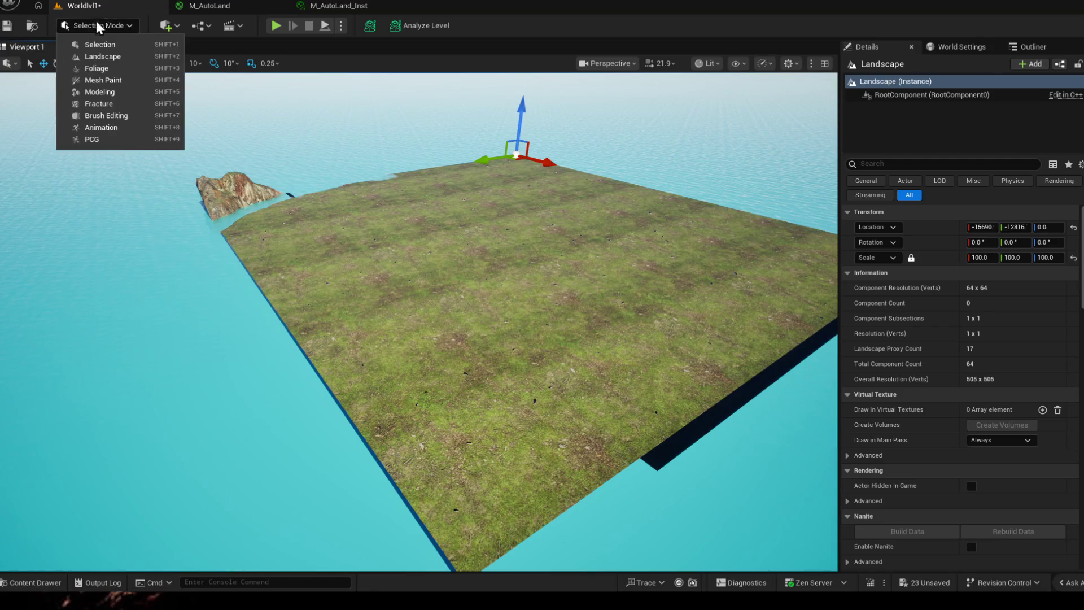
# - Enter Landscape mode and sculpt the landscape corner down below the water line
pyautogui.click(102, 56)
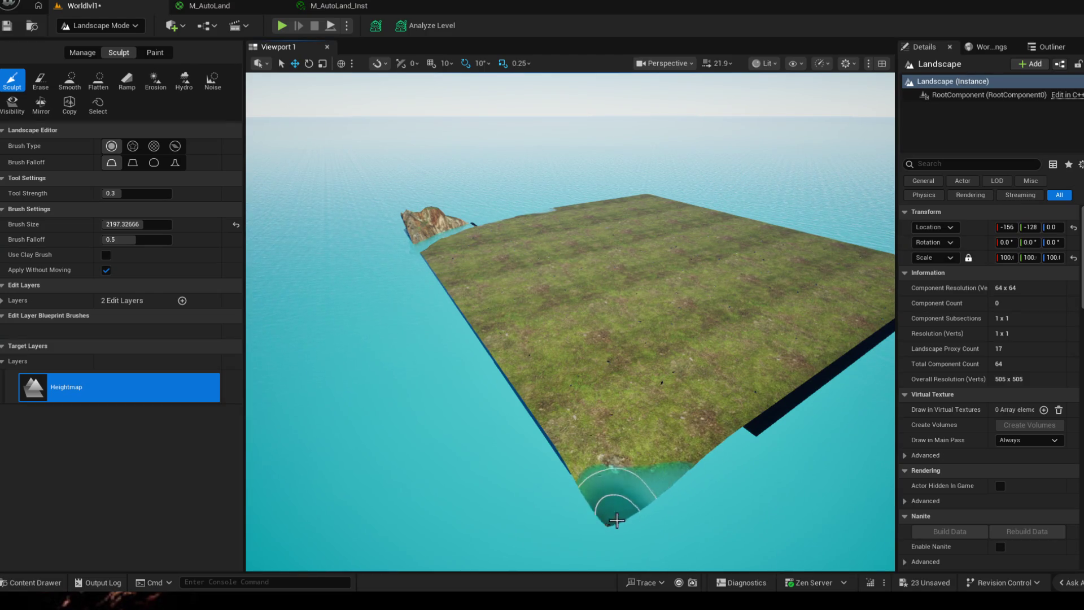
pyautogui.moveTo(678, 504); pyautogui.dragTo(466, 381)
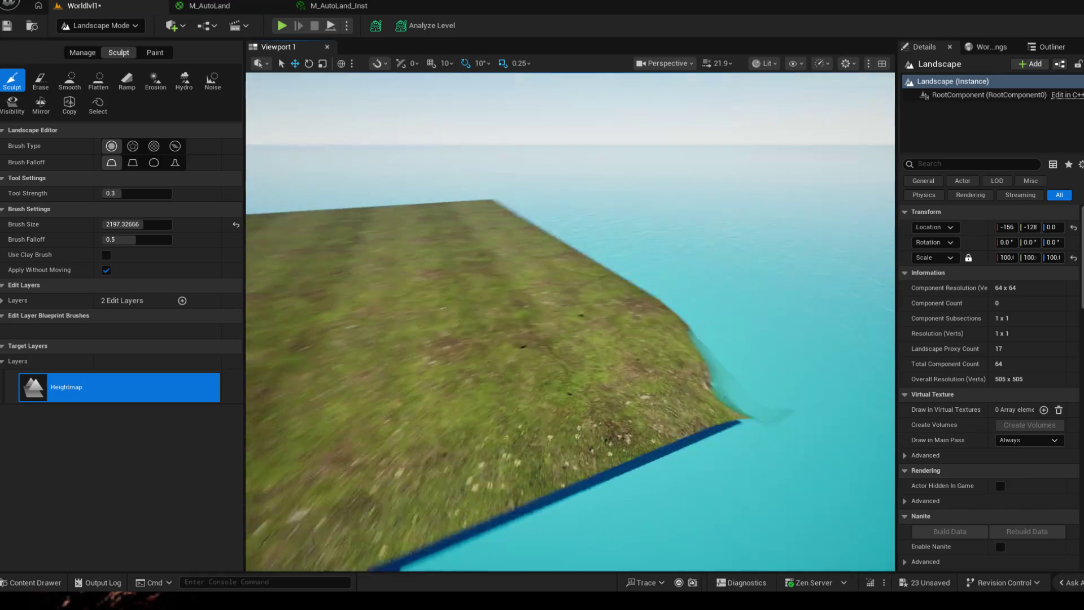
pyautogui.moveTo(619, 496)
pyautogui.mouseDown()
pyautogui.moveTo(563, 251)
pyautogui.moveTo(574, 338)
pyautogui.moveTo(626, 321)
pyautogui.mouseUp()
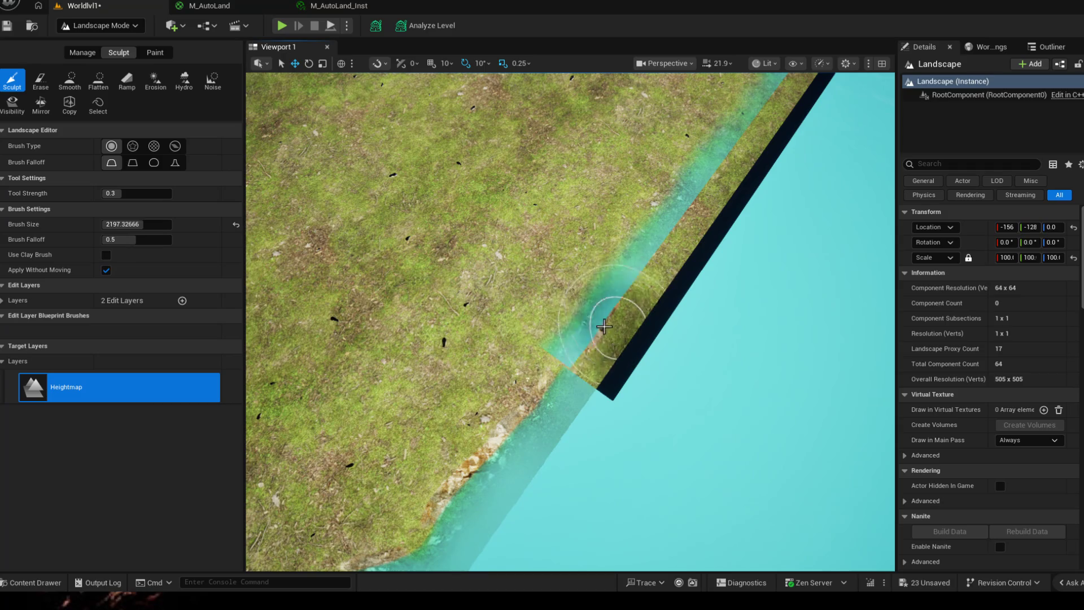
pyautogui.moveTo(593, 323); pyautogui.dragTo(542, 423)
pyautogui.moveTo(543, 339); pyautogui.dragTo(595, 336)
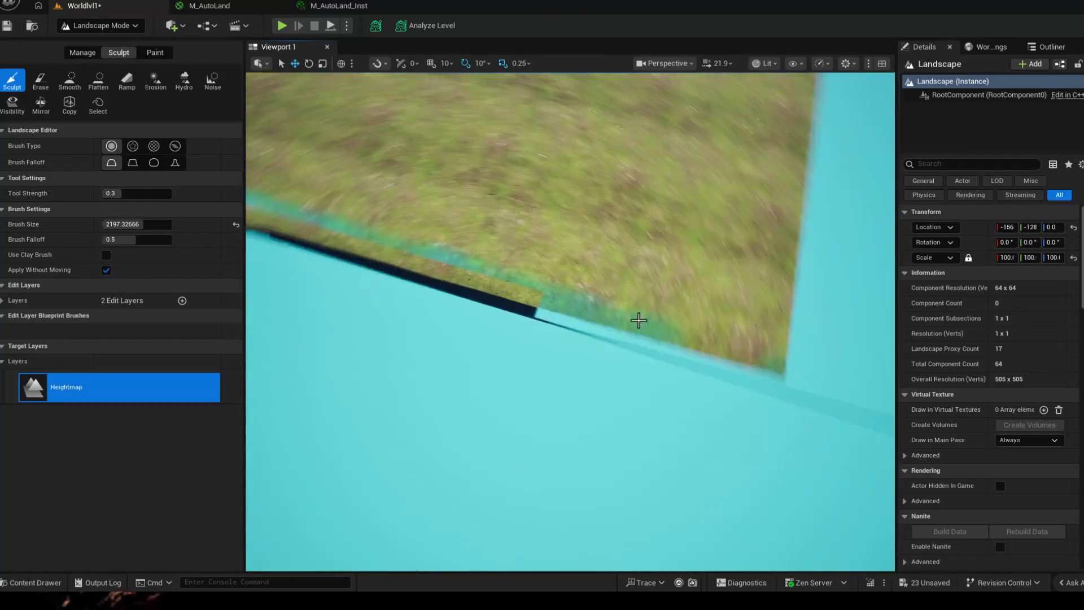
pyautogui.moveTo(674, 327); pyautogui.dragTo(770, 362)
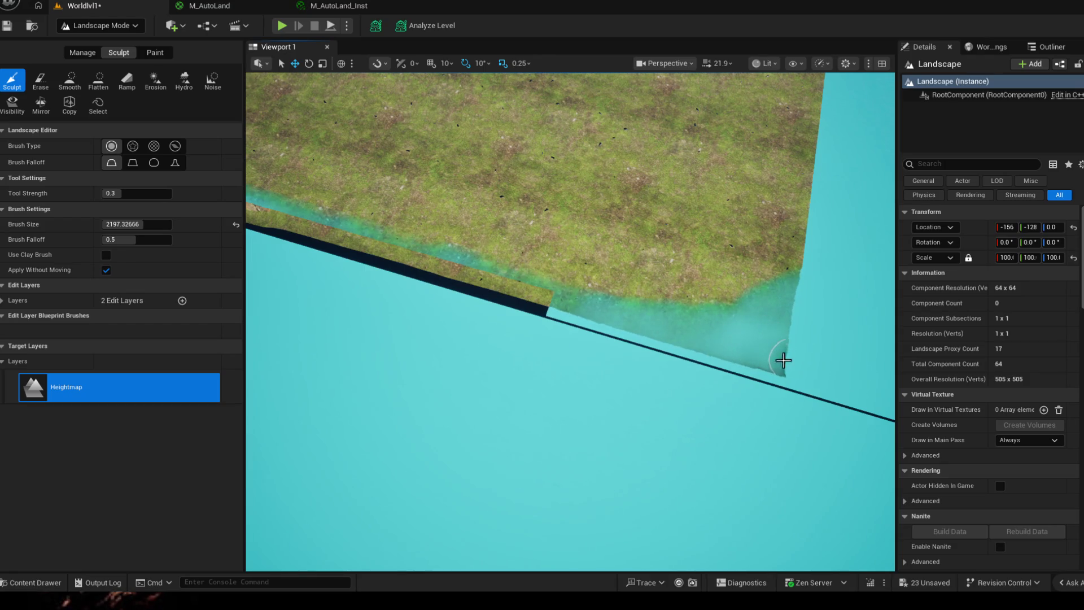
# - Lower the bottom edge and a small right-edge notch, then fly around to review the island
pyautogui.moveTo(787, 359); pyautogui.dragTo(611, 307)
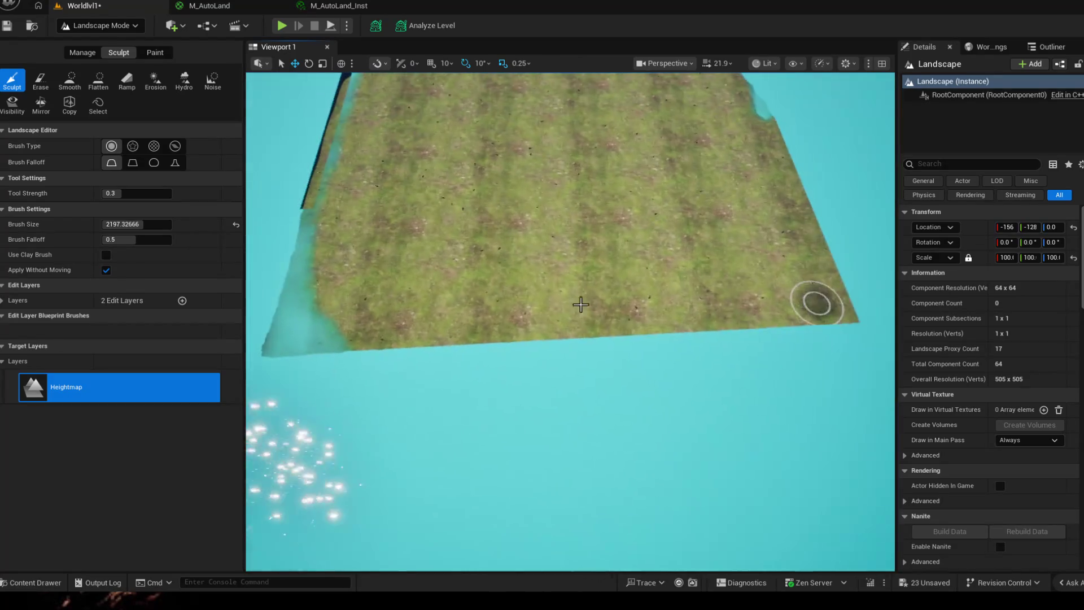
pyautogui.moveTo(280, 334)
pyautogui.mouseDown()
pyautogui.moveTo(811, 328)
pyautogui.moveTo(766, 110)
pyautogui.mouseUp()
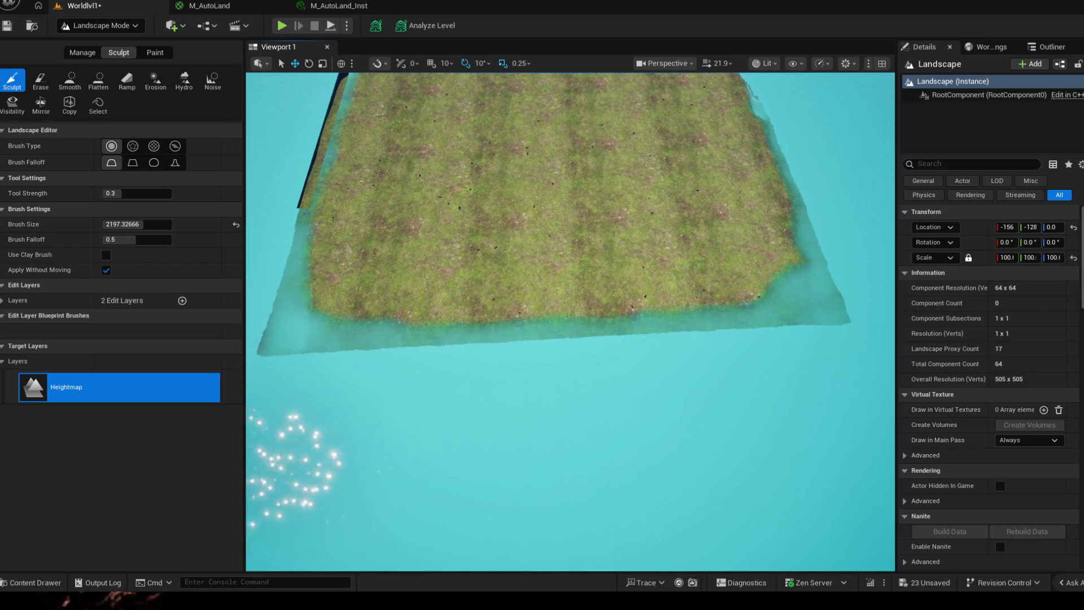
pyautogui.rightClick(839, 180)
pyautogui.click(690, 254)
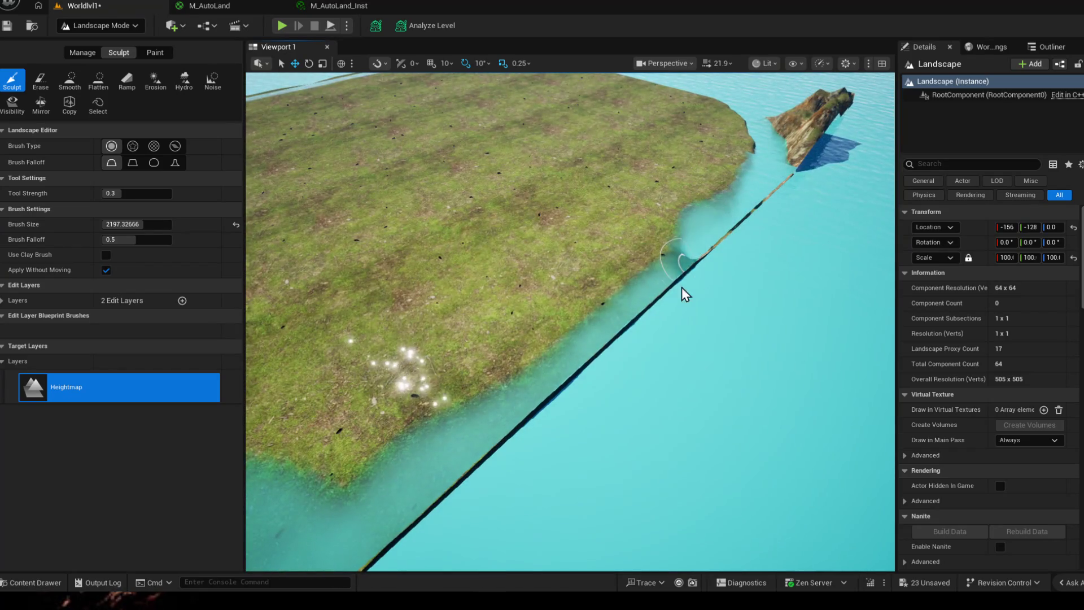
pyautogui.rightClick(423, 474)
pyautogui.scroll(-5, 559, 347)
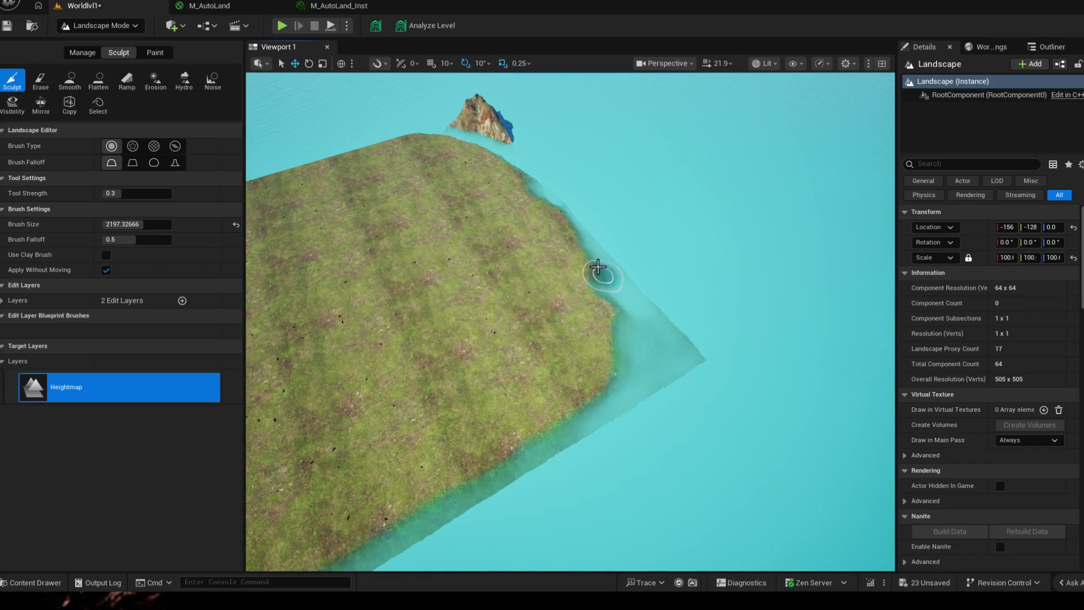
pyautogui.moveTo(665, 328)
pyautogui.mouseDown()
pyautogui.moveTo(508, 254)
pyautogui.moveTo(700, 414)
pyautogui.mouseUp()
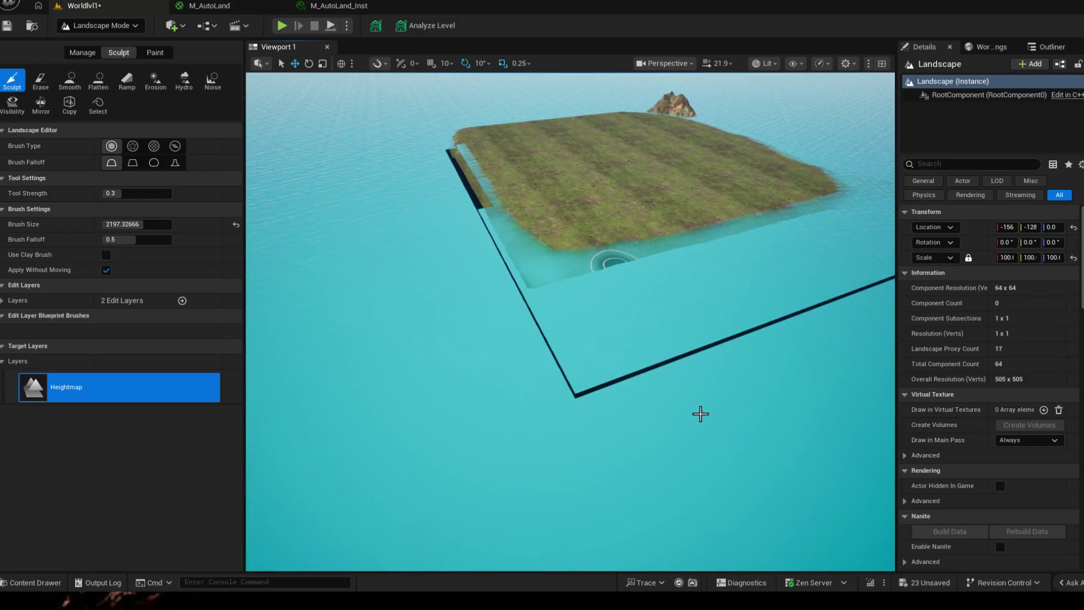
pyautogui.click(1052, 46)
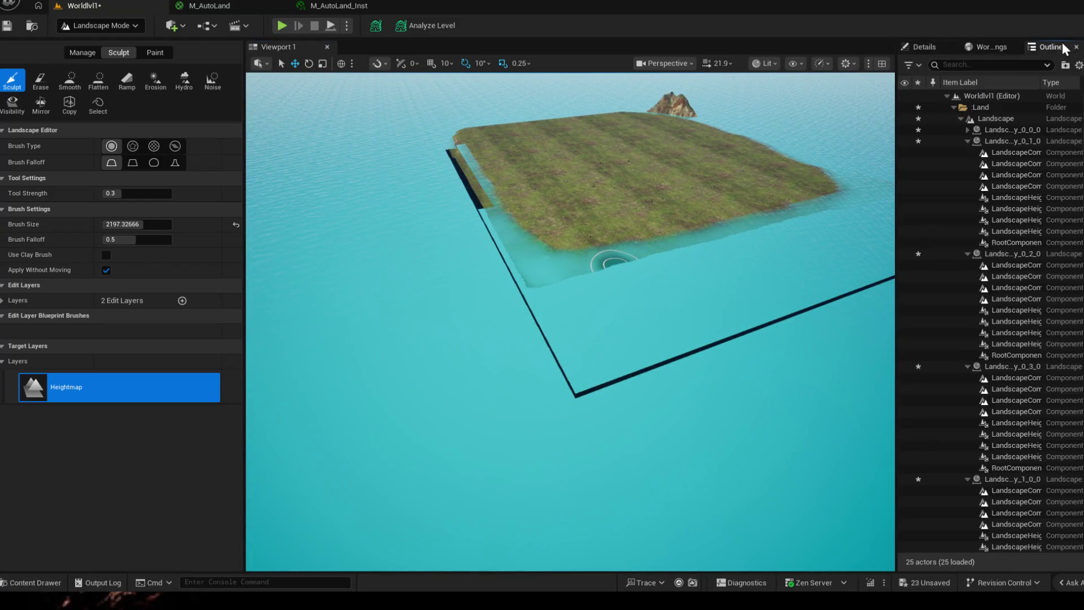
# - Move Landscape_WaterBrushManager into the water folder in the Outliner
pyautogui.click(960, 117)
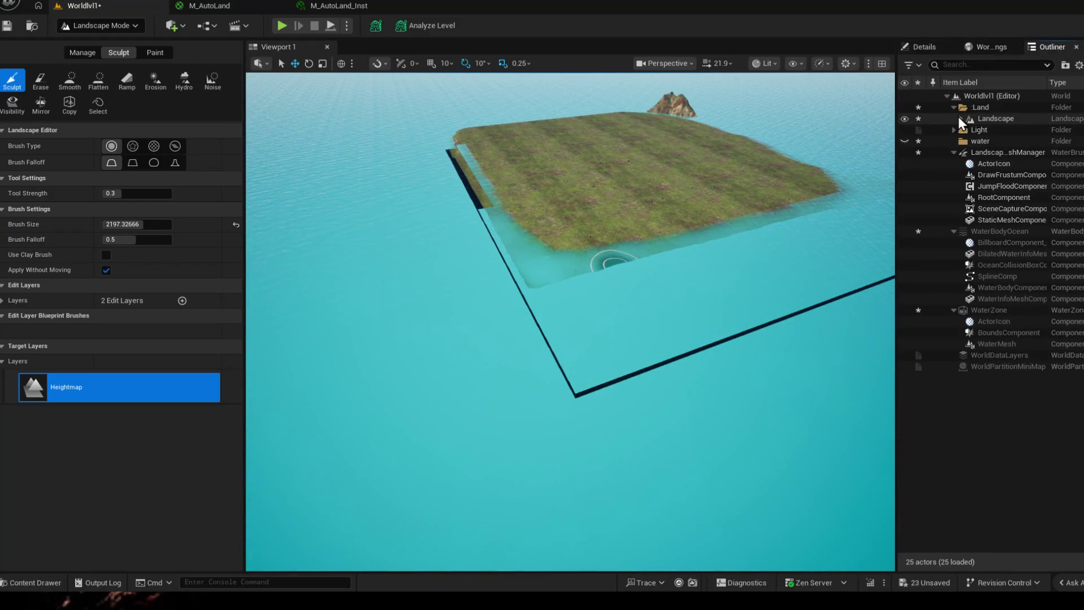
pyautogui.click(954, 153)
pyautogui.moveTo(998, 154); pyautogui.dragTo(987, 141)
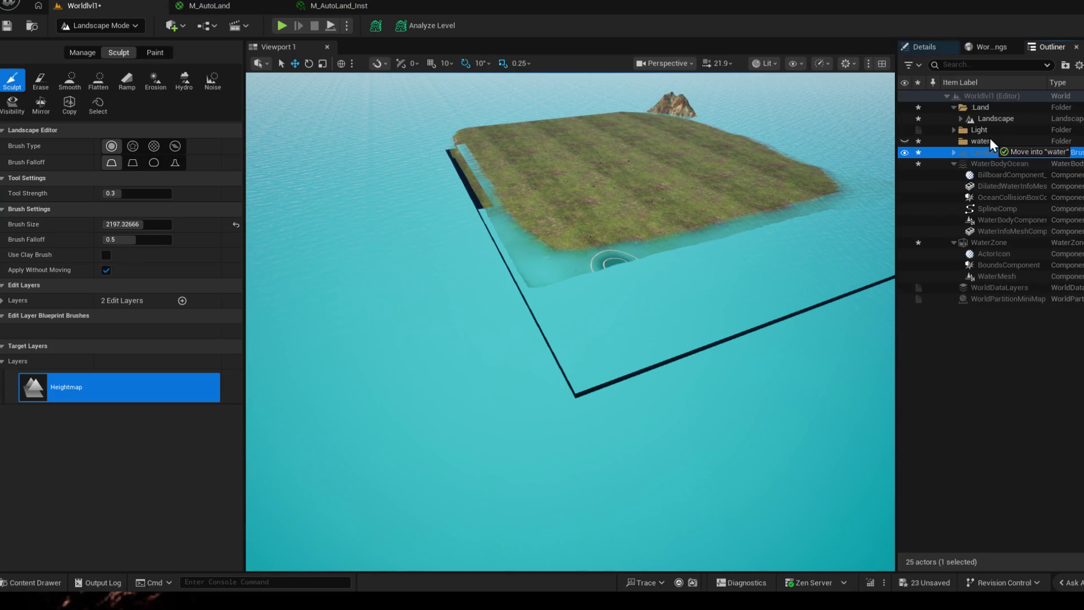
# - In Selection Mode, shift the WaterZone sideways over the landscape and raise it slightly
pyautogui.click(100, 26)
pyautogui.click(100, 44)
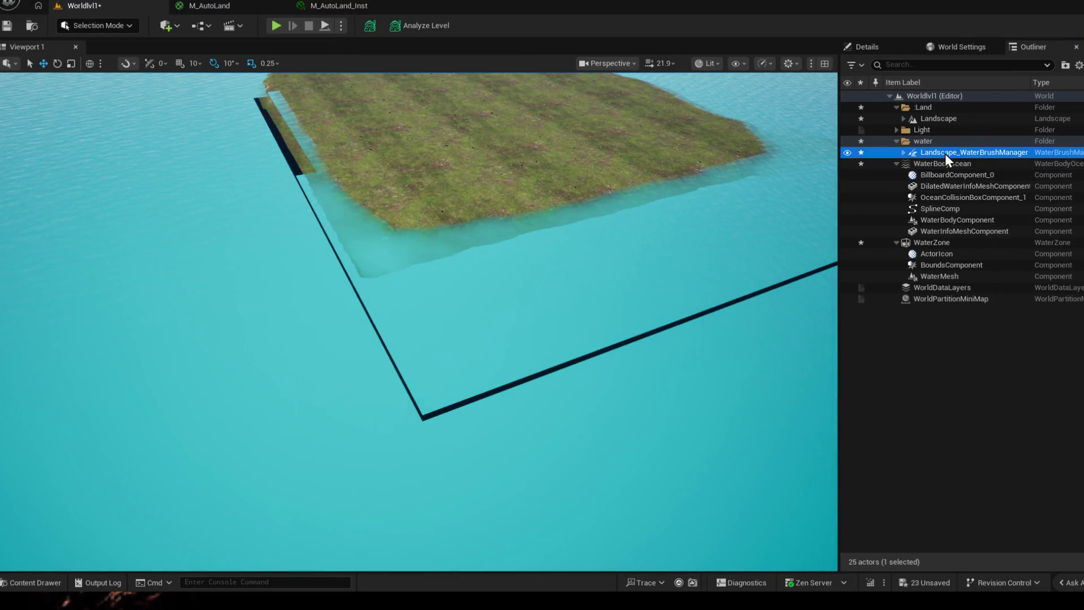
pyautogui.click(910, 242)
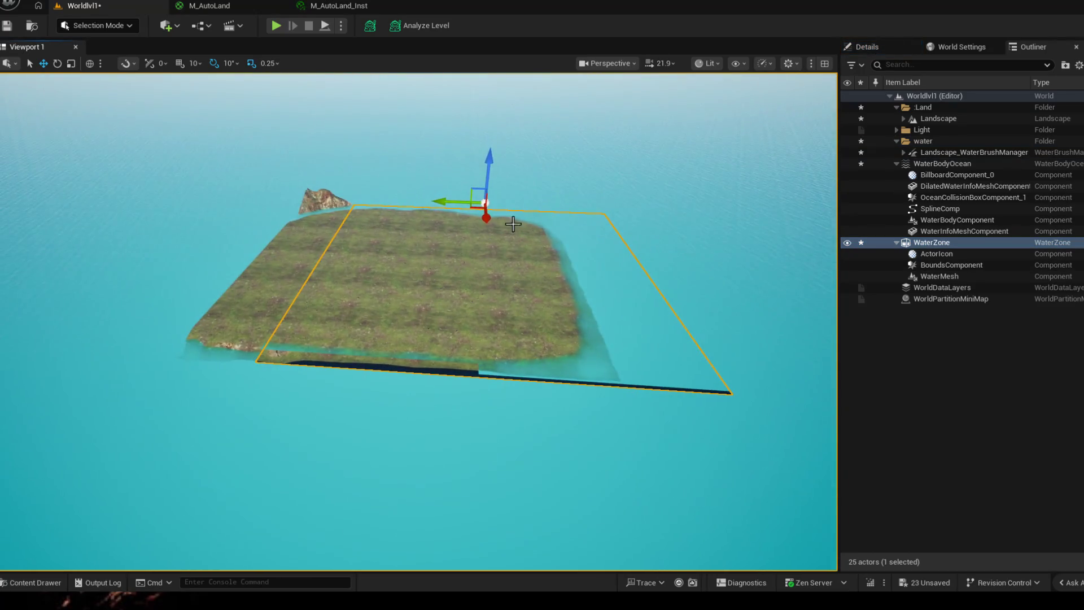
pyautogui.moveTo(445, 202); pyautogui.dragTo(380, 187)
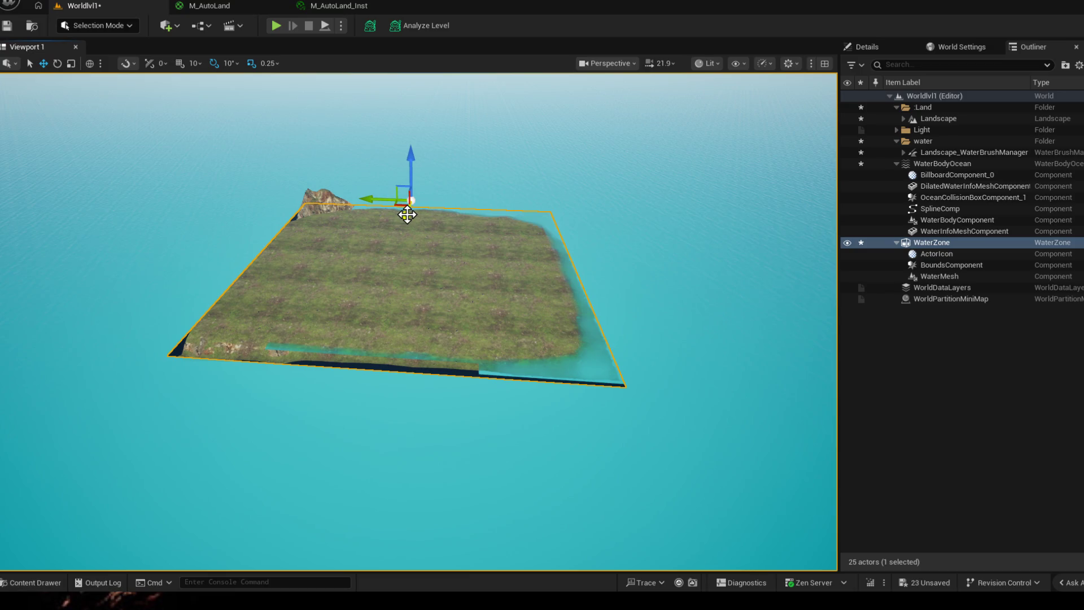
pyautogui.moveTo(411, 203)
pyautogui.mouseDown()
pyautogui.moveTo(424, 339)
pyautogui.moveTo(424, 296)
pyautogui.mouseUp()
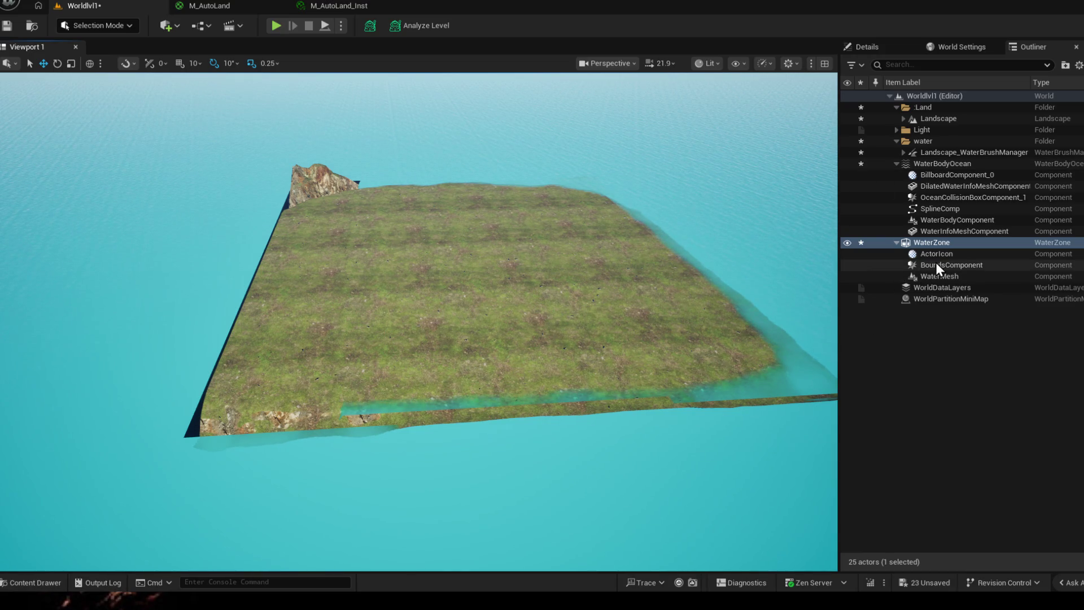
# - Move WaterZone and WaterBodyOcean into the water folder and reselect the WaterZone
pyautogui.moveTo(914, 243)
pyautogui.mouseDown()
pyautogui.moveTo(937, 148)
pyautogui.moveTo(924, 137)
pyautogui.mouseUp()
pyautogui.click(942, 209)
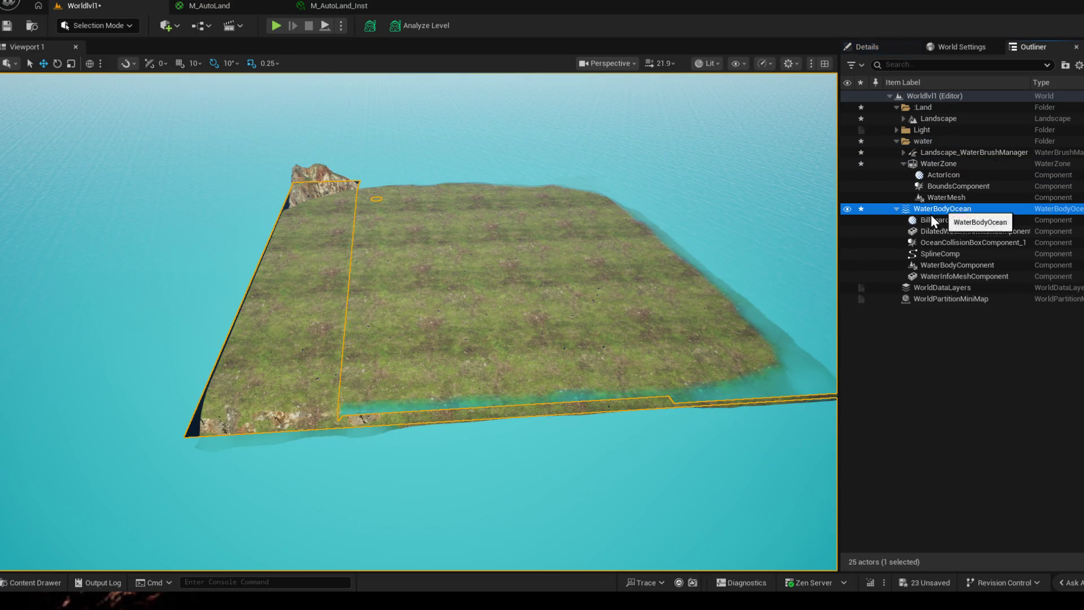
pyautogui.moveTo(942, 210); pyautogui.dragTo(925, 139)
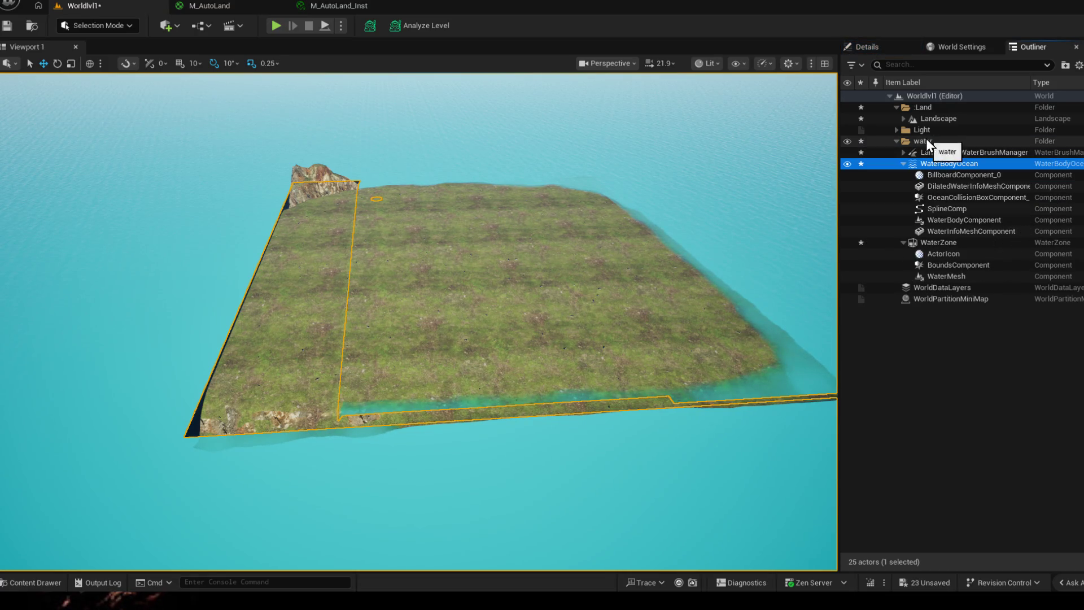
pyautogui.click(896, 142)
pyautogui.moveTo(508, 296); pyautogui.dragTo(423, 297)
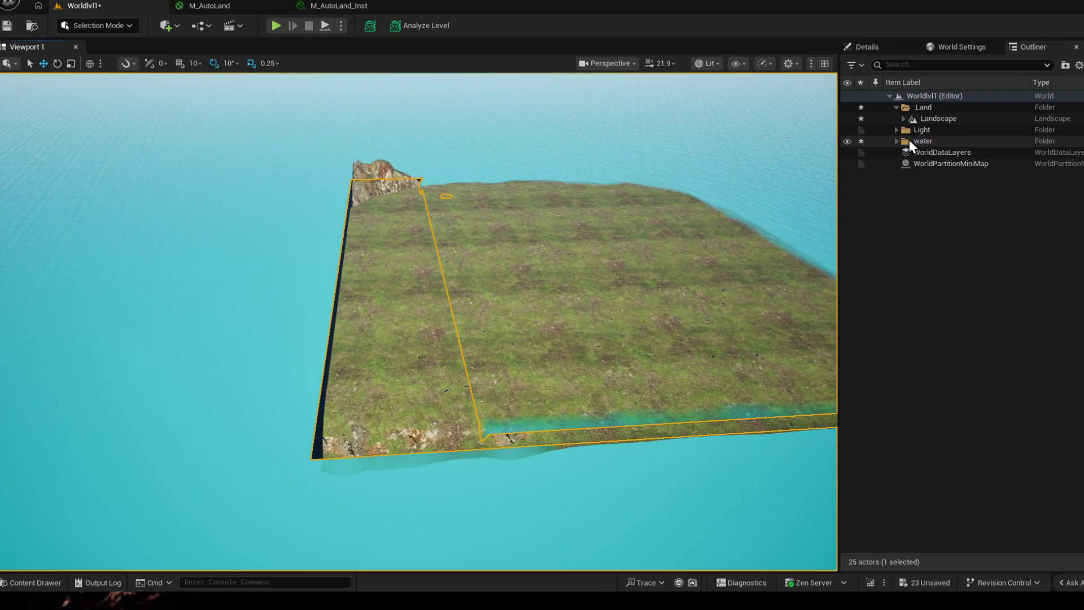
pyautogui.click(896, 142)
pyautogui.click(935, 243)
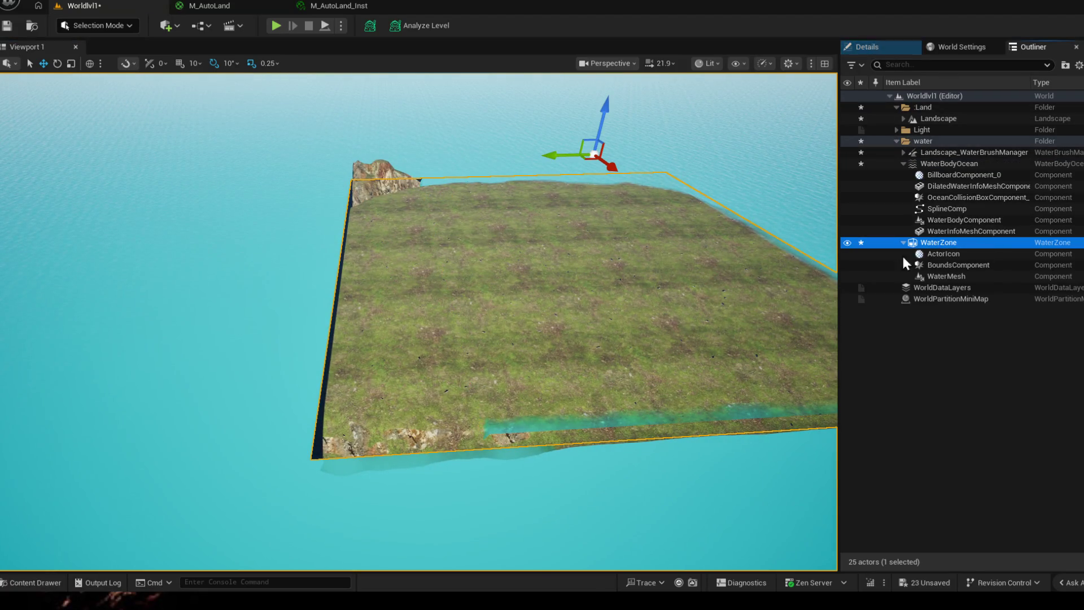
pyautogui.moveTo(676, 265); pyautogui.dragTo(424, 339)
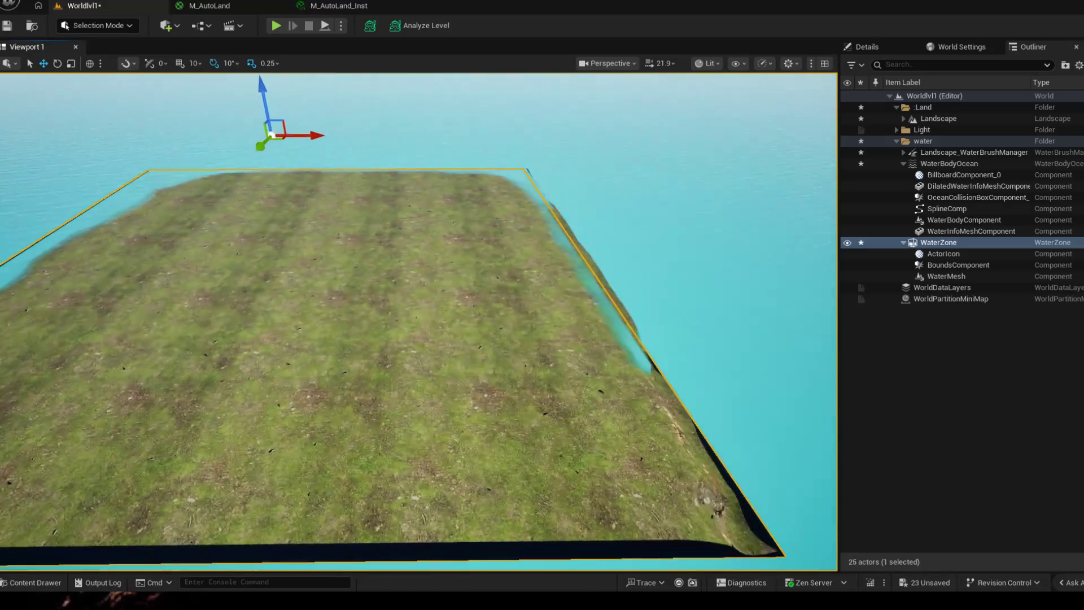
pyautogui.moveTo(338, 254); pyautogui.dragTo(252, 227)
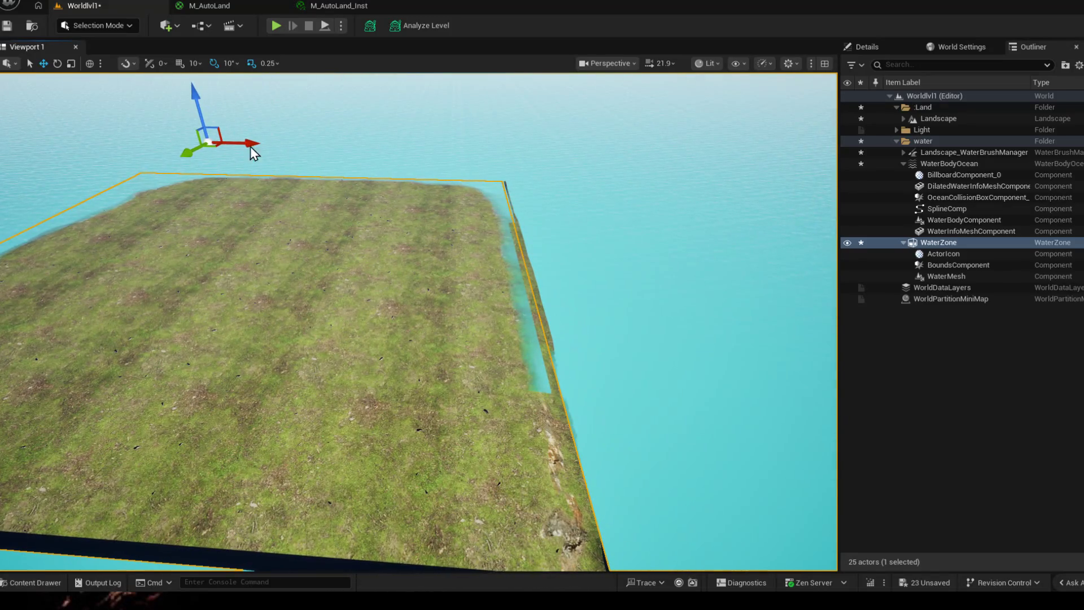
# - Nudge the WaterZone along Y, then delete it, confirming the Delete Referenced Actor dialog
pyautogui.moveTo(251, 144); pyautogui.dragTo(256, 145)
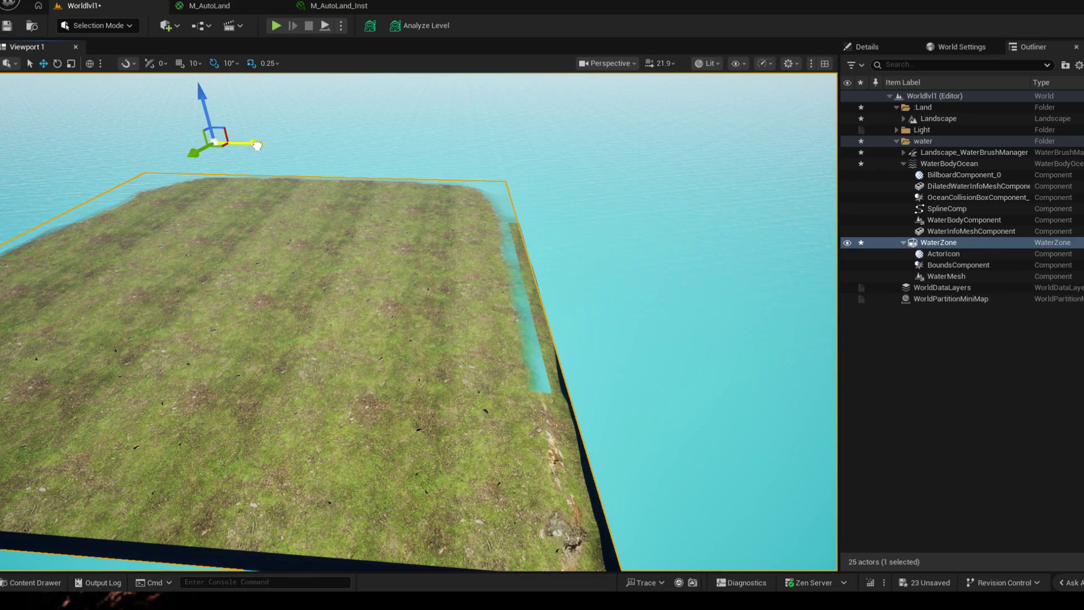
pyautogui.moveTo(257, 146)
pyautogui.mouseDown()
pyautogui.moveTo(143, 120)
pyautogui.moveTo(159, 122)
pyautogui.mouseUp()
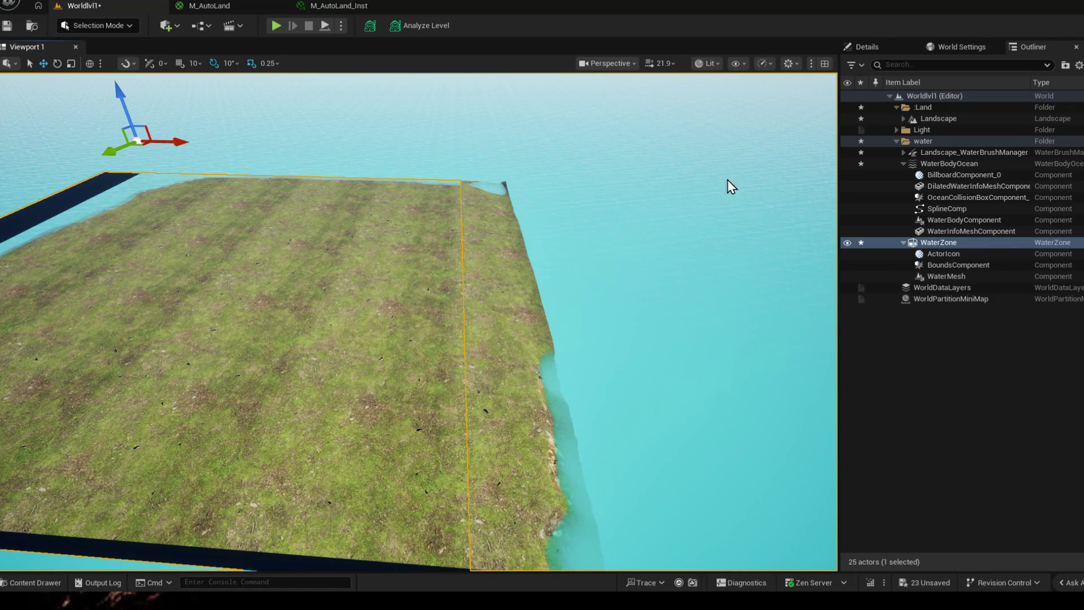
pyautogui.click(945, 244)
pyautogui.press('Delete')
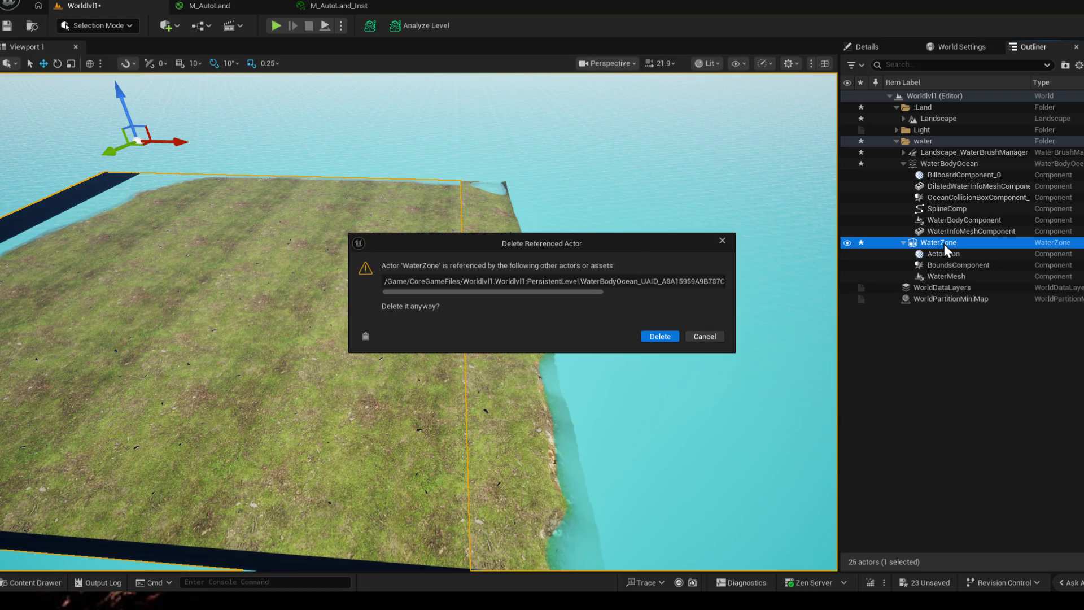
pyautogui.click(654, 336)
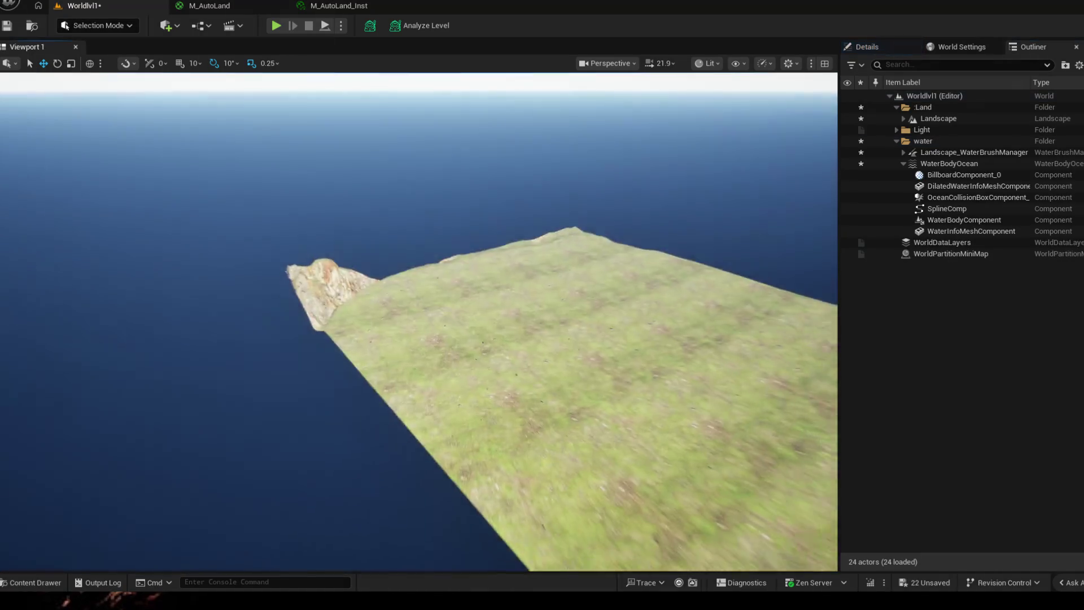
pyautogui.scroll(-5, 509, 322)
pyautogui.scroll(3, 660, 341)
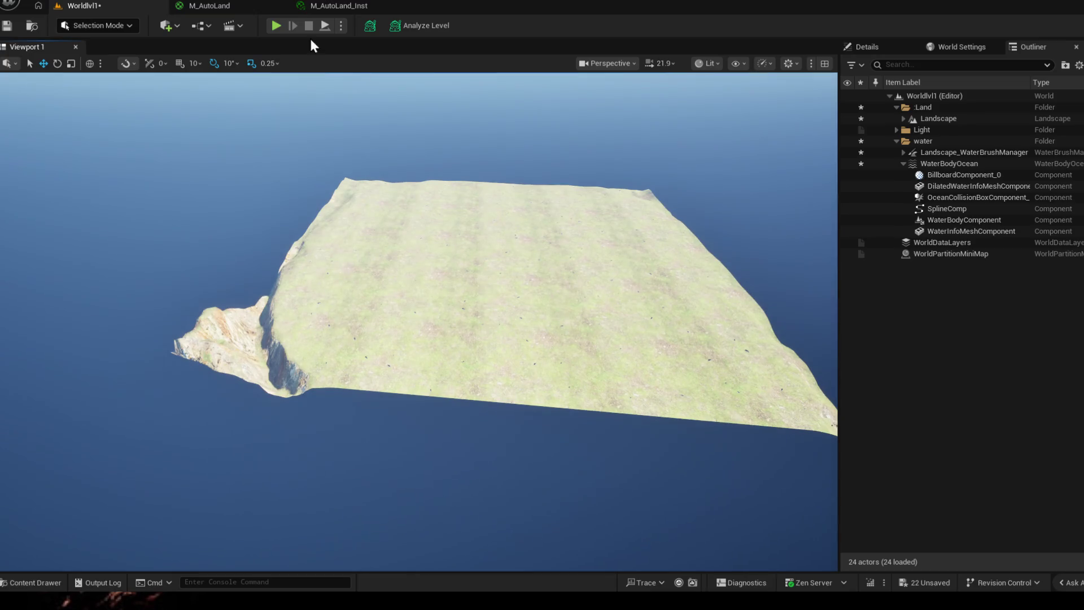
pyautogui.click(166, 25)
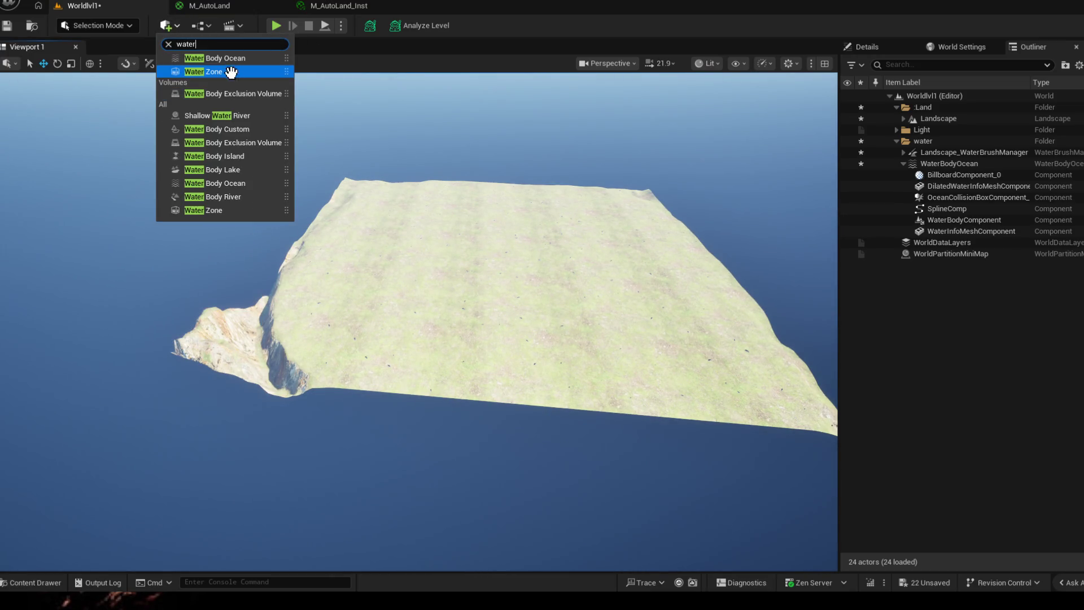
pyautogui.moveTo(227, 71); pyautogui.dragTo(470, 237)
pyautogui.moveTo(530, 277); pyautogui.dragTo(529, 277)
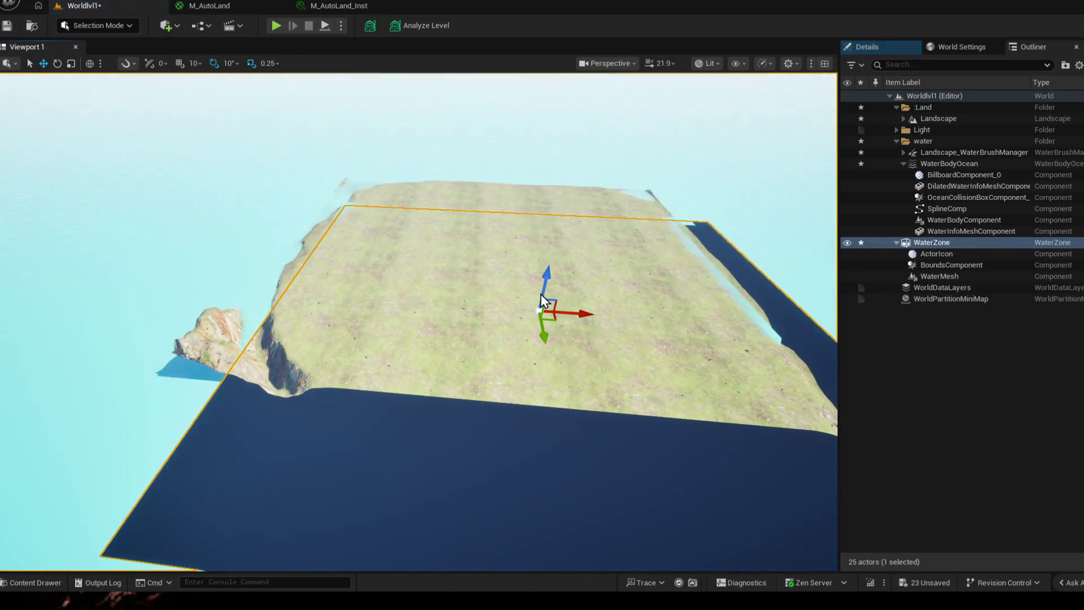
pyautogui.scroll(-3, 423, 297)
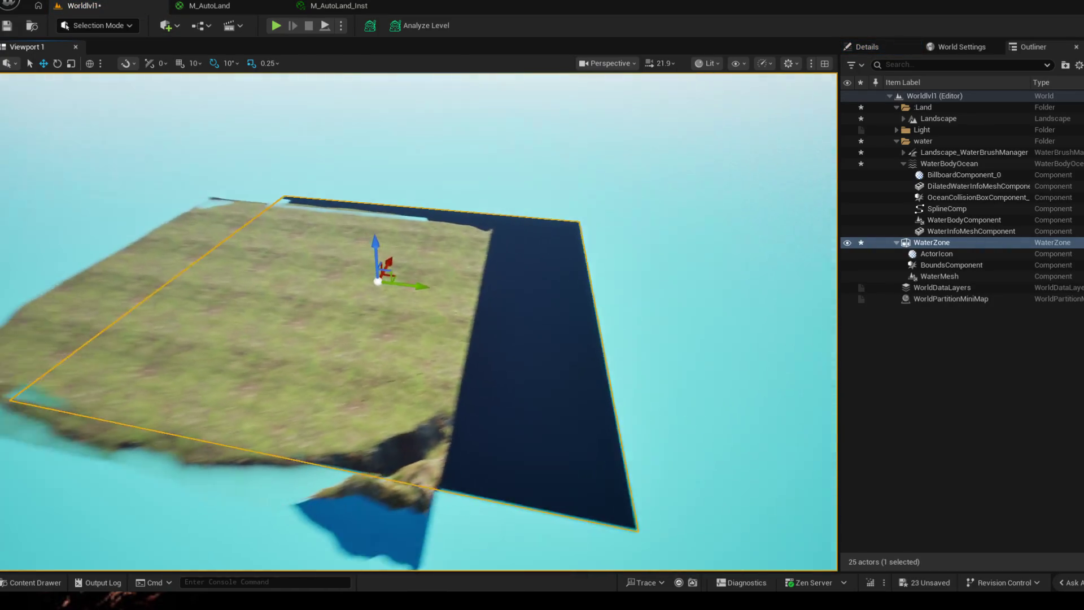
pyautogui.moveTo(458, 288)
pyautogui.mouseDown()
pyautogui.moveTo(490, 278)
pyautogui.moveTo(460, 271)
pyautogui.mouseUp()
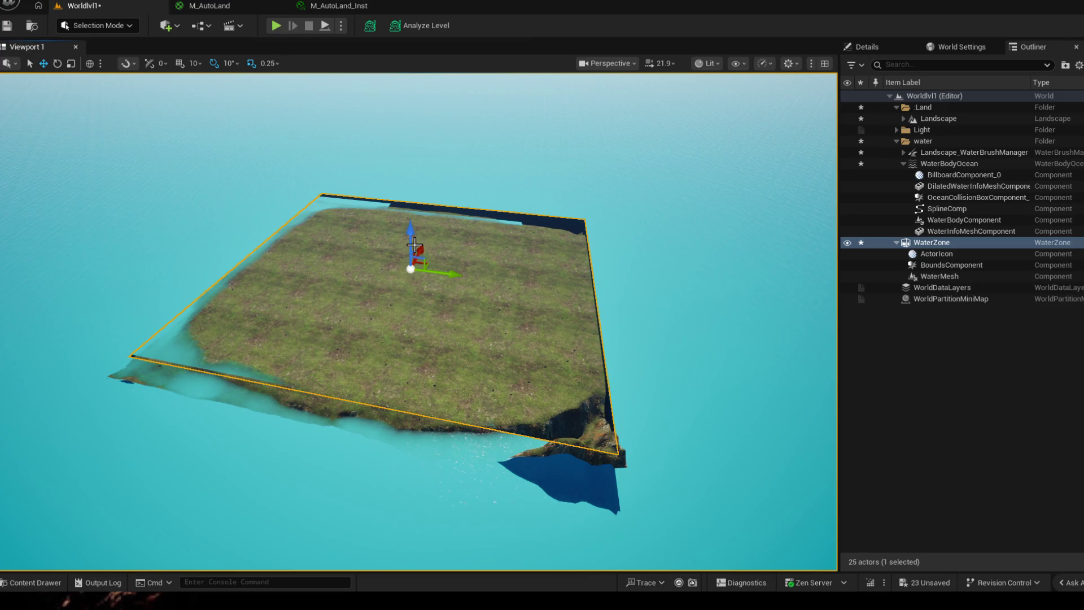
pyautogui.moveTo(424, 339); pyautogui.dragTo(440, 347)
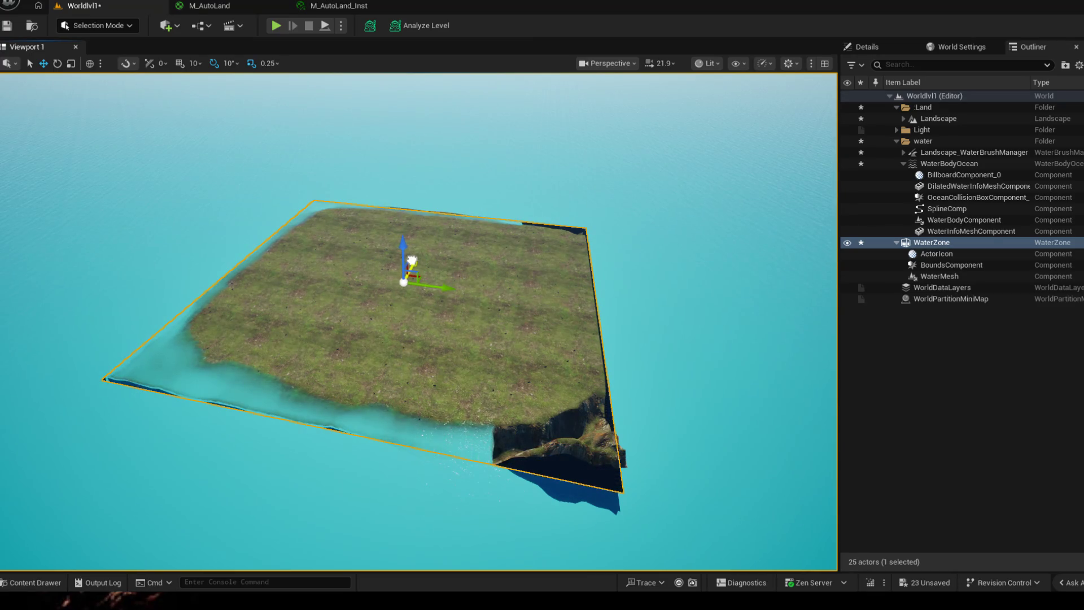
pyautogui.moveTo(414, 263); pyautogui.dragTo(542, 339)
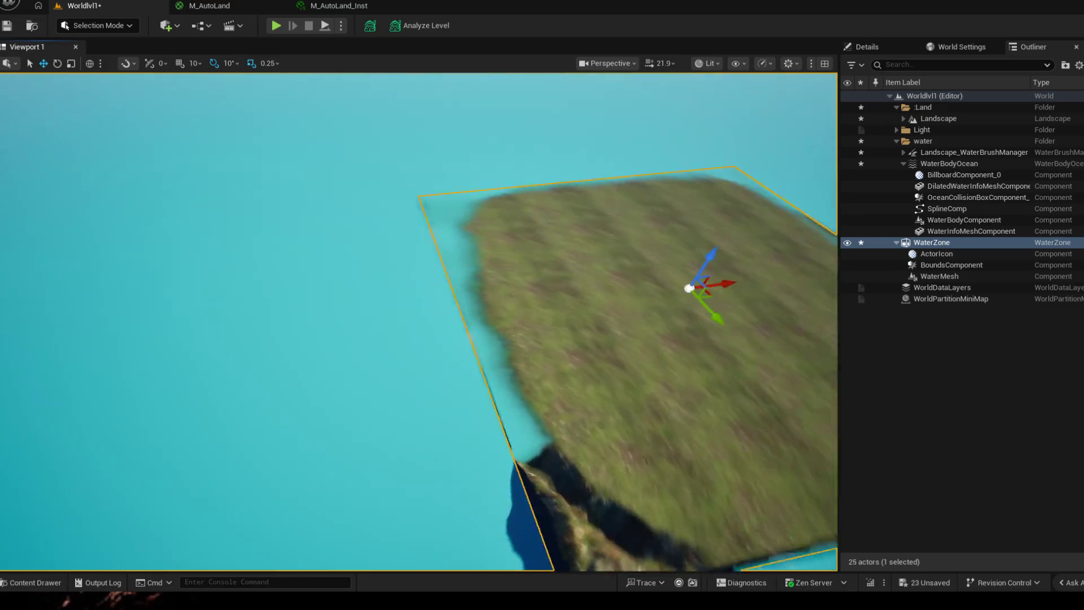
pyautogui.moveTo(423, 322); pyautogui.dragTo(508, 381)
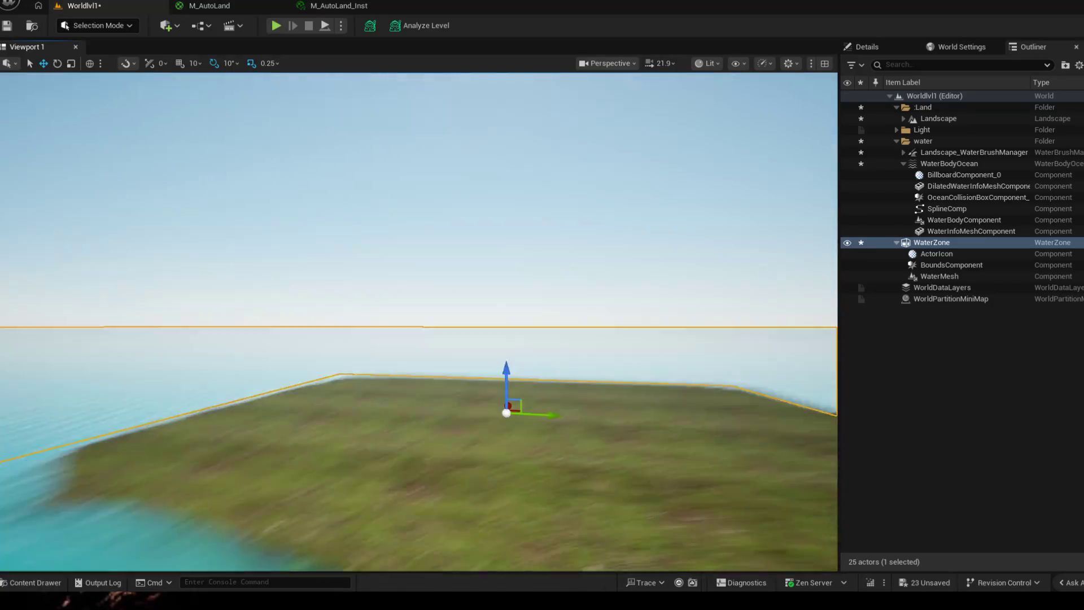
pyautogui.moveTo(424, 382); pyautogui.dragTo(424, 297)
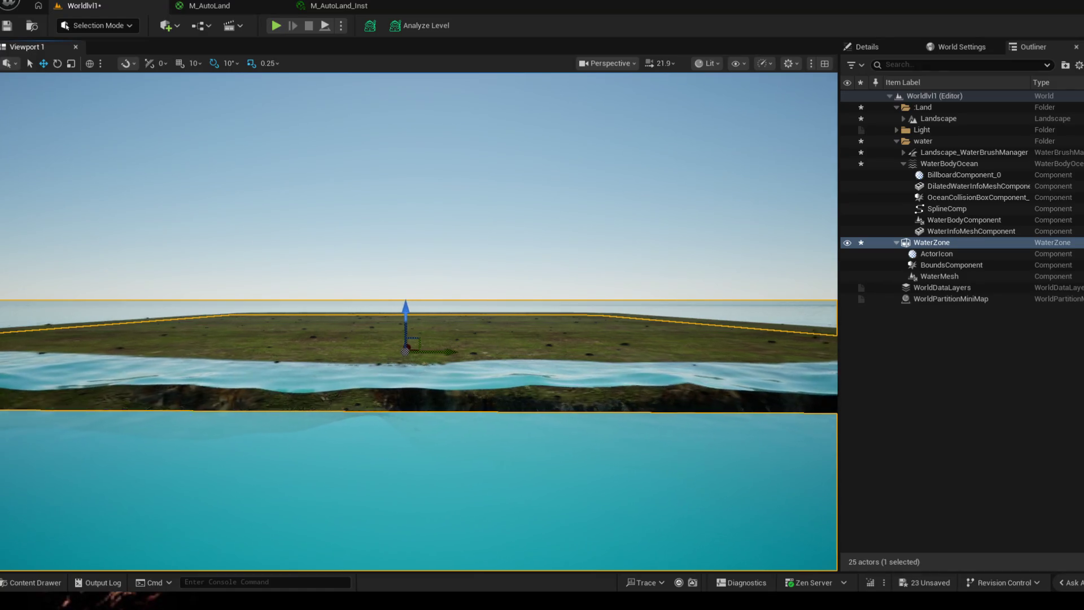
pyautogui.moveTo(416, 308); pyautogui.dragTo(170, 340)
pyautogui.moveTo(424, 339); pyautogui.dragTo(592, 339)
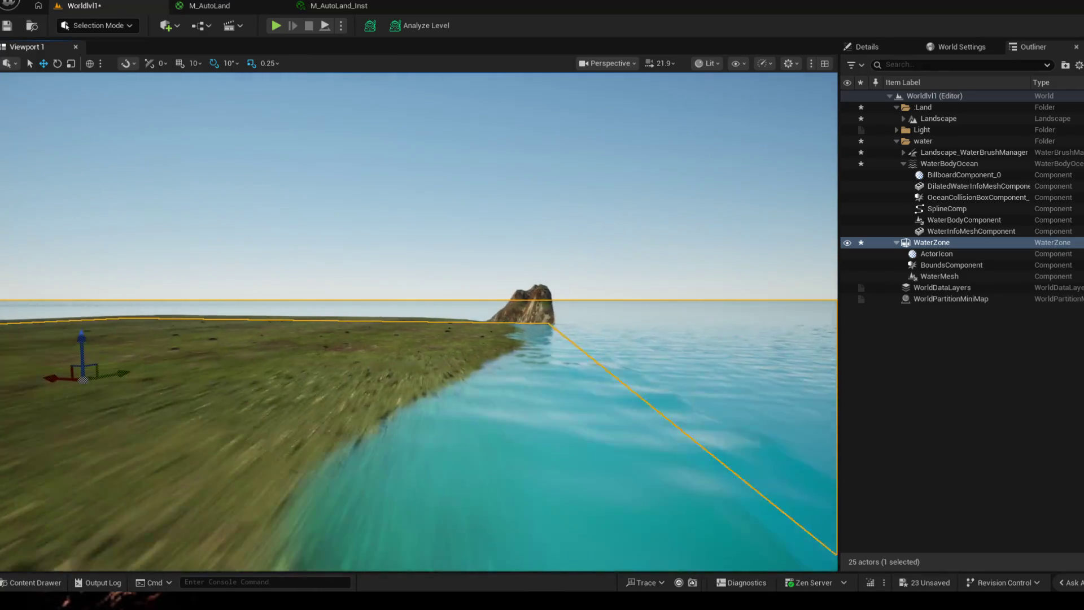
pyautogui.moveTo(424, 339); pyautogui.dragTo(255, 381)
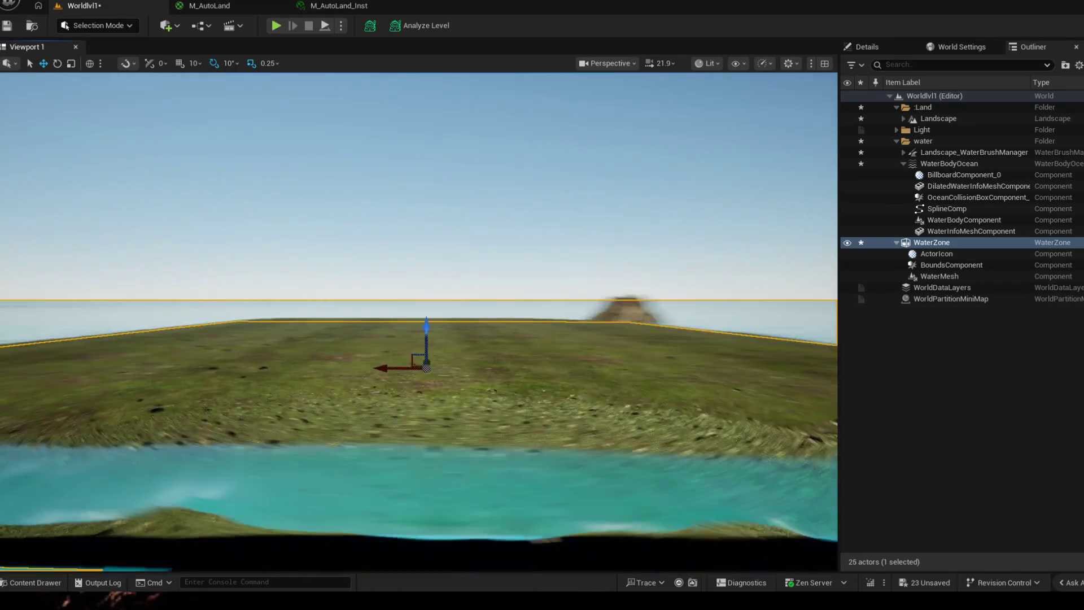
pyautogui.moveTo(424, 339); pyautogui.dragTo(426, 194)
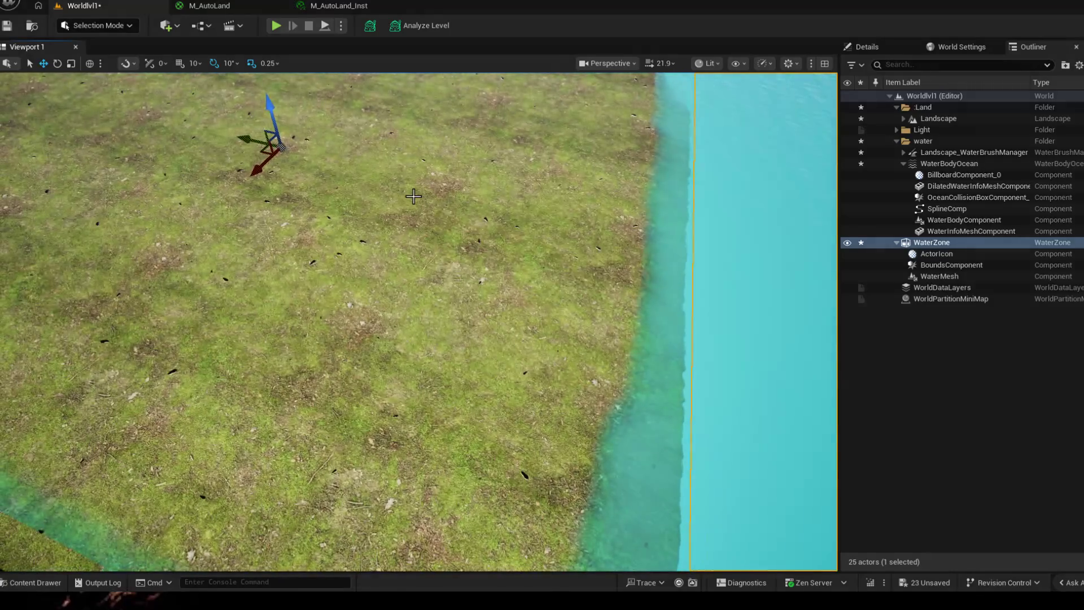
pyautogui.moveTo(514, 351); pyautogui.dragTo(423, 255)
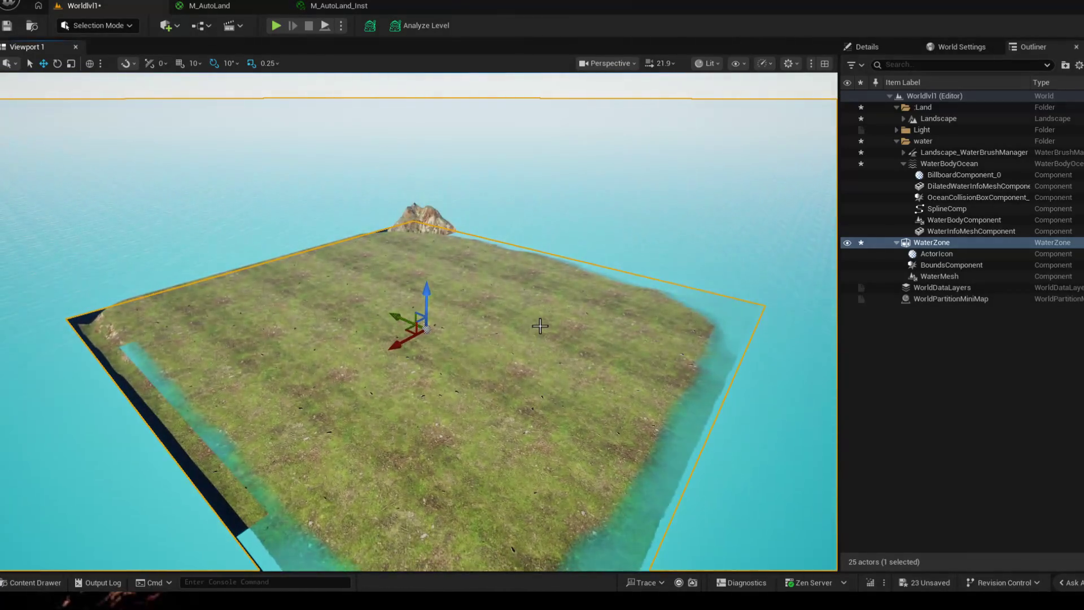
pyautogui.moveTo(423, 322)
pyautogui.mouseDown()
pyautogui.moveTo(398, 348)
pyautogui.moveTo(550, 255)
pyautogui.mouseUp()
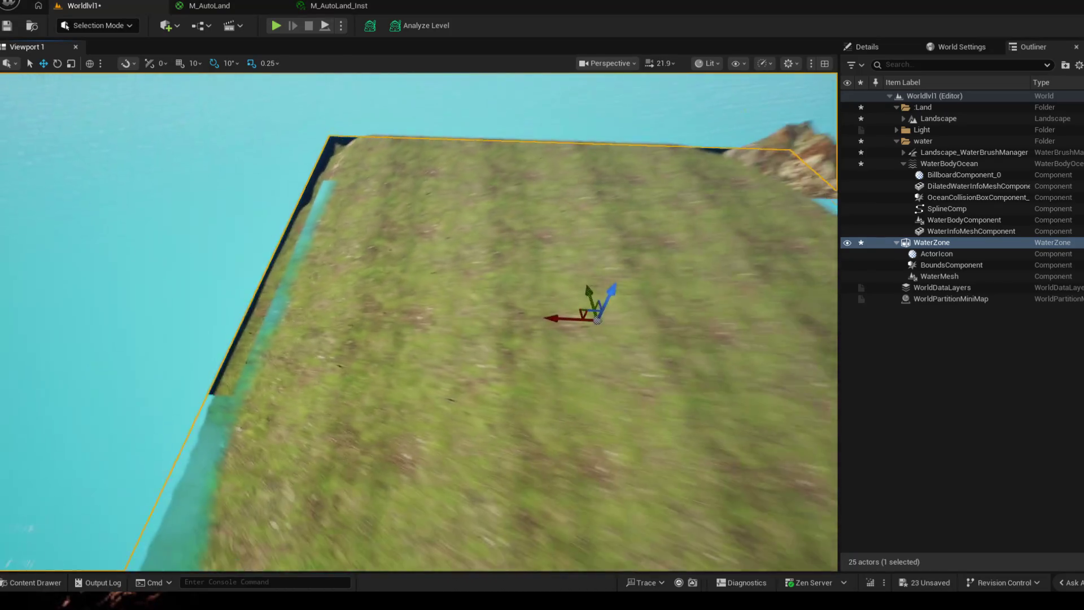
pyautogui.moveTo(559, 314); pyautogui.dragTo(542, 329)
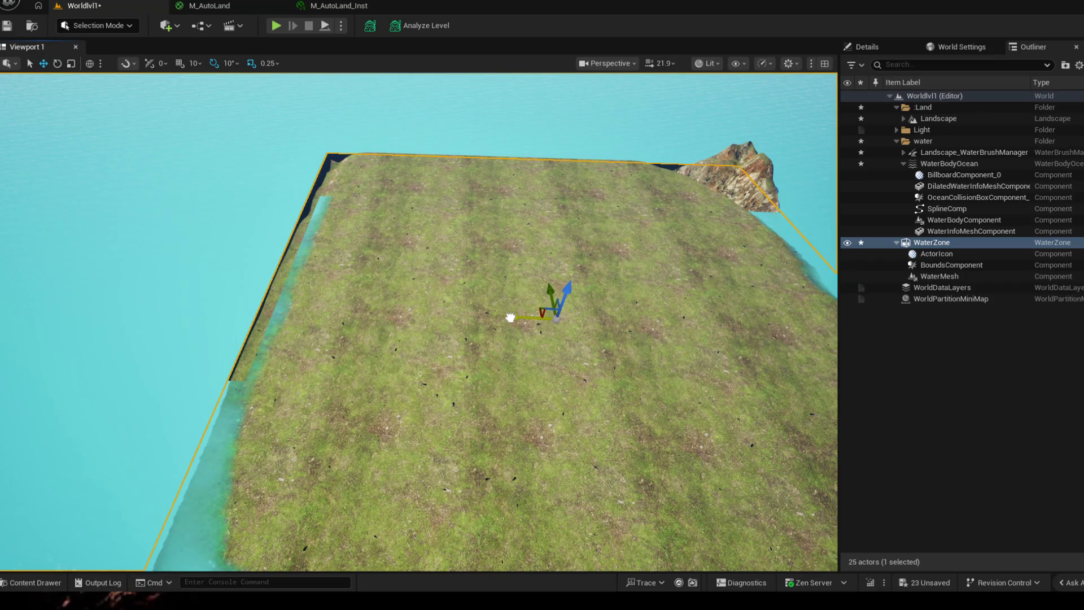
pyautogui.moveTo(513, 320); pyautogui.dragTo(593, 381)
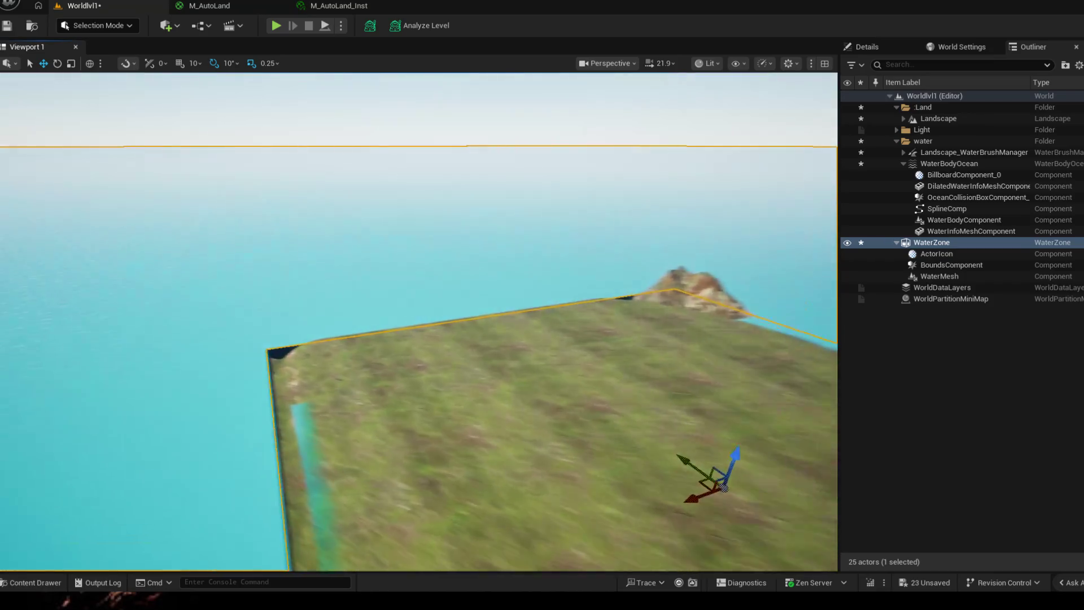
pyautogui.moveTo(509, 339); pyautogui.dragTo(593, 381)
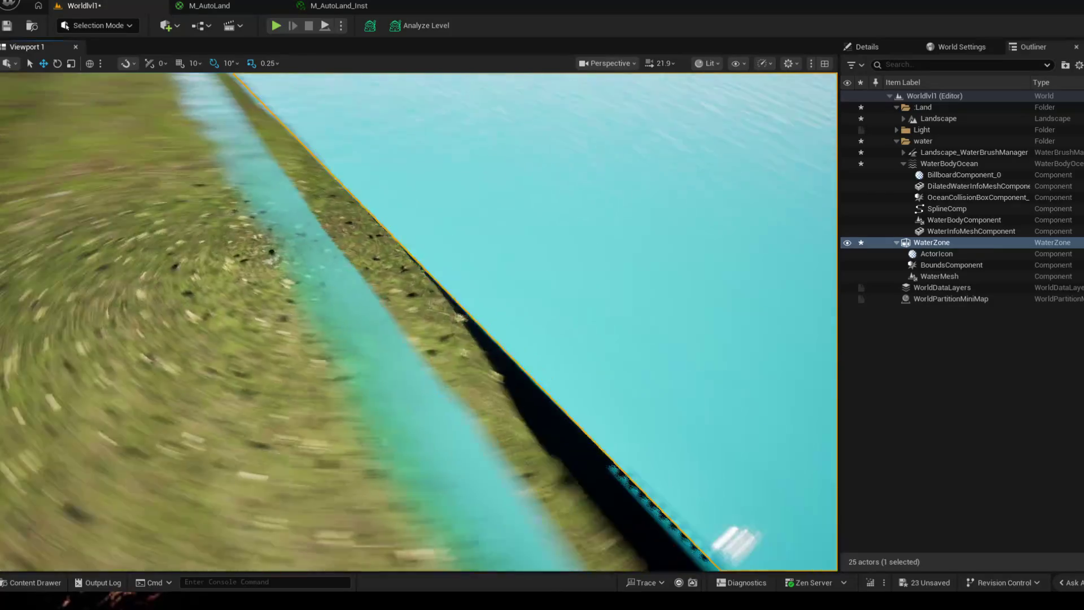
pyautogui.moveTo(464, 280); pyautogui.dragTo(468, 278)
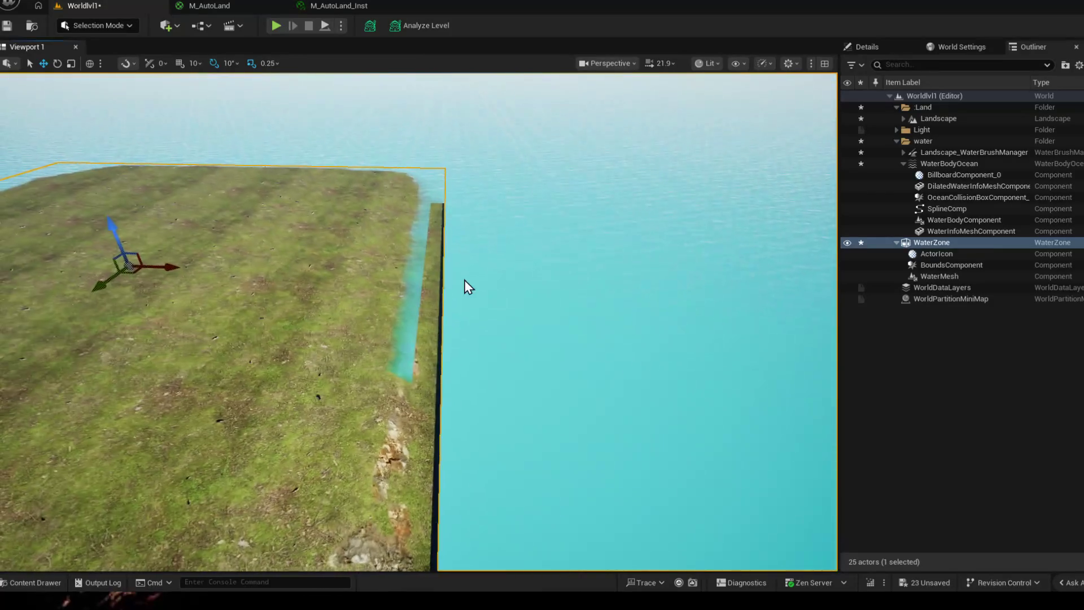
pyautogui.moveTo(292, 238); pyautogui.dragTo(296, 233)
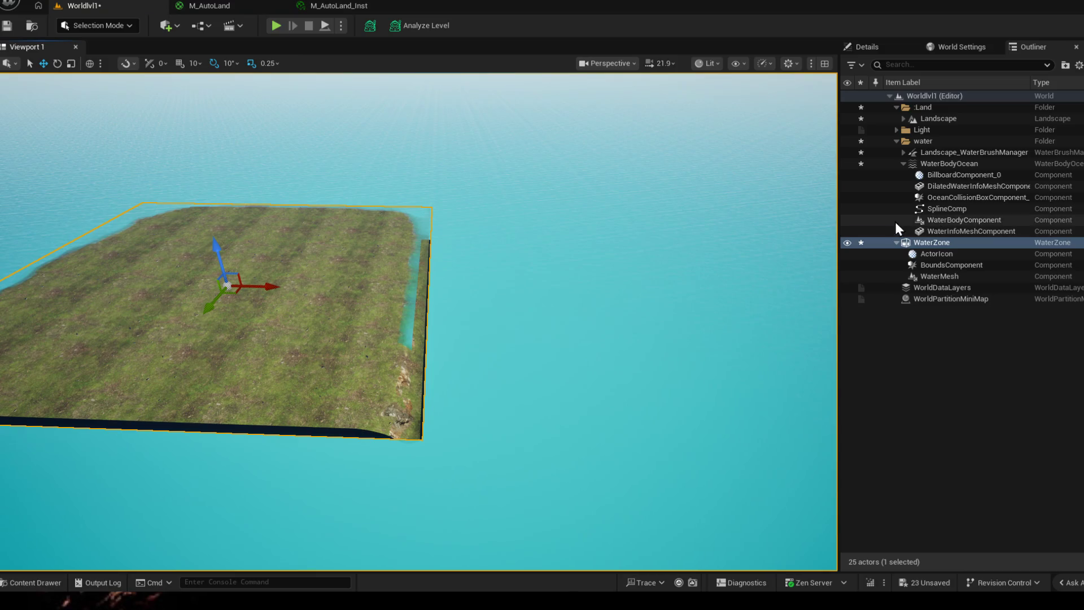
pyautogui.click(881, 47)
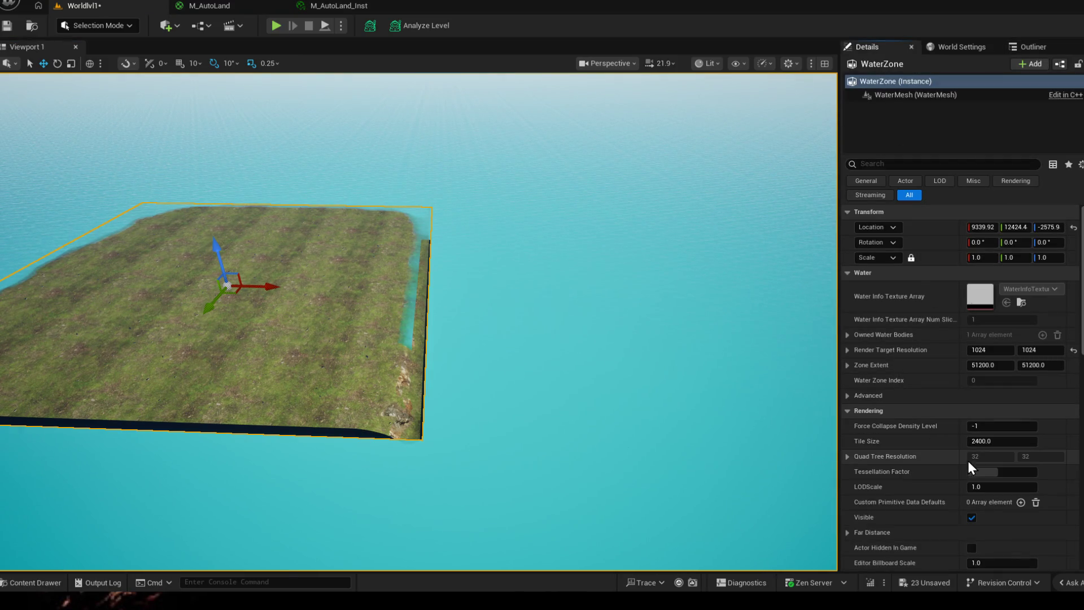
pyautogui.scroll(-2, 928, 505)
pyautogui.scroll(-1, 945, 506)
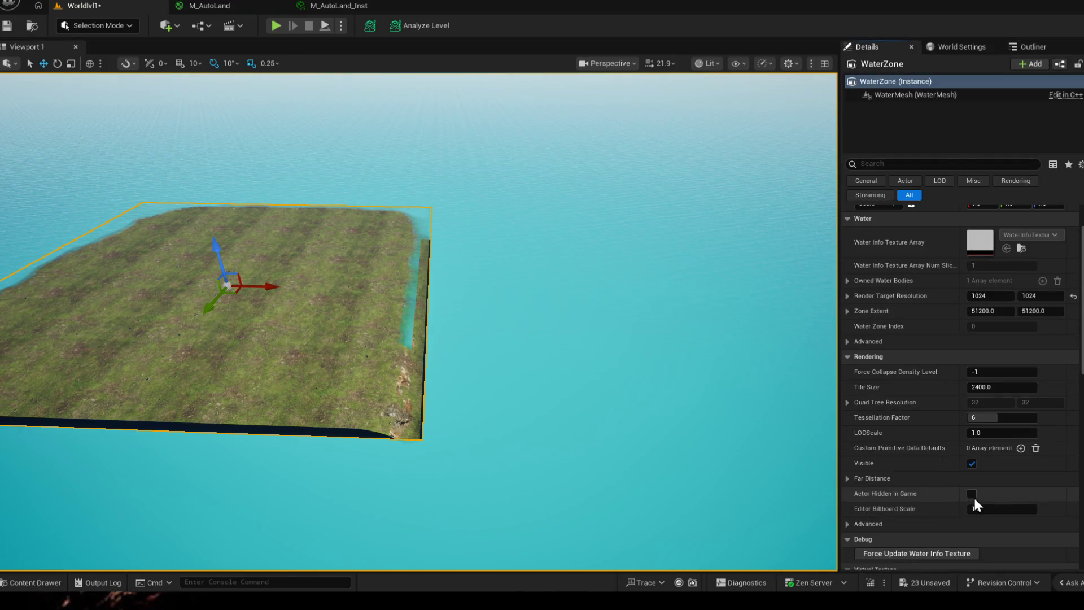
pyautogui.scroll(-1, 973, 495)
pyautogui.scroll(-1, 934, 505)
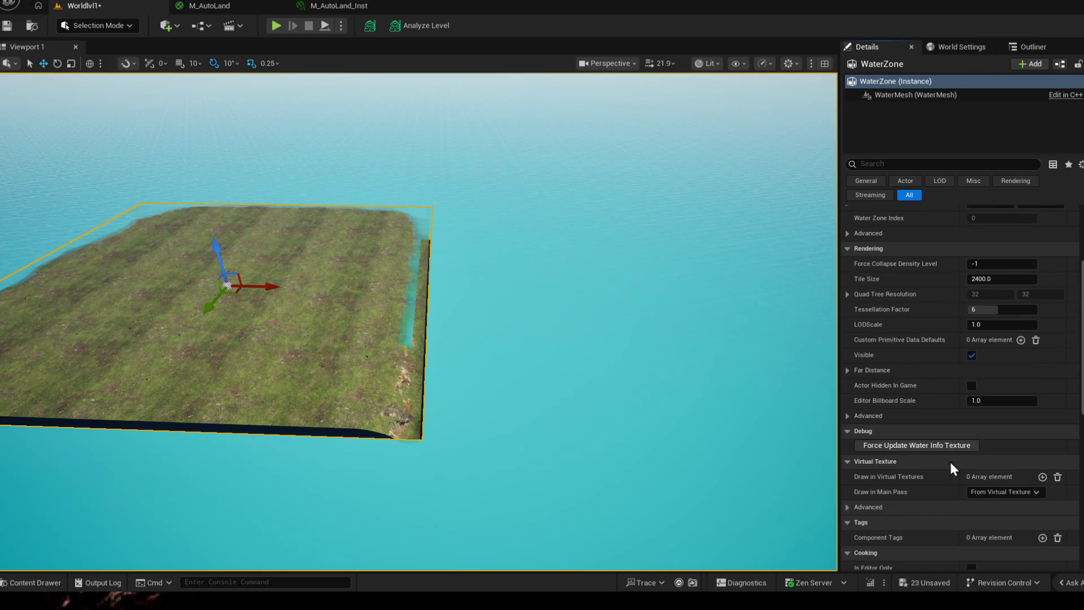
# - Toggle WaterZone's Actor Hidden In Game on and back off, then select WaterBodyOcean
pyautogui.click(972, 386)
pyautogui.click(972, 386)
pyautogui.scroll(3, 917, 471)
pyautogui.scroll(2, 916, 466)
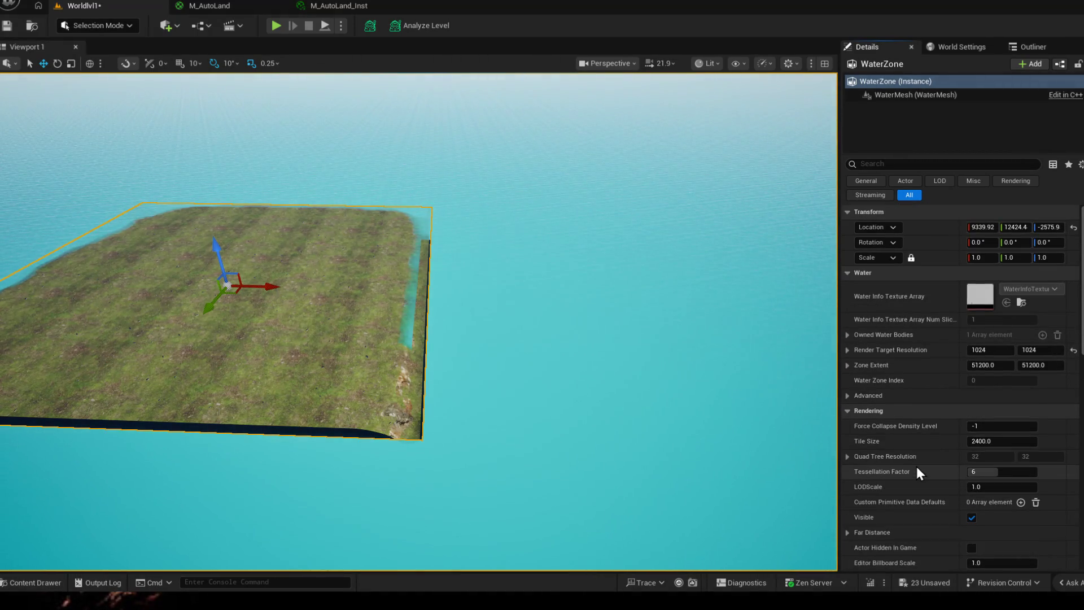
pyautogui.click(906, 164)
pyautogui.write('aff')
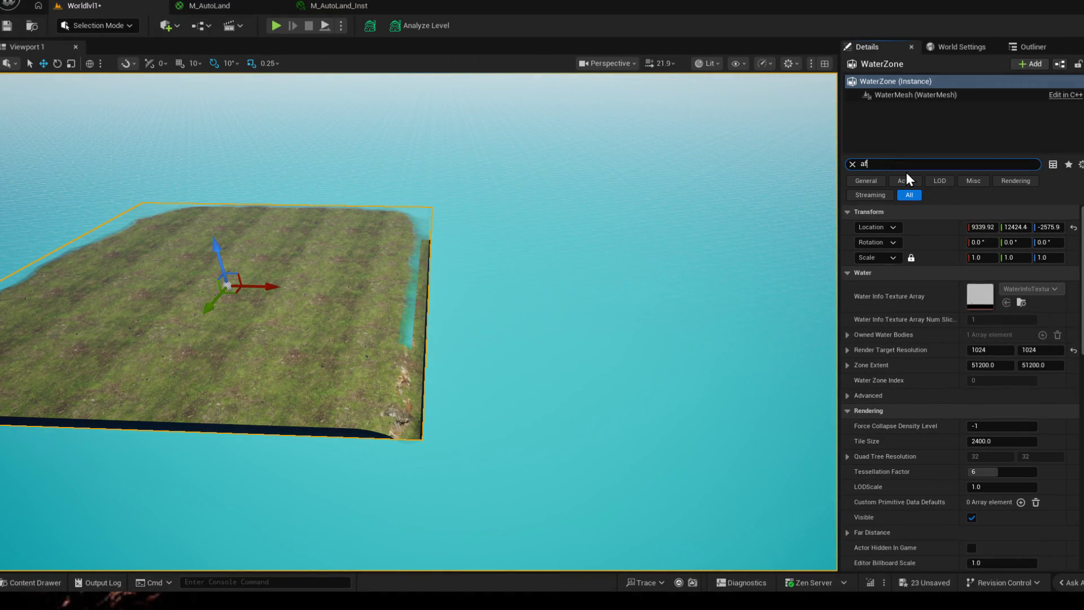
pyautogui.click(1030, 49)
pyautogui.click(943, 163)
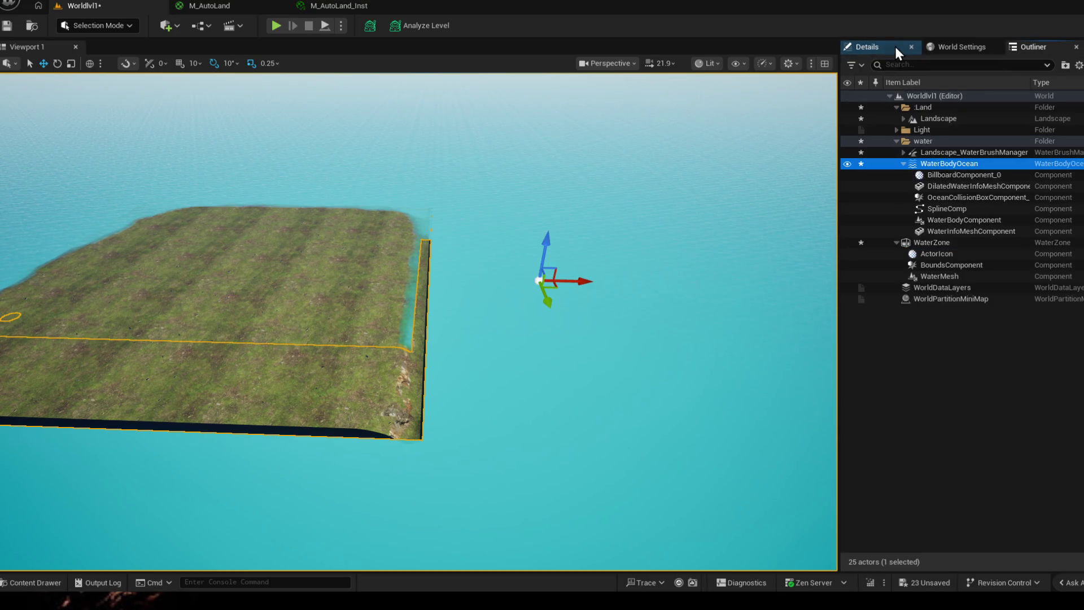
# - Enable the ocean's Affects Landscape, inspect the carved terrain, then disable it again
pyautogui.click(872, 47)
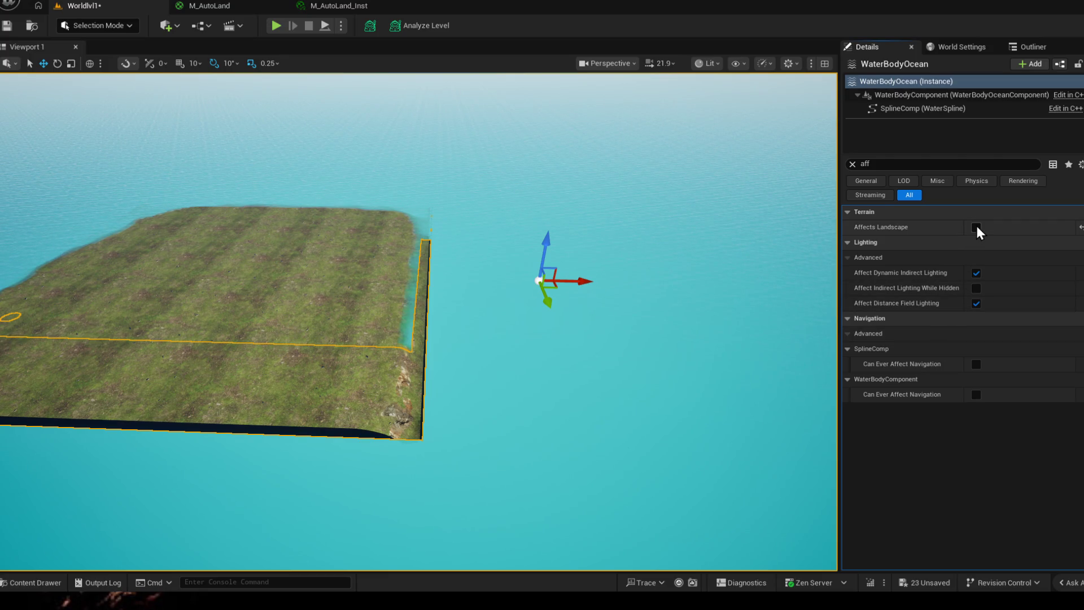
pyautogui.click(976, 227)
pyautogui.moveTo(665, 299)
pyautogui.mouseDown()
pyautogui.moveTo(424, 338)
pyautogui.moveTo(339, 373)
pyautogui.mouseUp()
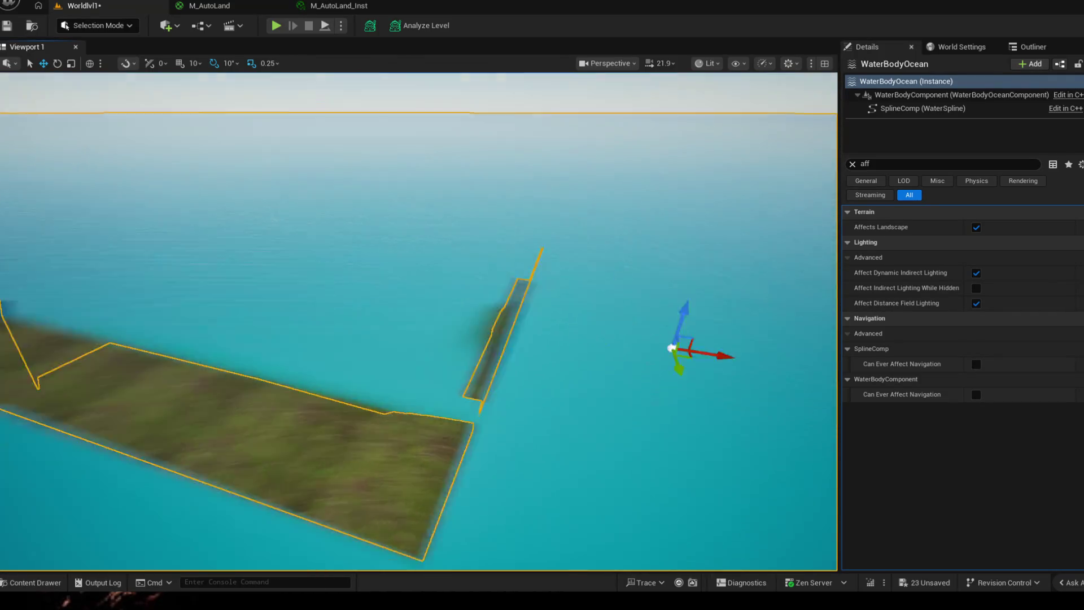
pyautogui.click(976, 227)
pyautogui.scroll(-5, 423, 339)
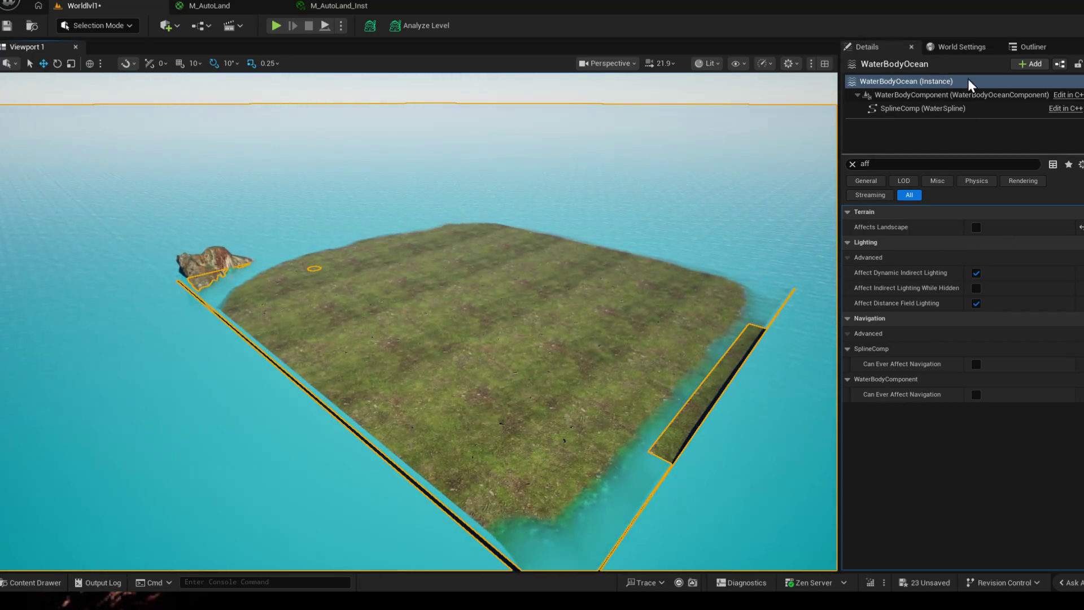
pyautogui.click(1032, 47)
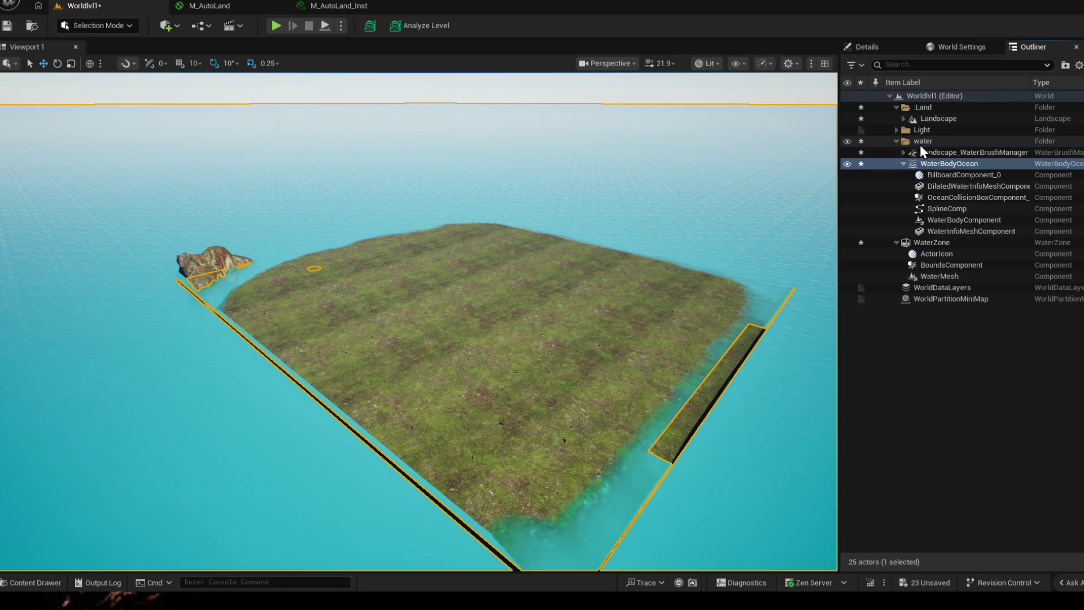
# - Raise the Landscape on Z above the water, check its edge sections, and save the level
pyautogui.click(921, 118)
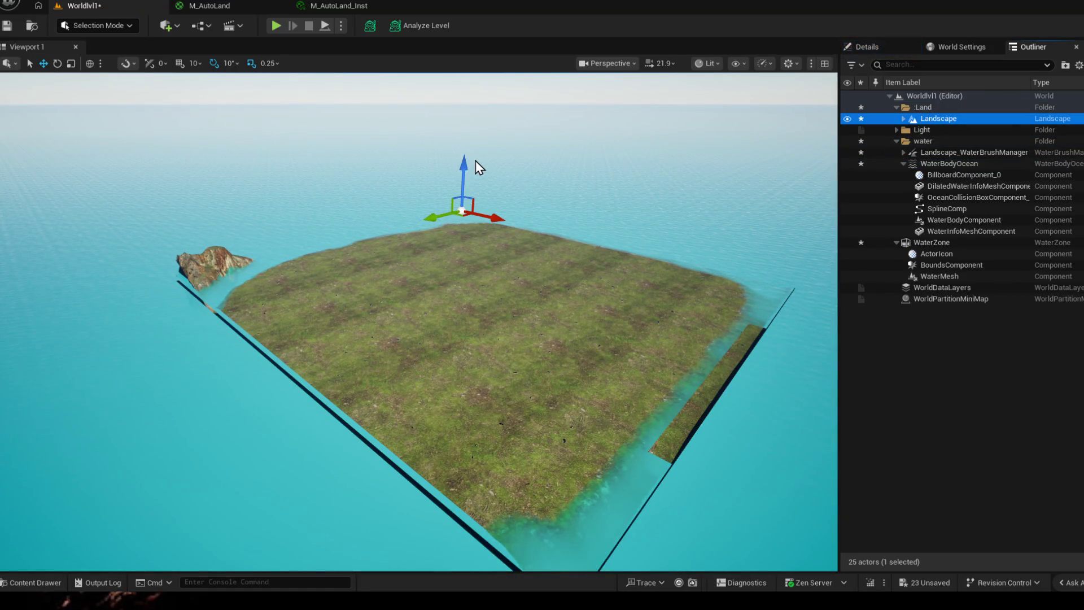
pyautogui.moveTo(465, 154); pyautogui.dragTo(474, 171)
pyautogui.press('w')
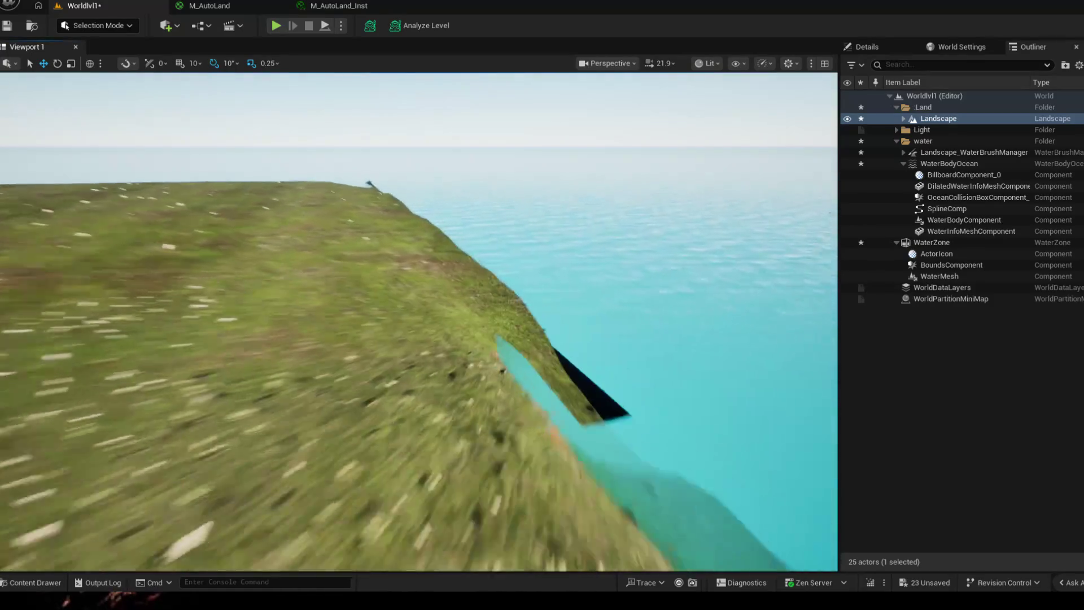
pyautogui.moveTo(508, 339); pyautogui.dragTo(429, 355)
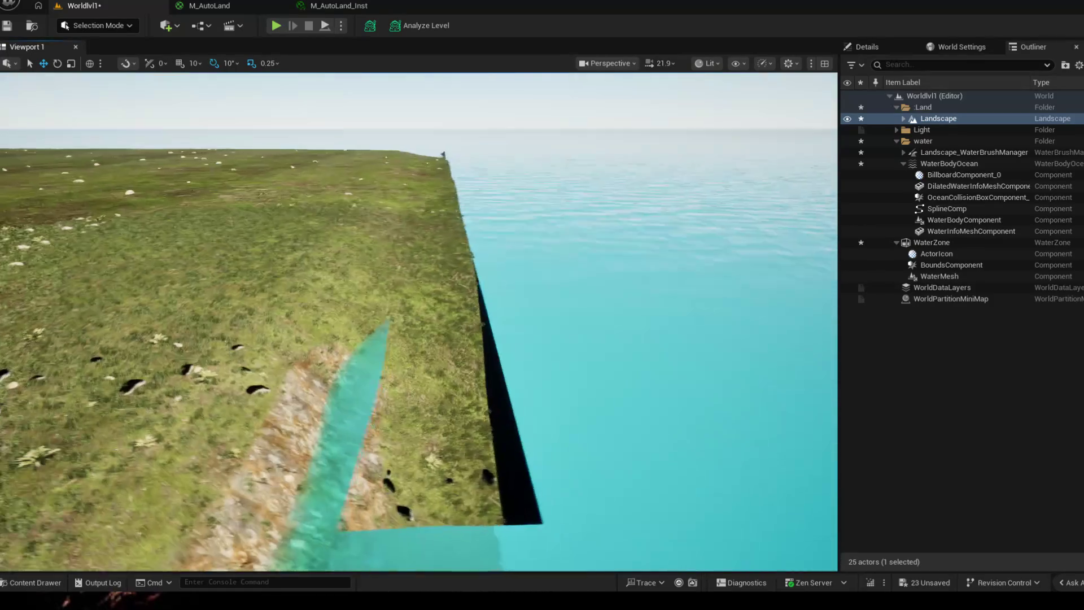
pyautogui.click(430, 356)
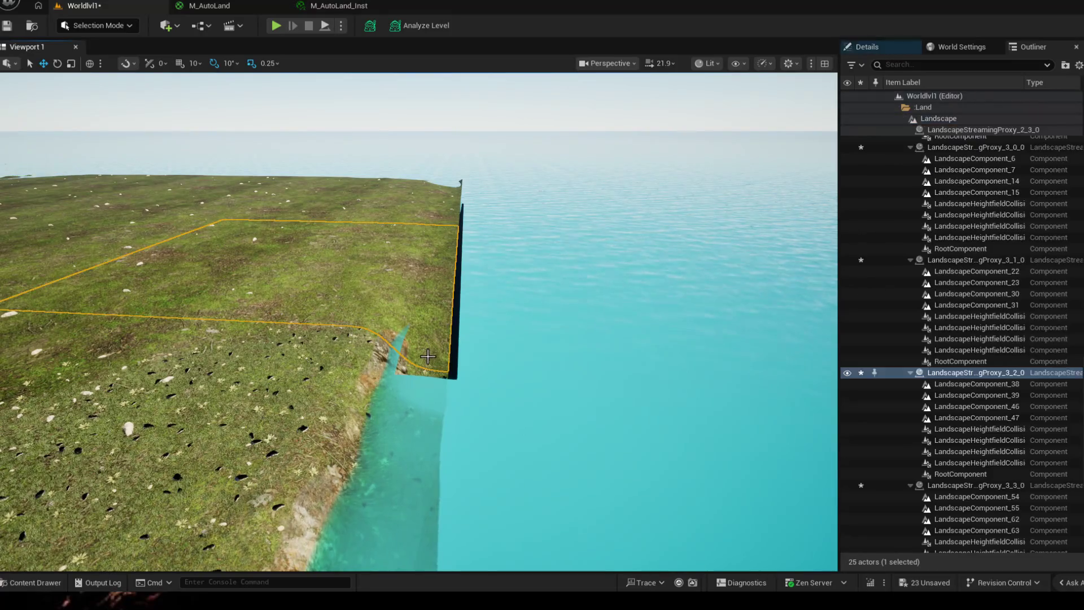
pyautogui.click(433, 374)
pyautogui.moveTo(435, 374); pyautogui.dragTo(440, 383)
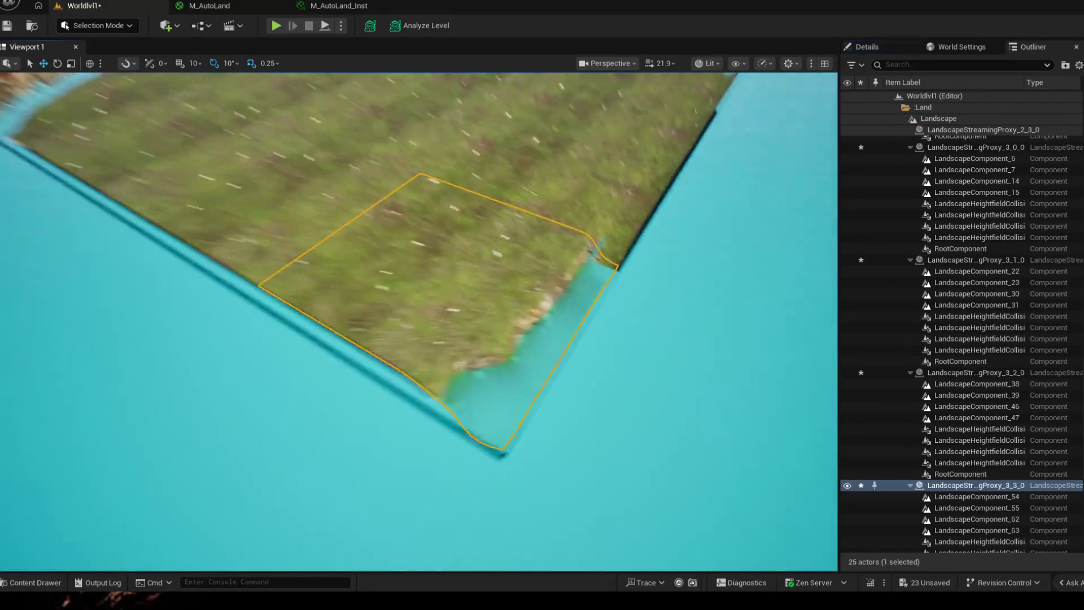
pyautogui.hotkey('ctrl', 's')
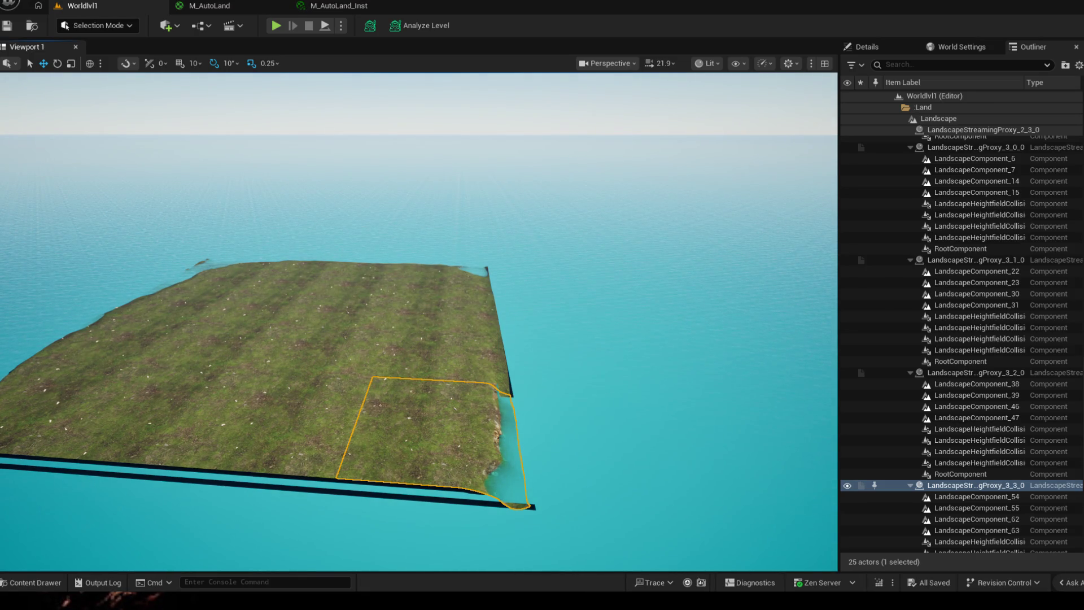
# - Select the WaterBodyOcean in the viewport and lower it beneath the island
pyautogui.moveTo(540, 377)
pyautogui.mouseDown()
pyautogui.moveTo(423, 339)
pyautogui.moveTo(474, 381)
pyautogui.moveTo(385, 364)
pyautogui.mouseUp()
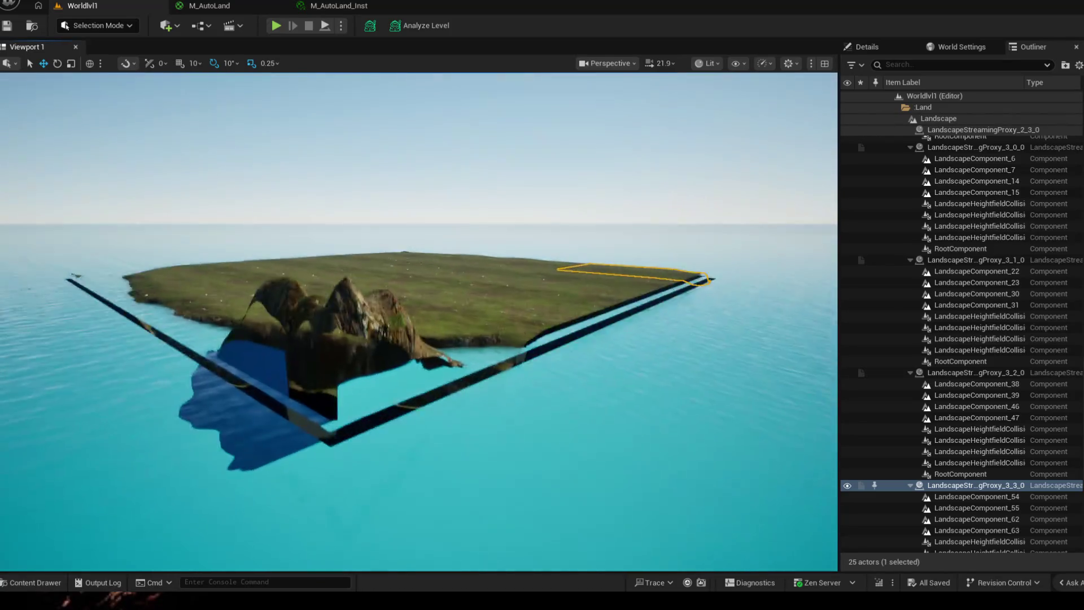
pyautogui.click(398, 358)
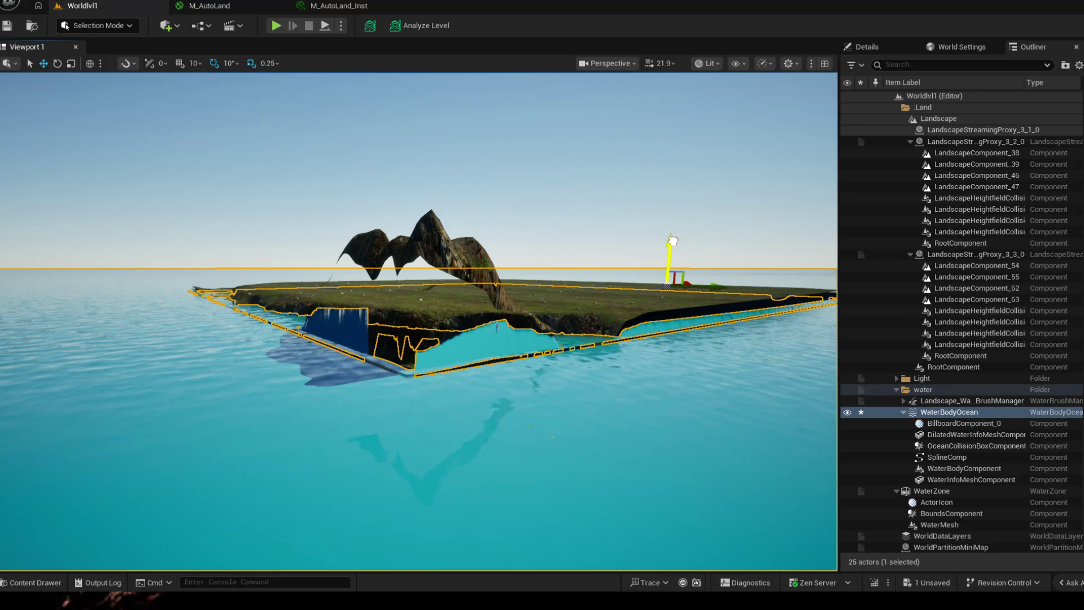
pyautogui.moveTo(671, 241); pyautogui.dragTo(669, 247)
pyautogui.click(876, 49)
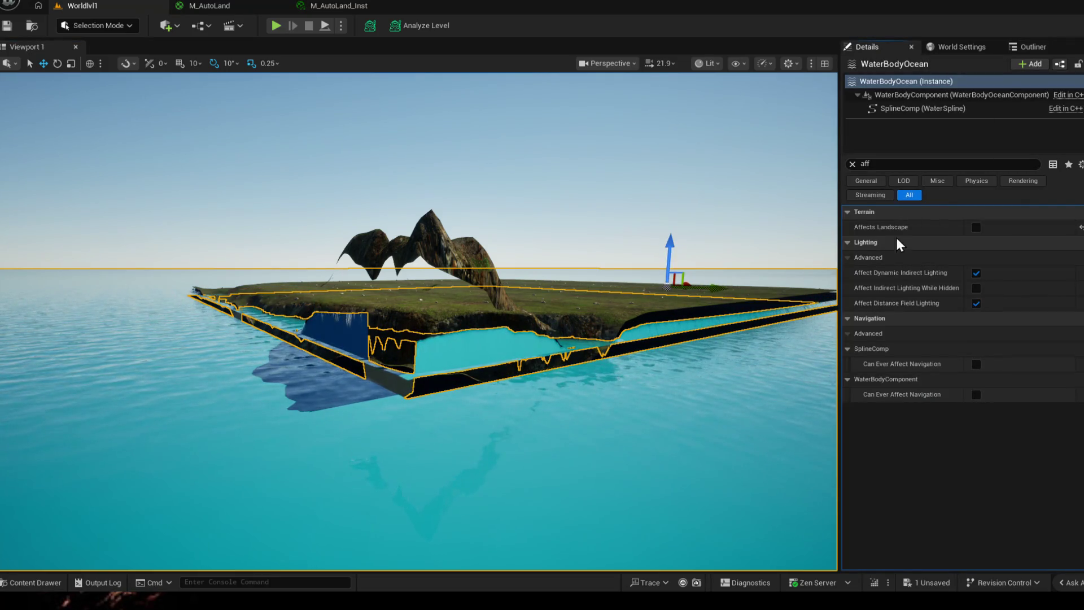
# - Clear the property filter and commit the ocean's Location Z as 0
pyautogui.click(852, 163)
pyautogui.click(1051, 228)
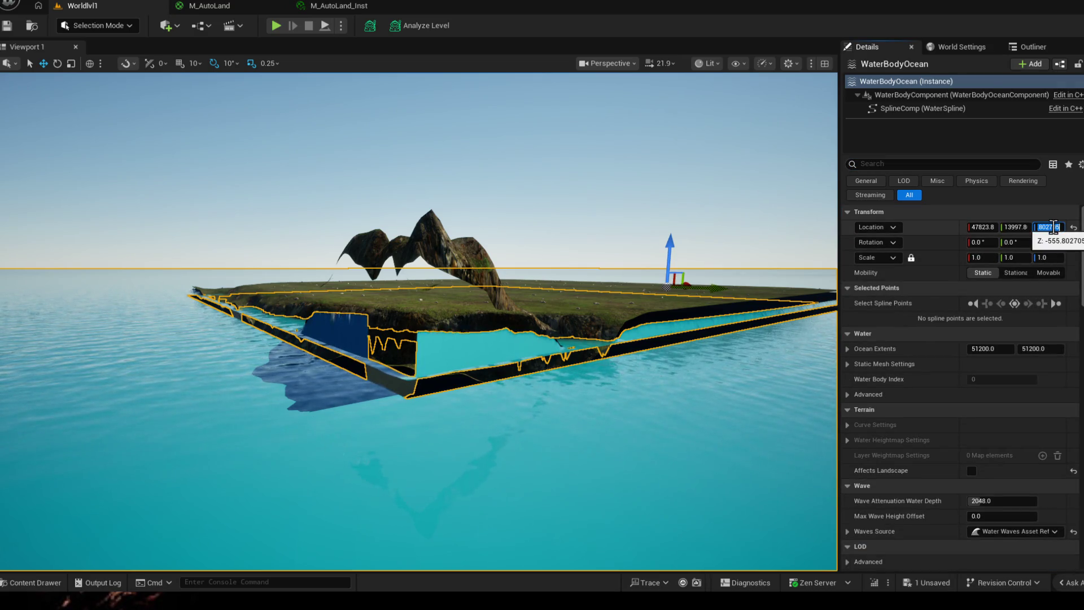
pyautogui.press('Return')
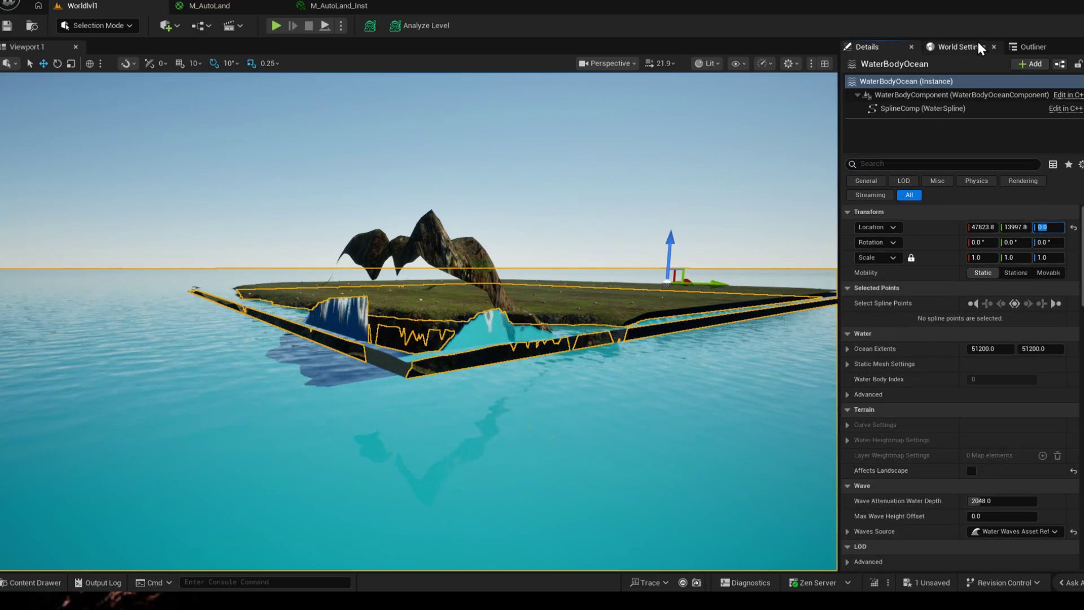
# - Dock the Outliner tab beside World Settings
pyautogui.click(966, 47)
pyautogui.moveTo(1028, 49); pyautogui.dragTo(998, 93)
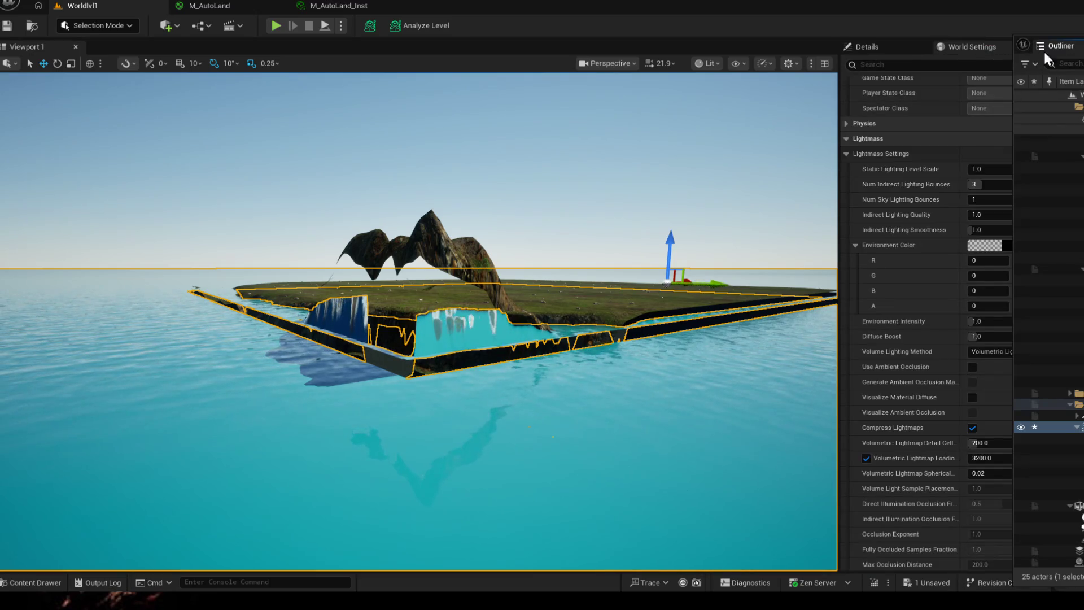
pyautogui.moveTo(1042, 46); pyautogui.dragTo(1035, 49)
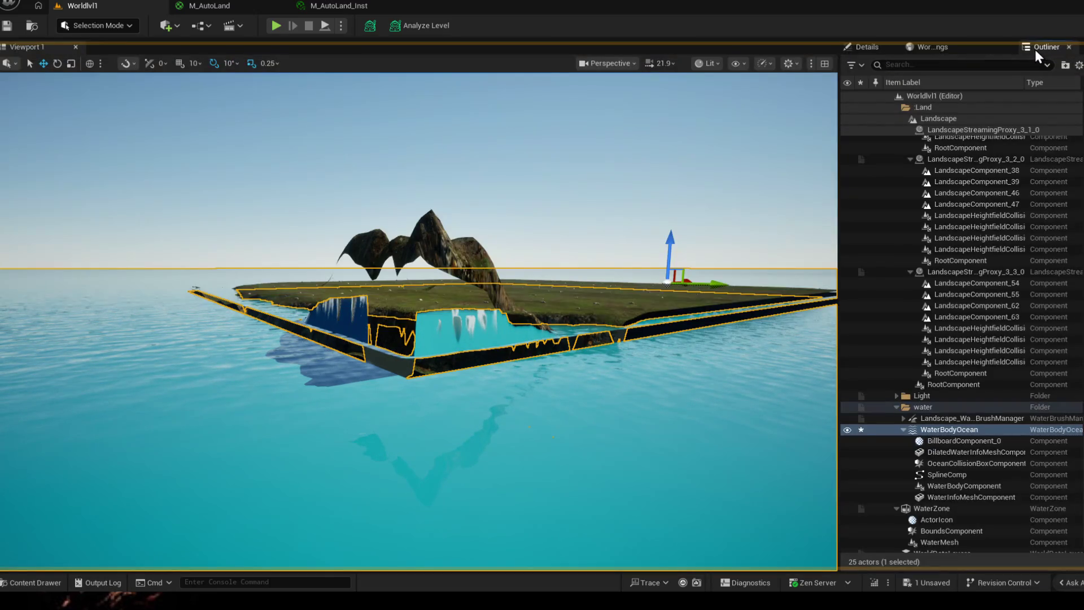
# - Set the Landscape's Location Z to 10 in its Details
pyautogui.click(938, 119)
pyautogui.click(867, 47)
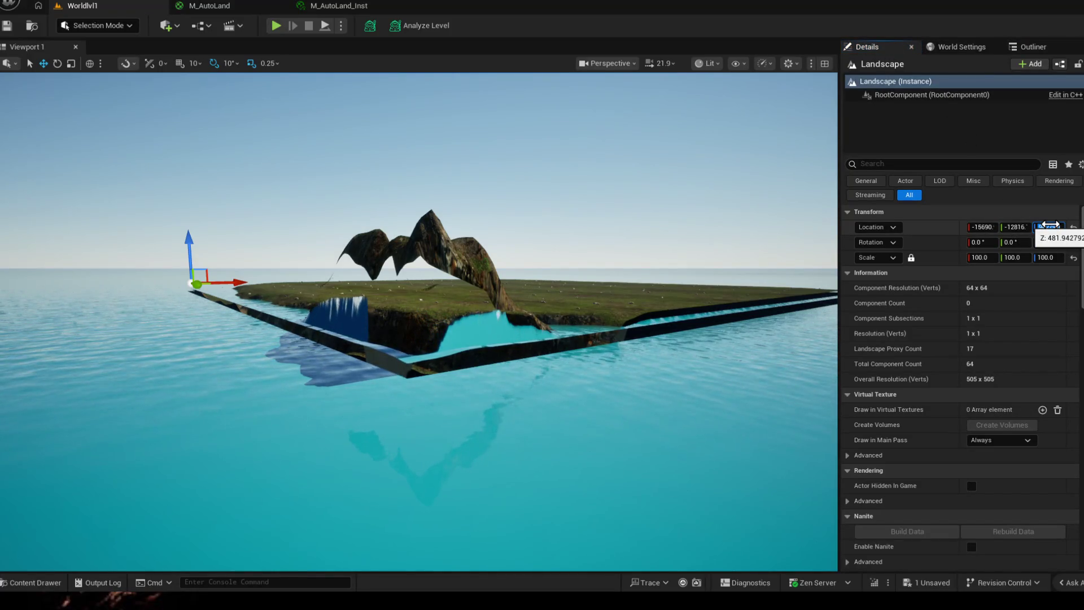
pyautogui.moveTo(1050, 225); pyautogui.dragTo(1027, 226)
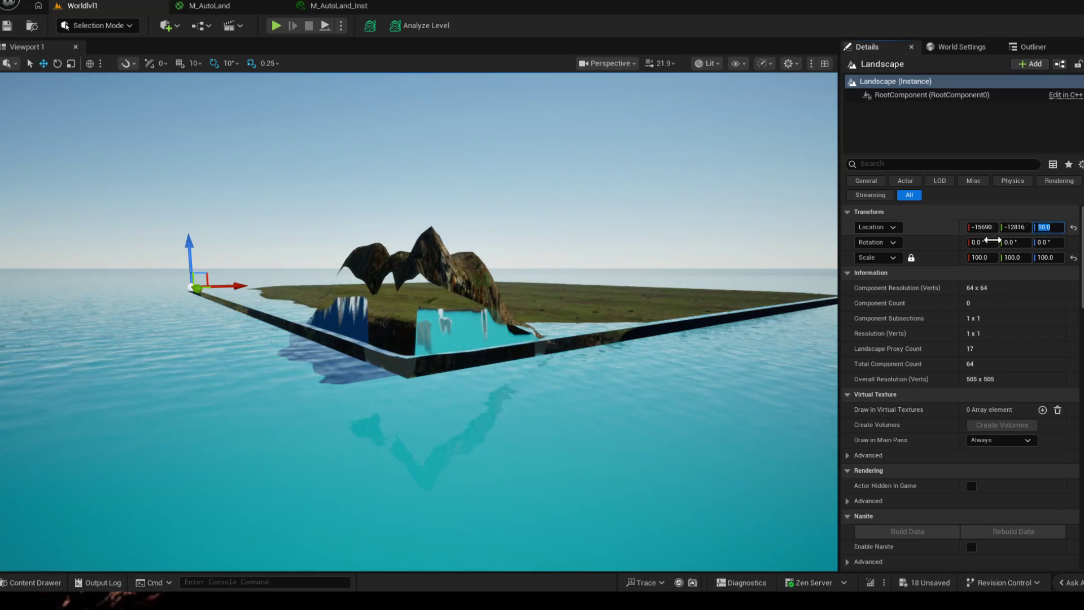
pyautogui.click(1033, 47)
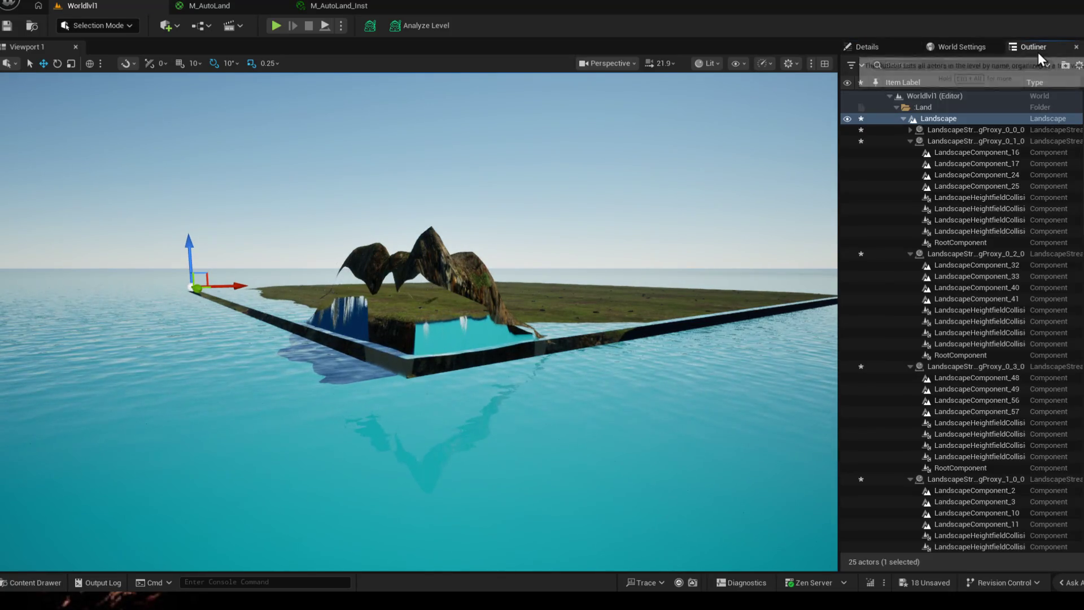
pyautogui.click(898, 117)
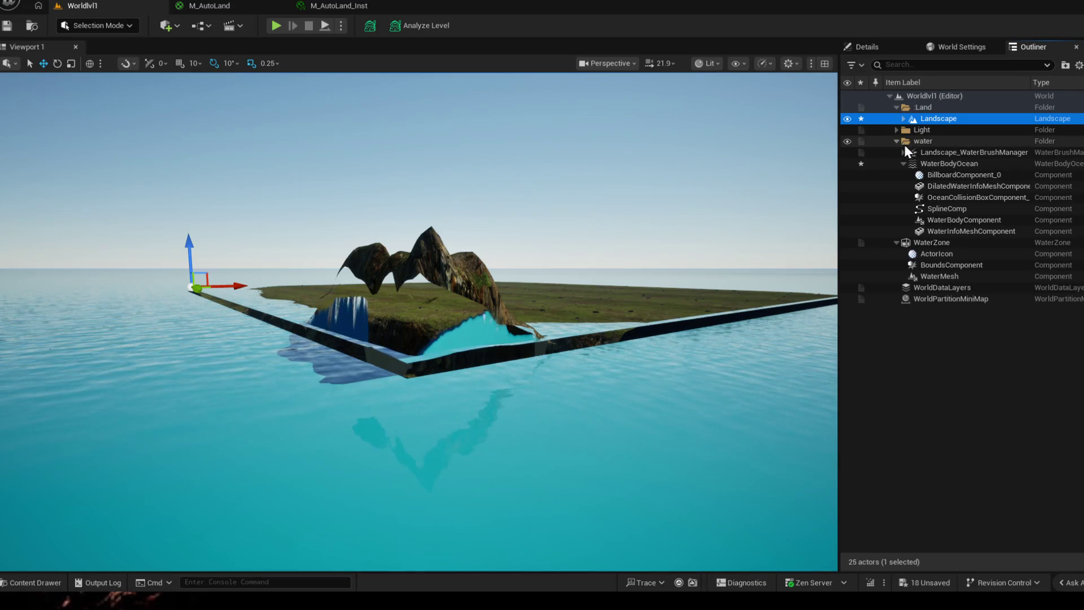
pyautogui.click(966, 153)
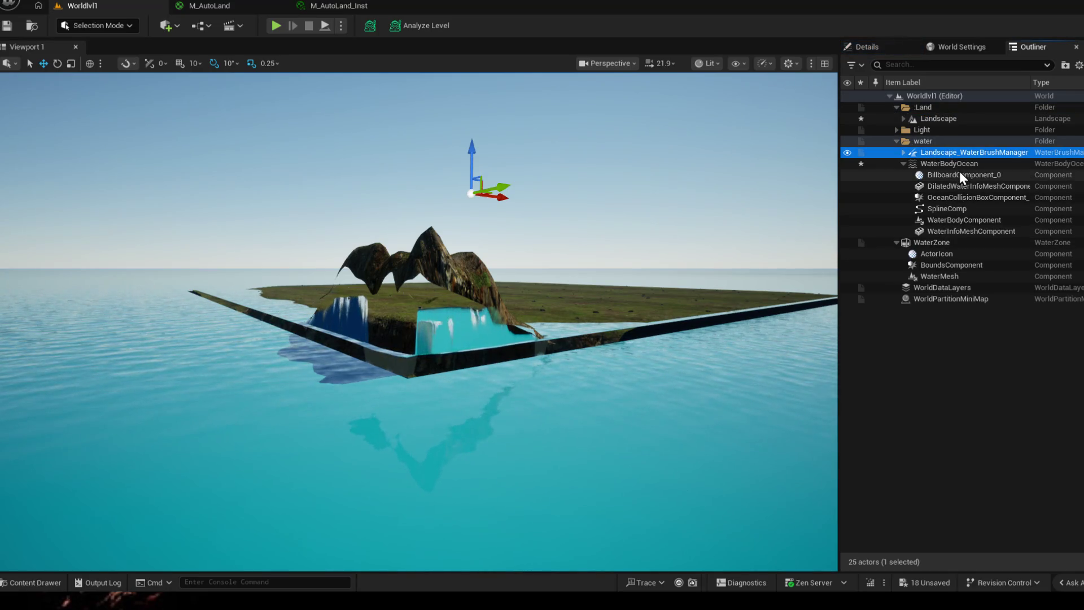
# - Lower the WaterBodyOcean back to height 0 and bring up the WaterZone's Details
pyautogui.click(961, 166)
pyautogui.click(873, 47)
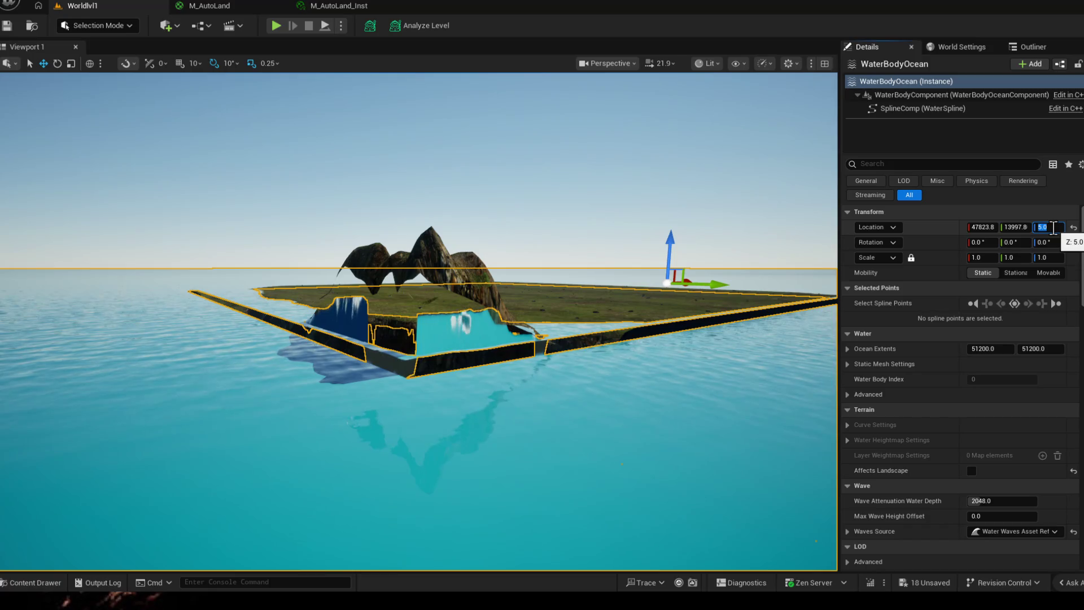
pyautogui.moveTo(673, 240); pyautogui.dragTo(676, 243)
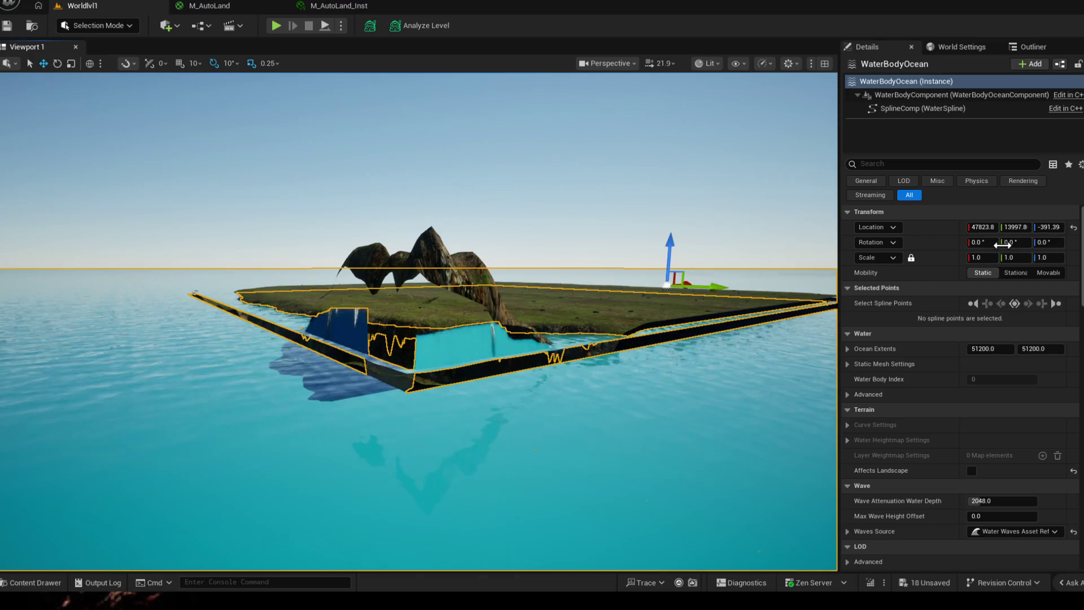
pyautogui.write('0')
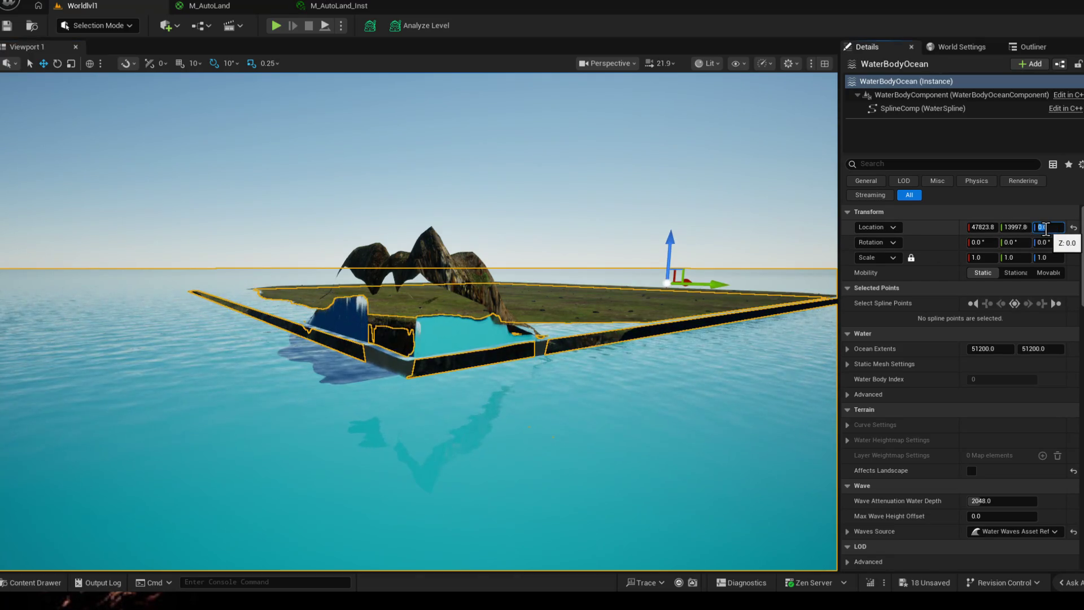
pyautogui.click(1039, 43)
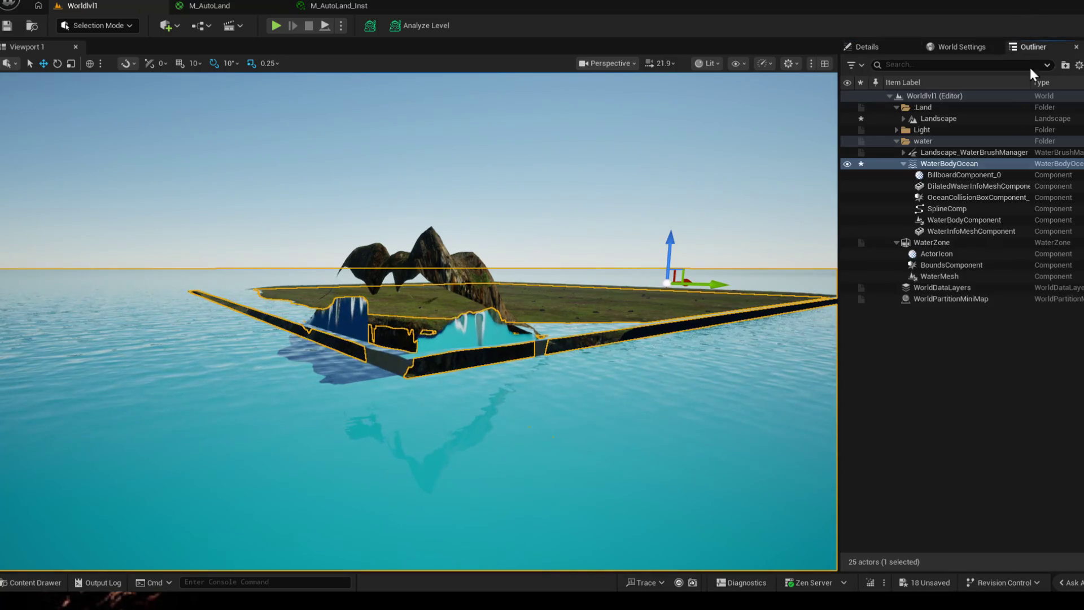
pyautogui.click(937, 239)
pyautogui.click(869, 47)
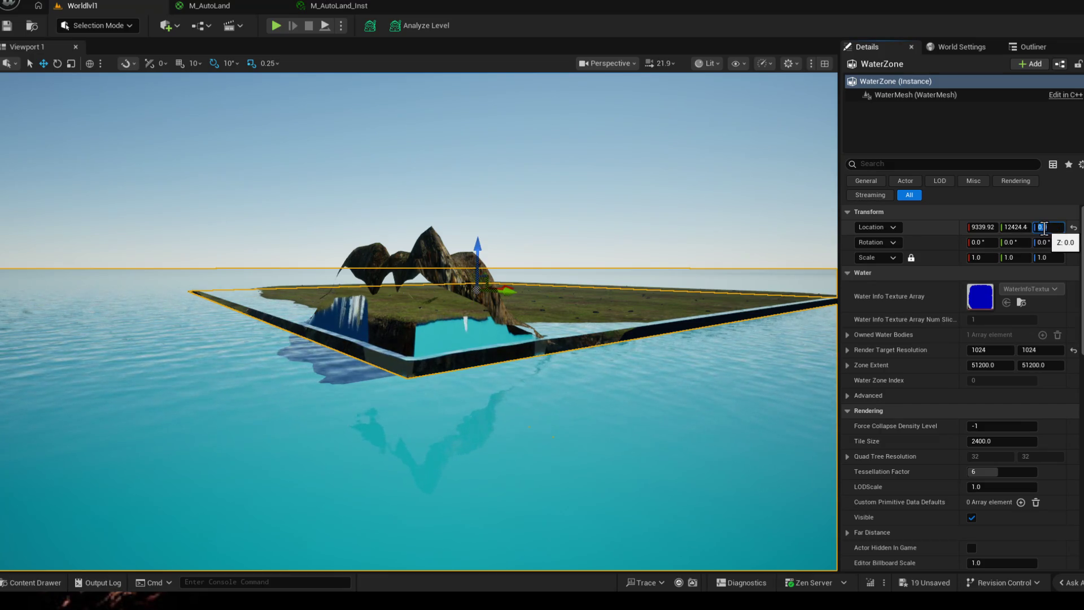
# - Scale the WaterZone uniformly to about 0.5975, inspect the island, and re-enter Landscape mode
pyautogui.moveTo(671, 277); pyautogui.dragTo(338, 382)
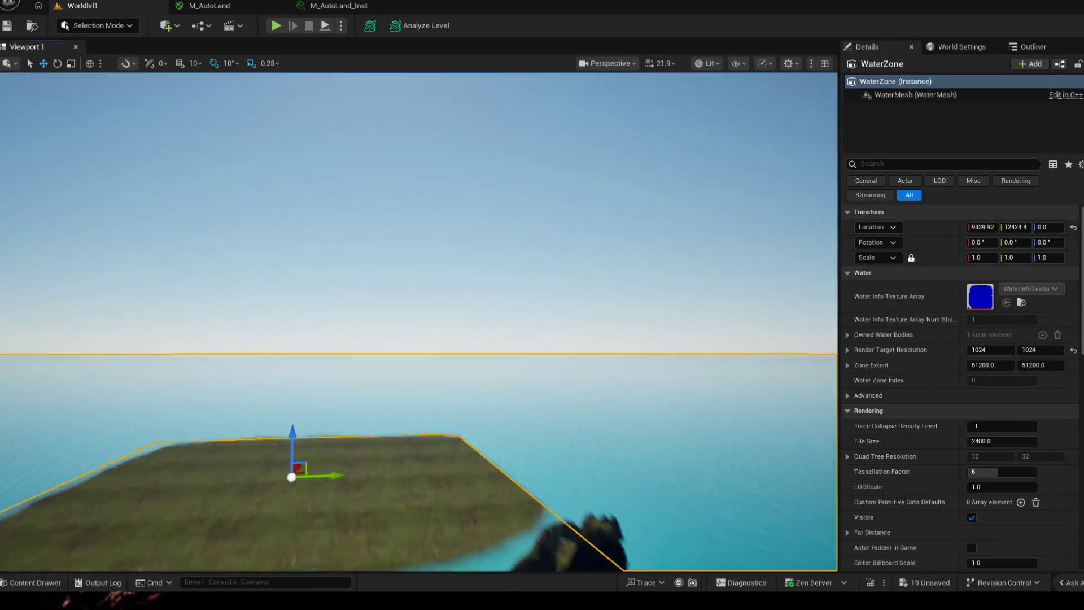
pyautogui.moveTo(424, 339); pyautogui.dragTo(358, 221)
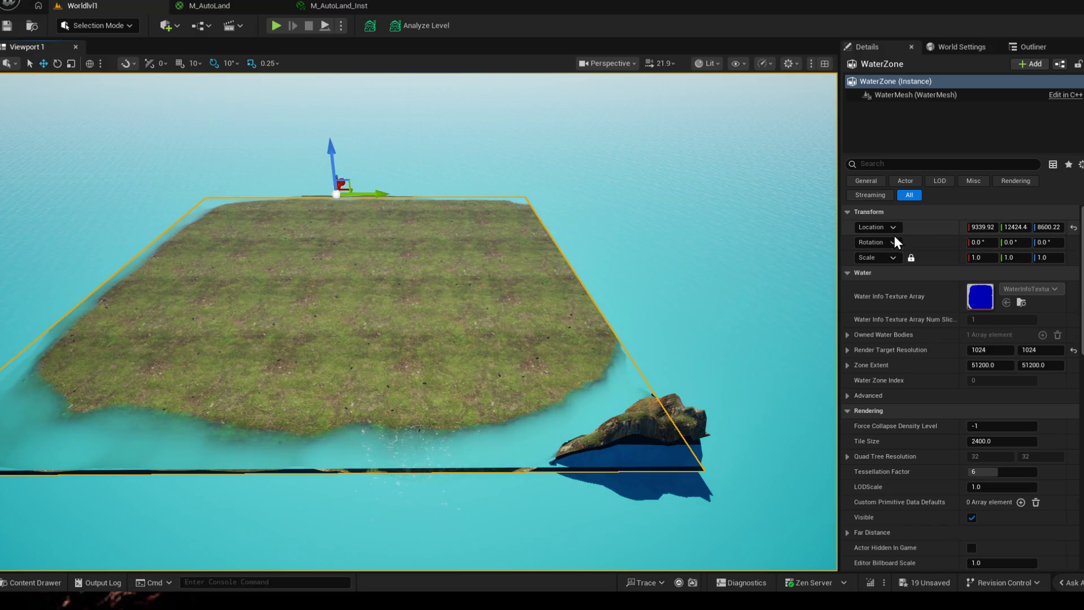
pyautogui.moveTo(971, 259)
pyautogui.mouseDown()
pyautogui.moveTo(982, 260)
pyautogui.moveTo(970, 257)
pyautogui.mouseUp()
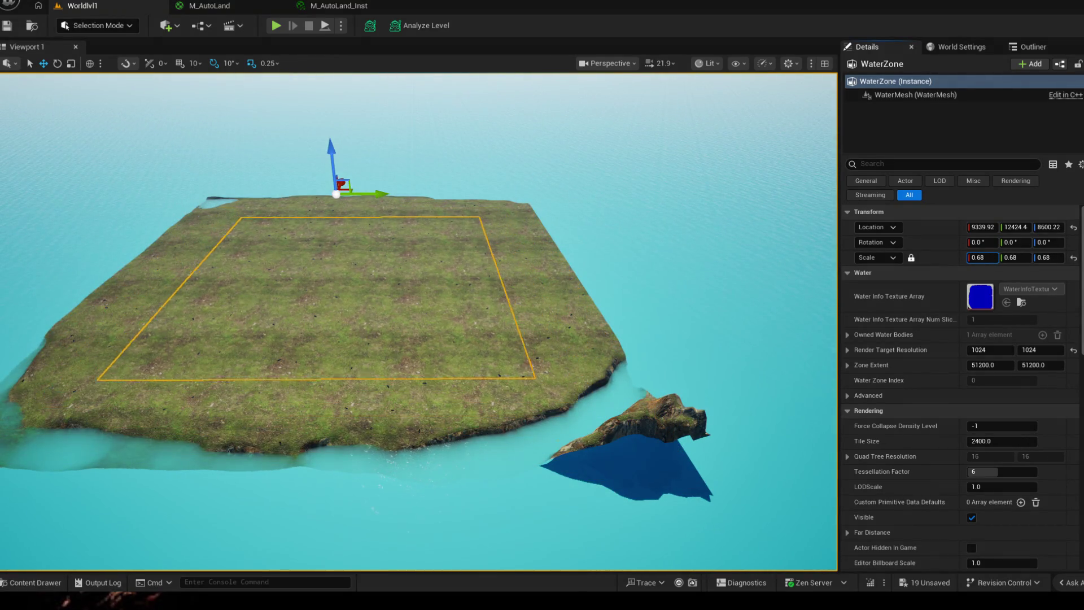
pyautogui.moveTo(415, 323); pyautogui.dragTo(474, 271)
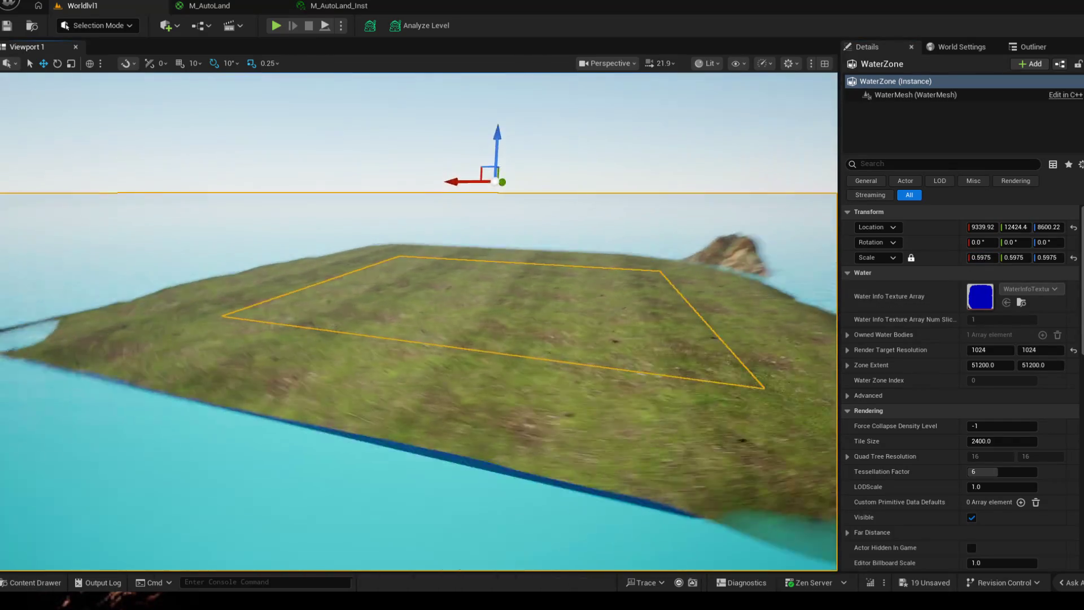
pyautogui.moveTo(424, 340); pyautogui.dragTo(475, 296)
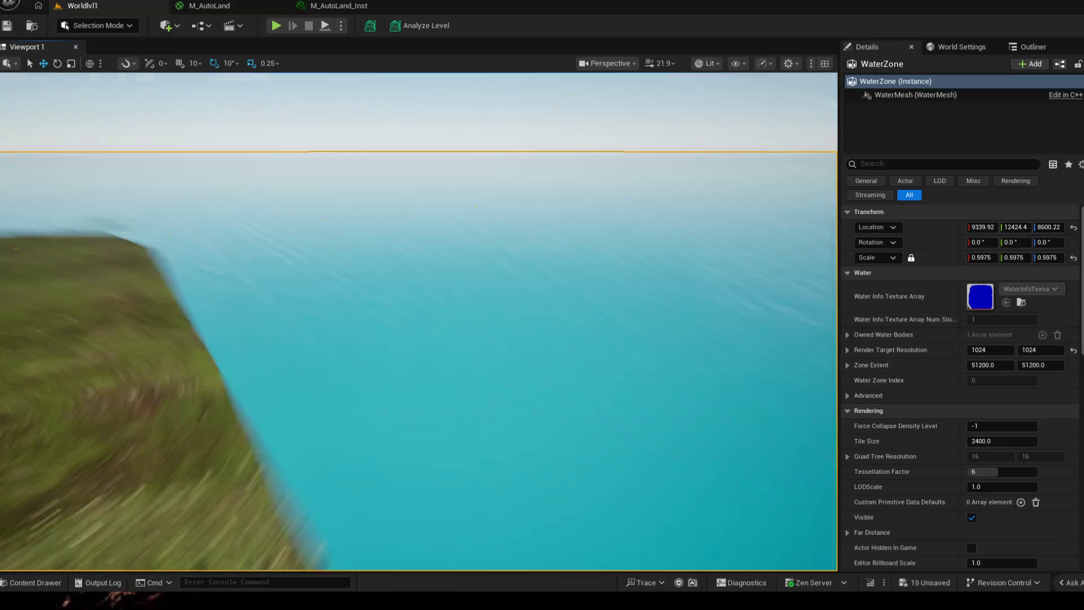
pyautogui.moveTo(424, 339); pyautogui.dragTo(475, 296)
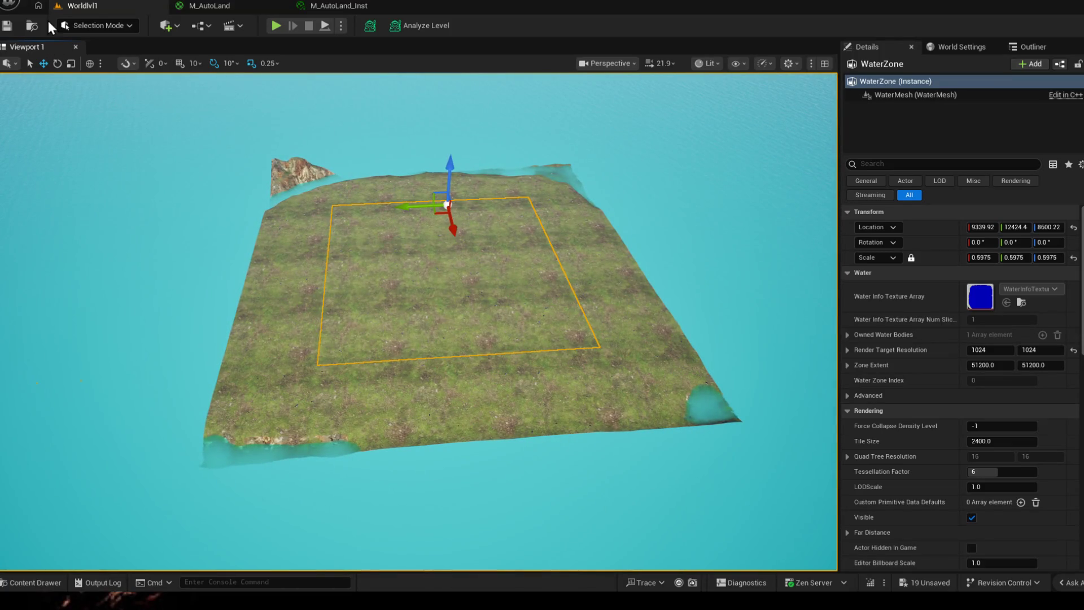
pyautogui.click(74, 26)
pyautogui.click(103, 56)
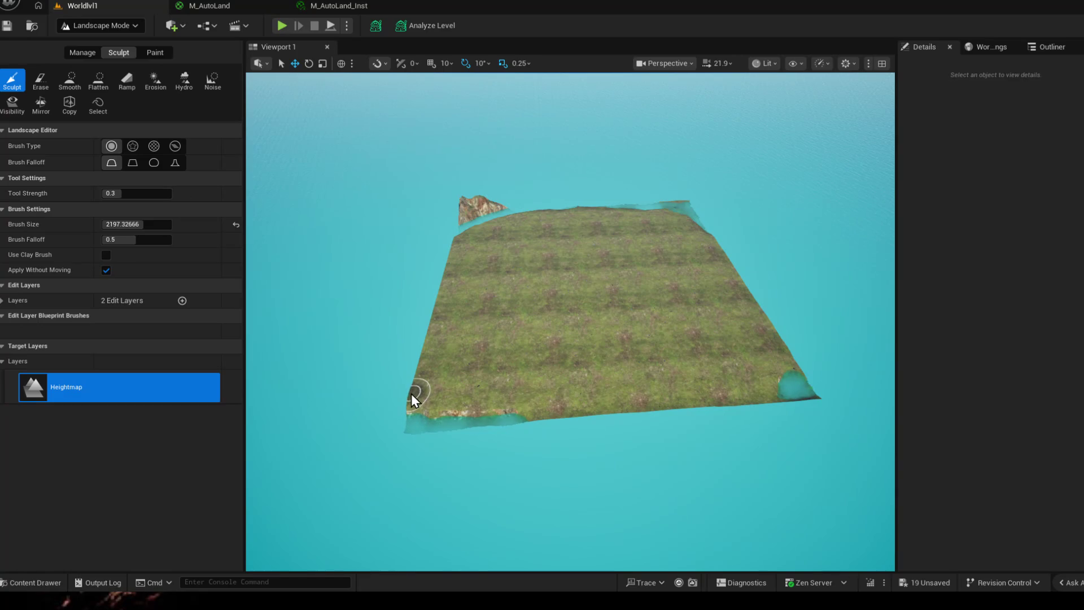
pyautogui.scroll(5, 412, 403)
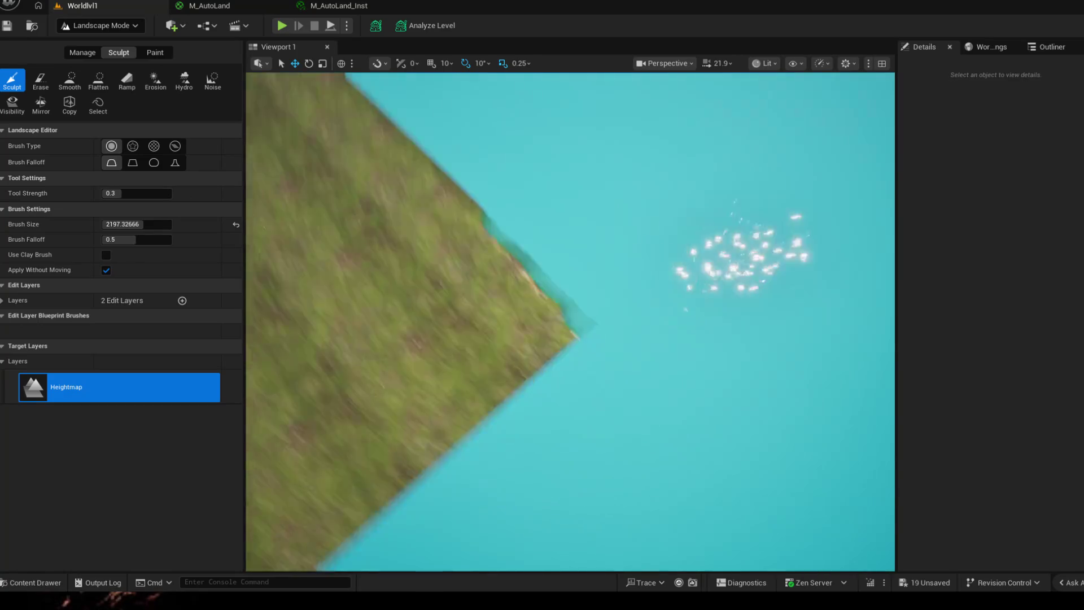
pyautogui.scroll(-5, 525, 351)
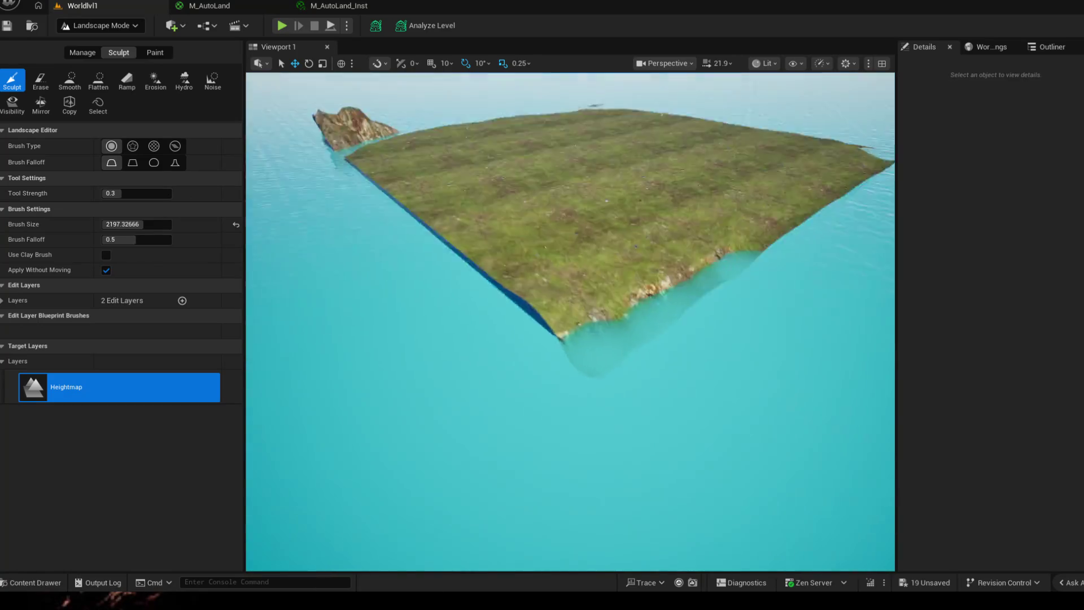
# - Erode the island corner and underwater shelf, smoothing bumps at the cliff tip
pyautogui.moveTo(525, 351); pyautogui.dragTo(511, 339)
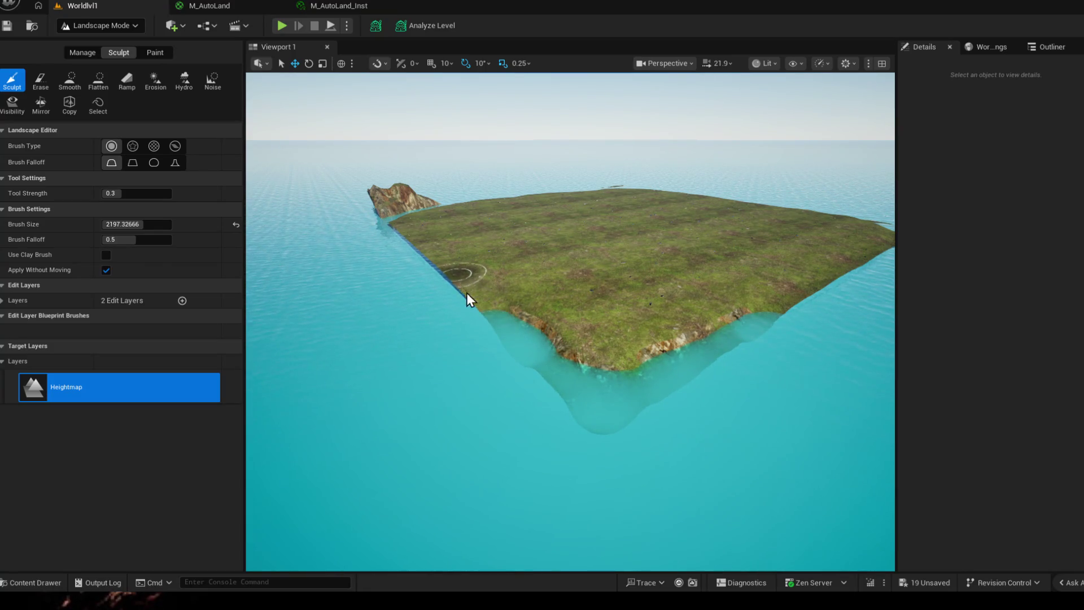
pyautogui.moveTo(509, 330); pyautogui.dragTo(769, 374)
pyautogui.scroll(3, 770, 375)
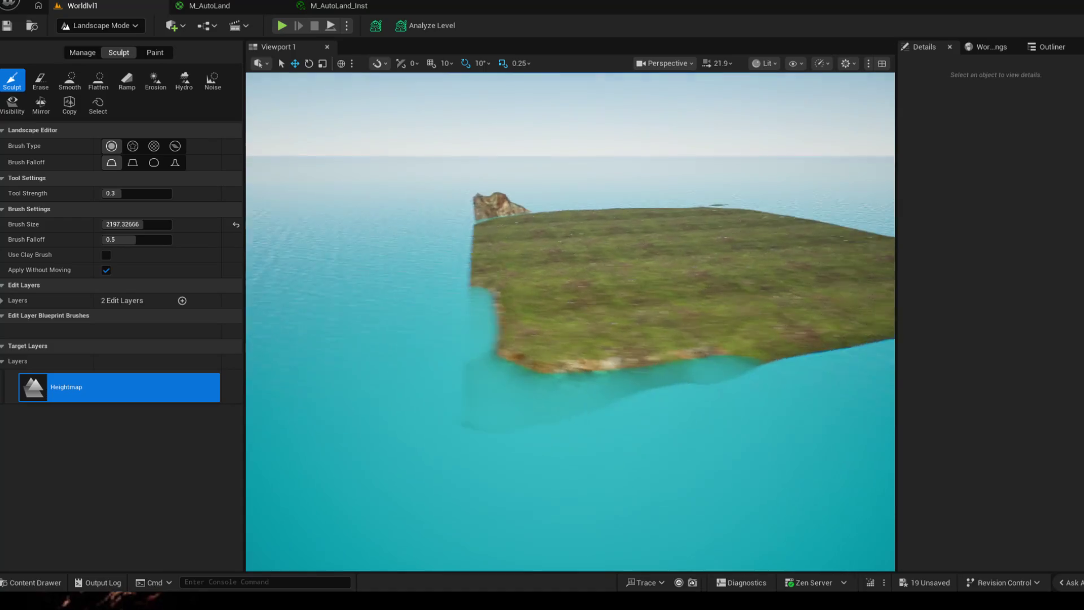
pyautogui.moveTo(551, 361)
pyautogui.mouseDown()
pyautogui.moveTo(828, 373)
pyautogui.moveTo(665, 338)
pyautogui.mouseUp()
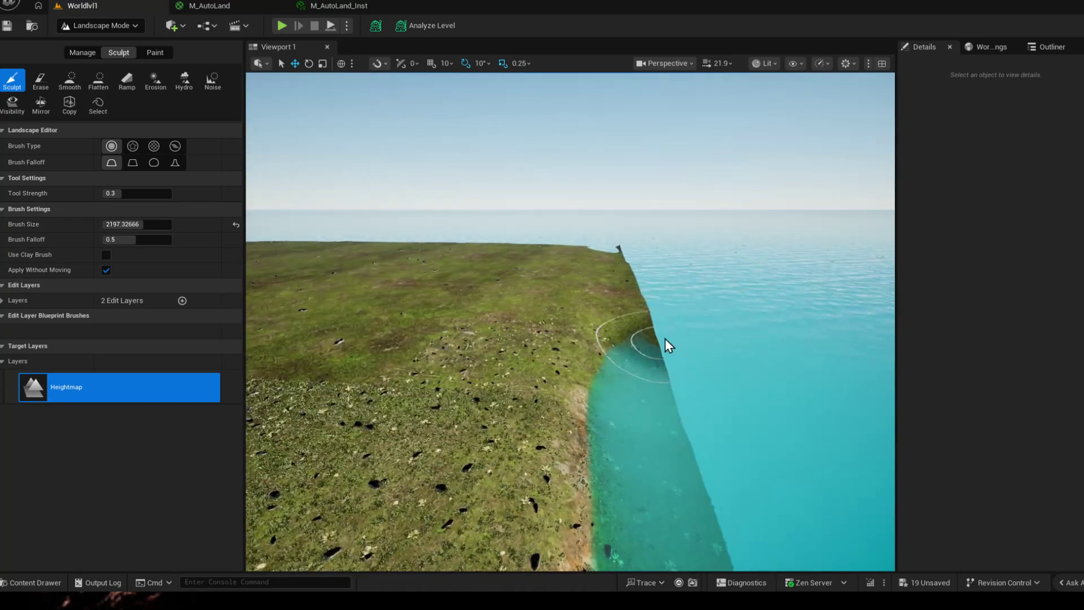
pyautogui.click(635, 295)
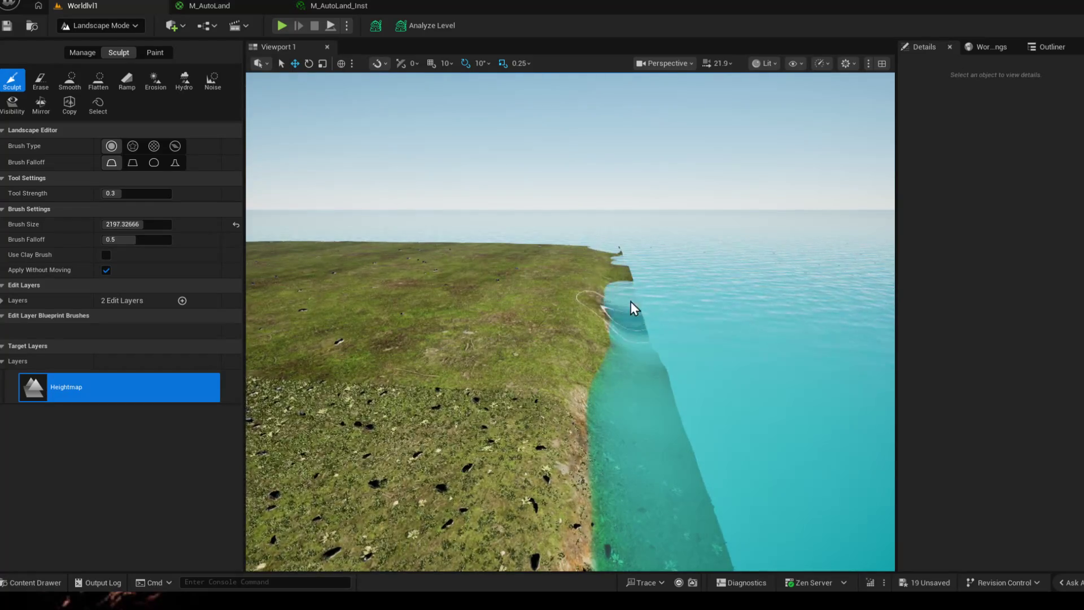
pyautogui.click(617, 258)
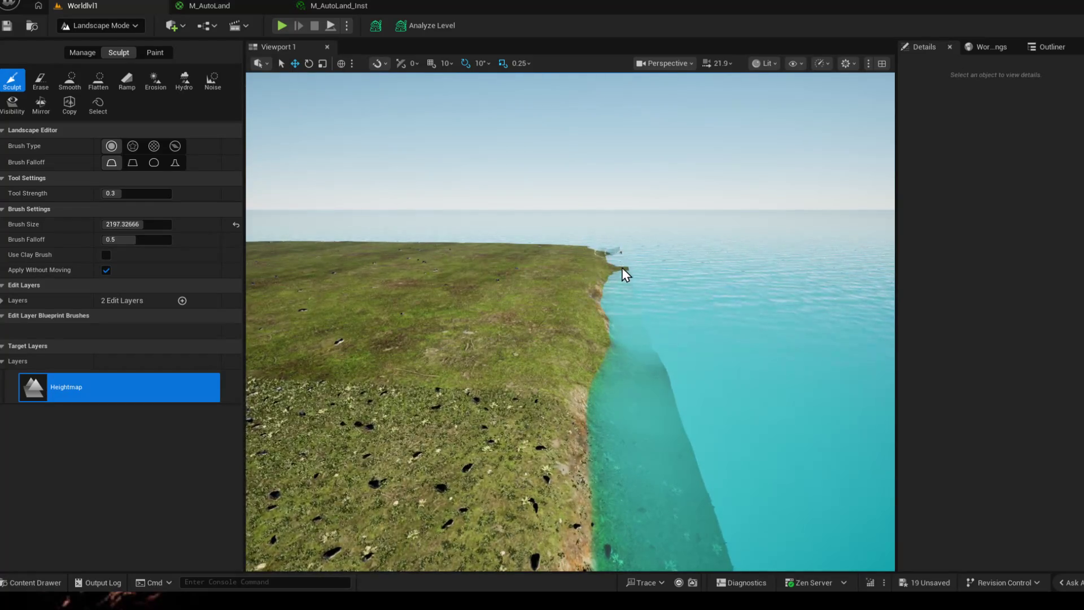
pyautogui.click(651, 356)
pyautogui.keyDown('alt'); pyautogui.moveTo(671, 458); pyautogui.dragTo(592, 397); pyautogui.keyUp('alt')
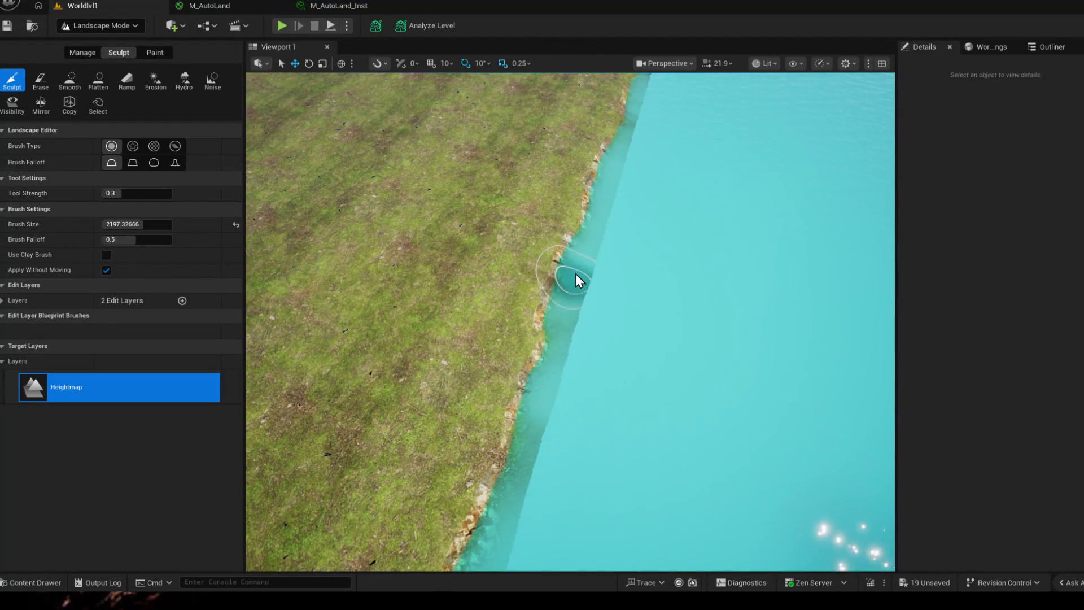
pyautogui.click(568, 349)
# - Carve and widen a channel along the cliff edge, exposing more rock on the face
pyautogui.moveTo(569, 330); pyautogui.dragTo(678, 254)
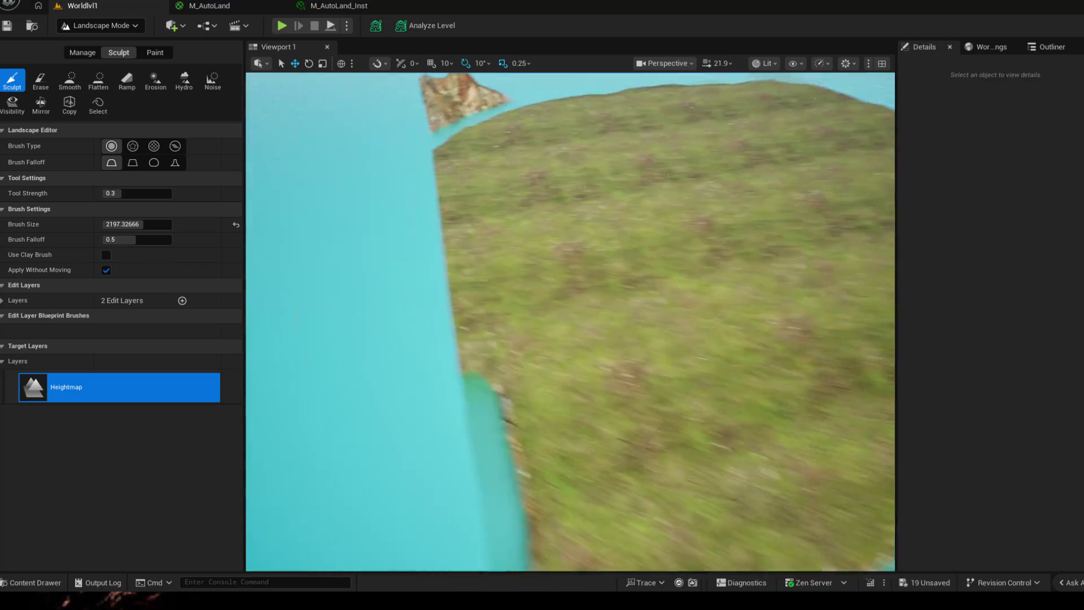
pyautogui.click(527, 269)
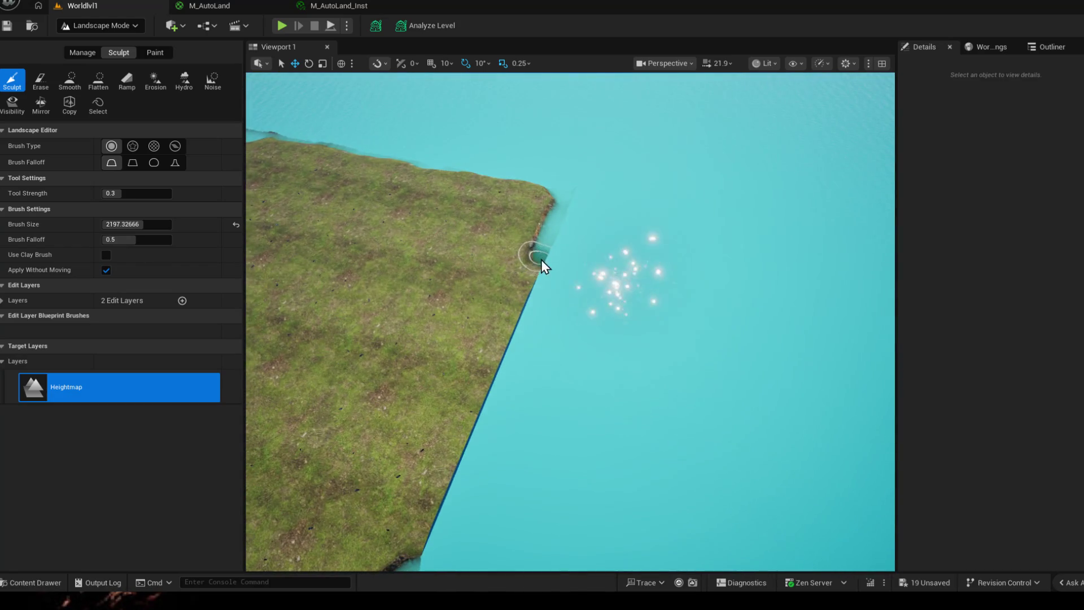
pyautogui.moveTo(525, 276)
pyautogui.mouseDown()
pyautogui.moveTo(456, 397)
pyautogui.moveTo(513, 280)
pyautogui.mouseUp()
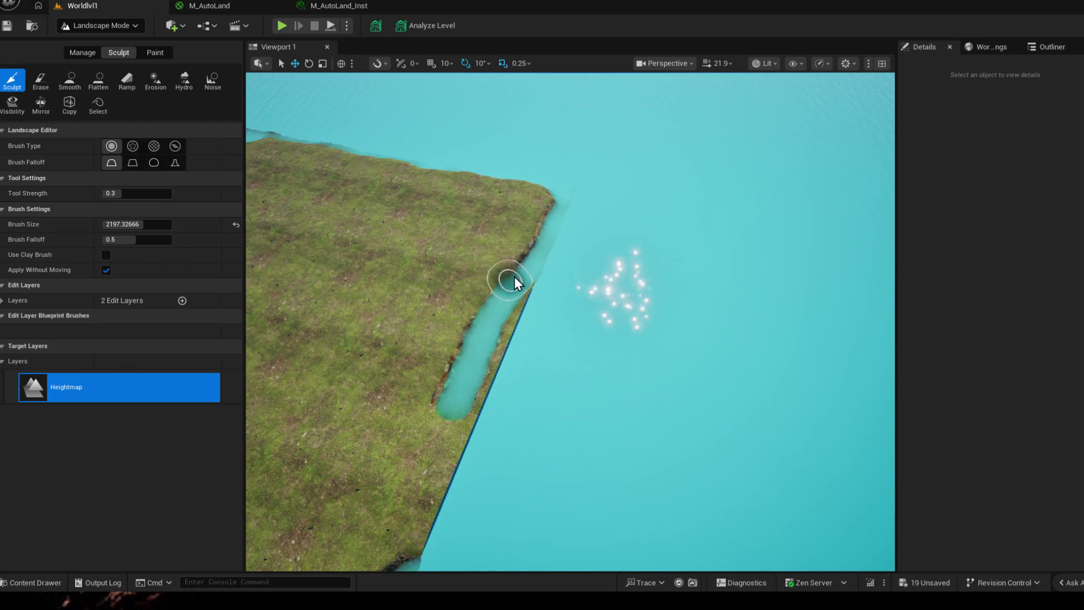
pyautogui.moveTo(434, 336); pyautogui.dragTo(460, 329)
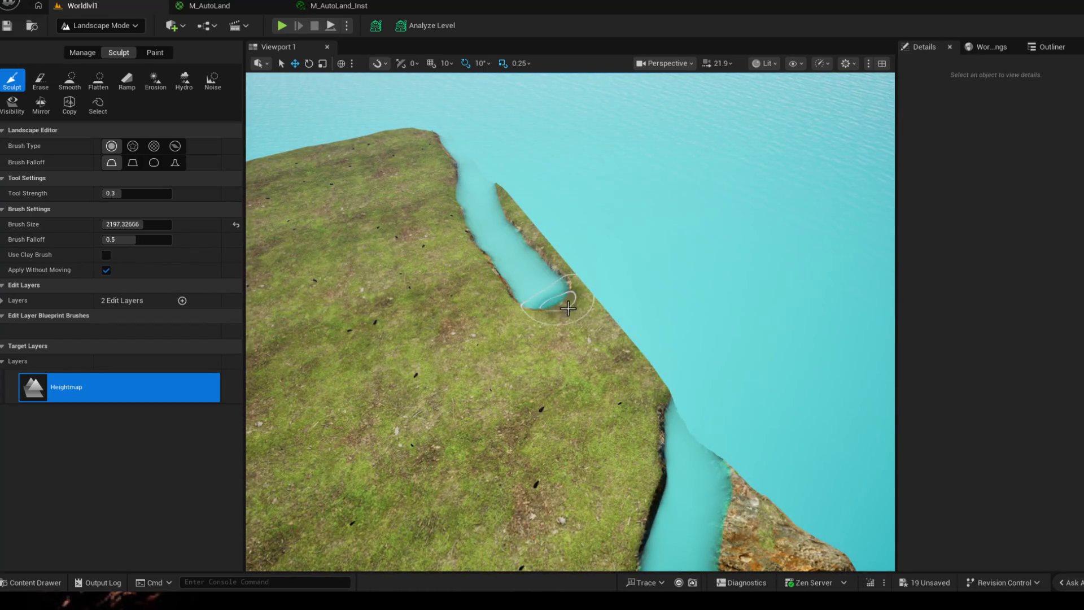
pyautogui.moveTo(567, 308)
pyautogui.mouseDown()
pyautogui.moveTo(626, 369)
pyautogui.moveTo(547, 271)
pyautogui.mouseUp()
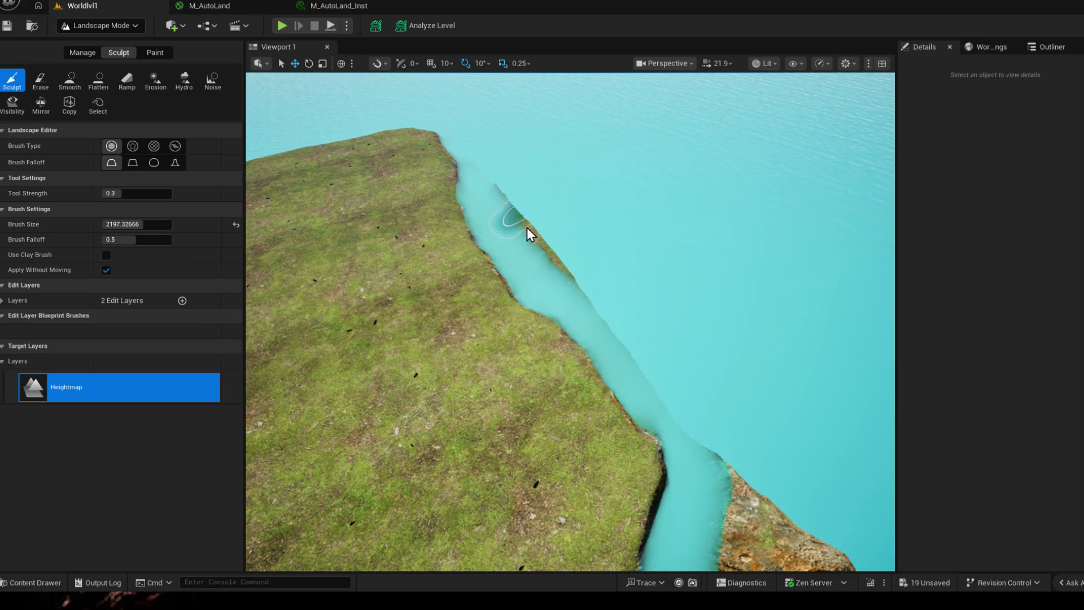
pyautogui.moveTo(568, 316); pyautogui.dragTo(659, 396)
pyautogui.moveTo(735, 458); pyautogui.dragTo(550, 339)
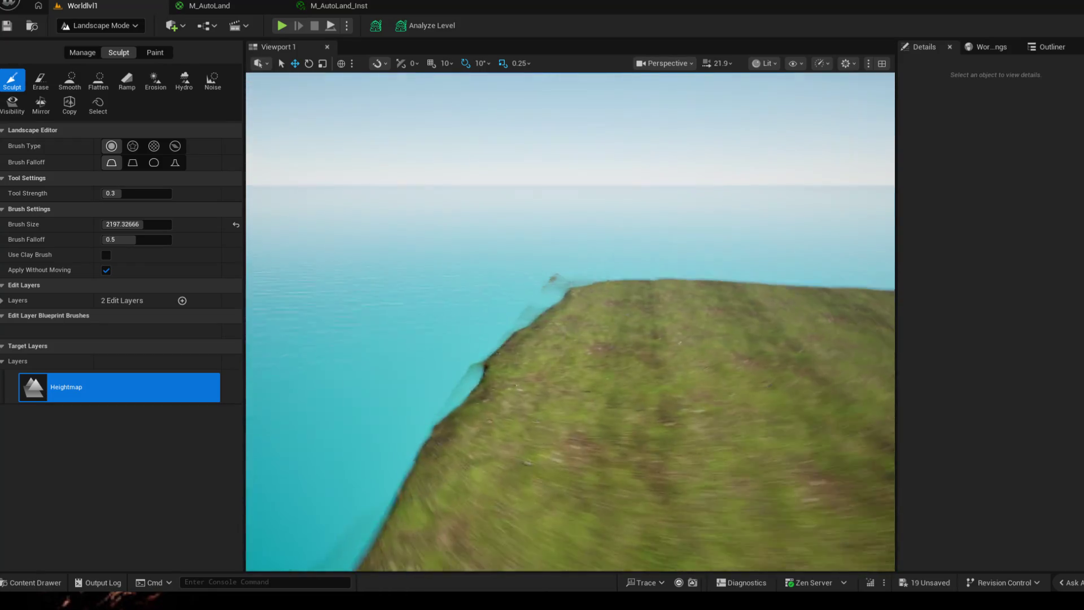
pyautogui.moveTo(593, 381)
pyautogui.mouseDown()
pyautogui.moveTo(798, 366)
pyautogui.moveTo(772, 370)
pyautogui.mouseUp()
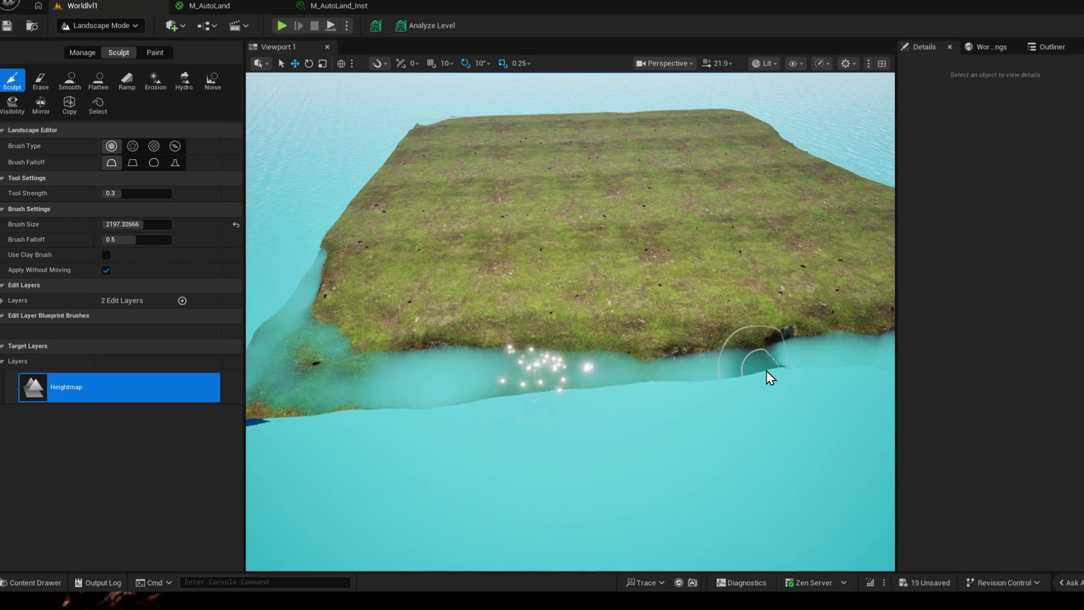
pyautogui.moveTo(768, 368); pyautogui.dragTo(731, 375)
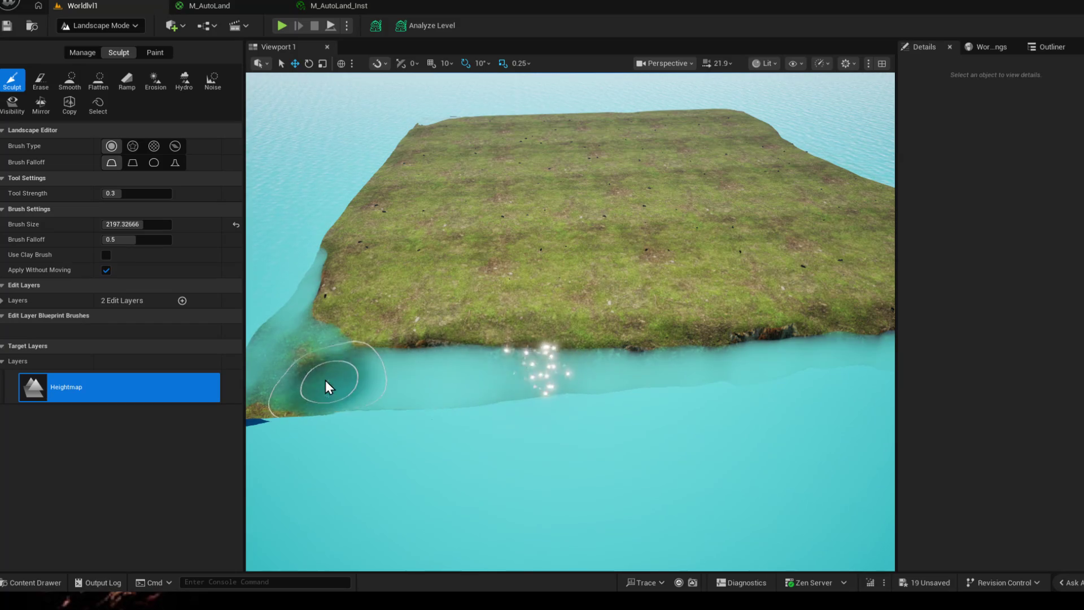
# - Raise the terrain at the island corner into a tall rock peak
pyautogui.moveTo(333, 372); pyautogui.dragTo(472, 351)
pyautogui.moveTo(559, 322)
pyautogui.mouseDown()
pyautogui.moveTo(520, 316)
pyautogui.moveTo(608, 318)
pyautogui.moveTo(538, 318)
pyautogui.moveTo(548, 285)
pyautogui.mouseUp()
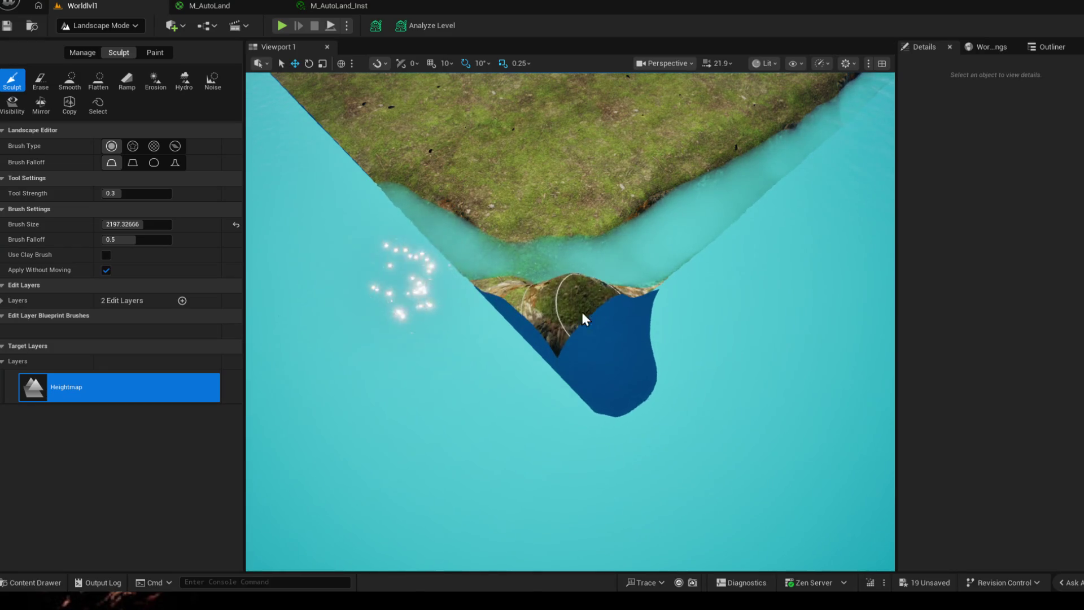
pyautogui.rightClick(548, 284)
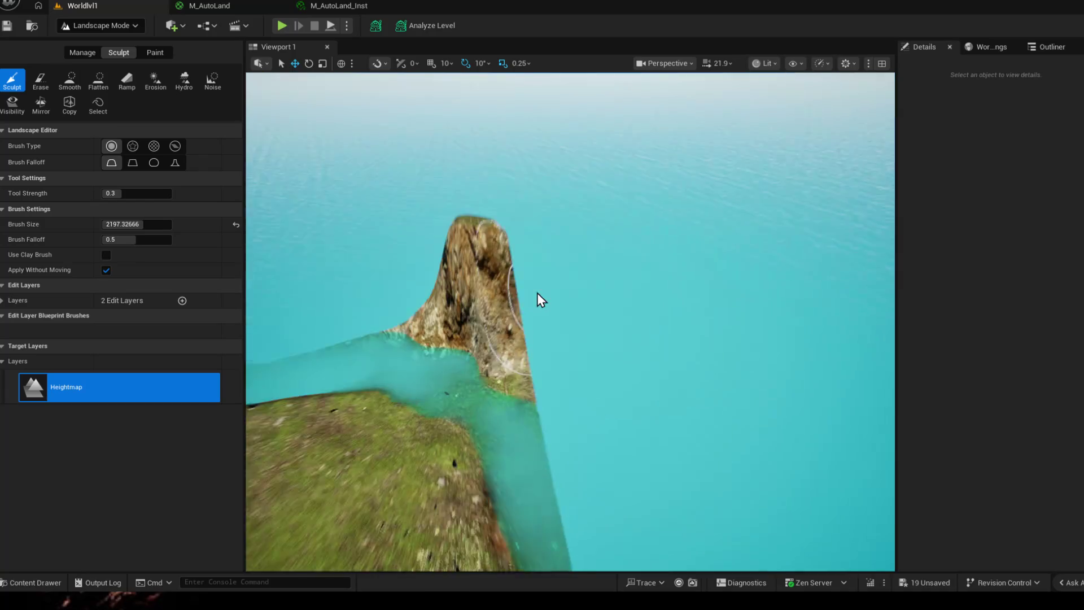
pyautogui.moveTo(559, 381)
pyautogui.mouseDown()
pyautogui.moveTo(488, 295)
pyautogui.moveTo(527, 313)
pyautogui.mouseUp()
pyautogui.rightClick(526, 313)
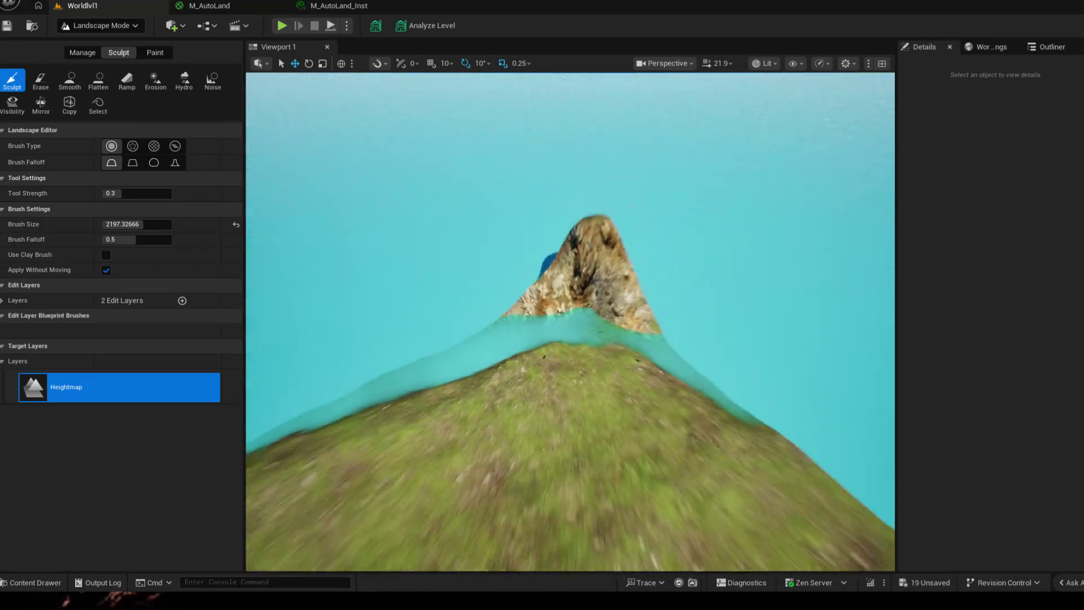
pyautogui.scroll(5, 560, 305)
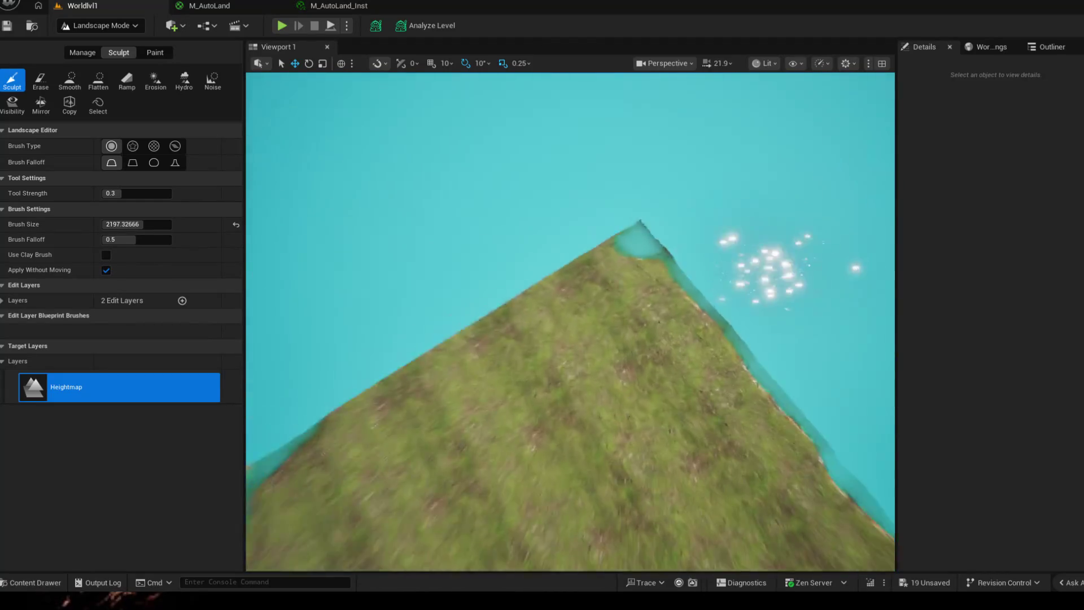
# - Lower the remaining cliff edge into the water and orbit to review the rocky island
pyautogui.moveTo(559, 306)
pyautogui.mouseDown()
pyautogui.moveTo(527, 227)
pyautogui.moveTo(481, 201)
pyautogui.mouseUp()
pyautogui.moveTo(546, 203); pyautogui.dragTo(492, 184)
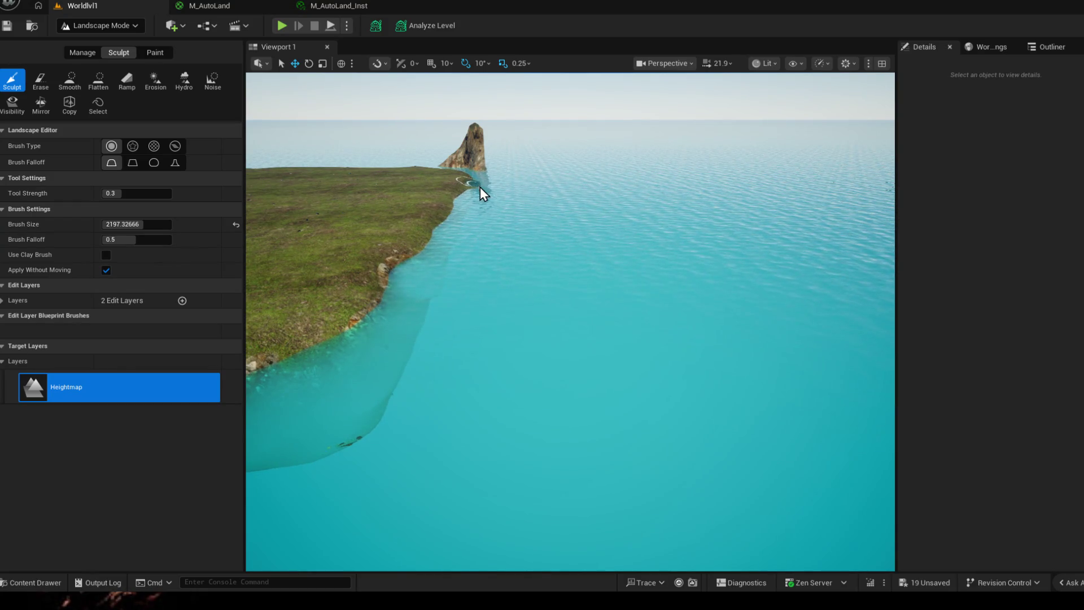
pyautogui.scroll(-8, 479, 190)
pyautogui.moveTo(569, 321); pyautogui.dragTo(508, 254)
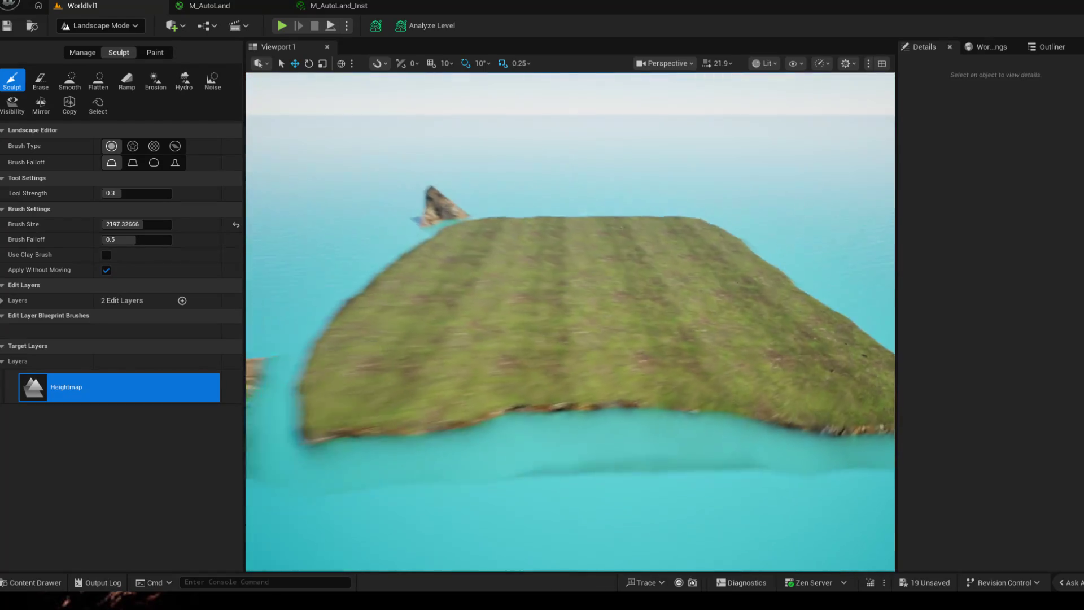
pyautogui.moveTo(569, 322)
pyautogui.mouseDown()
pyautogui.moveTo(489, 282)
pyautogui.moveTo(424, 339)
pyautogui.mouseUp()
pyautogui.moveTo(570, 322); pyautogui.dragTo(508, 322)
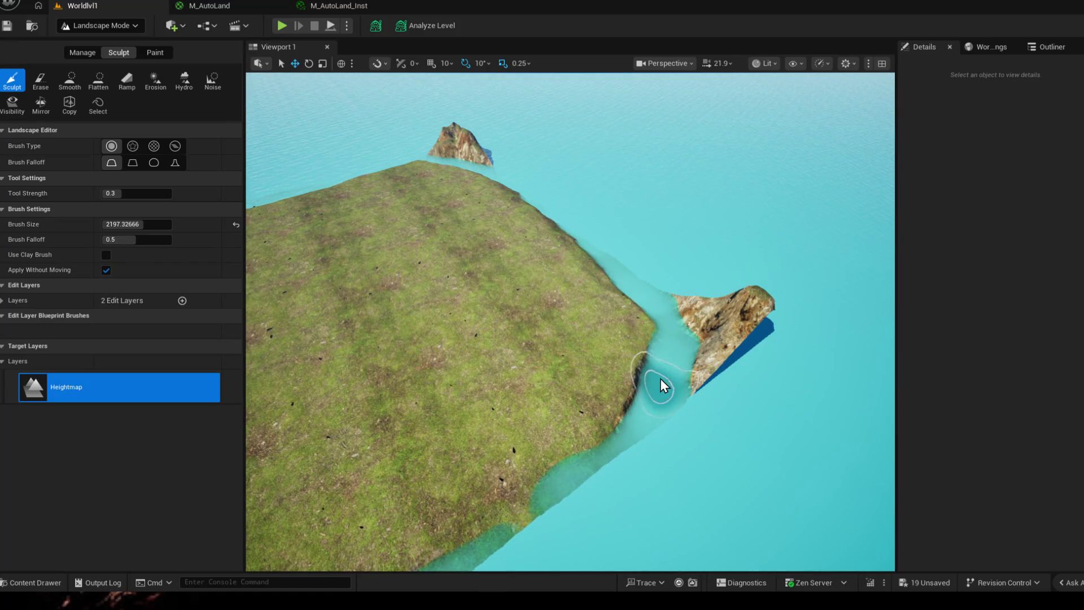
pyautogui.moveTo(555, 227)
pyautogui.mouseDown()
pyautogui.moveTo(423, 339)
pyautogui.moveTo(501, 206)
pyautogui.mouseUp()
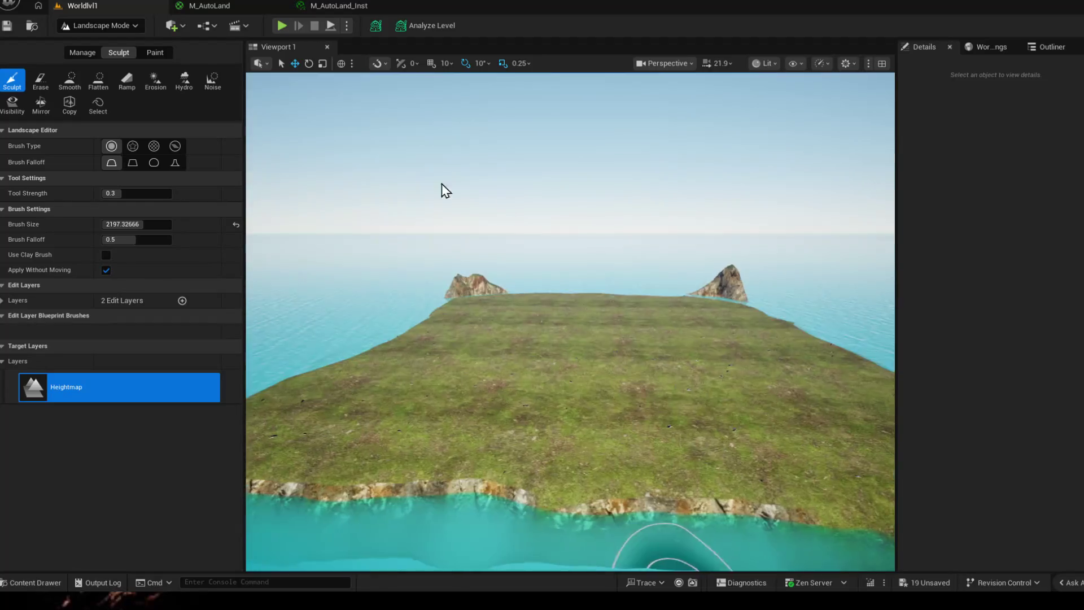
pyautogui.click(174, 26)
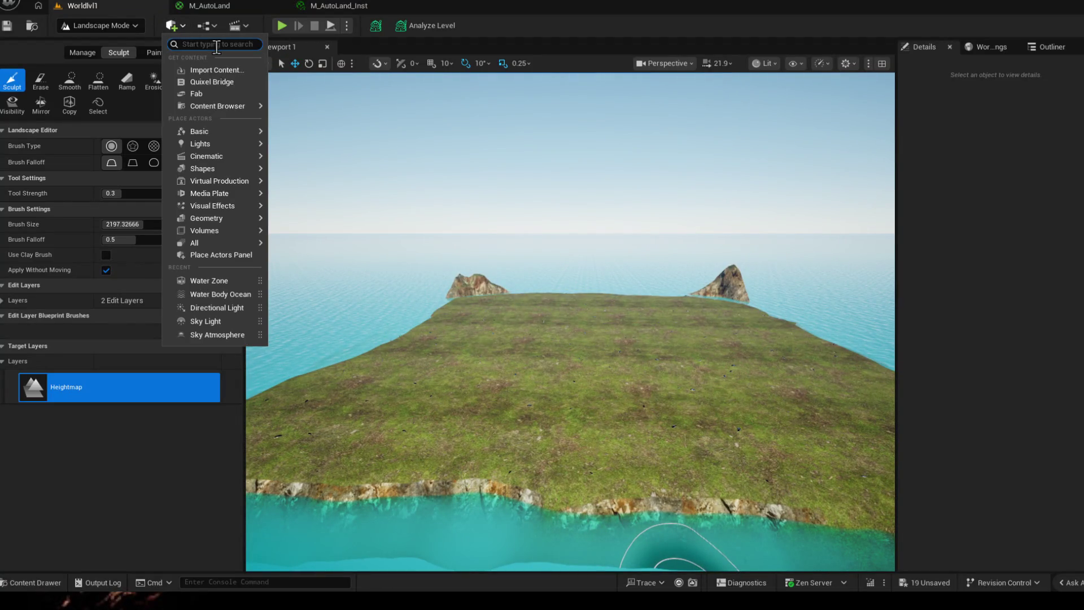
pyautogui.write('pcgh')
# - Place a PCG Volume via Quick Add 'pcg' and tidy the Outliner entries
pyautogui.press('BackSpace')
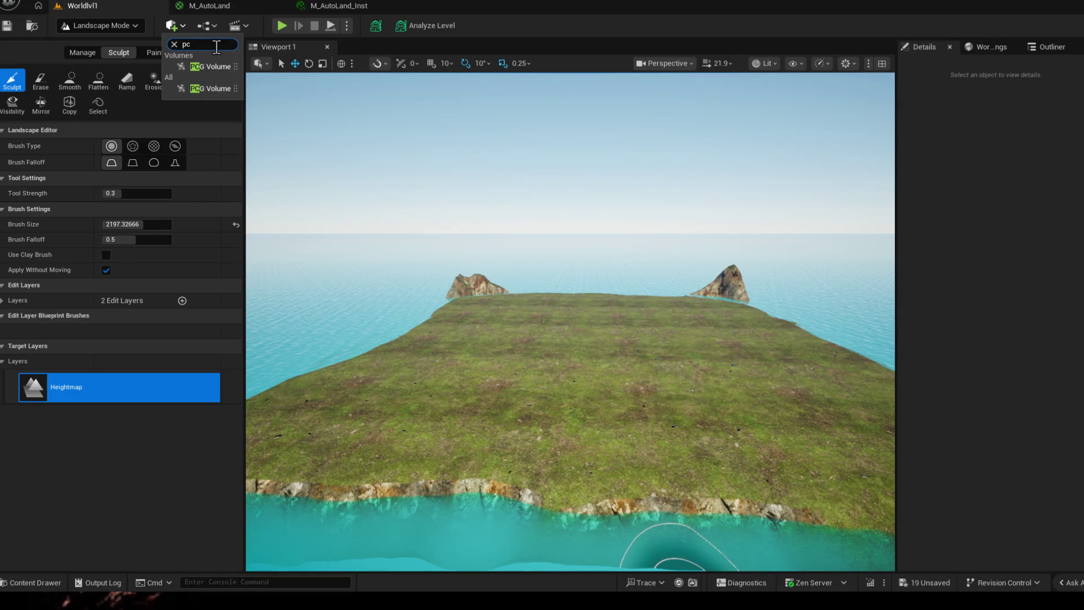
pyautogui.click(214, 67)
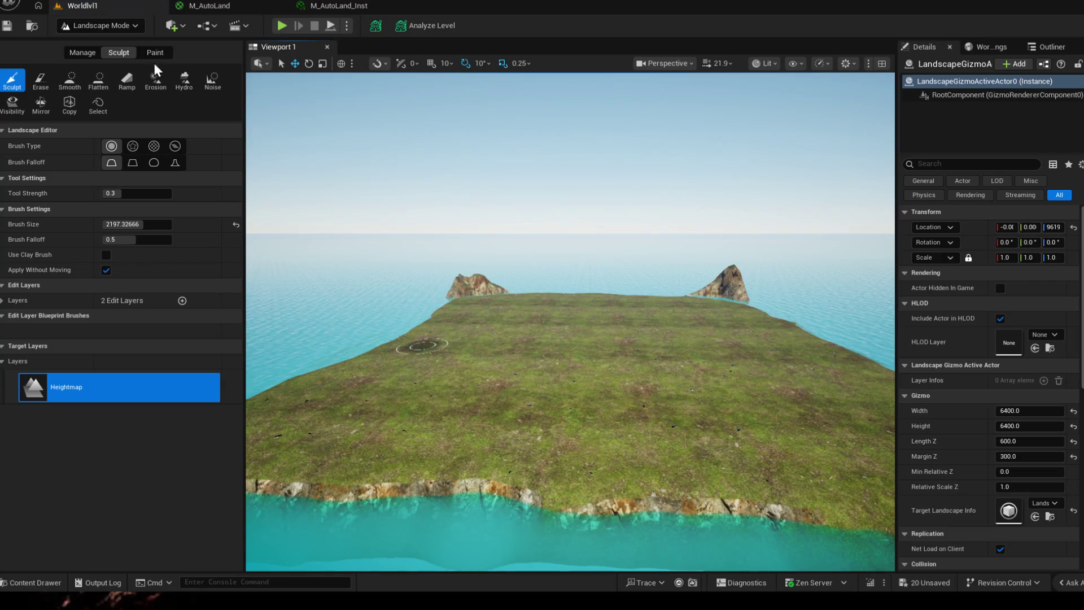
pyautogui.click(1050, 46)
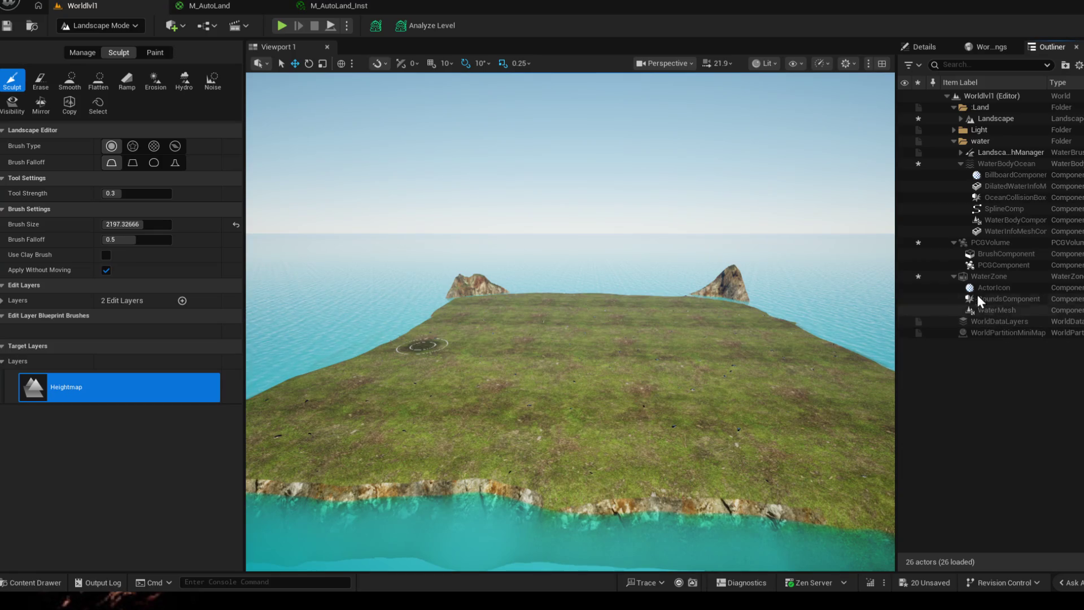
pyautogui.click(955, 142)
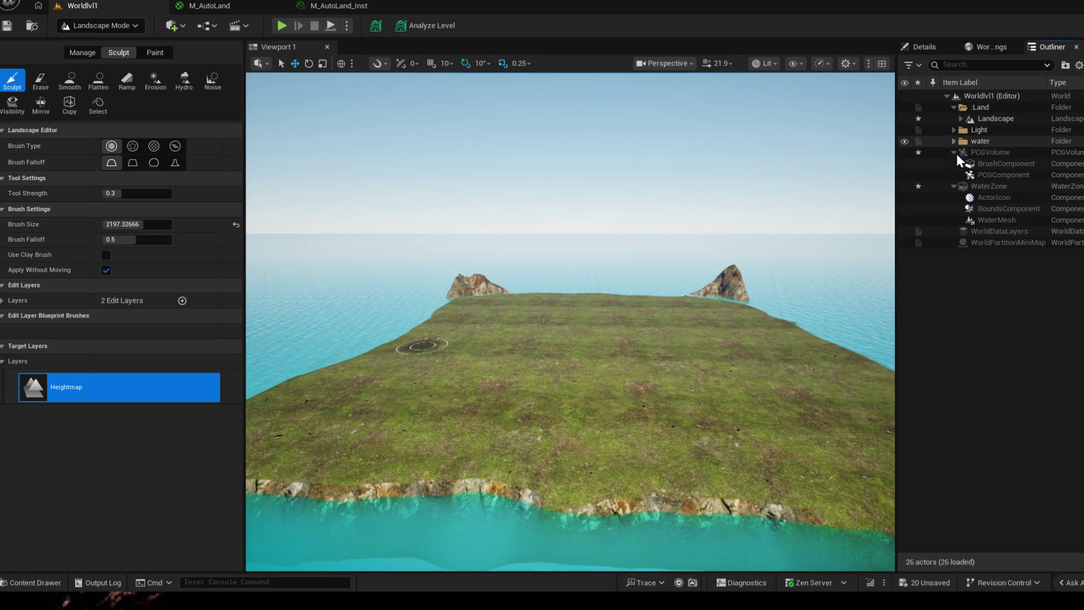
pyautogui.click(953, 153)
pyautogui.click(952, 162)
# - Switch to Selection Mode, select the PCGVolume and show its Details with Graph None
pyautogui.click(100, 26)
pyautogui.click(100, 45)
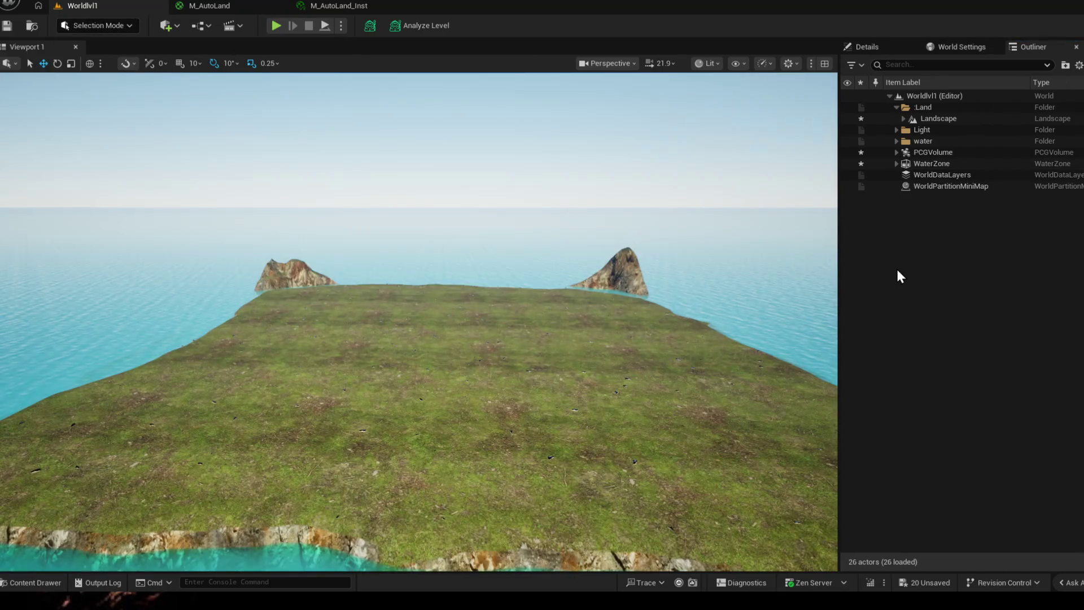
pyautogui.click(935, 163)
pyautogui.doubleClick(918, 139)
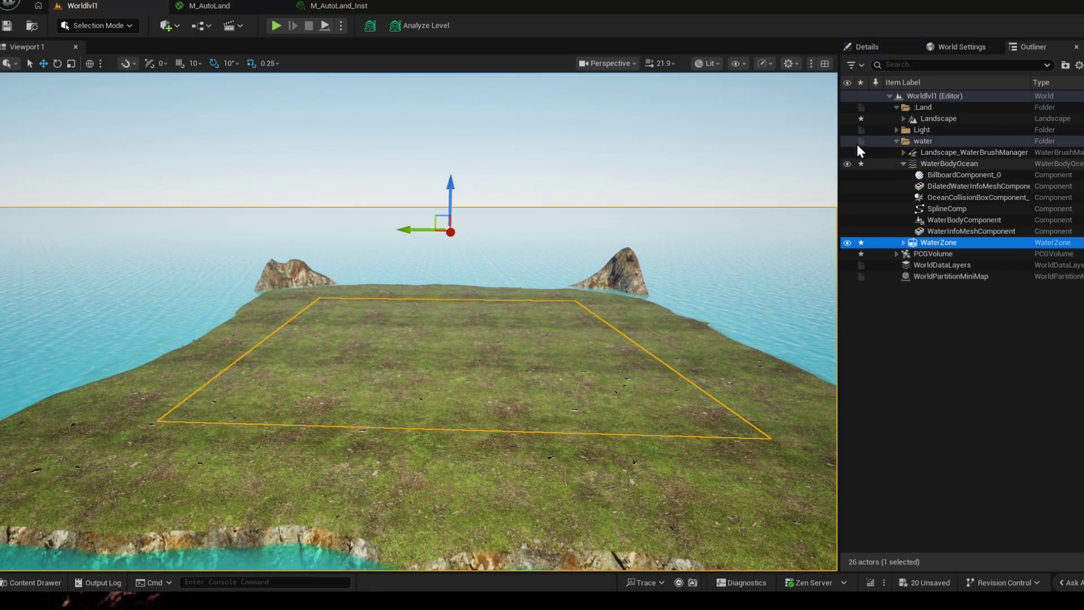
pyautogui.click(899, 141)
pyautogui.click(938, 155)
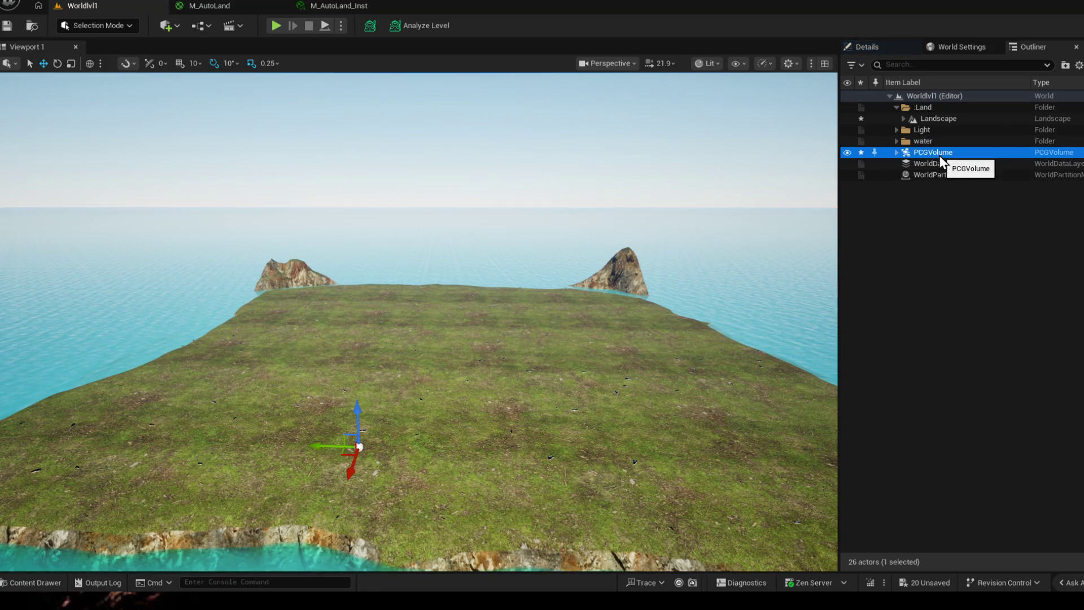
pyautogui.click(872, 47)
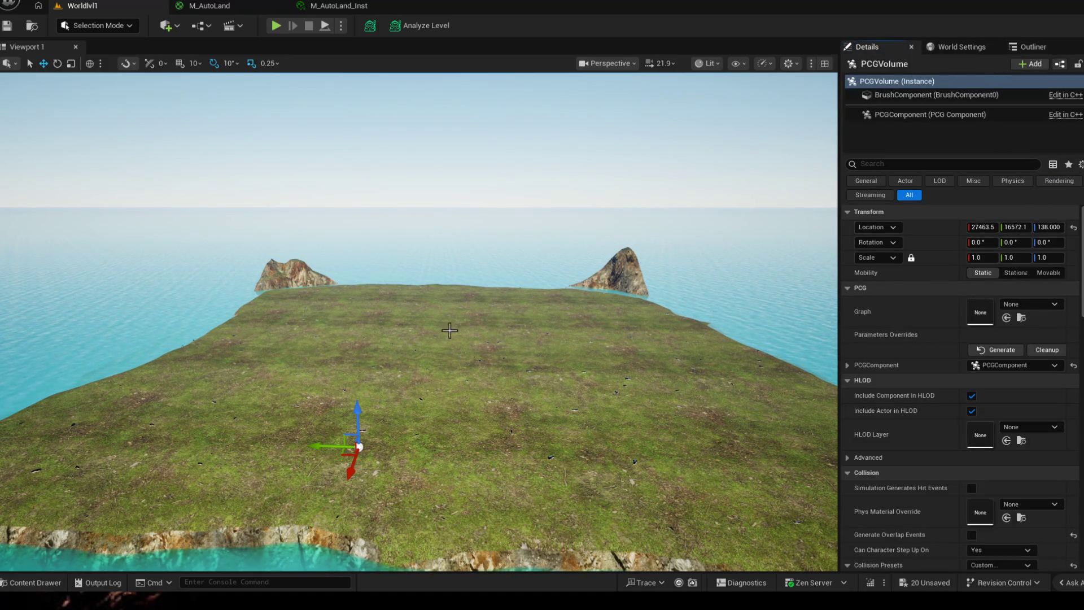
# - Scale the PCG Volume uniformly to 19.99 on every axis over the island
pyautogui.moveTo(423, 340); pyautogui.dragTo(356, 254)
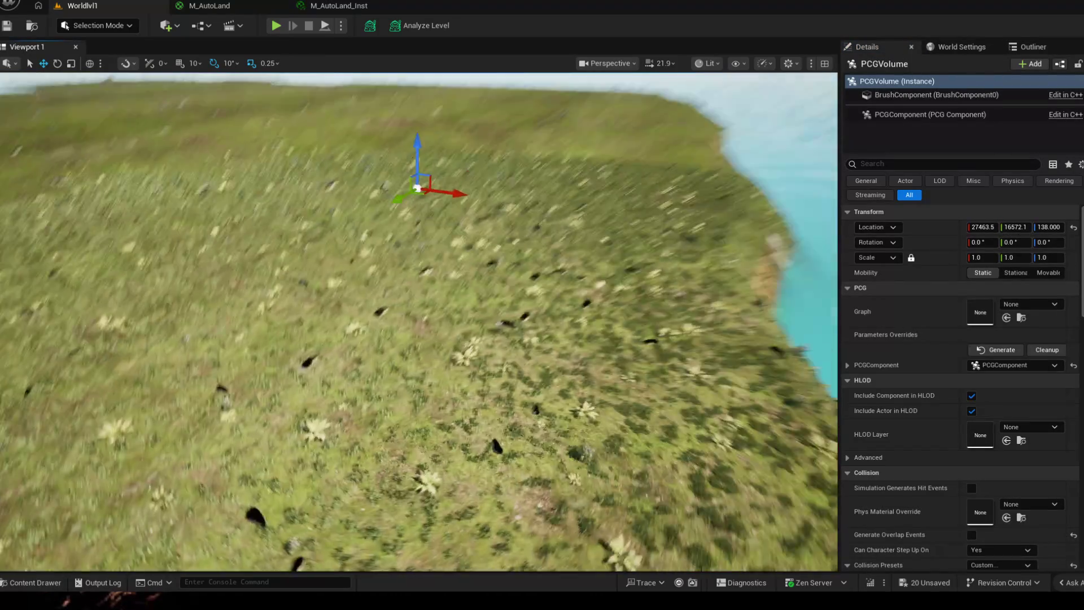
pyautogui.moveTo(424, 338); pyautogui.dragTo(760, 269)
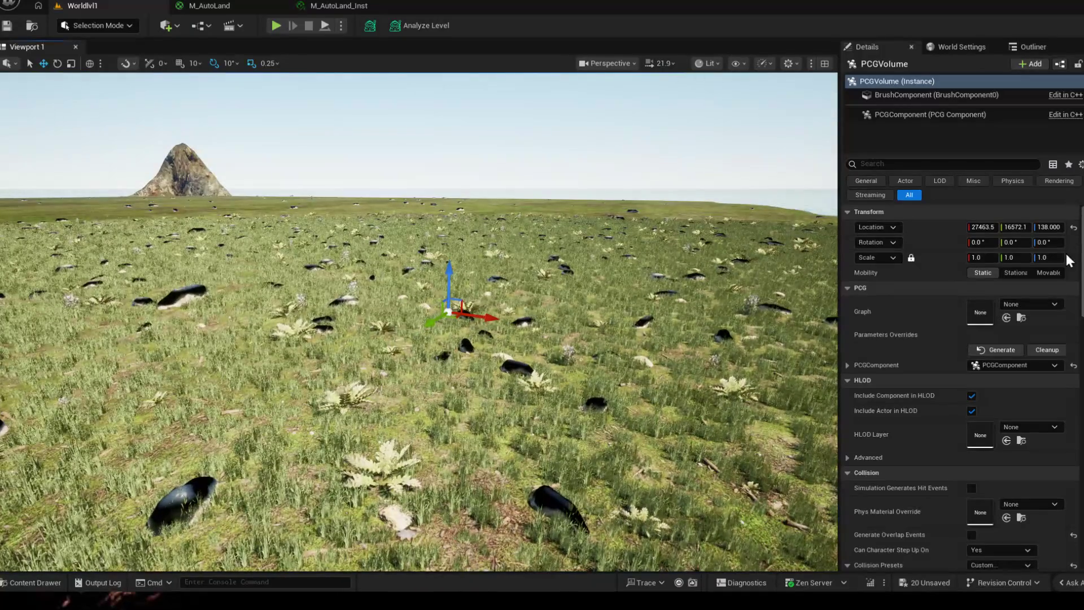
pyautogui.moveTo(979, 258); pyautogui.dragTo(982, 258)
pyautogui.write('20')
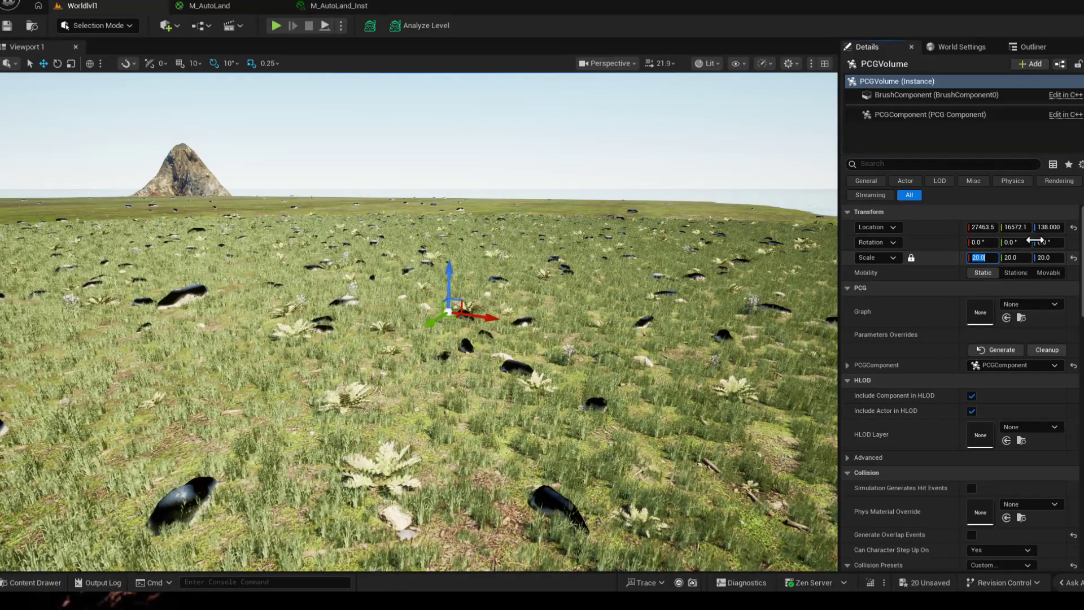
pyautogui.click(931, 114)
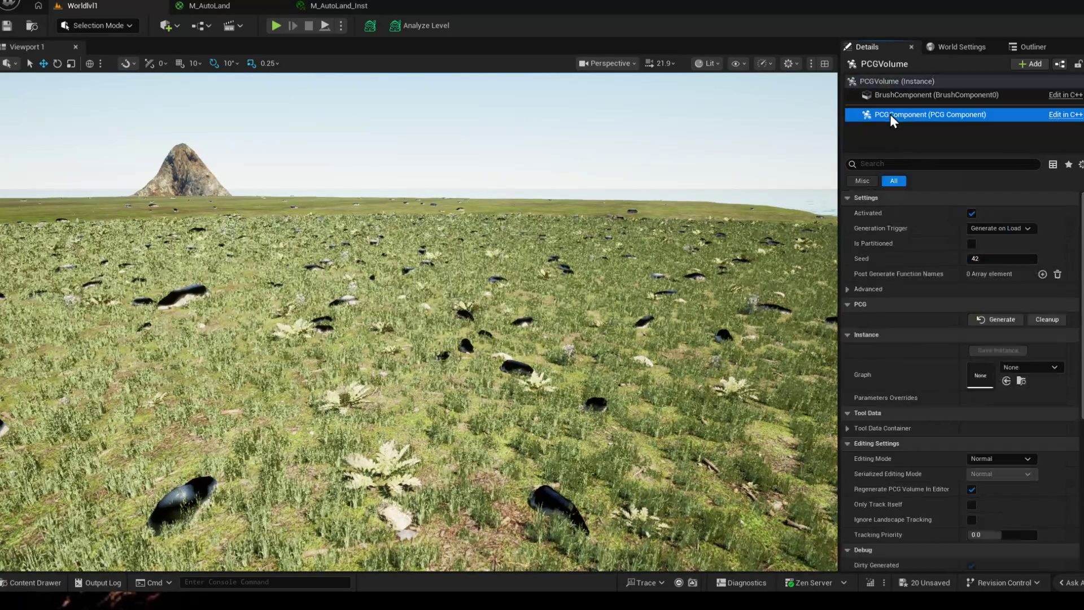
pyautogui.click(918, 96)
pyautogui.moveTo(980, 244); pyautogui.dragTo(974, 245)
# - Raise the PCG Volume along Z to a height of about 431.353 above the ground
pyautogui.moveTo(448, 273); pyautogui.dragTo(451, 199)
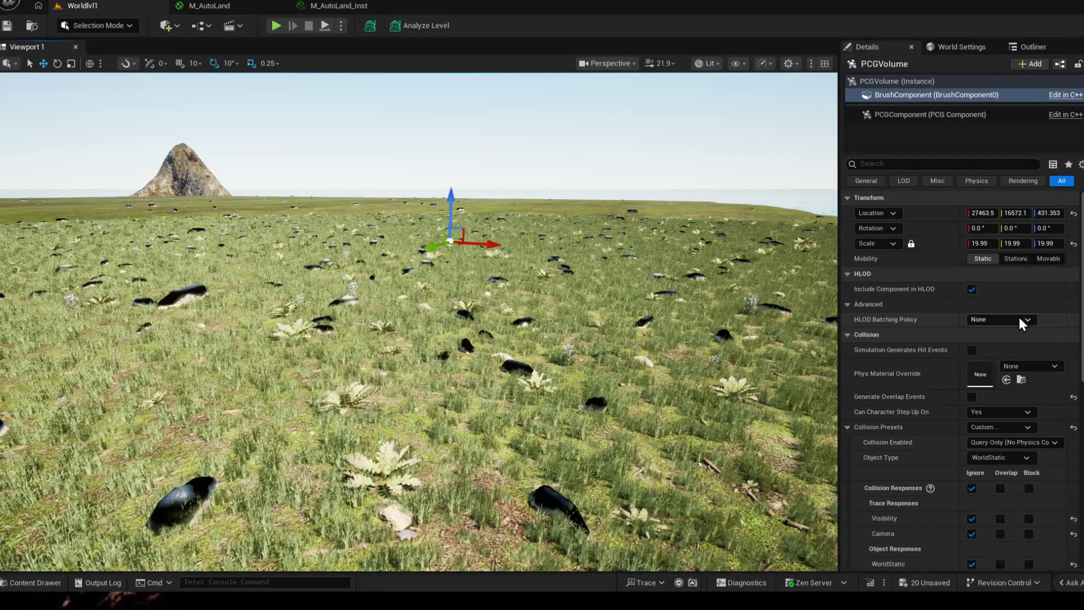
pyautogui.click(904, 117)
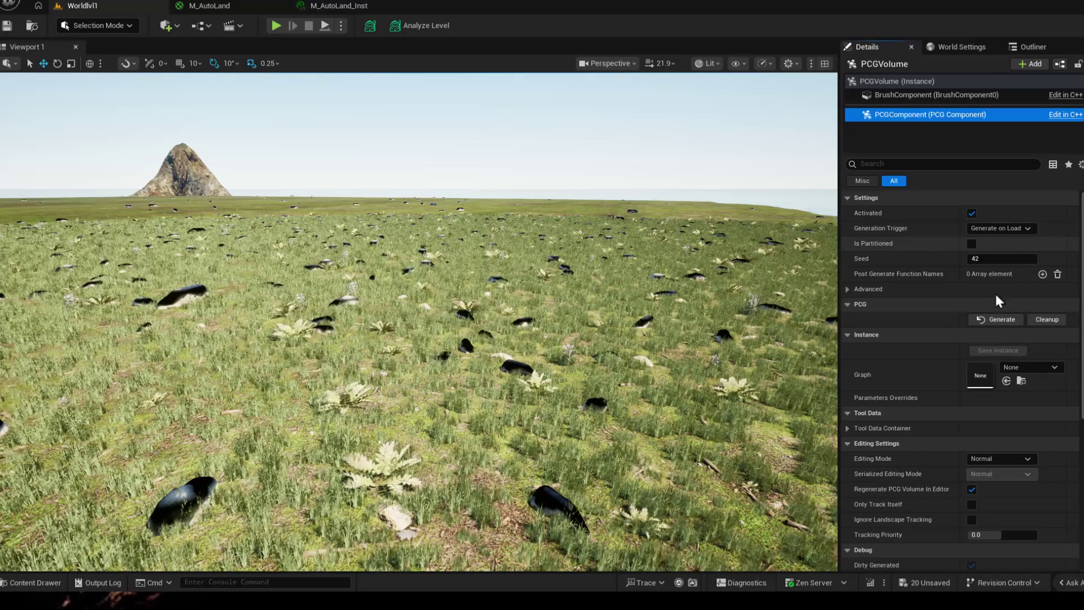
pyautogui.scroll(-3, 950, 255)
pyautogui.scroll(2, 946, 251)
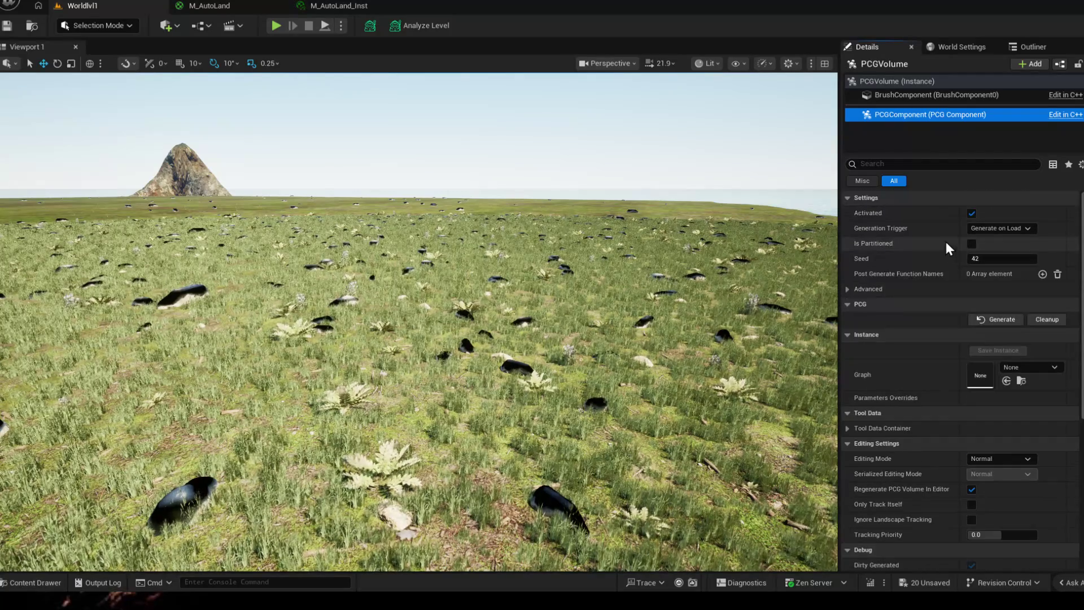
pyautogui.click(886, 81)
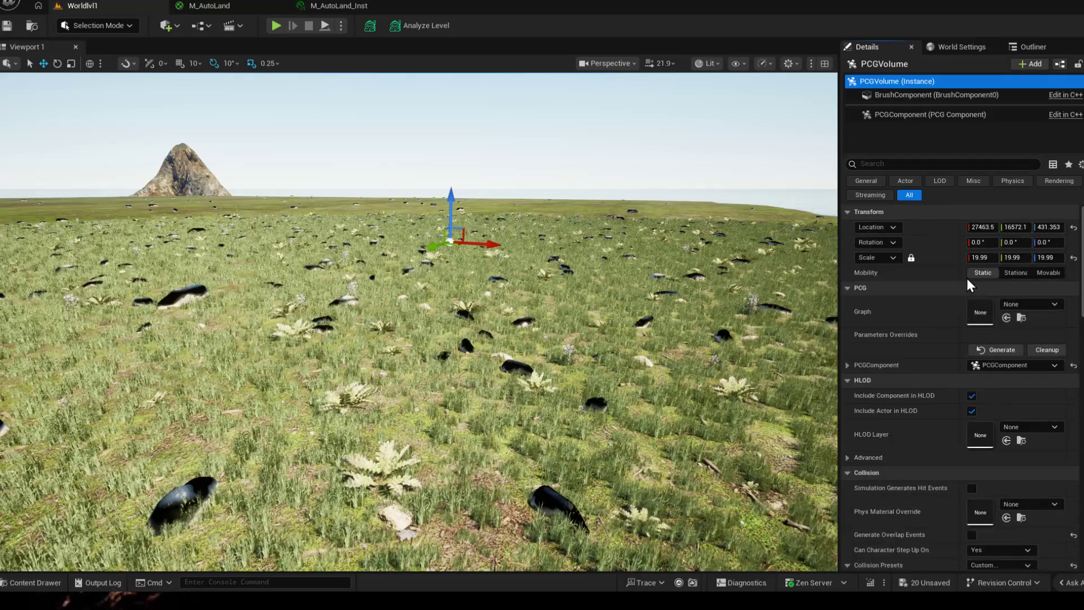
pyautogui.scroll(-3, 1015, 370)
pyautogui.scroll(-2, 1014, 369)
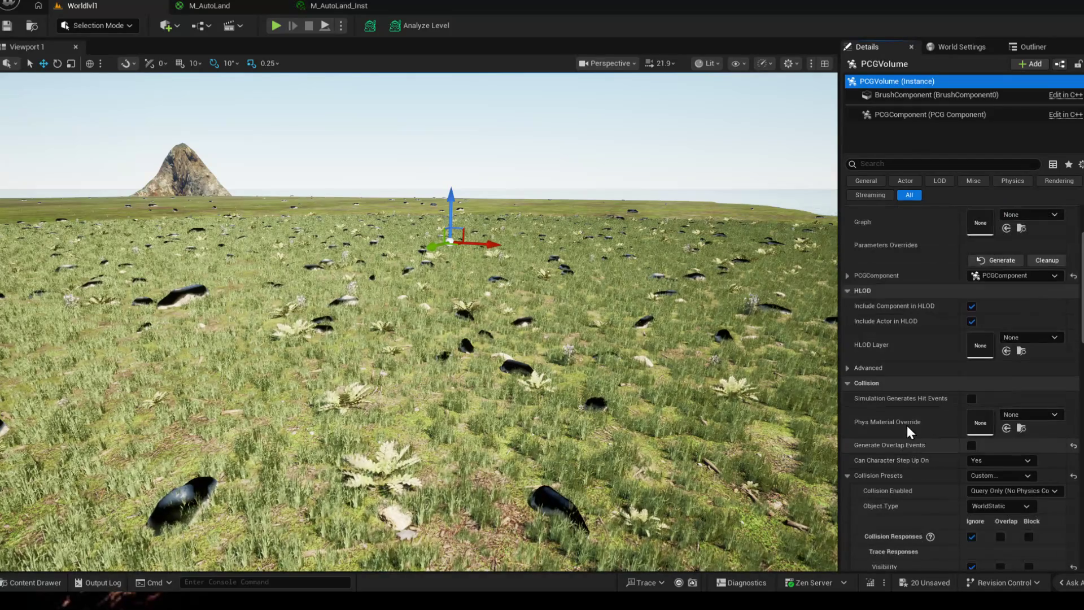
pyautogui.scroll(-2, 965, 422)
pyautogui.scroll(-2, 994, 404)
pyautogui.scroll(-2, 1002, 444)
pyautogui.scroll(3, 1010, 451)
pyautogui.scroll(4, 1013, 453)
pyautogui.press('w')
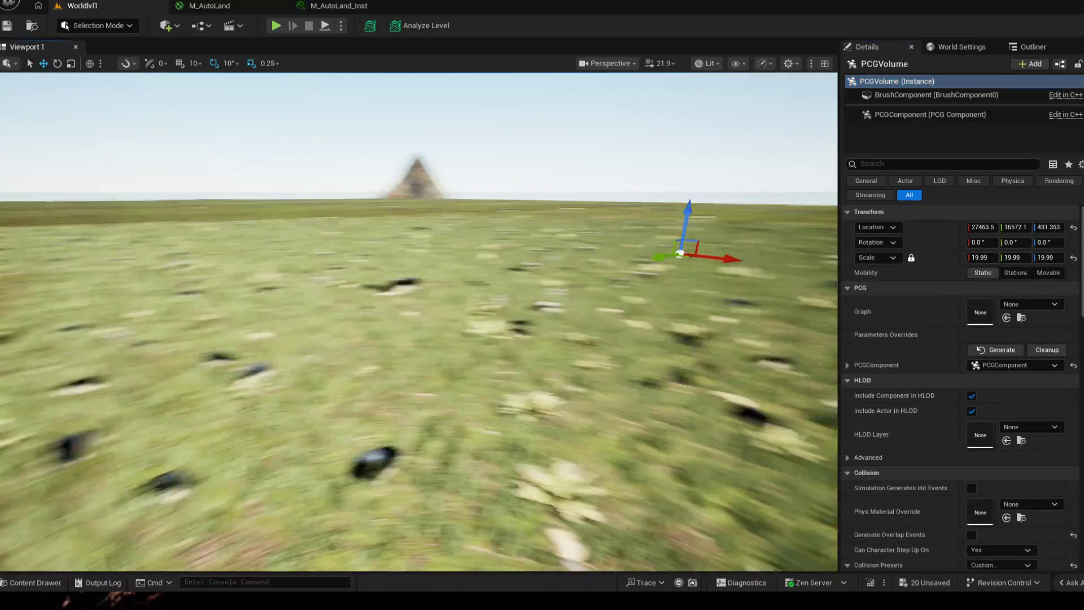
pyautogui.press('w')
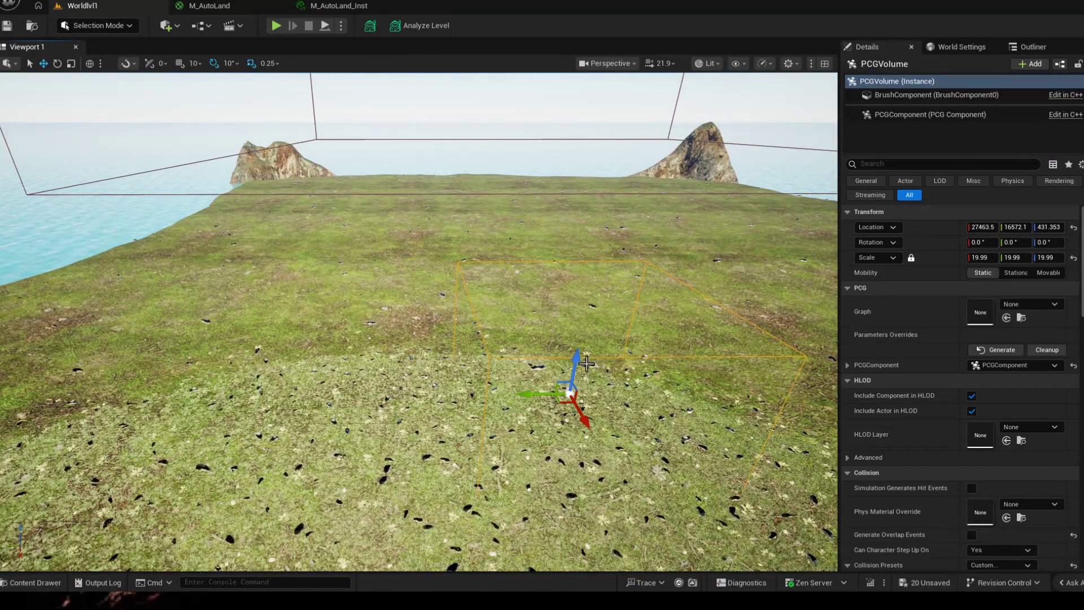
pyautogui.moveTo(577, 359)
pyautogui.mouseDown()
pyautogui.moveTo(612, 269)
pyautogui.moveTo(593, 292)
pyautogui.mouseUp()
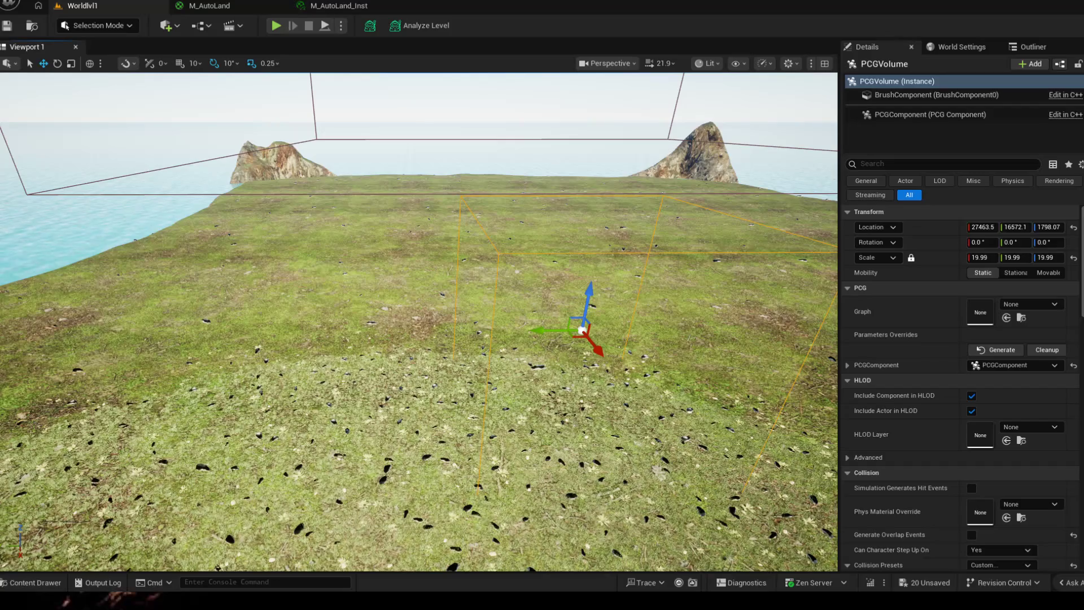
pyautogui.scroll(2, 537, 398)
pyautogui.scroll(1, 536, 398)
pyautogui.scroll(1, 537, 398)
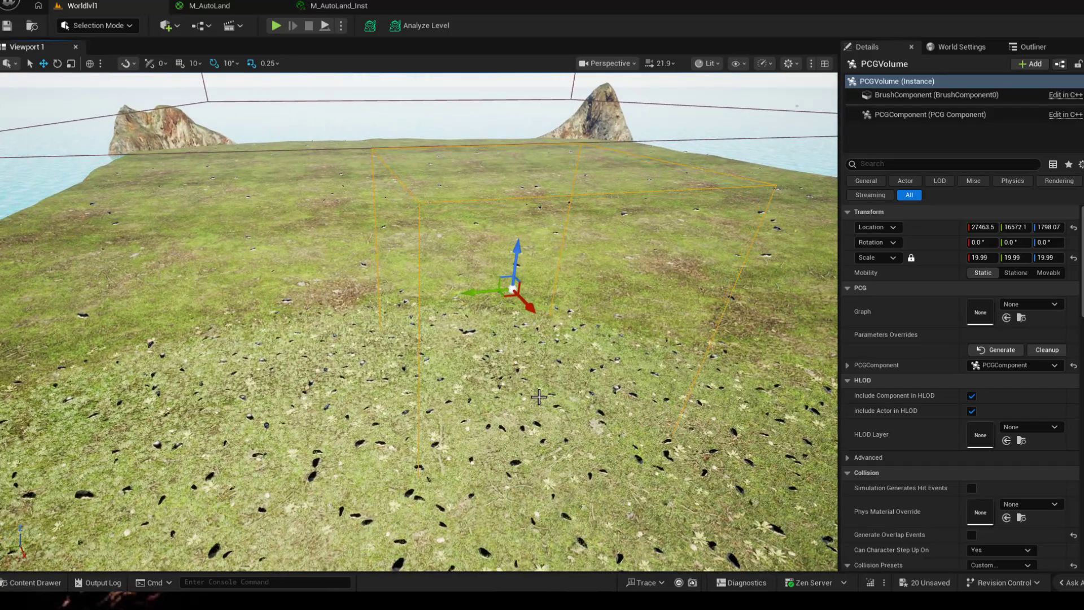
pyautogui.scroll(2, 513, 288)
pyautogui.scroll(3, 512, 289)
pyautogui.scroll(3, 512, 287)
pyautogui.moveTo(424, 322); pyautogui.dragTo(424, 322)
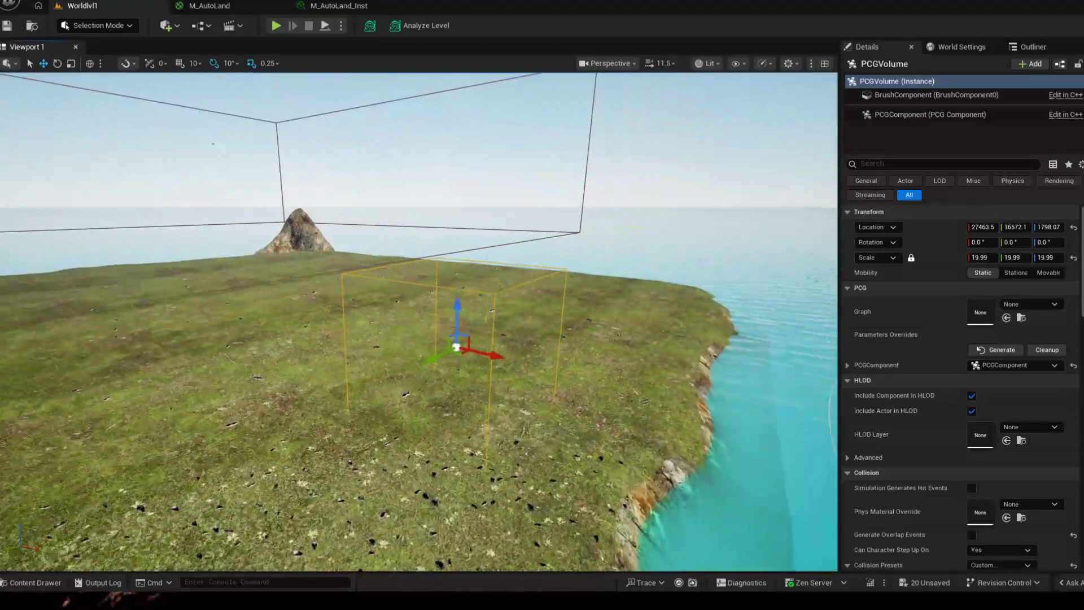
pyautogui.scroll(-3, 424, 322)
pyautogui.scroll(-3, 424, 321)
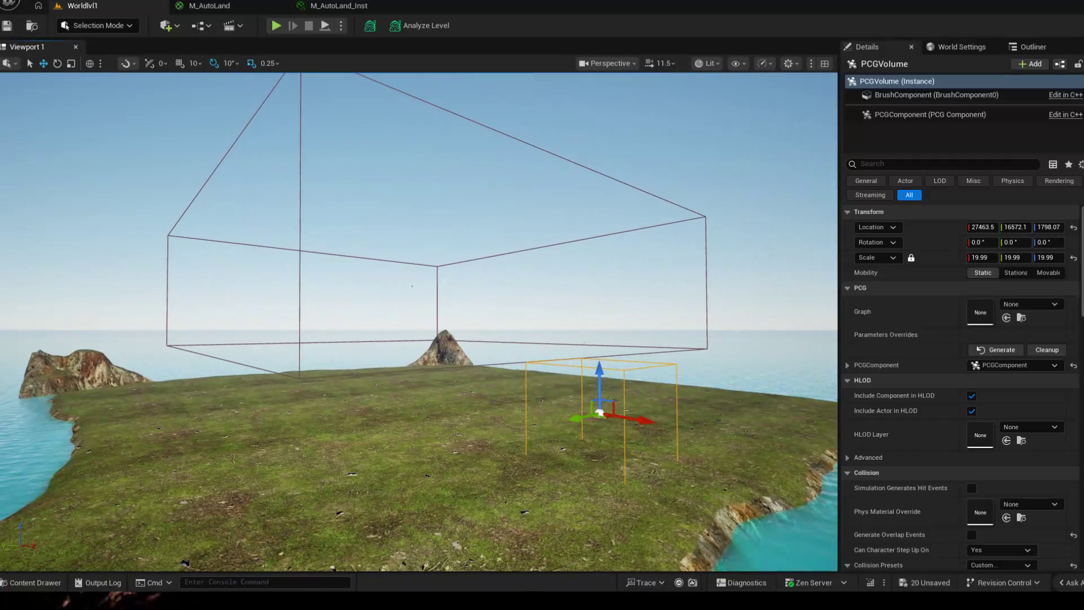
pyautogui.press('Escape')
pyautogui.moveTo(599, 204); pyautogui.dragTo(599, 204)
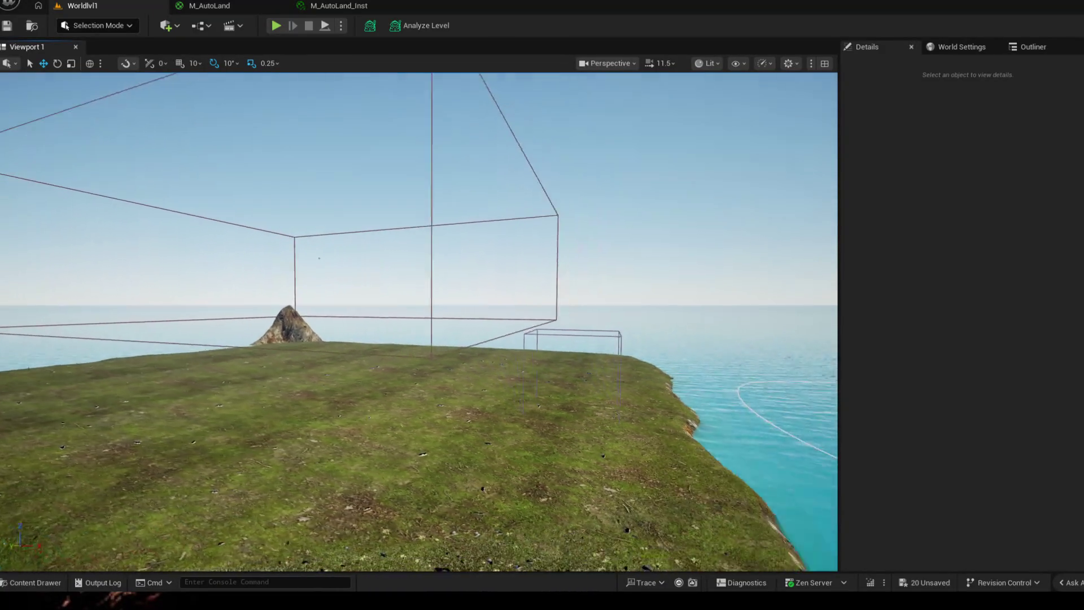
pyautogui.moveTo(423, 322); pyautogui.dragTo(423, 322)
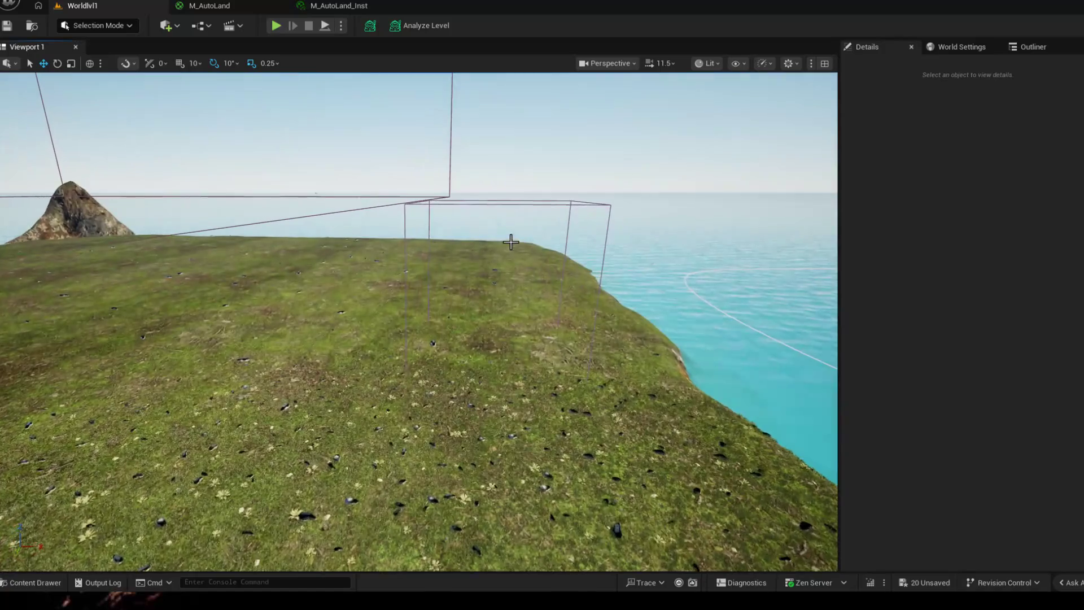
pyautogui.click(508, 245)
pyautogui.moveTo(508, 289); pyautogui.dragTo(522, 343)
pyautogui.press('Escape')
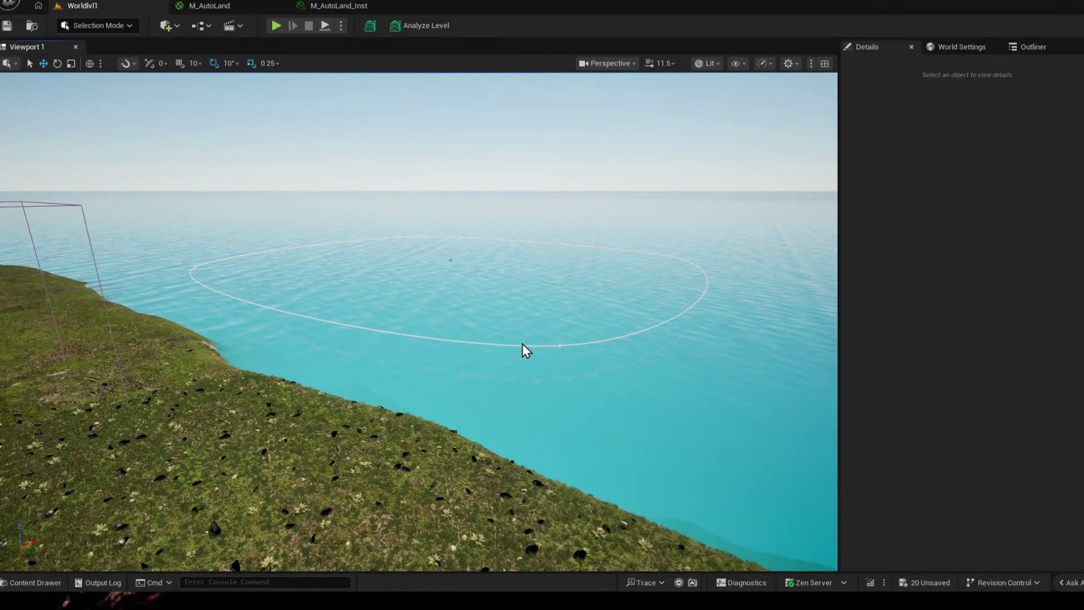
# - Shift the WaterBodyOcean along X to about 11859 so its outline sits over the island
pyautogui.click(561, 344)
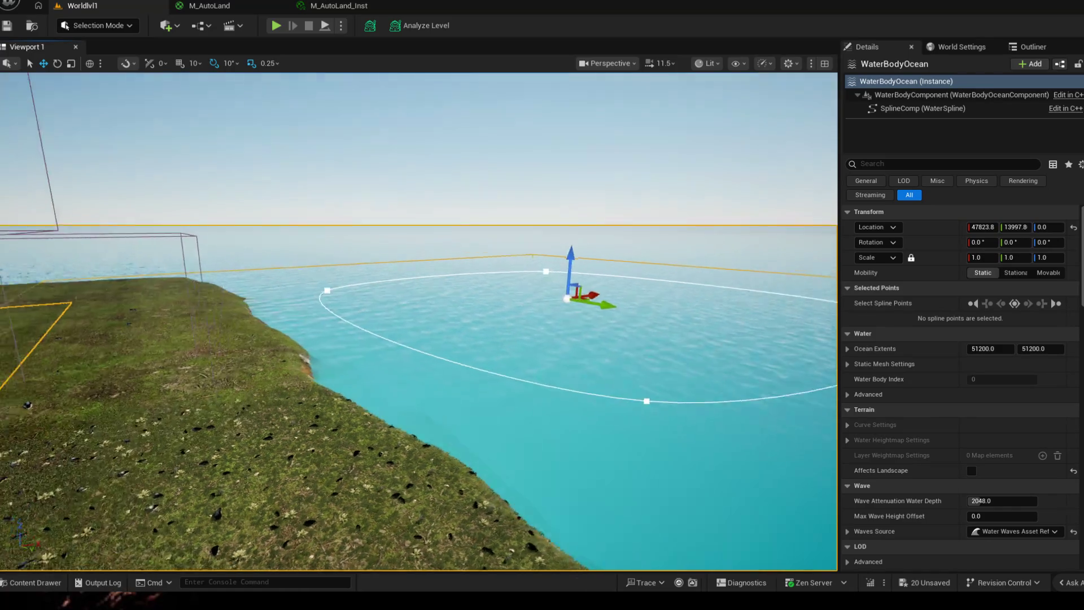
pyautogui.moveTo(700, 263); pyautogui.dragTo(593, 305)
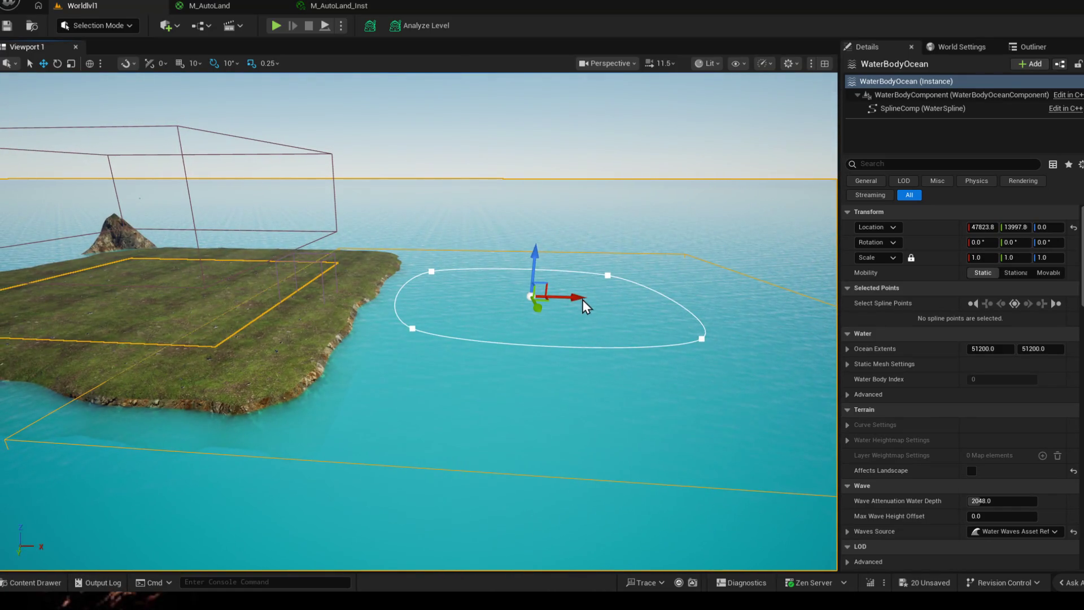
pyautogui.moveTo(594, 297); pyautogui.dragTo(211, 278)
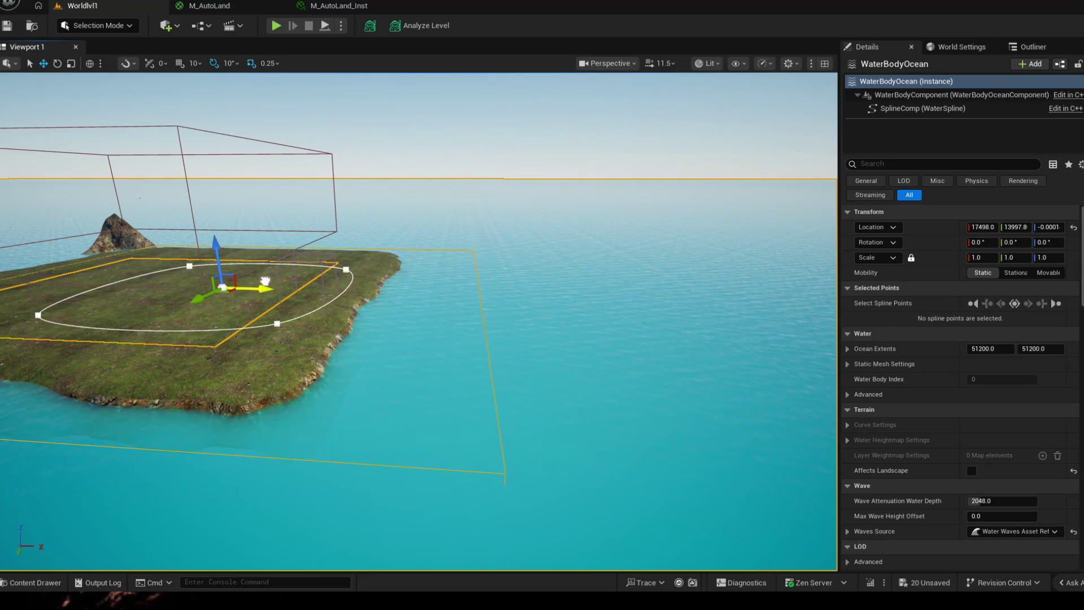
pyautogui.moveTo(271, 295); pyautogui.dragTo(567, 342)
pyautogui.press('Escape')
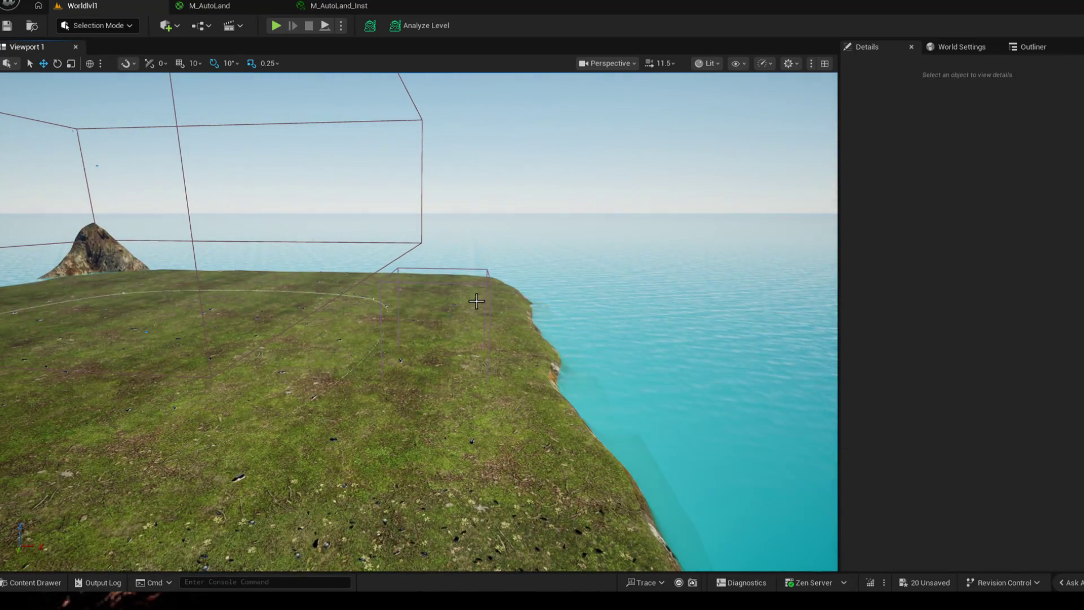
# - Clear the landscape selection and select the PCG Volume over the island
pyautogui.click(469, 301)
pyautogui.moveTo(441, 354); pyautogui.dragTo(508, 407)
pyautogui.moveTo(424, 381); pyautogui.dragTo(508, 339)
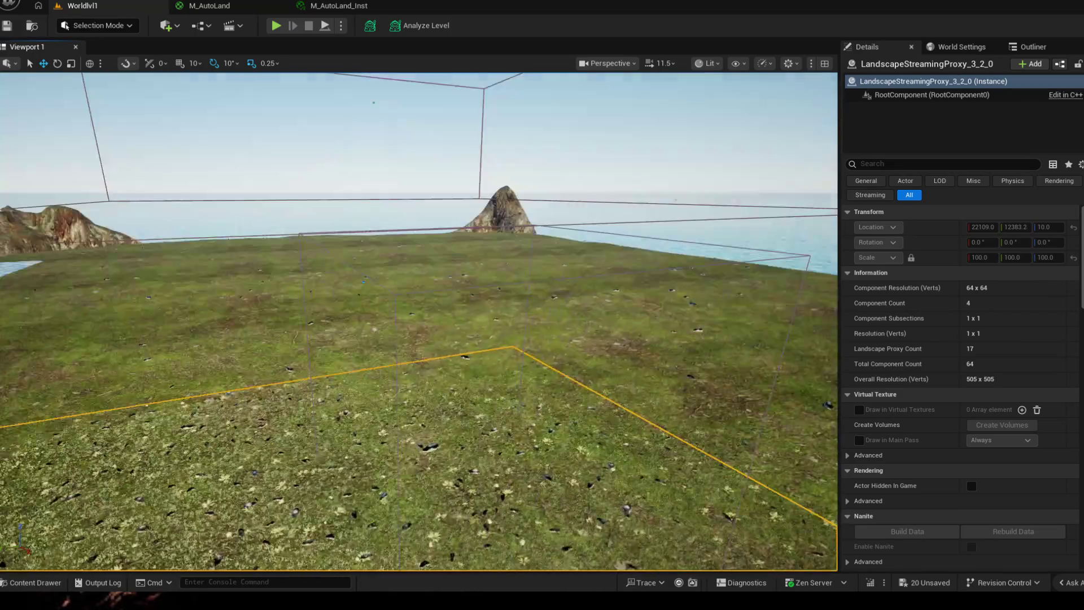
pyautogui.press('Escape')
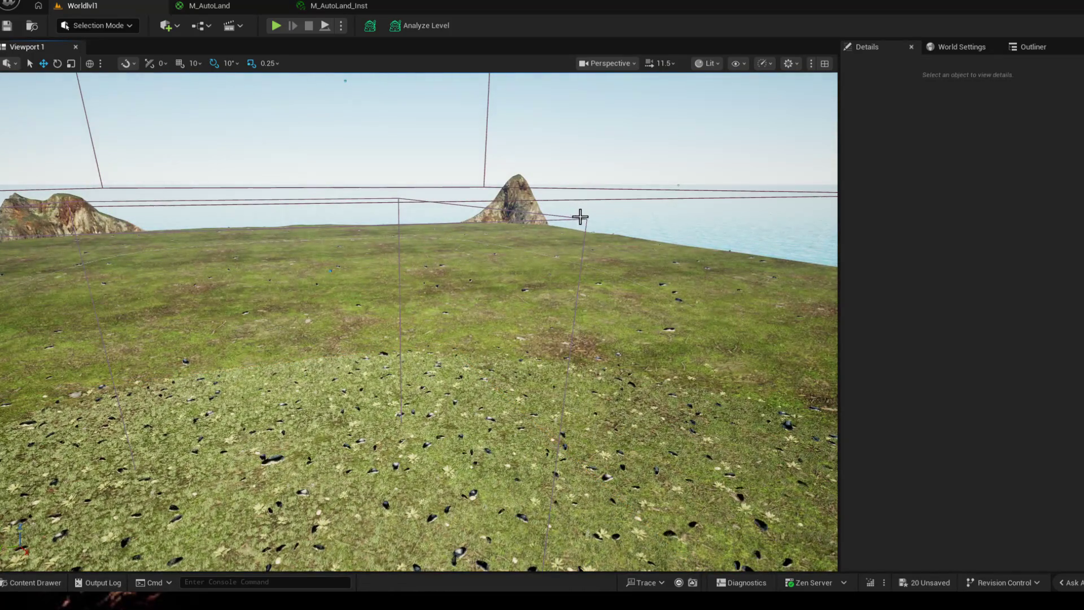
pyautogui.click(333, 269)
pyautogui.moveTo(585, 220)
pyautogui.mouseDown()
pyautogui.moveTo(424, 271)
pyautogui.moveTo(593, 255)
pyautogui.mouseUp()
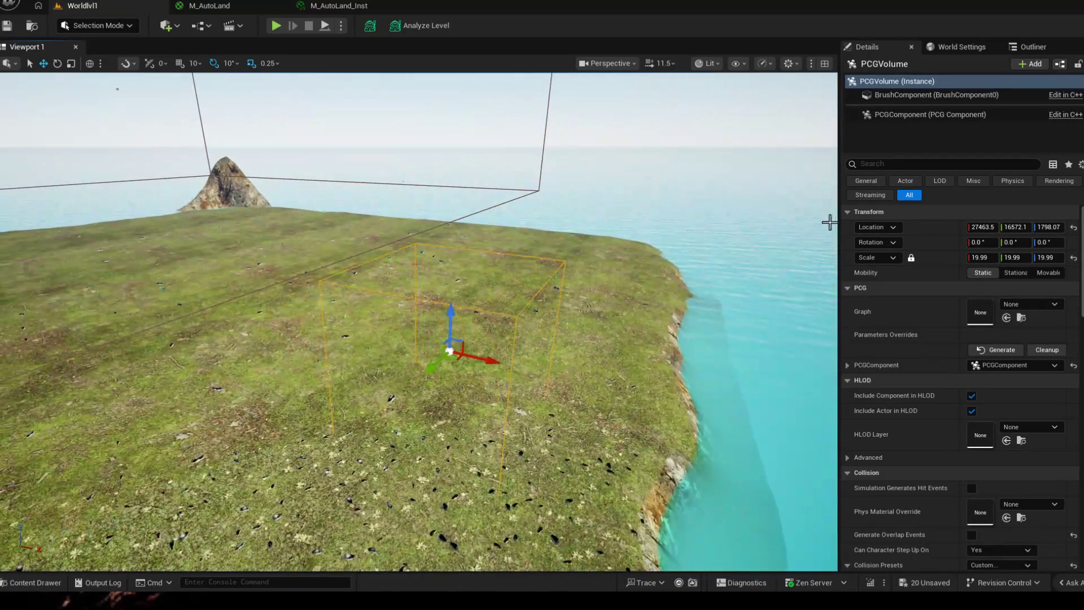
# - Inspect the volume's Brush and PCG components, then show the empty Graph slot's asset choices
pyautogui.click(1046, 367)
pyautogui.click(1032, 366)
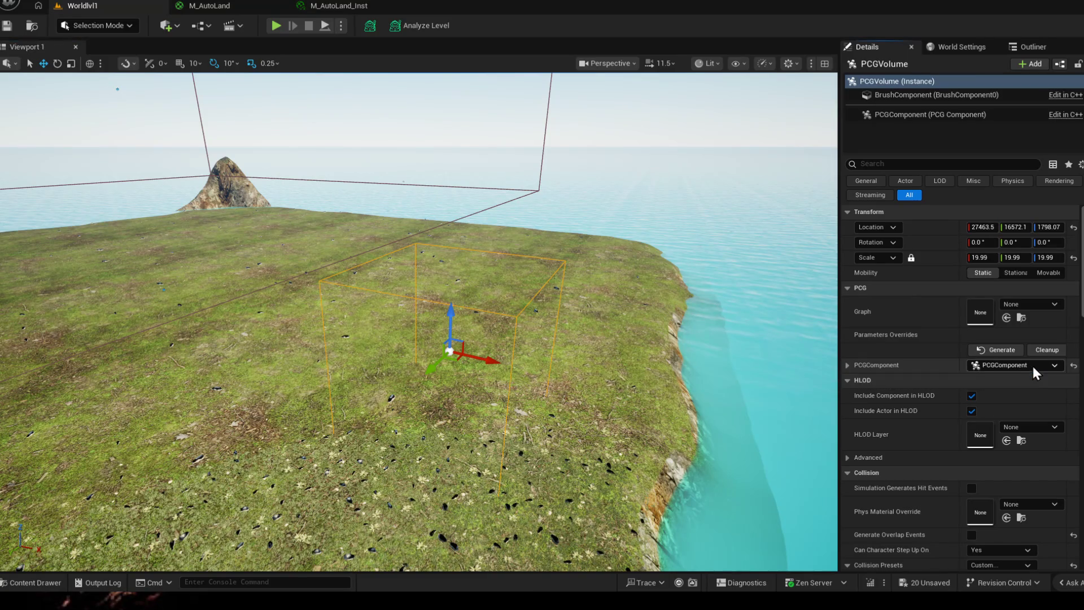
pyautogui.scroll(-2, 983, 431)
pyautogui.scroll(-2, 965, 426)
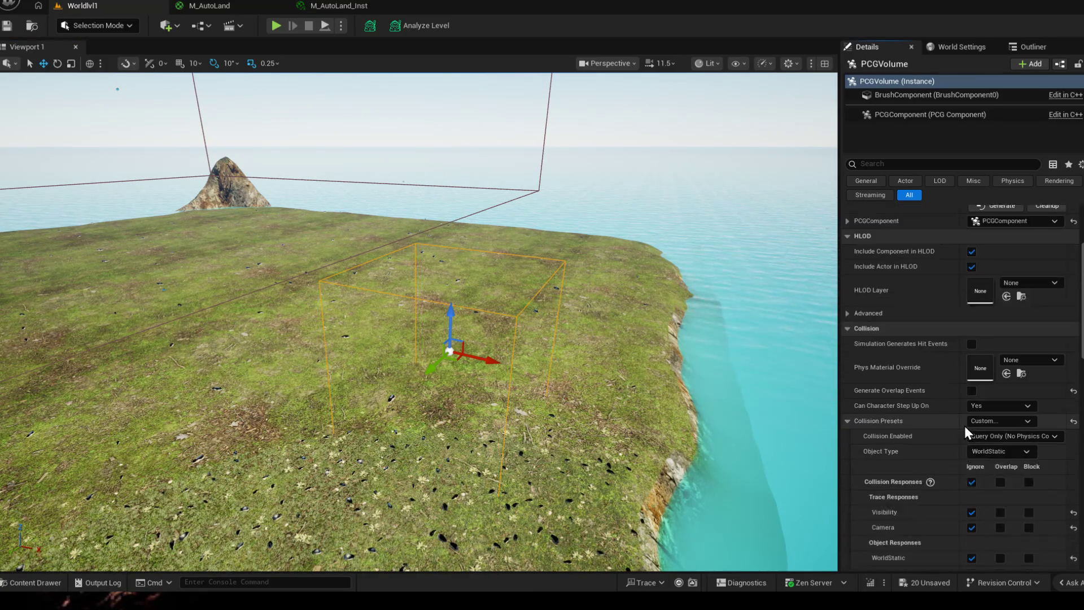
pyautogui.scroll(3, 966, 422)
pyautogui.scroll(2, 969, 423)
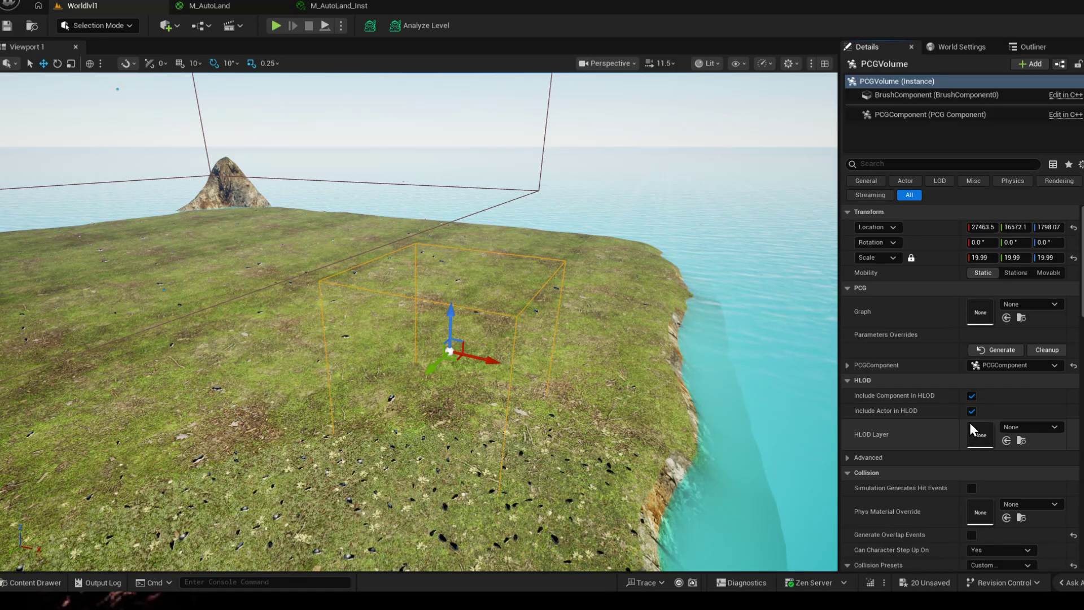
pyautogui.click(912, 93)
pyautogui.scroll(-1, 979, 306)
pyautogui.scroll(-2, 997, 407)
pyautogui.scroll(2, 930, 256)
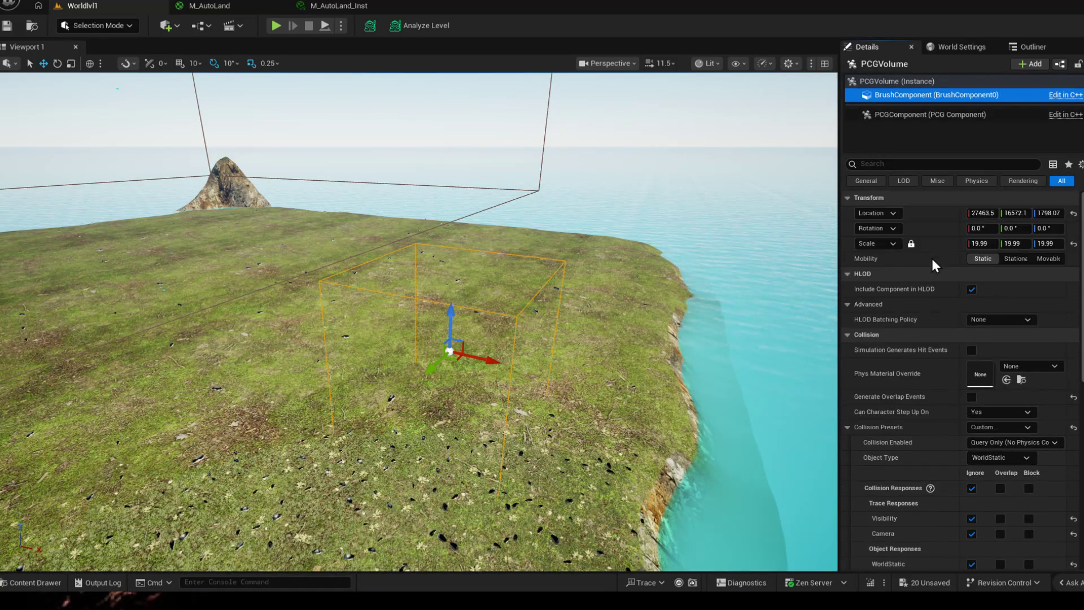
pyautogui.scroll(-1, 935, 193)
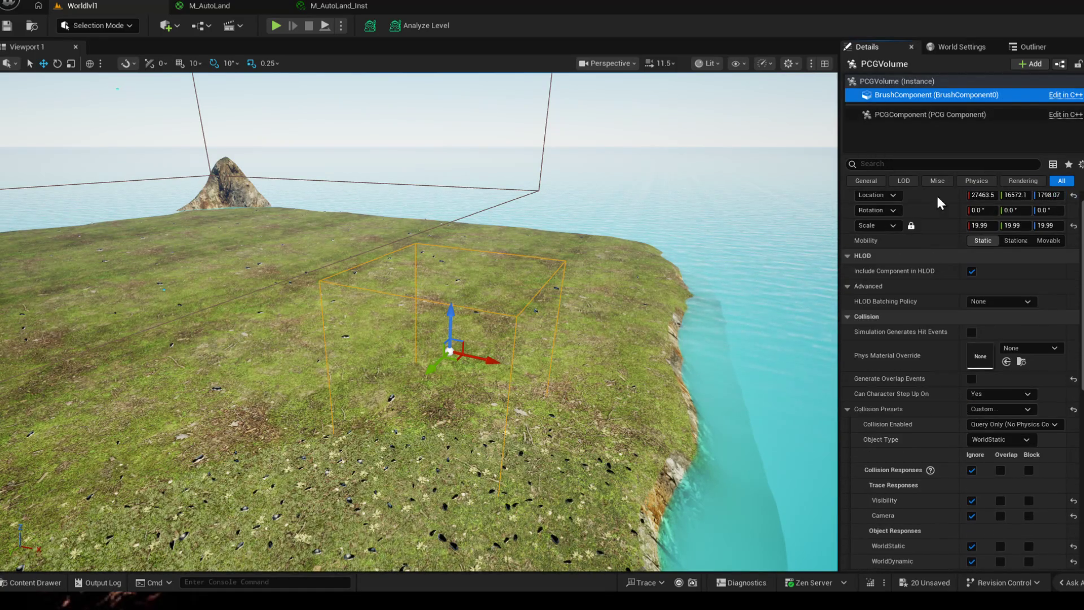
pyautogui.click(912, 114)
pyautogui.scroll(-1, 988, 285)
pyautogui.scroll(-1, 982, 292)
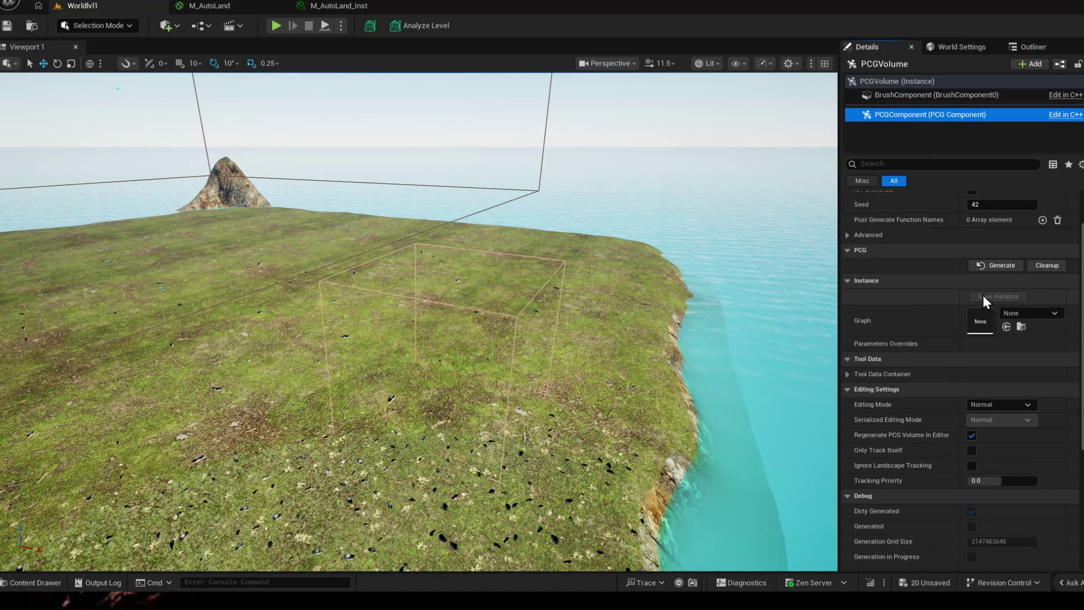
pyautogui.scroll(1, 976, 296)
pyautogui.scroll(1, 971, 283)
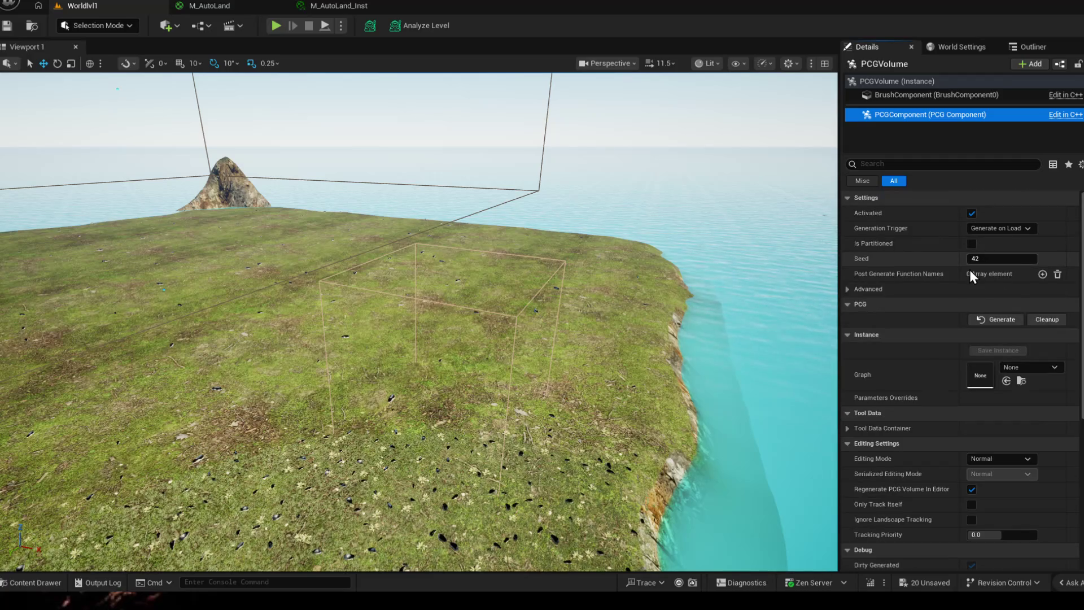
pyautogui.scroll(-3, 947, 349)
pyautogui.scroll(-3, 953, 420)
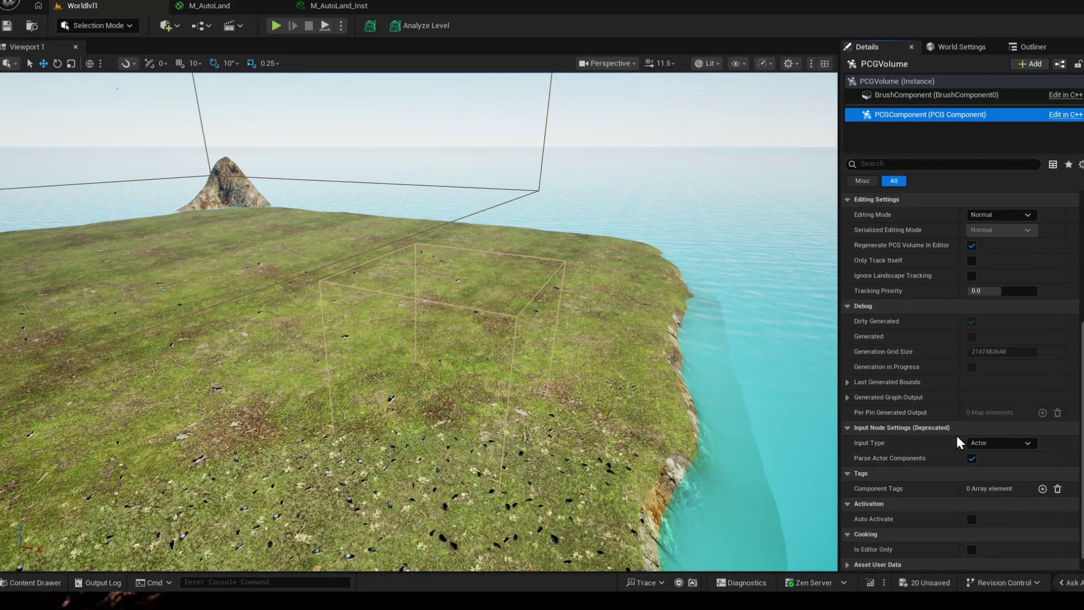
pyautogui.scroll(-1, 956, 435)
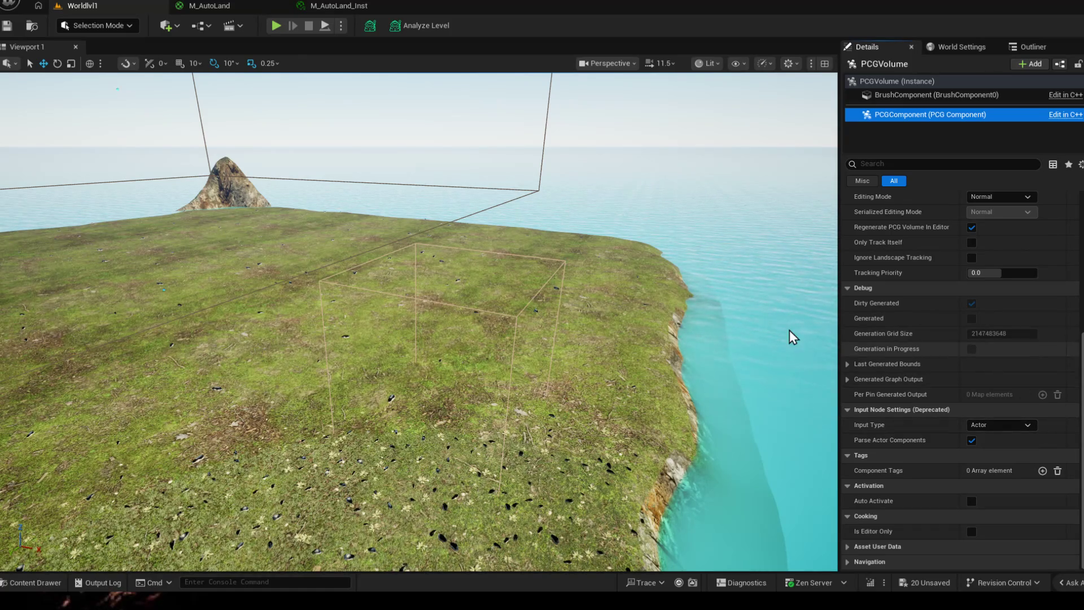
pyautogui.moveTo(517, 323); pyautogui.dragTo(525, 221)
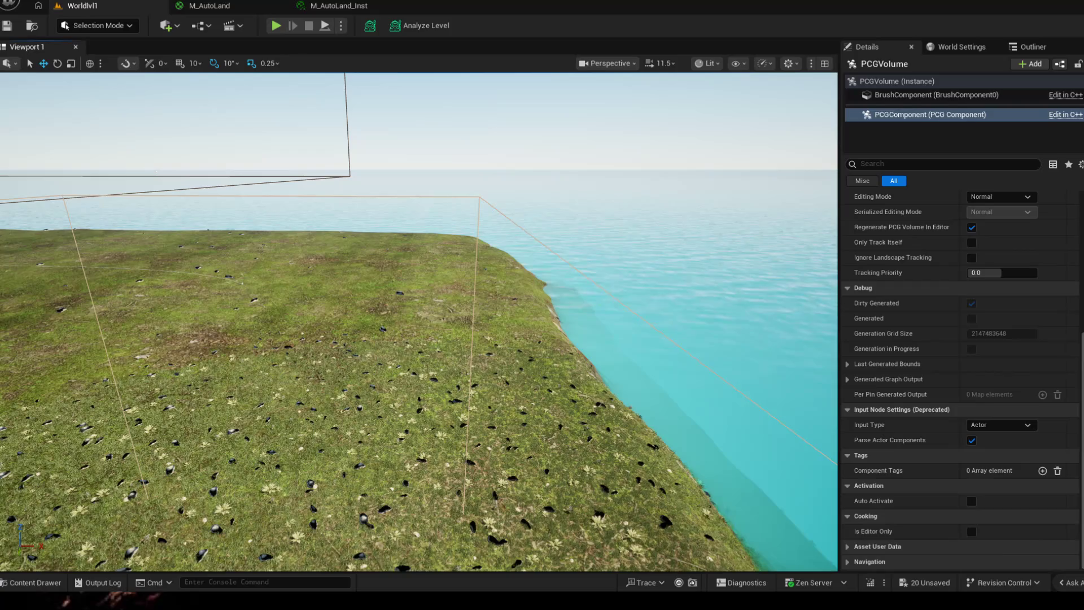
pyautogui.click(517, 224)
pyautogui.moveTo(517, 224)
pyautogui.mouseDown()
pyautogui.moveTo(508, 255)
pyautogui.moveTo(525, 272)
pyautogui.mouseUp()
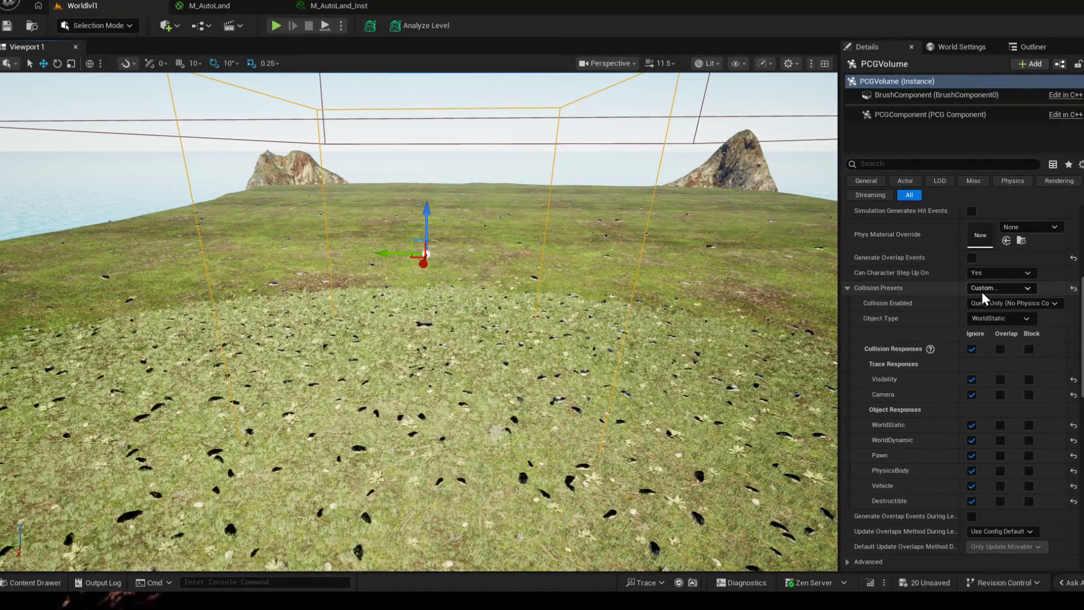
pyautogui.scroll(-5, 983, 297)
pyautogui.scroll(-5, 999, 322)
pyautogui.scroll(-3, 1003, 330)
pyautogui.scroll(-2, 1007, 335)
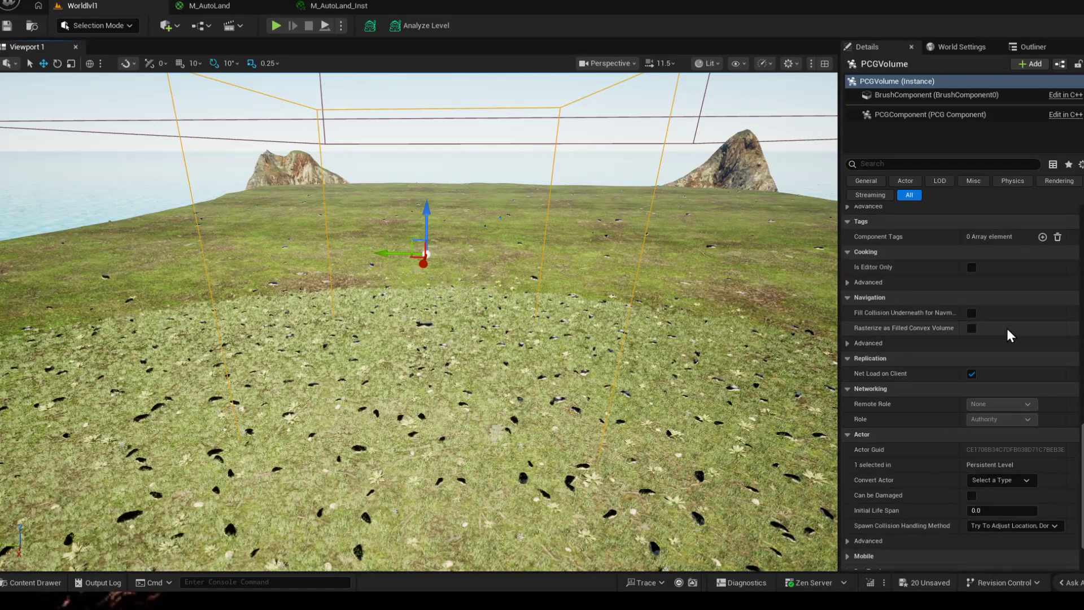
pyautogui.scroll(4, 1008, 334)
pyautogui.scroll(4, 1012, 335)
pyautogui.scroll(4, 1016, 335)
pyautogui.scroll(3, 1020, 332)
pyautogui.scroll(3, 1025, 333)
pyautogui.scroll(3, 1020, 334)
pyautogui.scroll(2, 1017, 339)
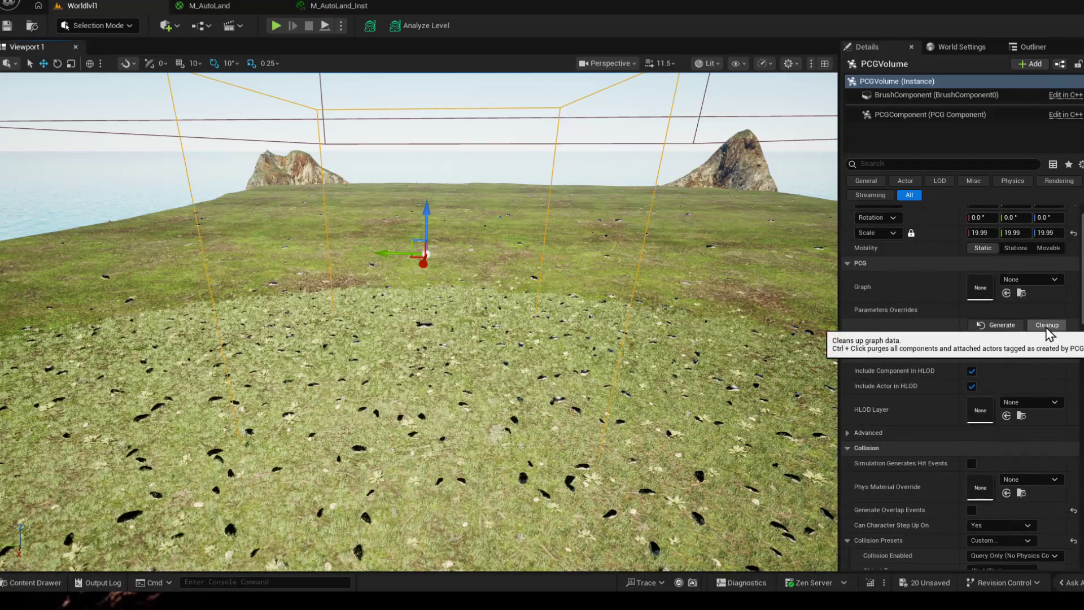
pyautogui.scroll(1, 998, 330)
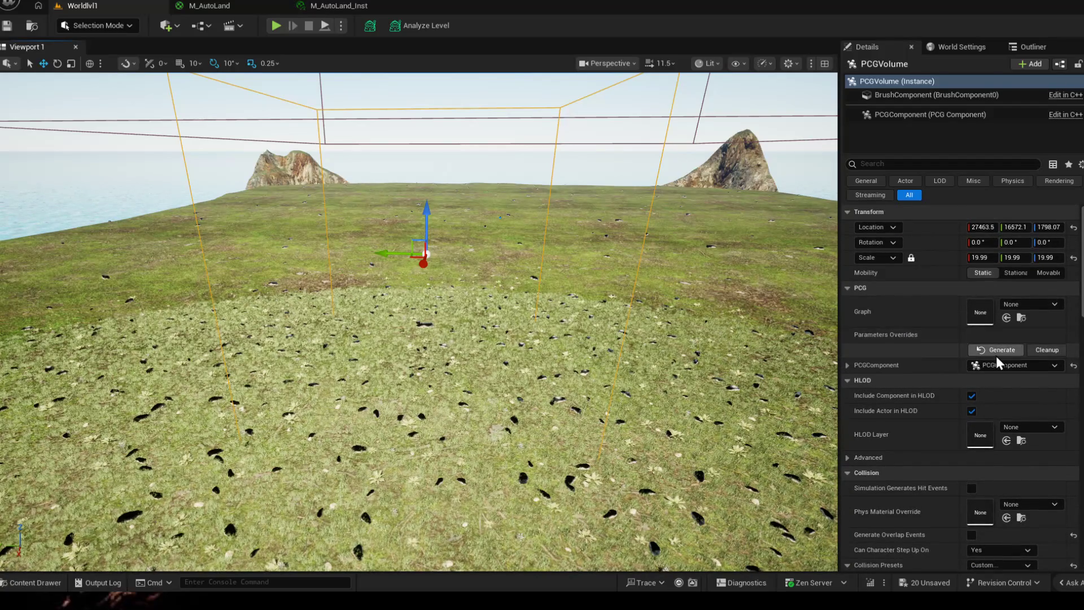
pyautogui.click(1033, 304)
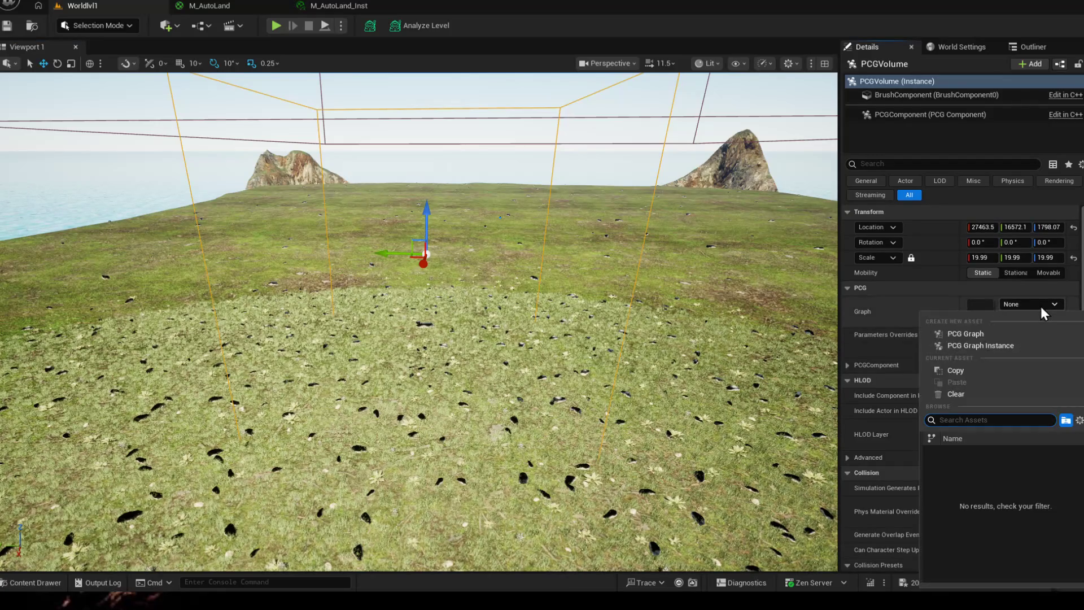
# - Create a PCG Graph named PCGFoliage from the _Default_EmptyGraph template in the volume's Graph slot
pyautogui.click(963, 334)
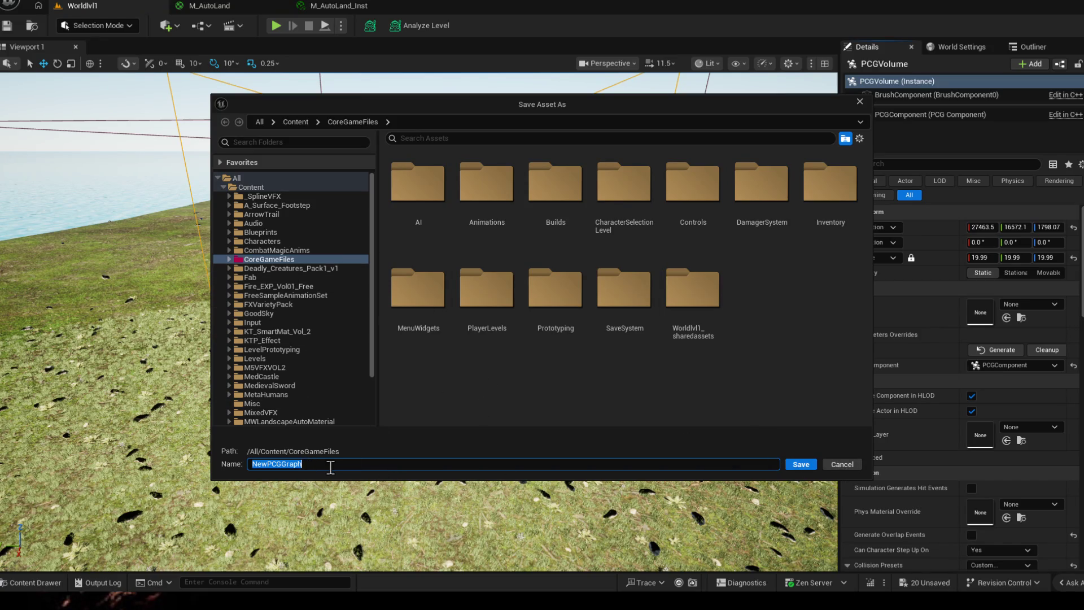
pyautogui.write('PC')
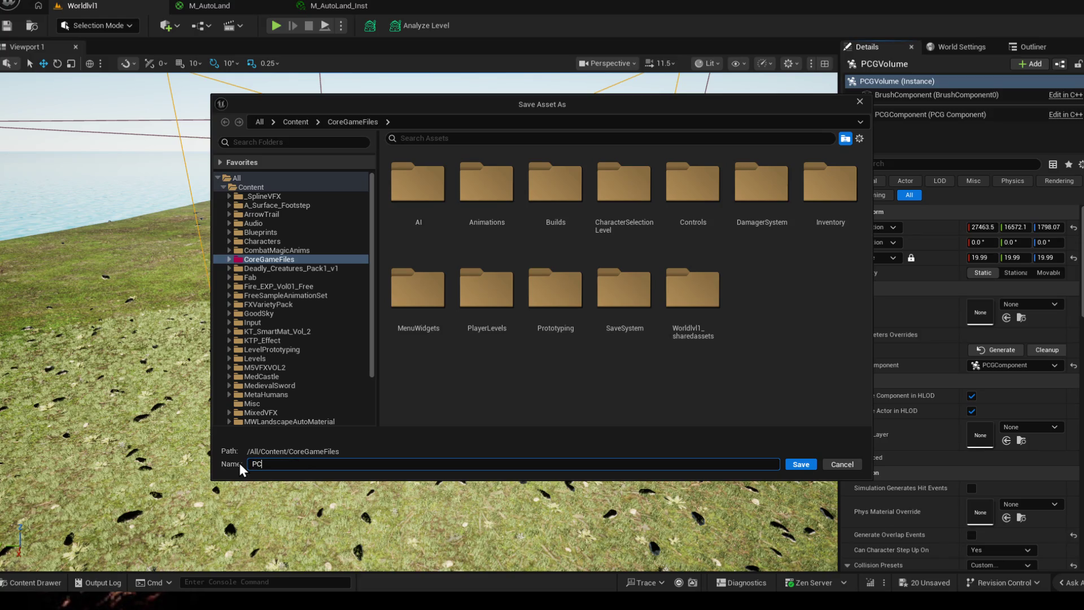
pyautogui.write('l')
pyautogui.press('Return')
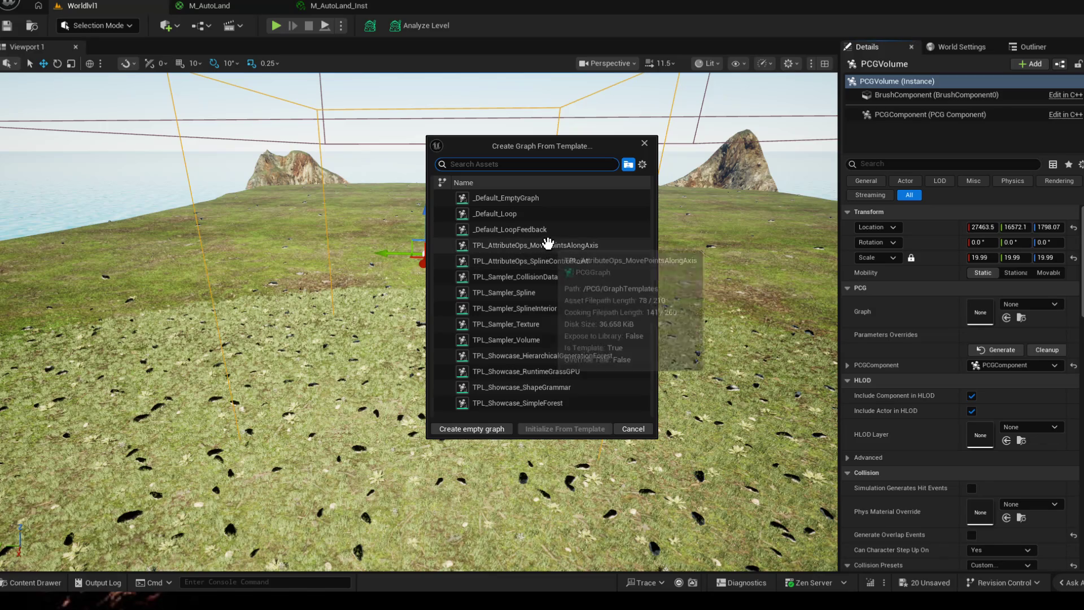
pyautogui.click(566, 202)
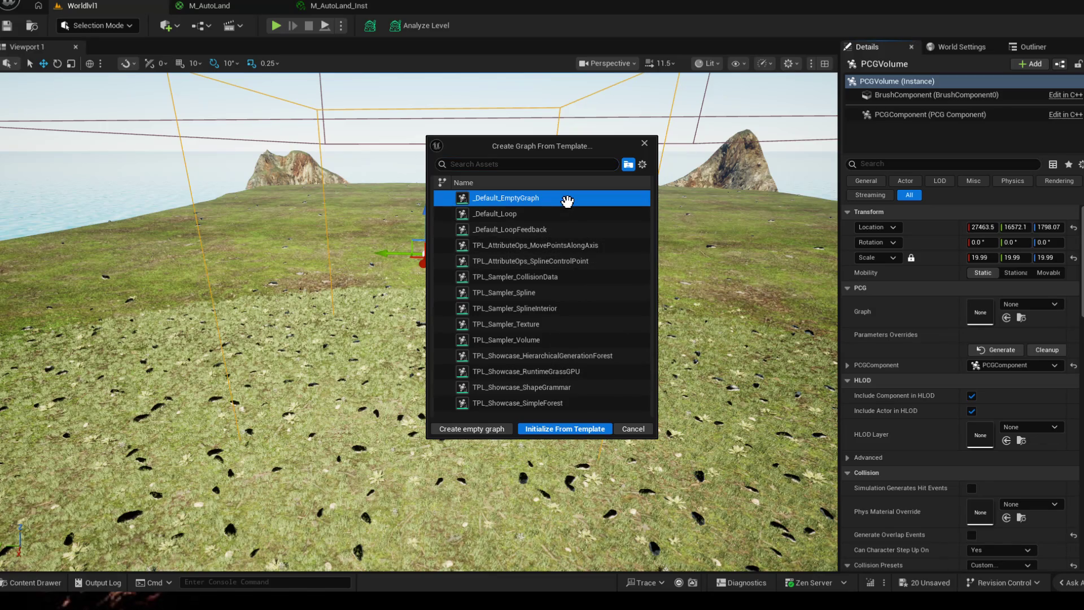
pyautogui.click(566, 430)
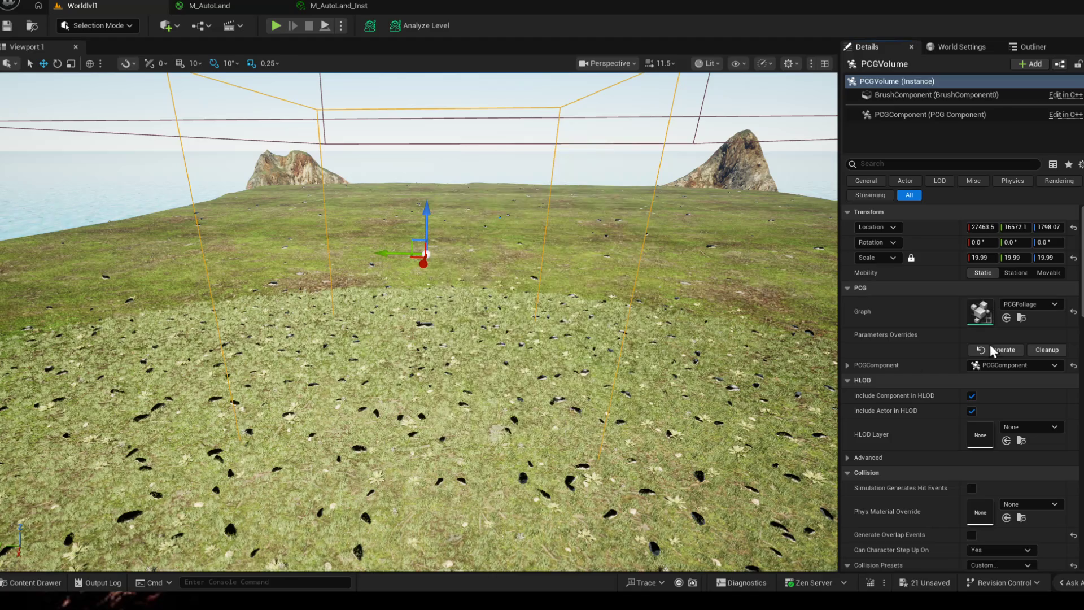
pyautogui.click(1022, 318)
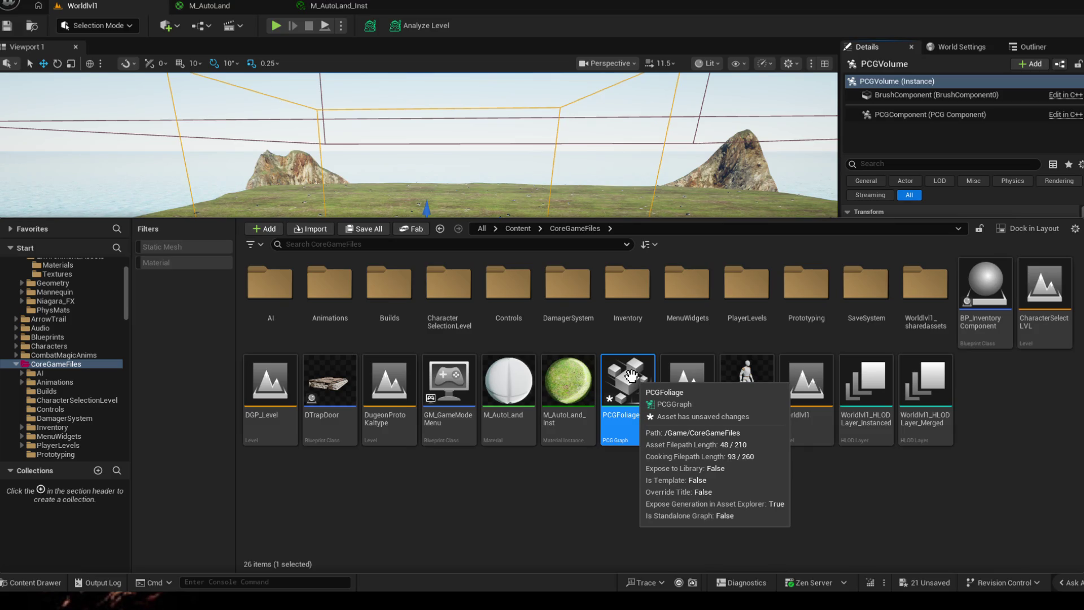
# - Open the BP_InventoryComponent blueprint and glance at the M_AutoLand_Inst material instance
pyautogui.click(986, 293)
pyautogui.doubleClick(992, 288)
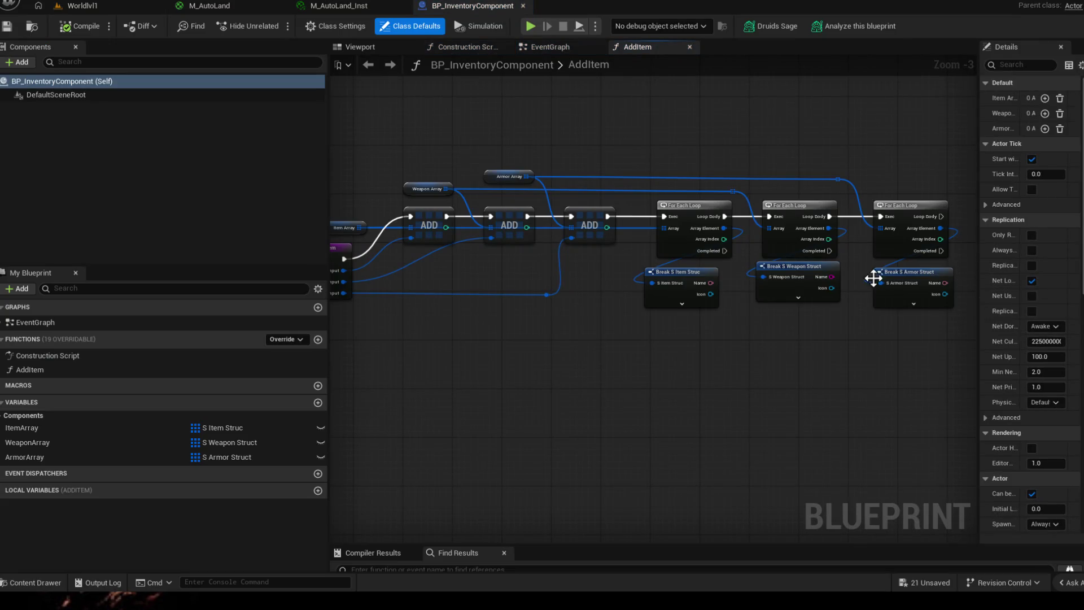
pyautogui.moveTo(875, 283)
pyautogui.mouseDown()
pyautogui.moveTo(780, 343)
pyautogui.moveTo(650, 350)
pyautogui.mouseUp()
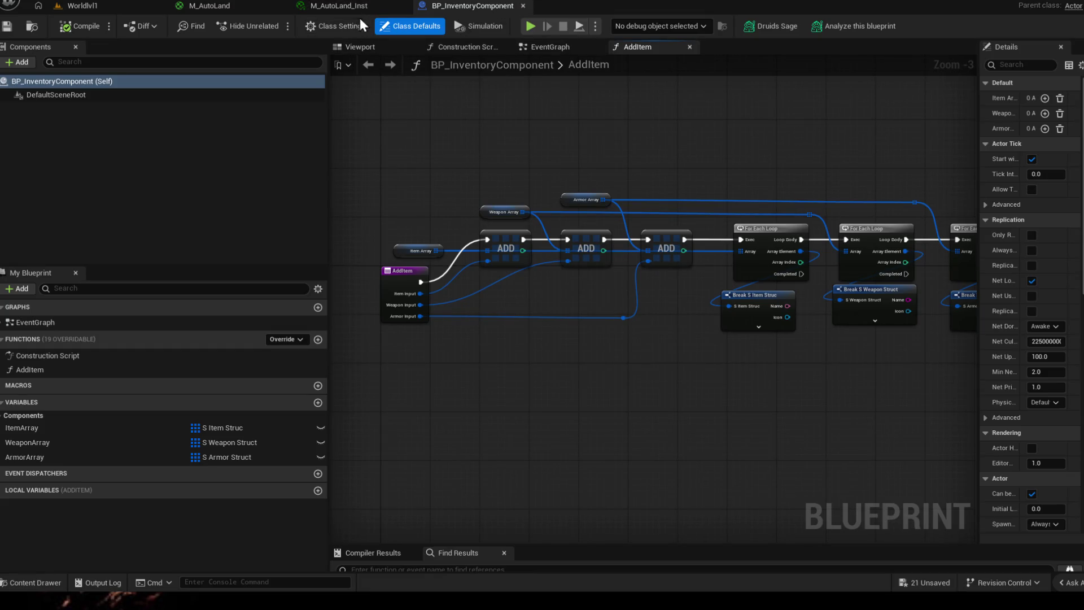
pyautogui.click(344, 7)
pyautogui.click(475, 6)
pyautogui.moveTo(630, 326); pyautogui.dragTo(603, 314)
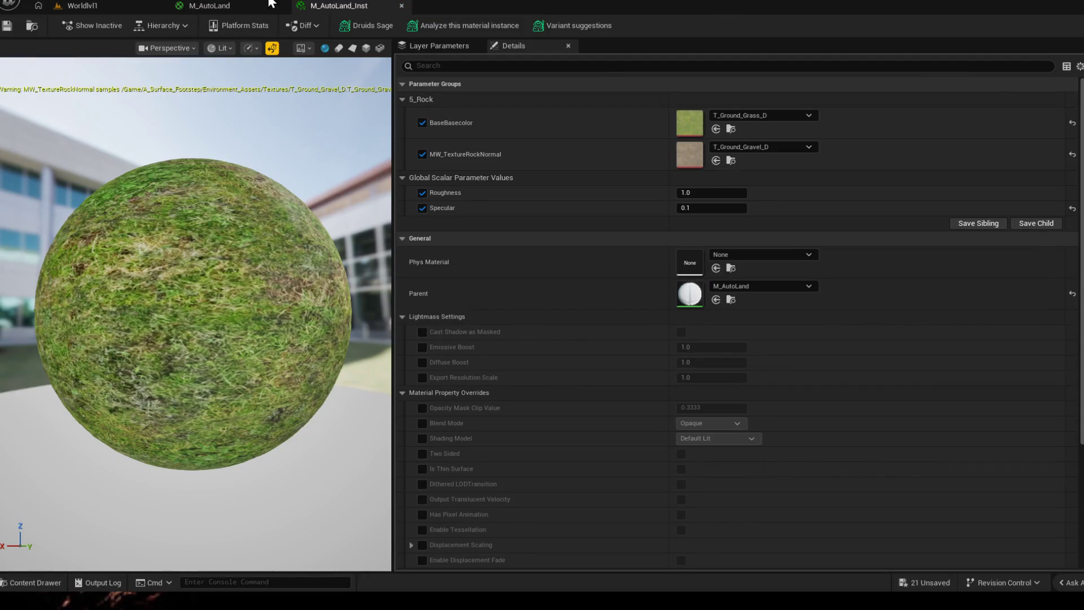
# - Close M_AutoLand applying its changes, close M_AutoLand_Inst, and bring up the Content Drawer
pyautogui.click(279, 6)
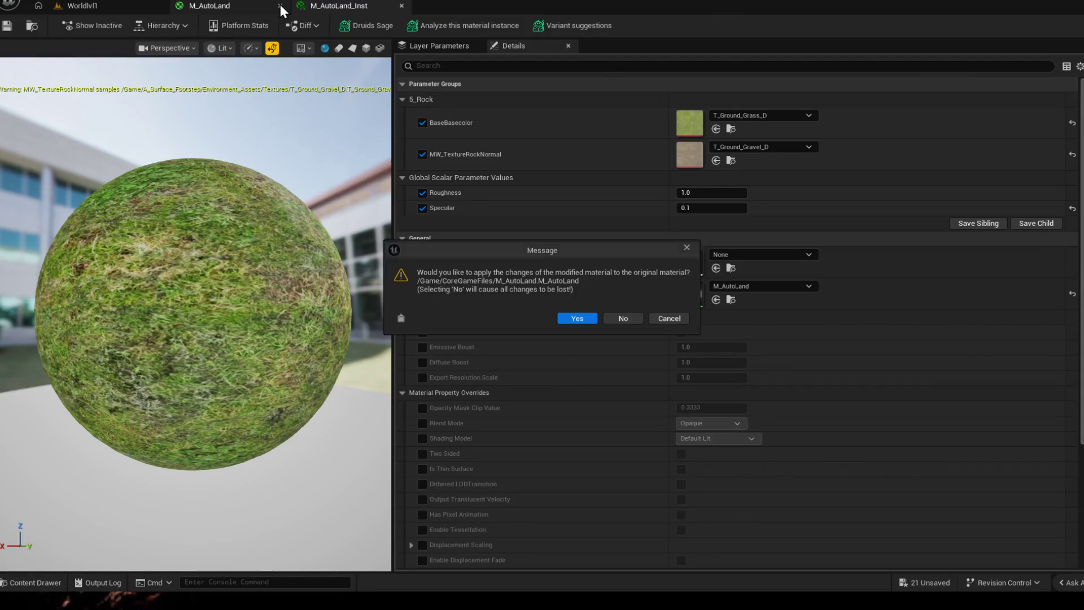
pyautogui.click(576, 318)
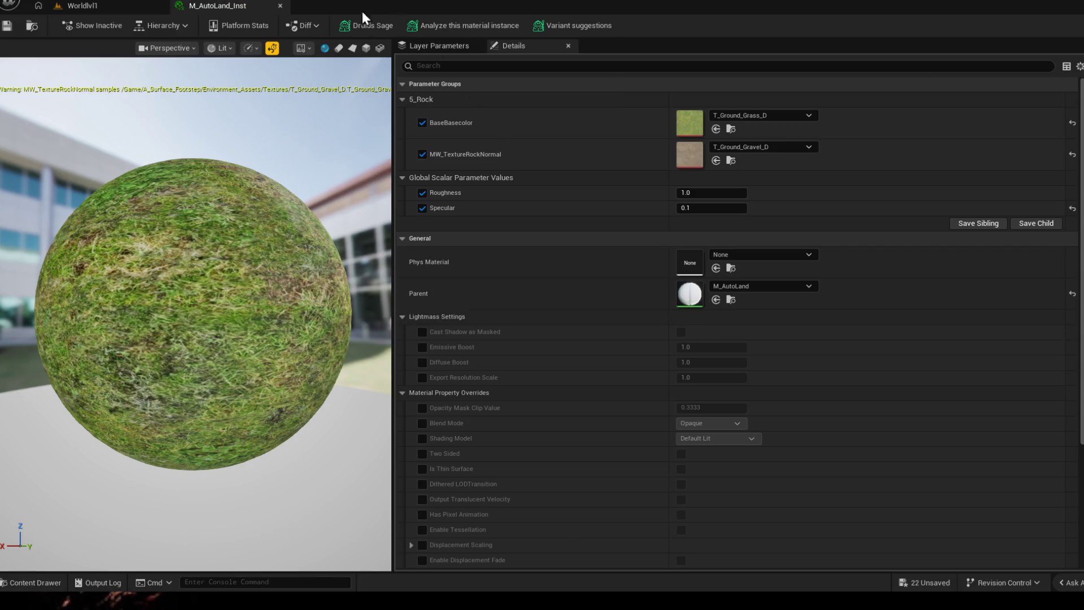
pyautogui.click(280, 6)
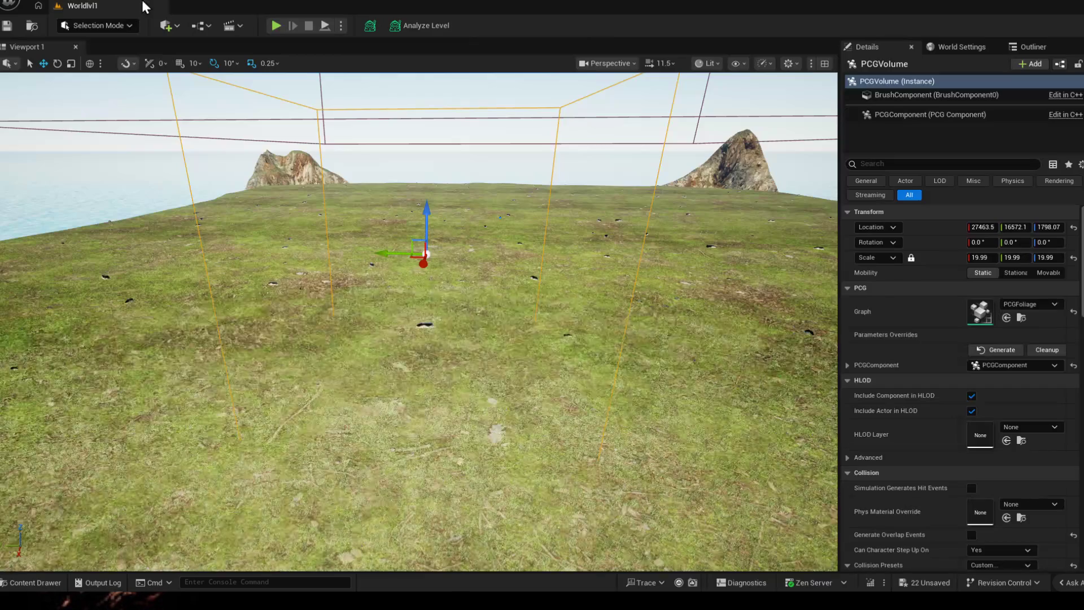
pyautogui.click(1020, 317)
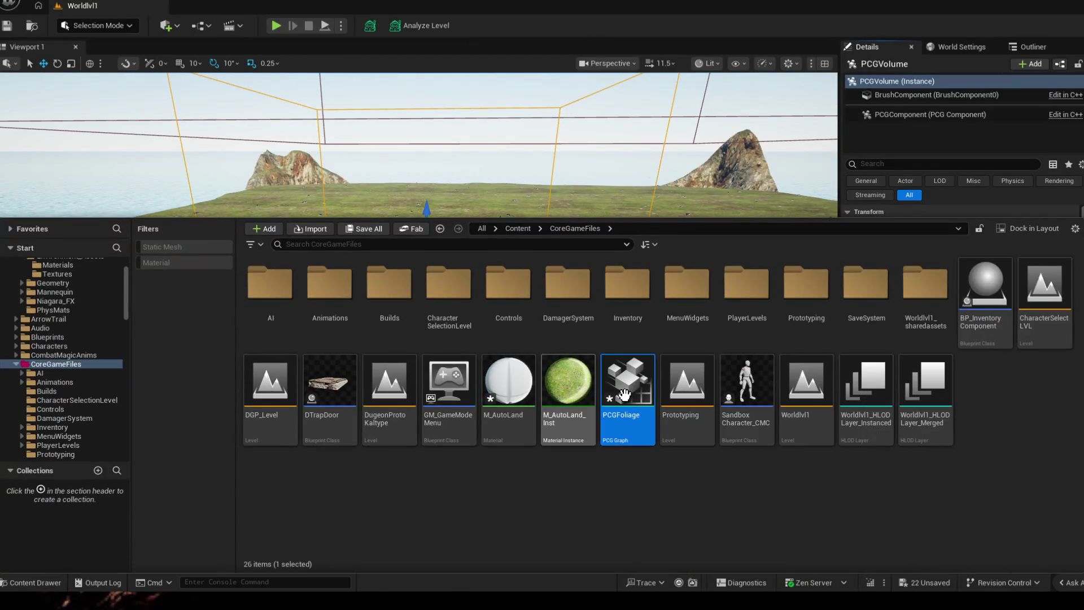
# - Open the PCGFoliage graph and dock its tab beside the Worldlvl1 level
pyautogui.doubleClick(629, 389)
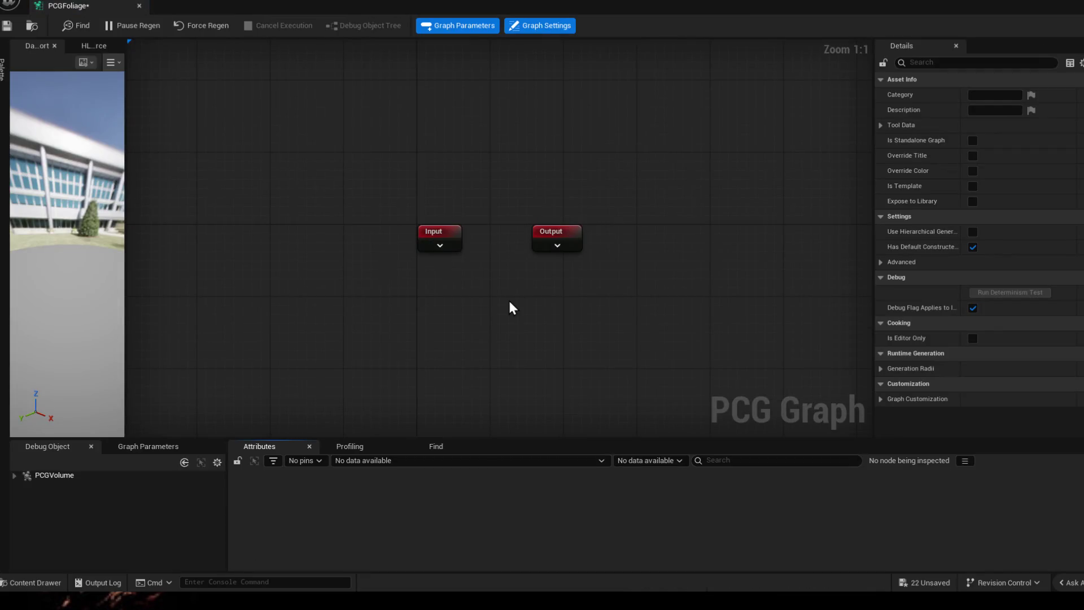
pyautogui.moveTo(507, 298); pyautogui.dragTo(565, 336)
pyautogui.scroll(-4, 687, 346)
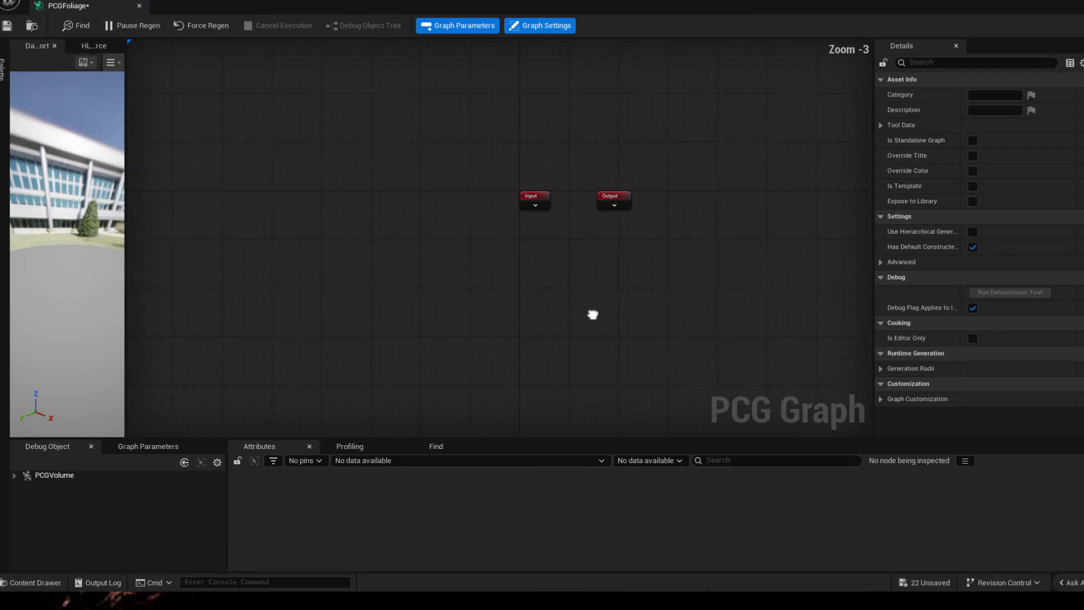
pyautogui.click(109, 5)
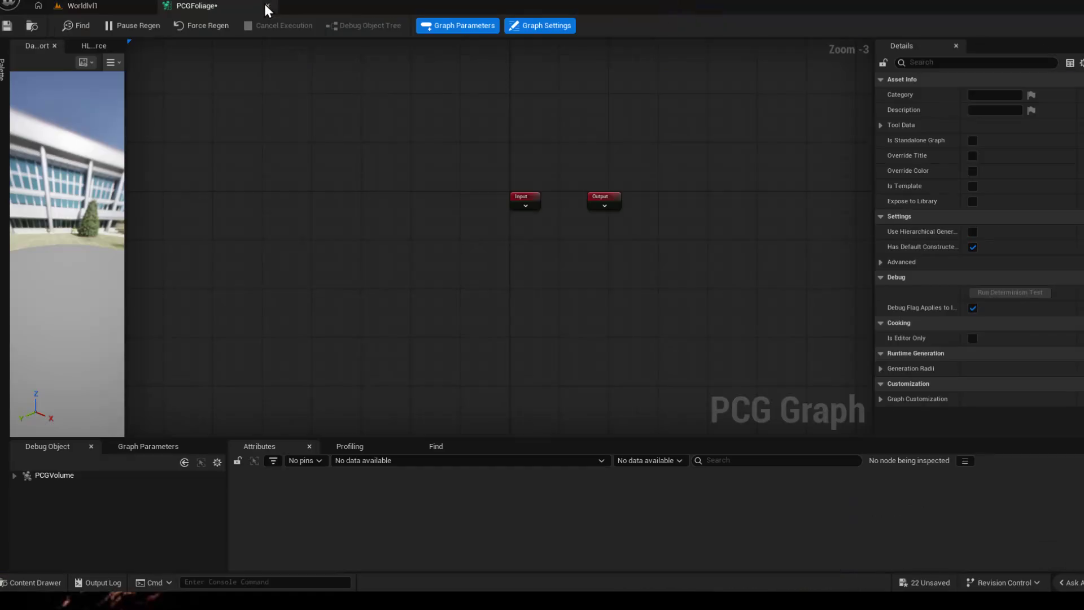
pyautogui.moveTo(253, 5); pyautogui.dragTo(200, 4)
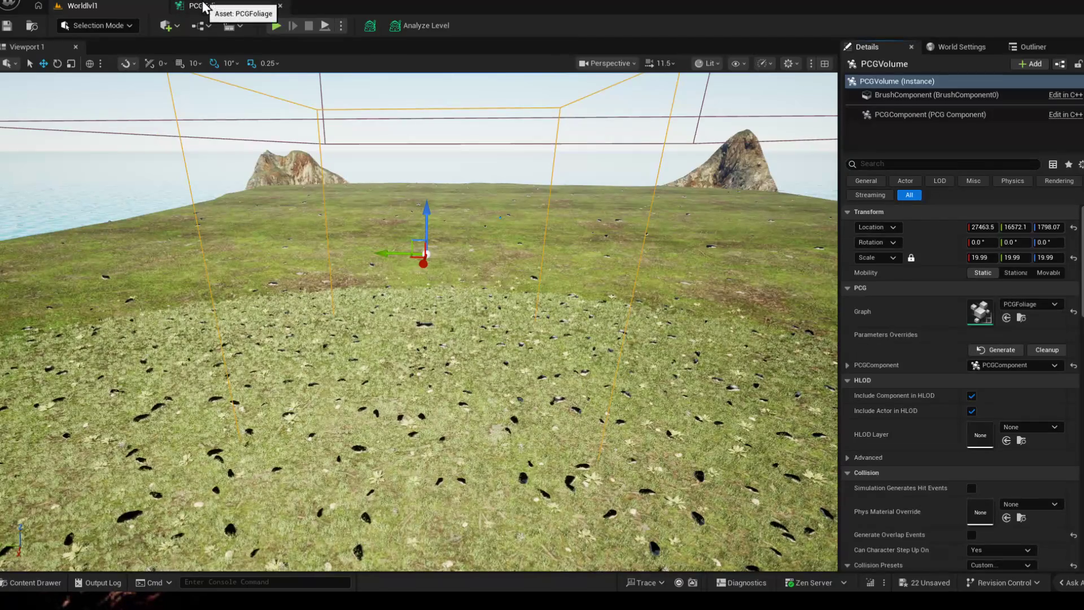
pyautogui.click(201, 5)
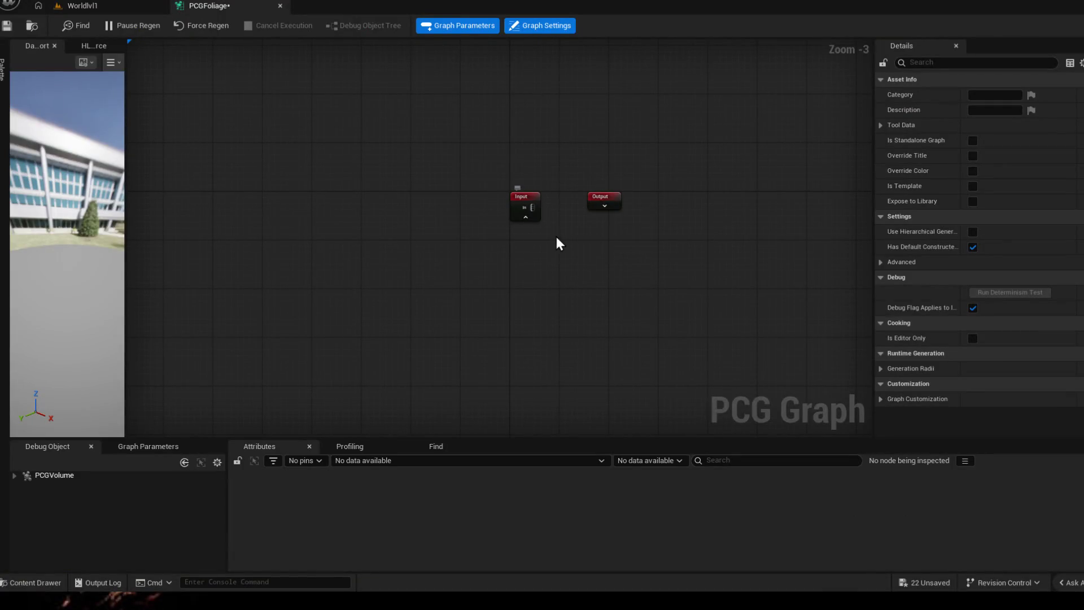
pyautogui.scroll(3, 532, 200)
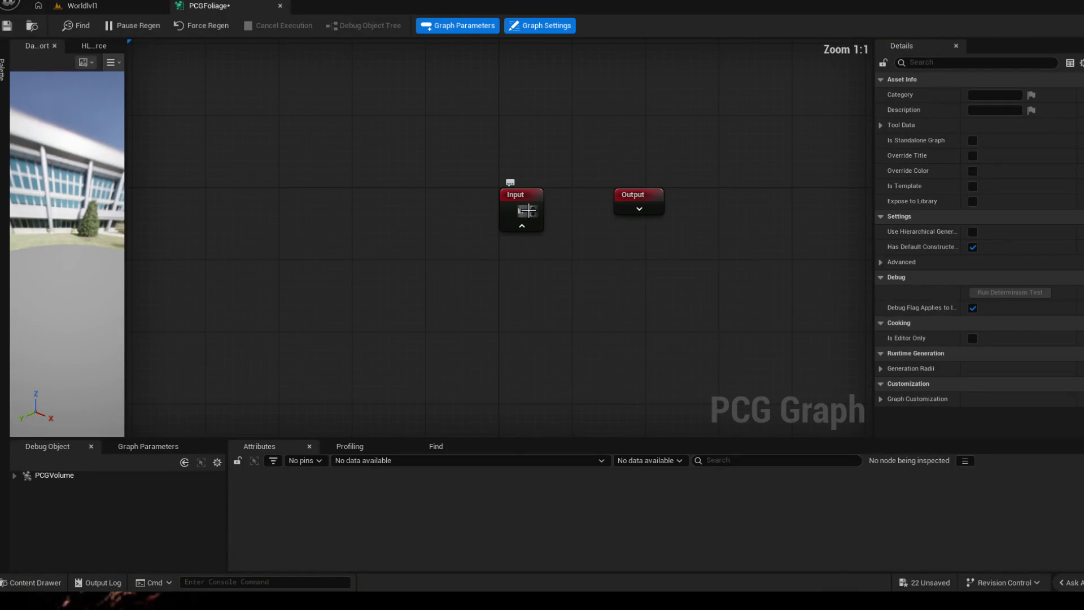
# - Inspect the Input node and PCG_Cube mesh, move the Output node further right, and return to Worldlvl1
pyautogui.rightClick(533, 212)
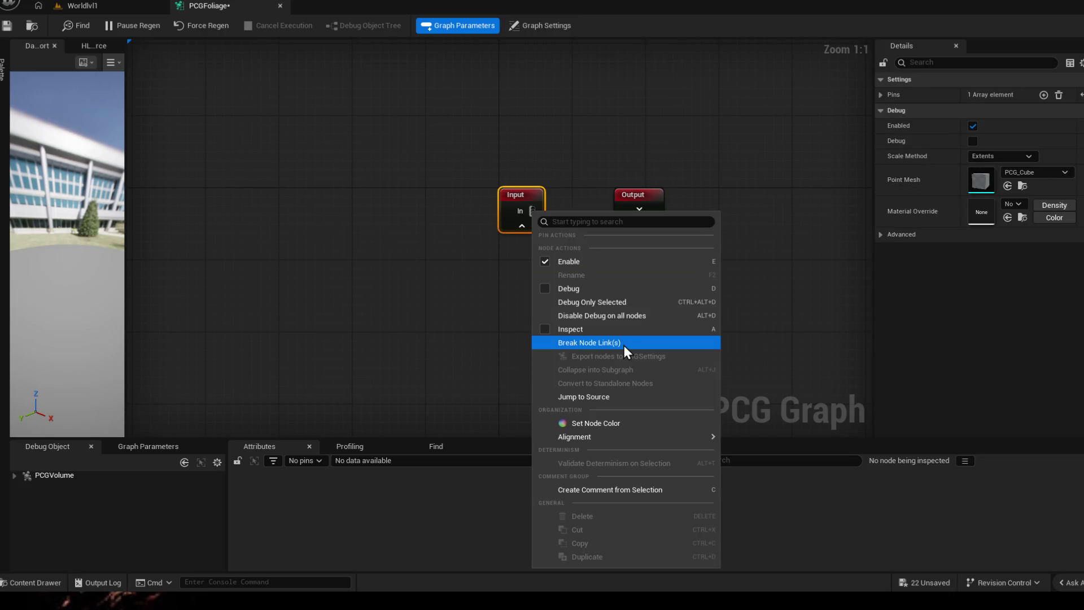
pyautogui.click(623, 343)
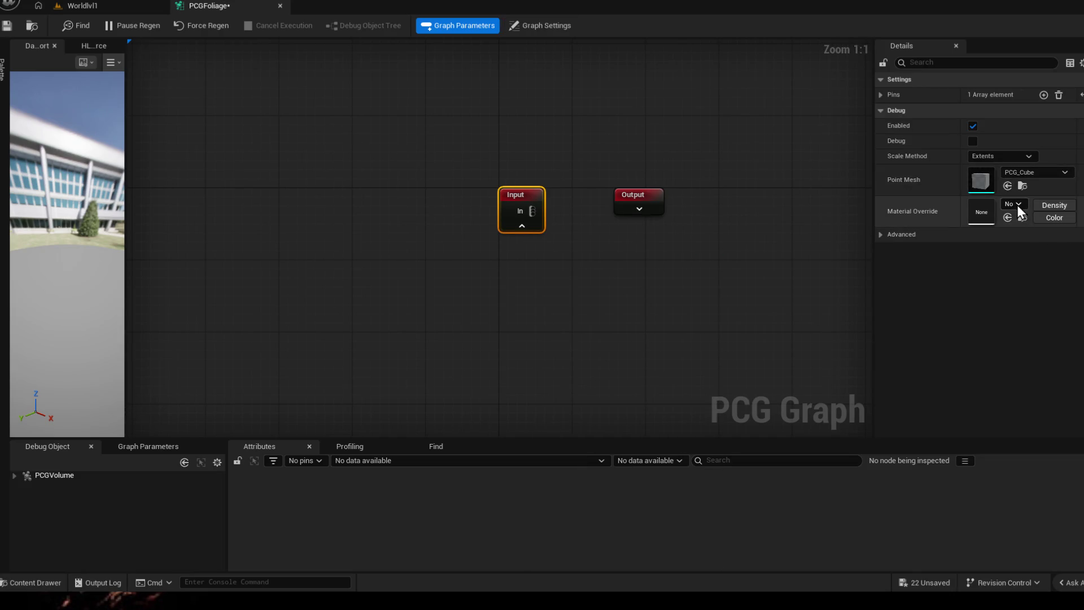
pyautogui.click(1023, 187)
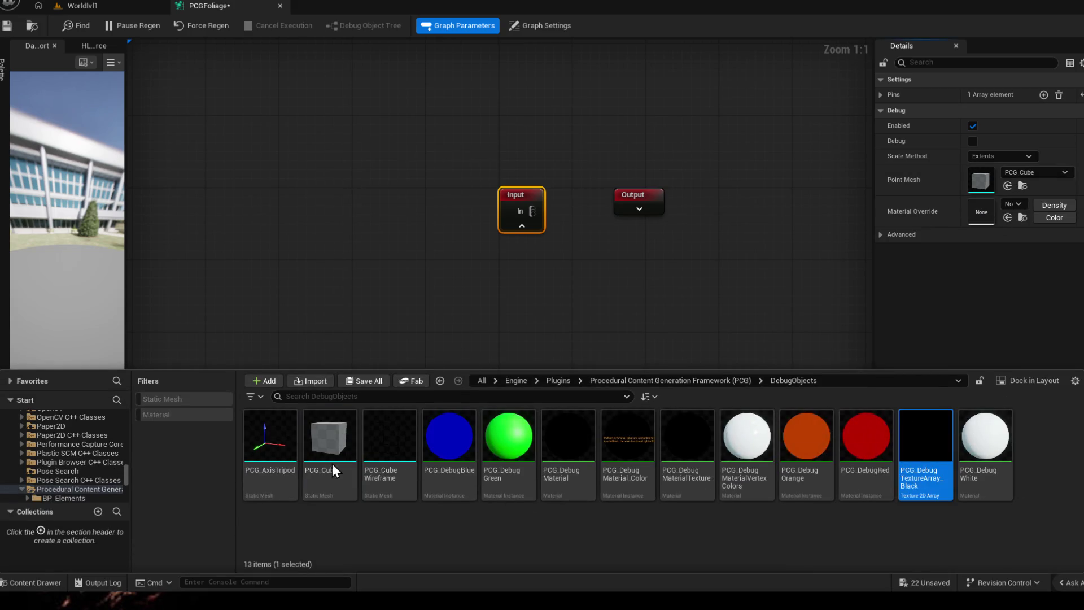
pyautogui.doubleClick(330, 436)
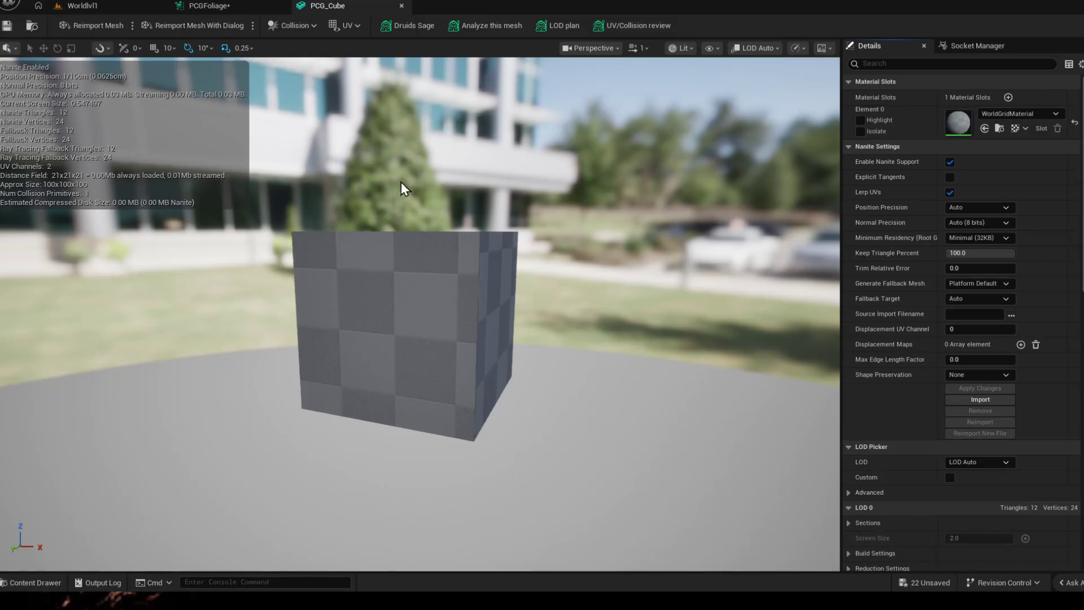
pyautogui.click(401, 6)
pyautogui.moveTo(638, 195)
pyautogui.mouseDown()
pyautogui.moveTo(739, 212)
pyautogui.moveTo(804, 203)
pyautogui.mouseUp()
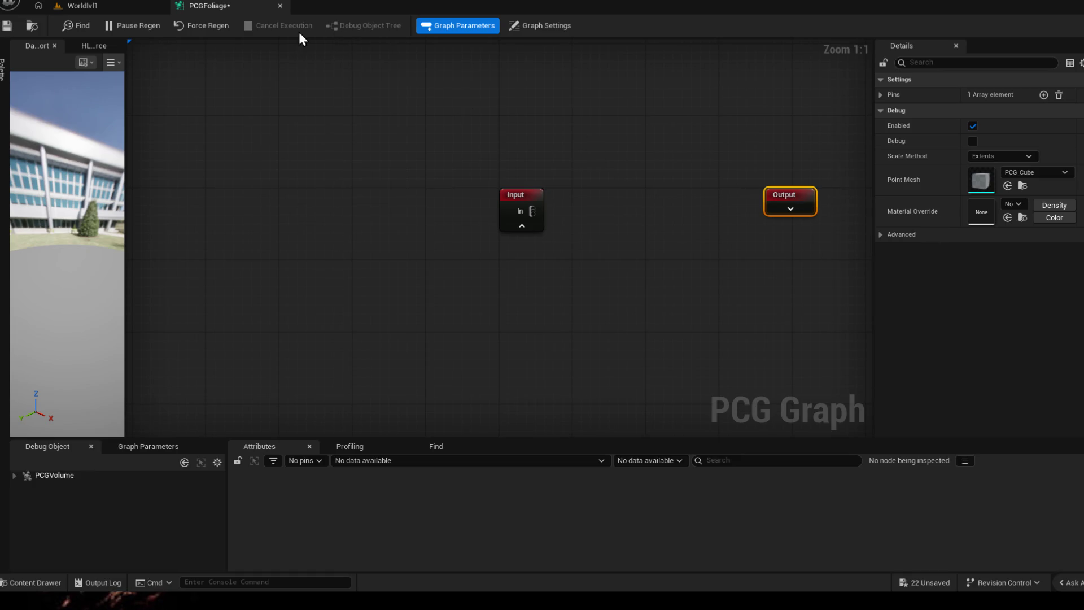
pyautogui.click(85, 7)
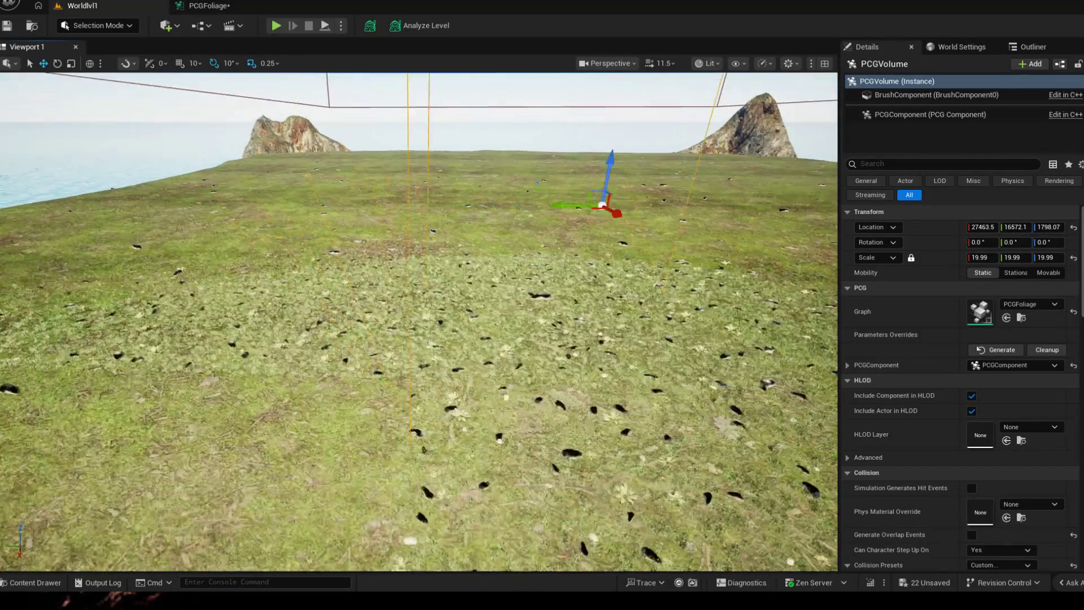
# - Orbit over the grassy island and toggle the PCGComponent settings in Details
pyautogui.moveTo(424, 339); pyautogui.dragTo(254, 322)
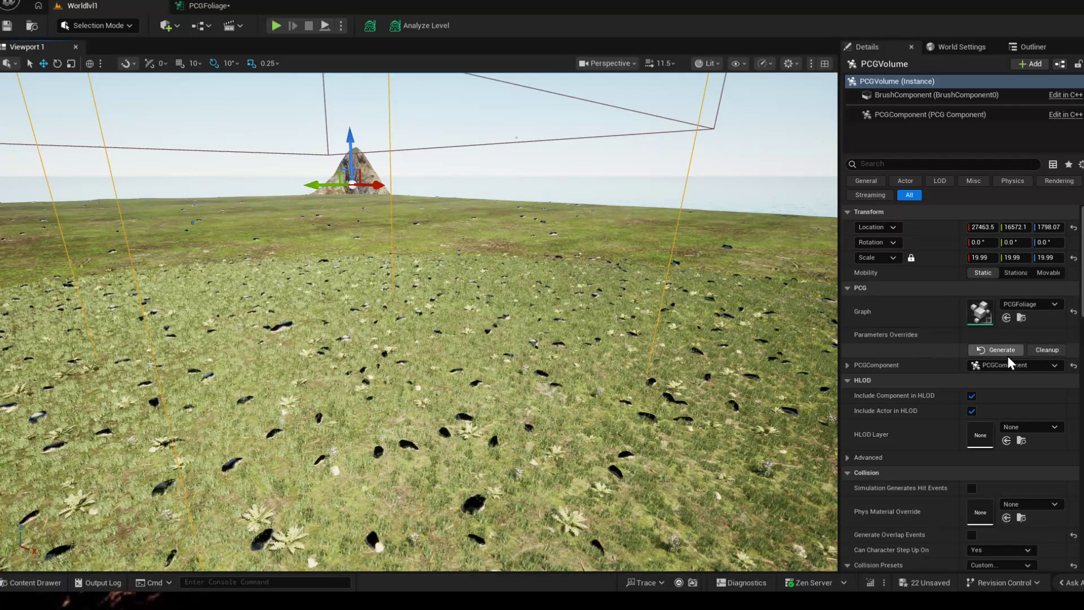
pyautogui.click(846, 365)
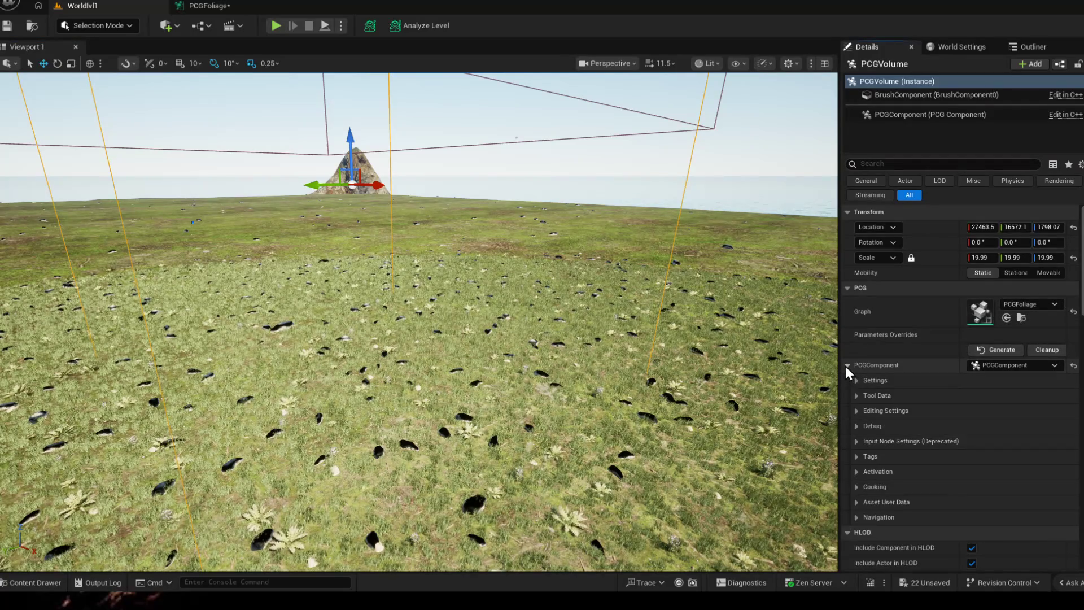
pyautogui.click(847, 366)
pyautogui.scroll(-2, 855, 394)
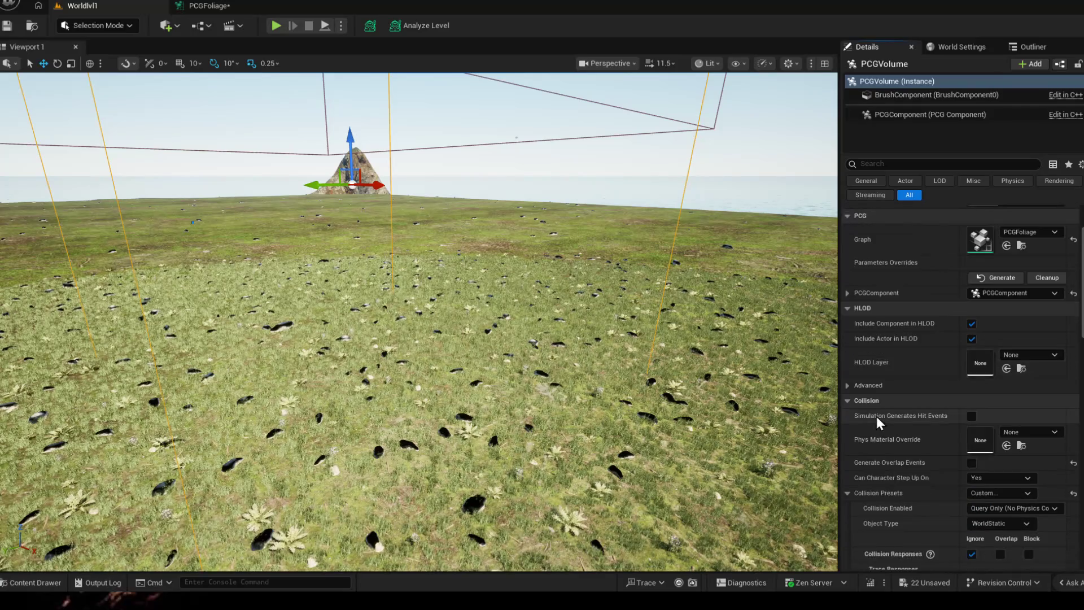
pyautogui.scroll(-2, 857, 390)
pyautogui.scroll(-2, 886, 404)
pyautogui.scroll(3, 887, 405)
pyautogui.scroll(3, 887, 405)
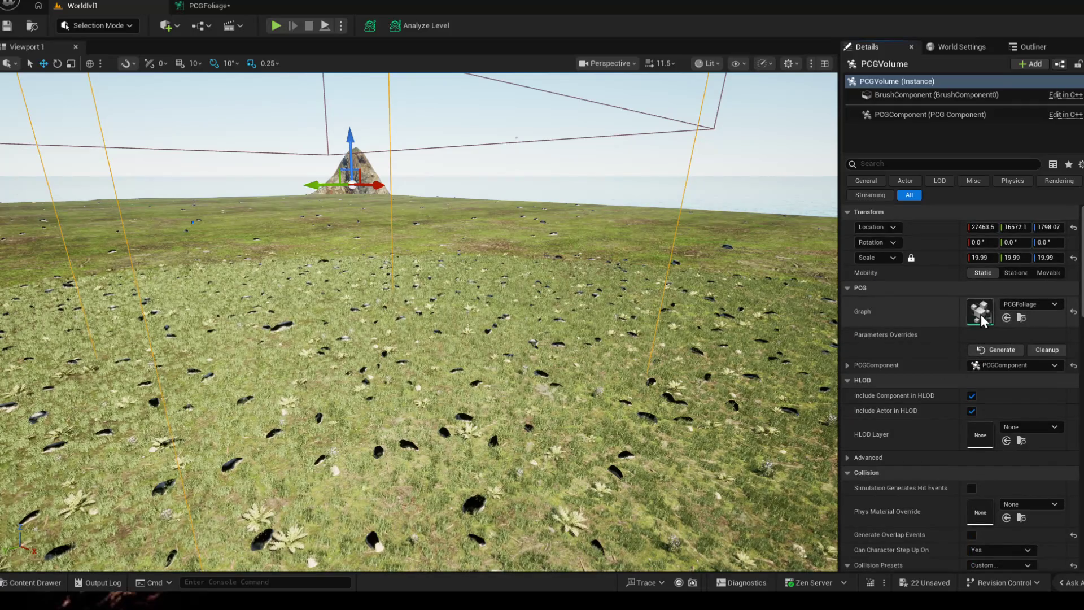
# - Open the PCGFoliage graph from the volume's Graph thumbnail, then close it, leaving only Worldlvl1
pyautogui.doubleClick(981, 314)
pyautogui.rightClick(609, 258)
pyautogui.click(505, 271)
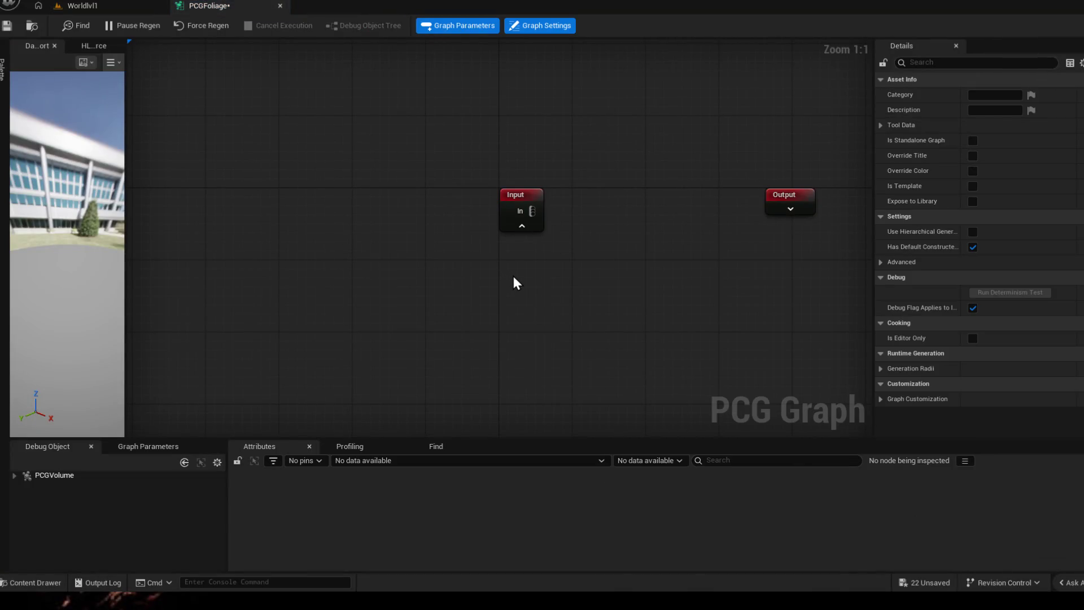
pyautogui.scroll(-2, 512, 274)
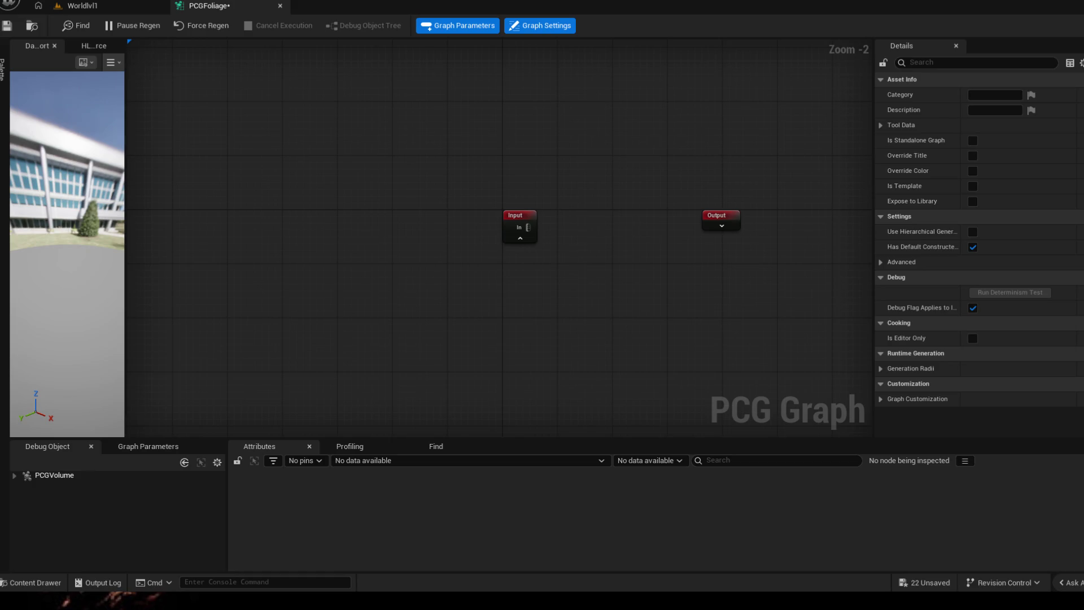
pyautogui.click(280, 6)
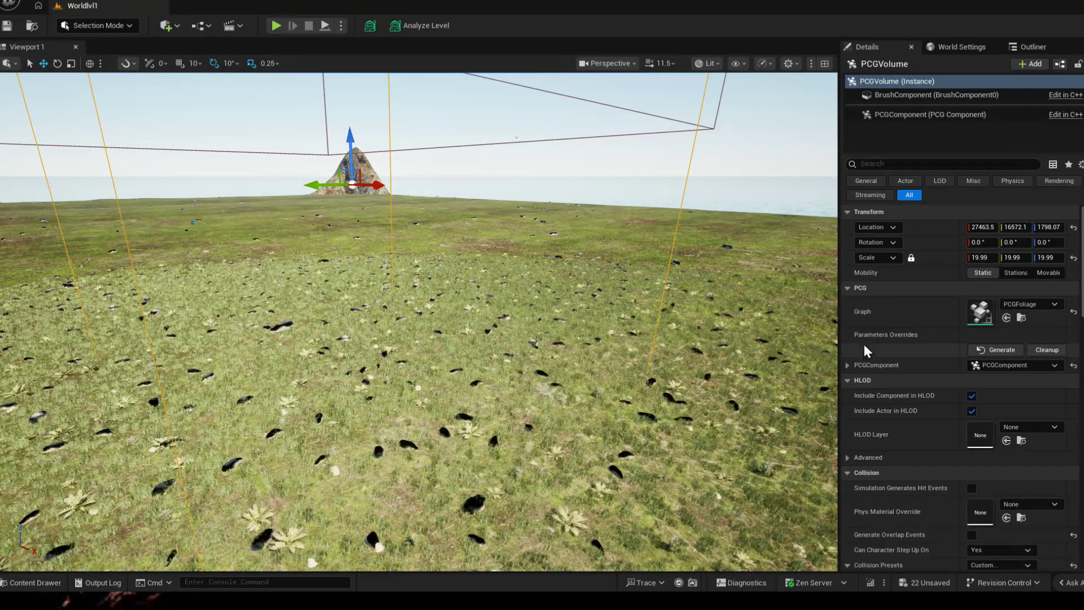
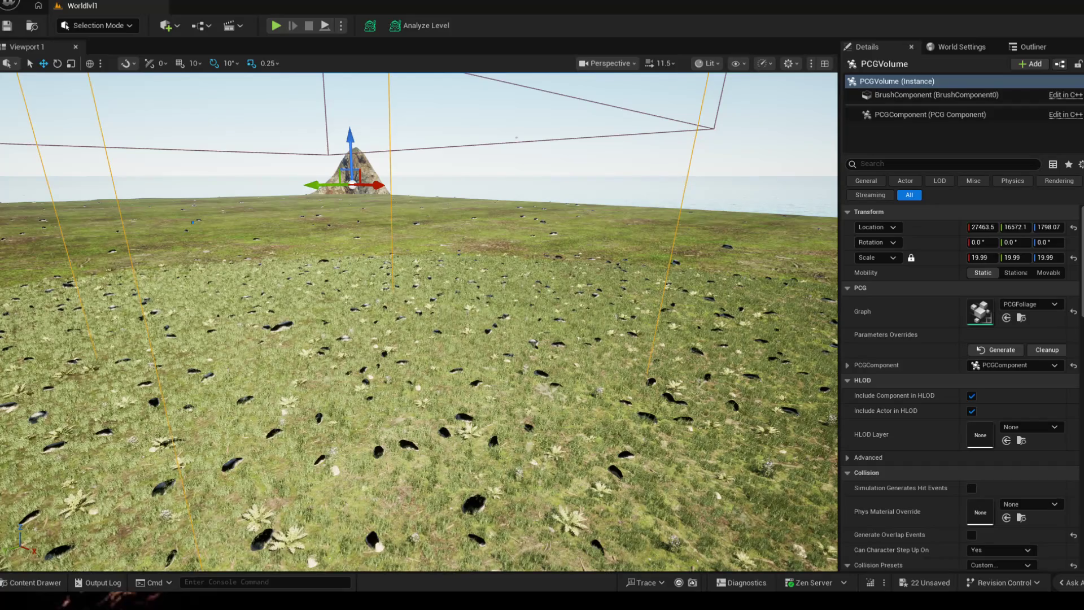
# - Show the PCGComponent's settings, peek at Advanced, start Save Instance and cancel the Save Asset As dialog
pyautogui.click(944, 118)
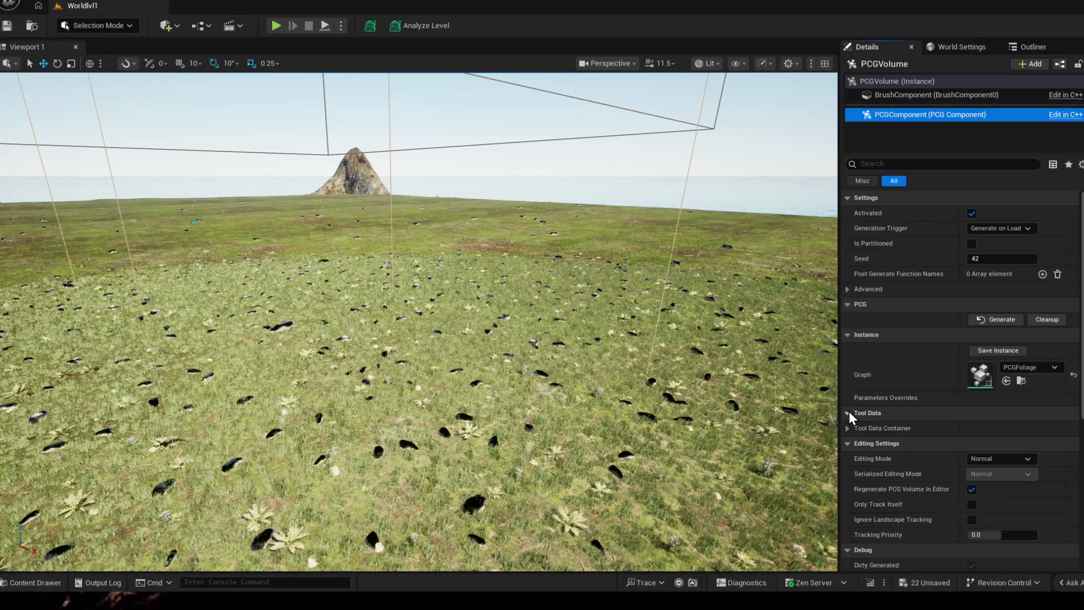
pyautogui.click(847, 289)
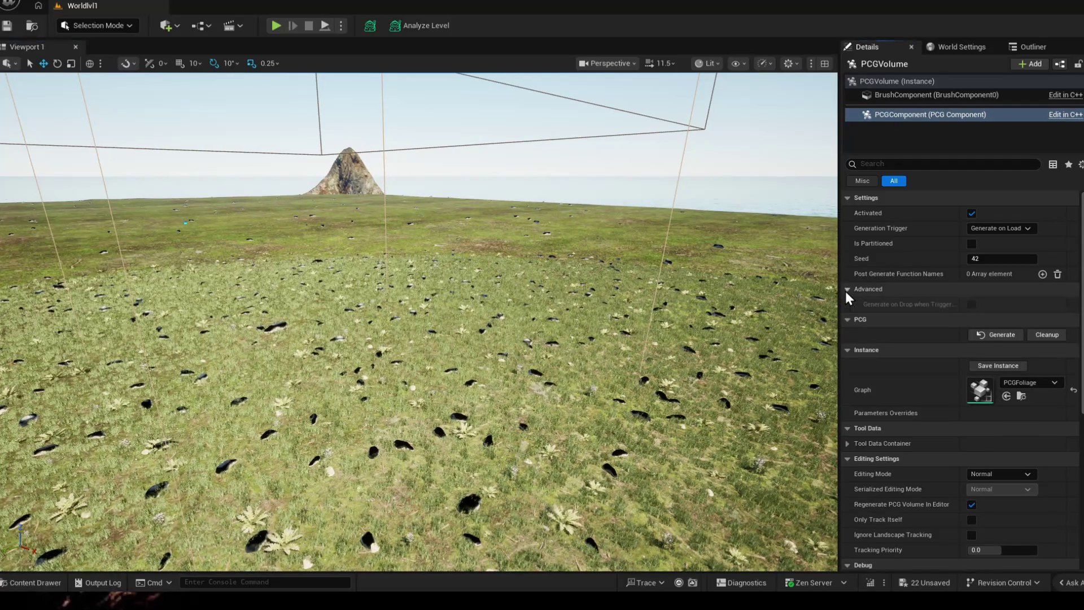
pyautogui.click(847, 289)
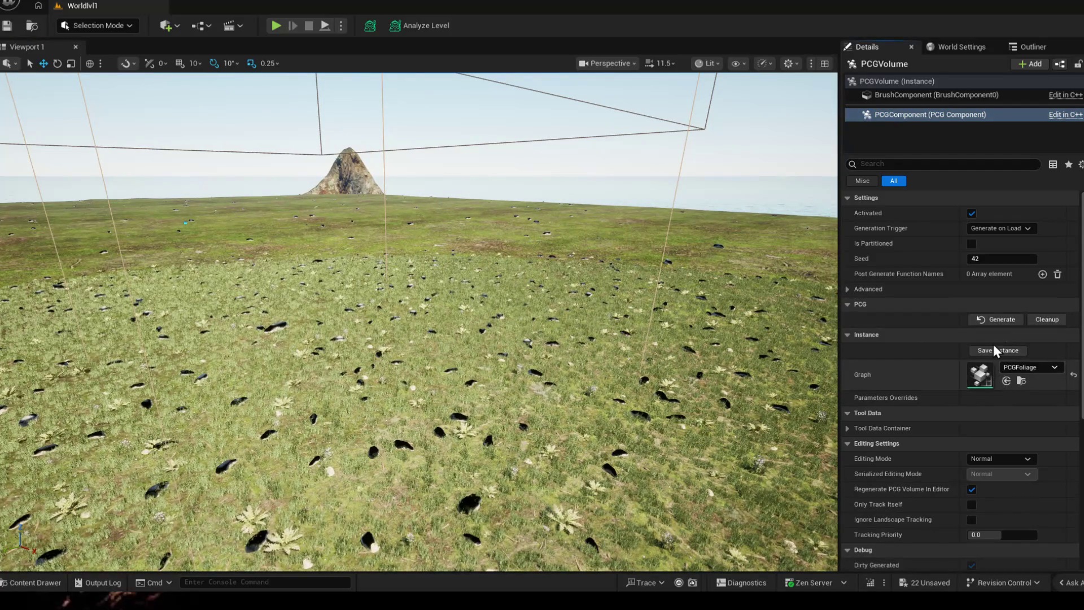
pyautogui.click(995, 350)
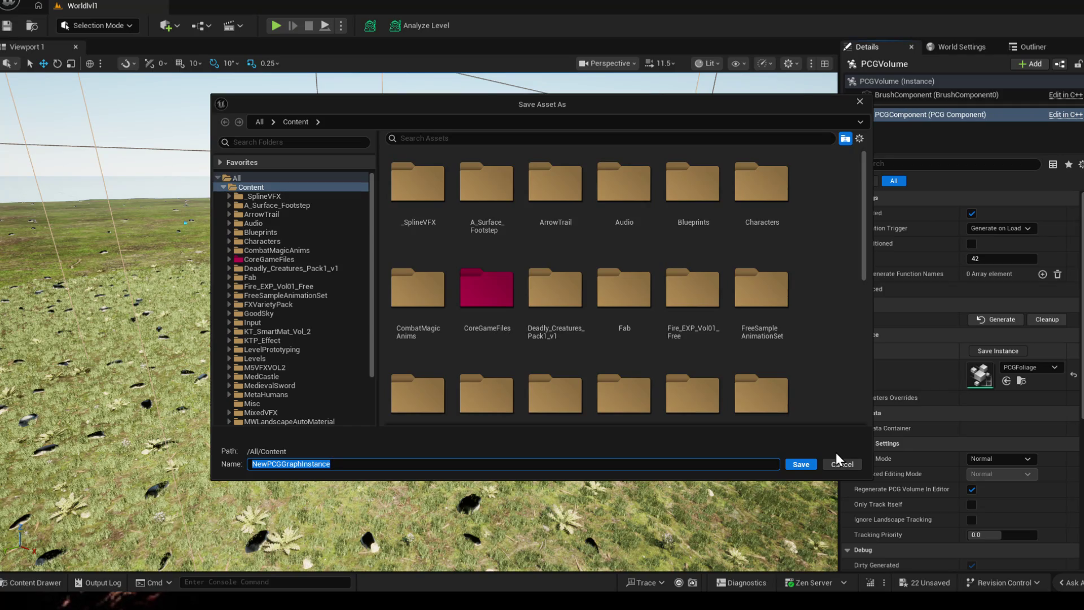
pyautogui.scroll(-3, 757, 416)
pyautogui.click(848, 468)
pyautogui.scroll(-3, 1001, 403)
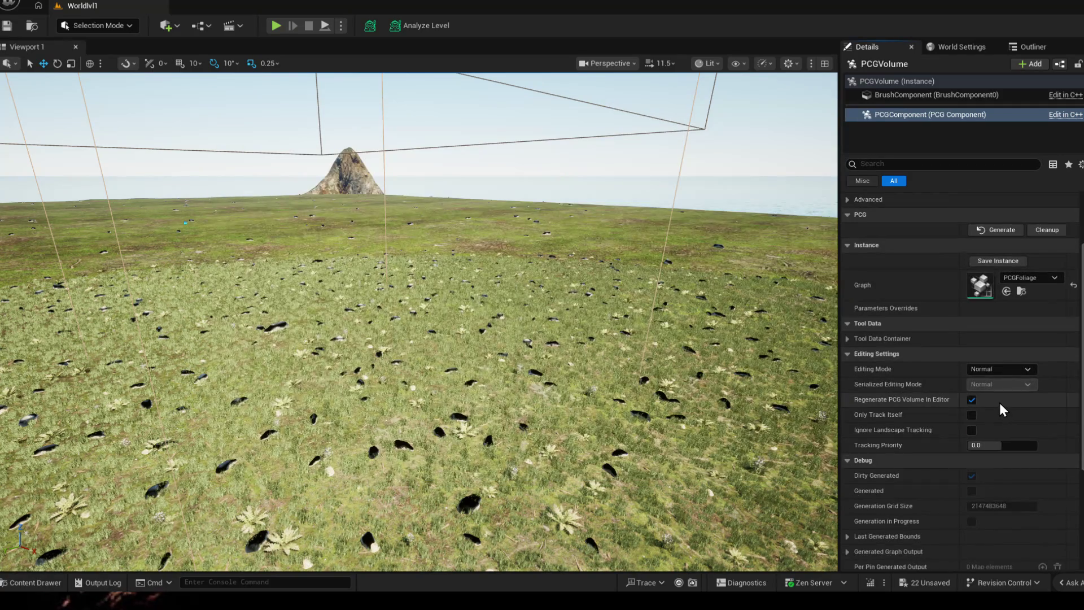
pyautogui.scroll(2, 996, 399)
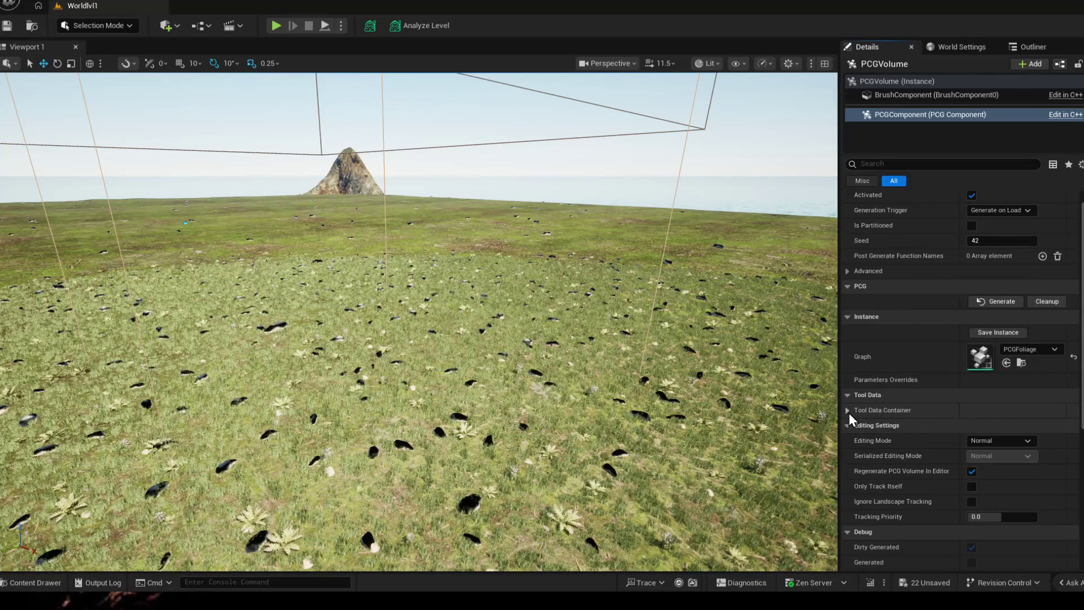
# - Add a Tool Data array element, inspect its choices, then remove it again
pyautogui.click(848, 412)
pyautogui.click(1042, 427)
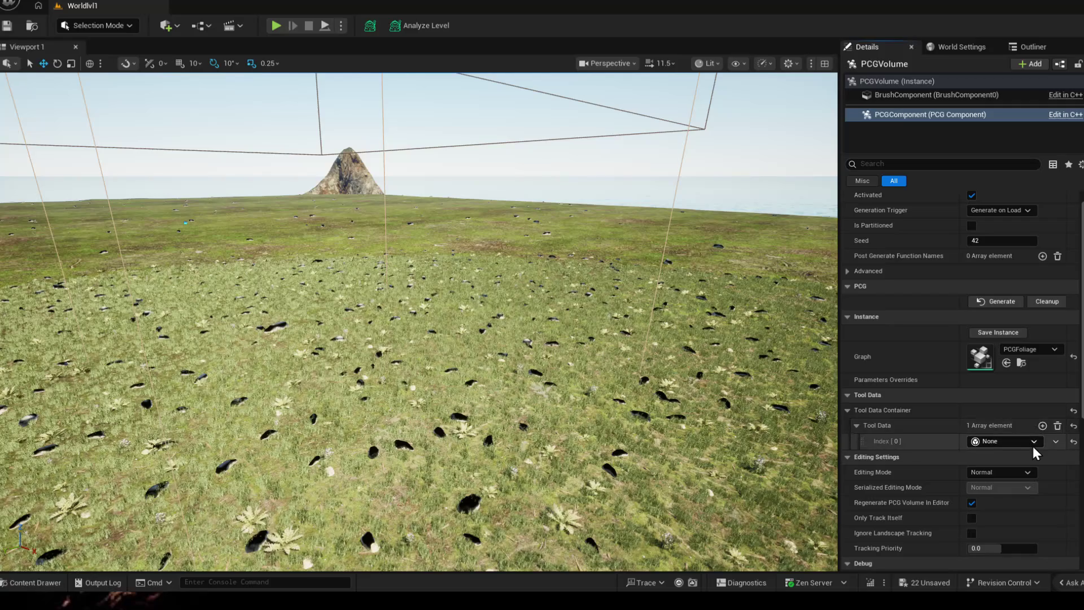
pyautogui.click(1033, 441)
pyautogui.click(1033, 442)
pyautogui.click(1057, 426)
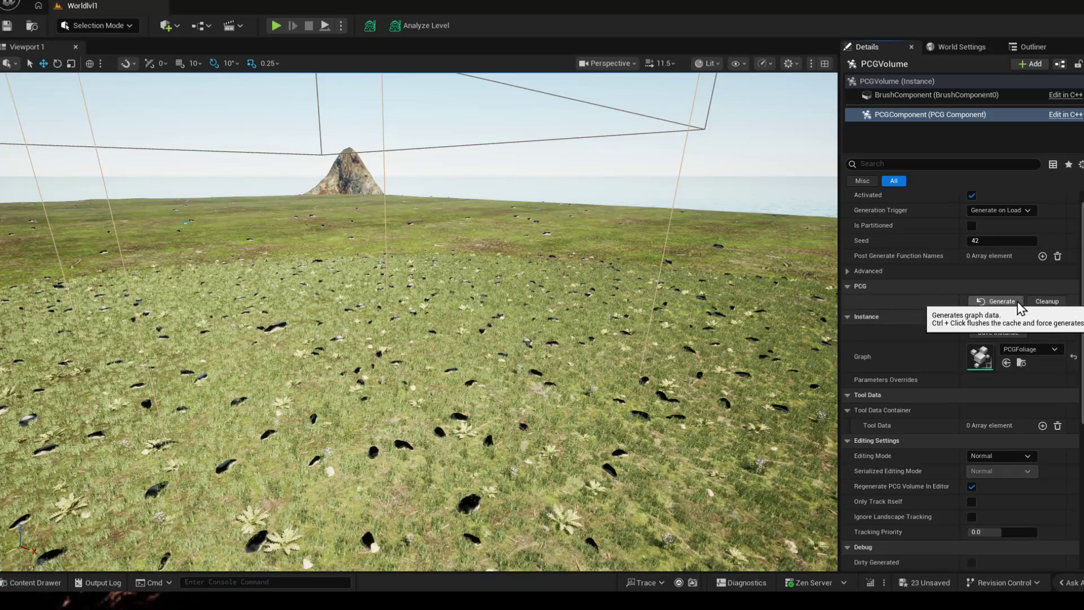
# - Add two Post Generate Function Names entries, clear them all, then show the PCGVolume's own properties
pyautogui.click(848, 270)
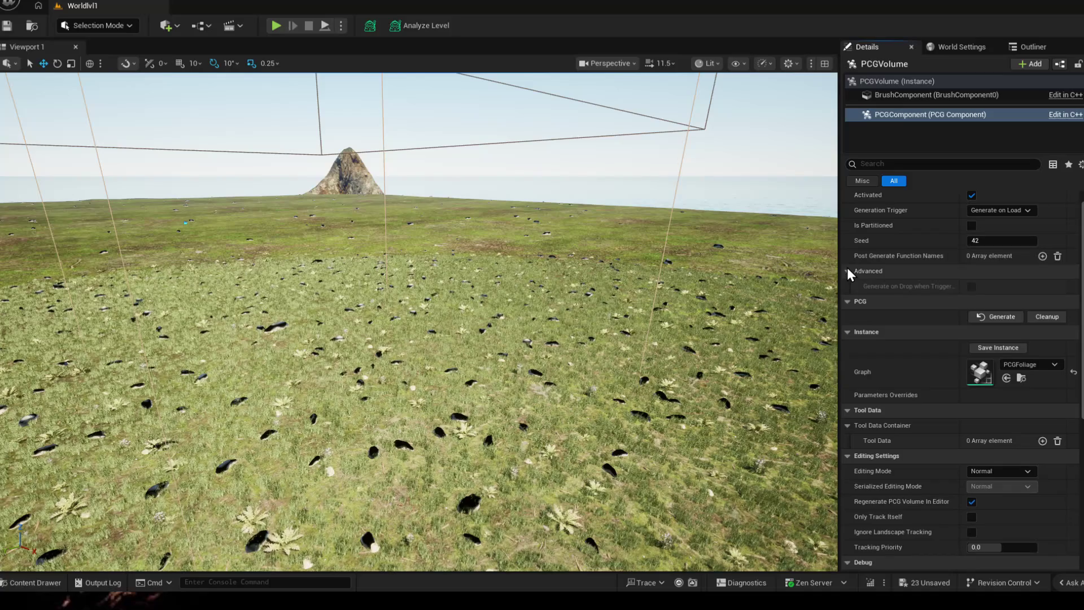
pyautogui.click(1042, 256)
pyautogui.click(1028, 272)
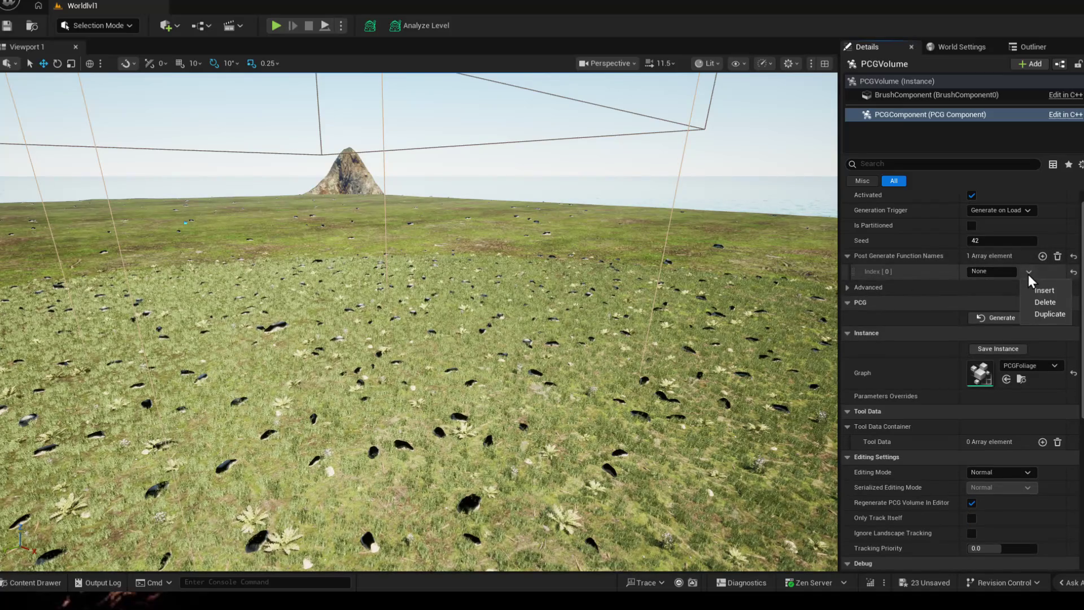
pyautogui.click(1028, 279)
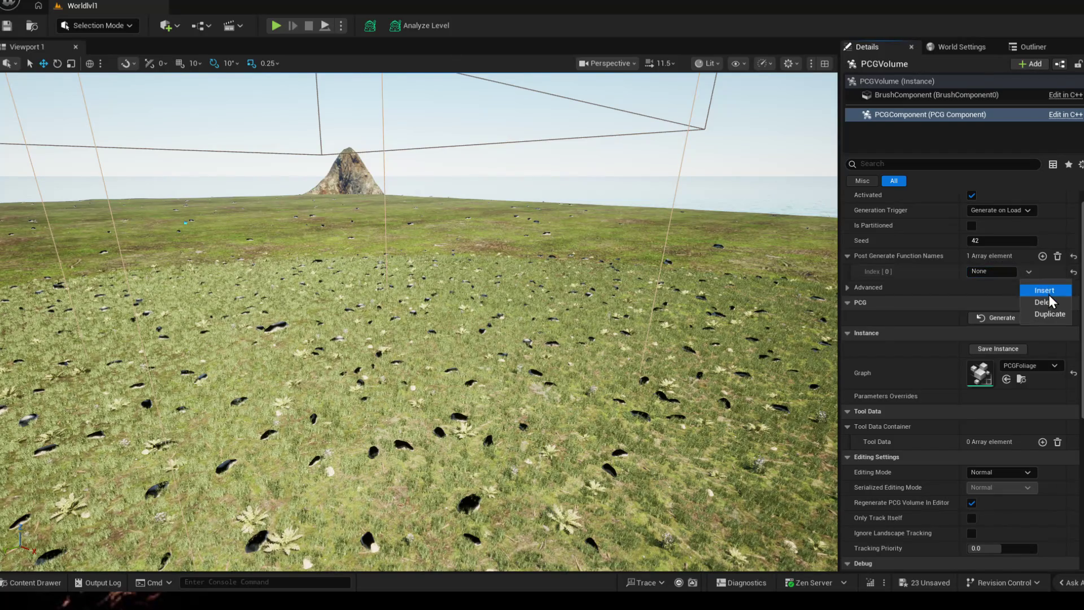
pyautogui.click(1042, 256)
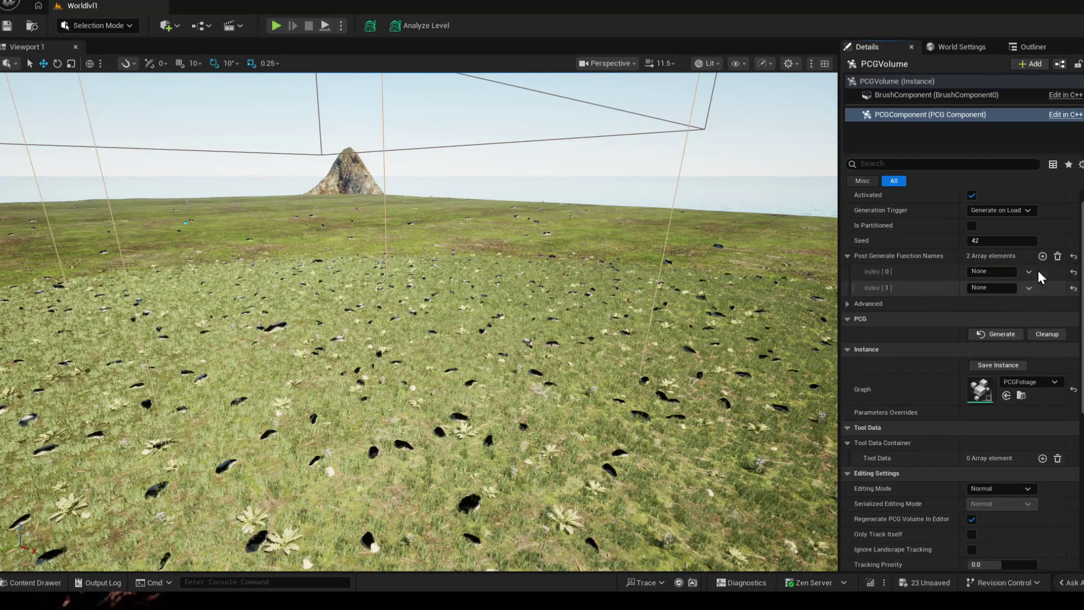
pyautogui.click(1057, 257)
pyautogui.scroll(1, 1029, 255)
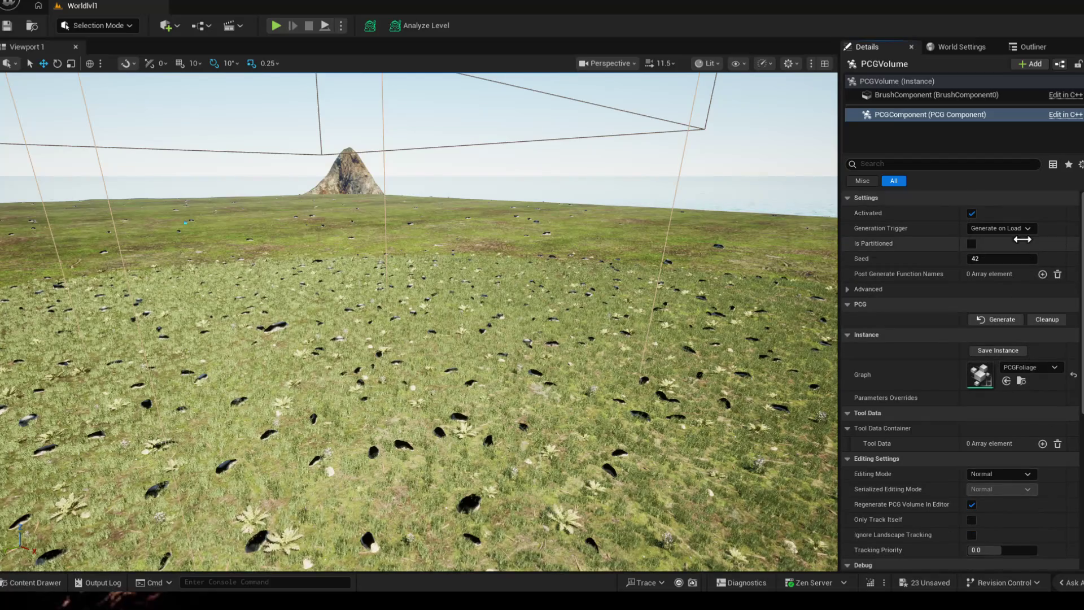
pyautogui.click(915, 83)
# - Open the PCGFoliage graph docked beside the level and pause its automatic regeneration
pyautogui.doubleClick(980, 313)
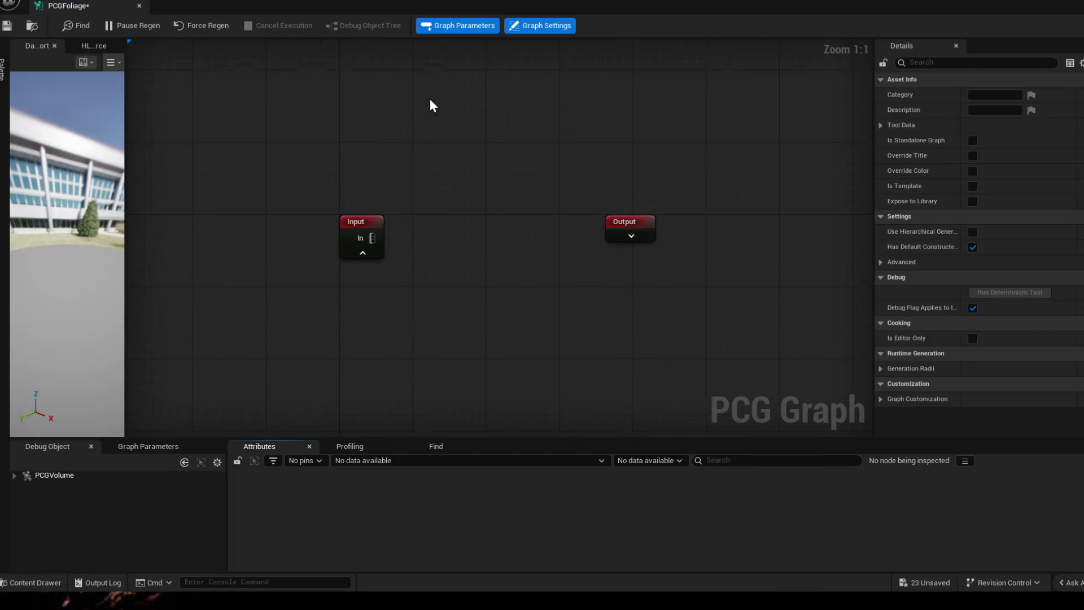
pyautogui.moveTo(64, 5); pyautogui.dragTo(280, 11)
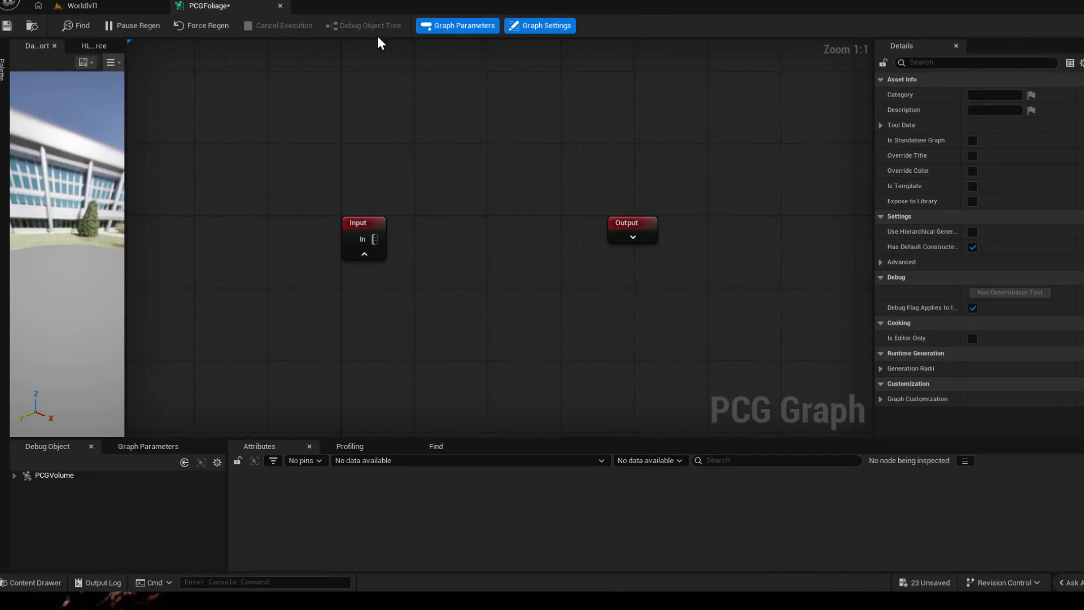
pyautogui.scroll(-3, 495, 176)
pyautogui.scroll(-2, 574, 182)
pyautogui.scroll(1, 575, 177)
pyautogui.scroll(2, 576, 177)
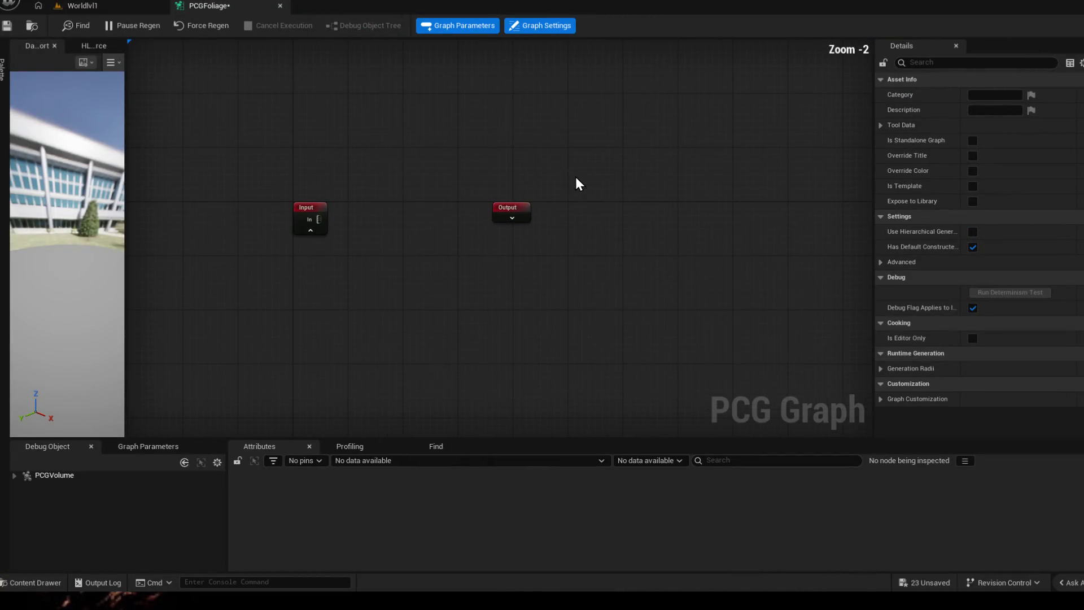
pyautogui.click(91, 45)
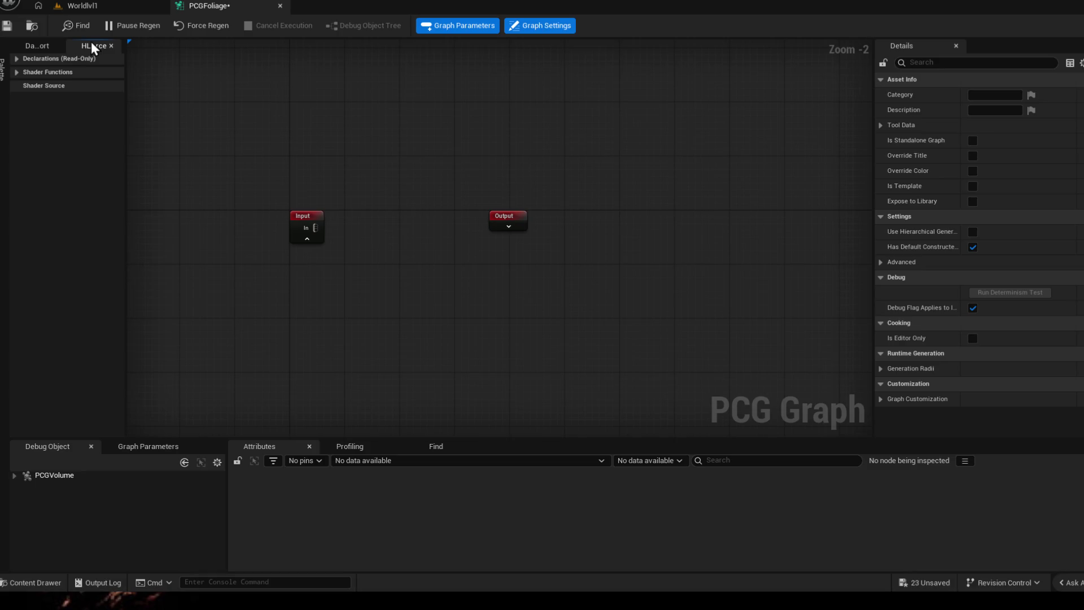
pyautogui.click(38, 45)
pyautogui.click(135, 25)
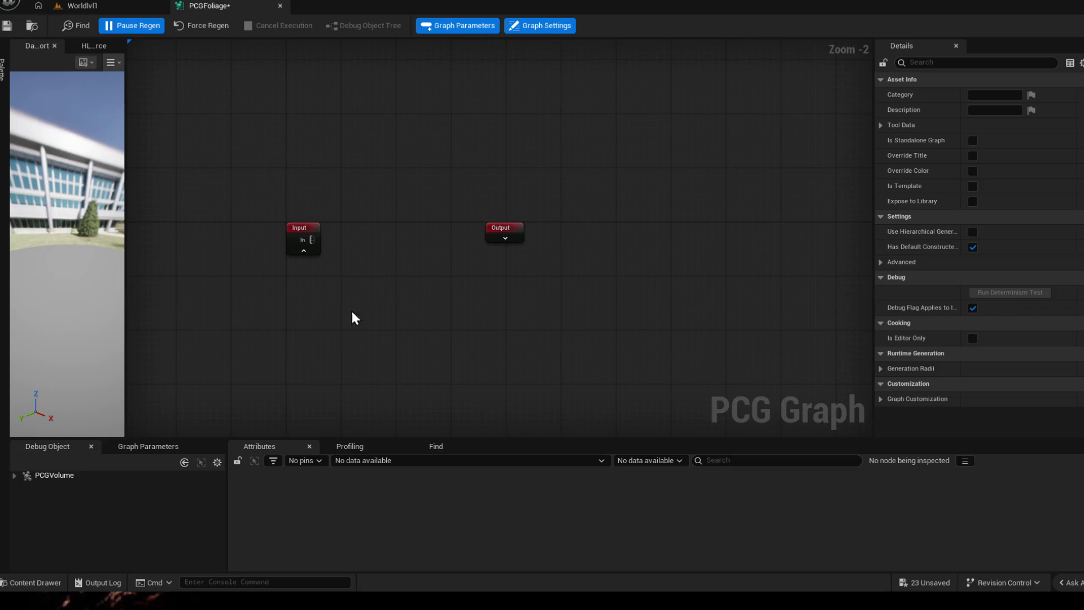
# - Add and wire a Filter Attribute Elements node from Input, then delete it and close the graph editor
pyautogui.rightClick(311, 310)
pyautogui.write('attr')
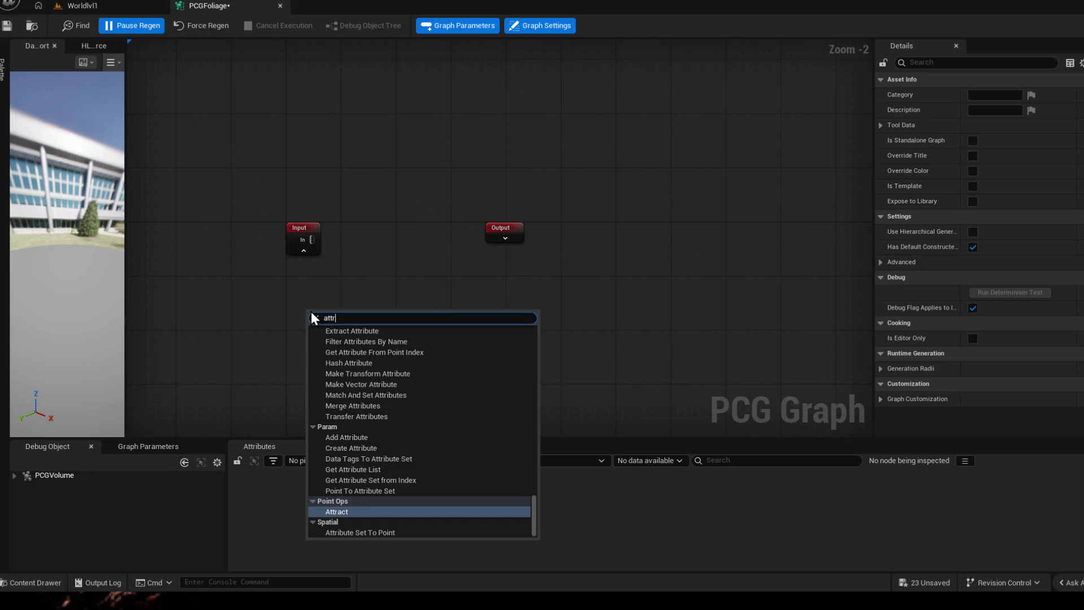
pyautogui.write('ibute fil')
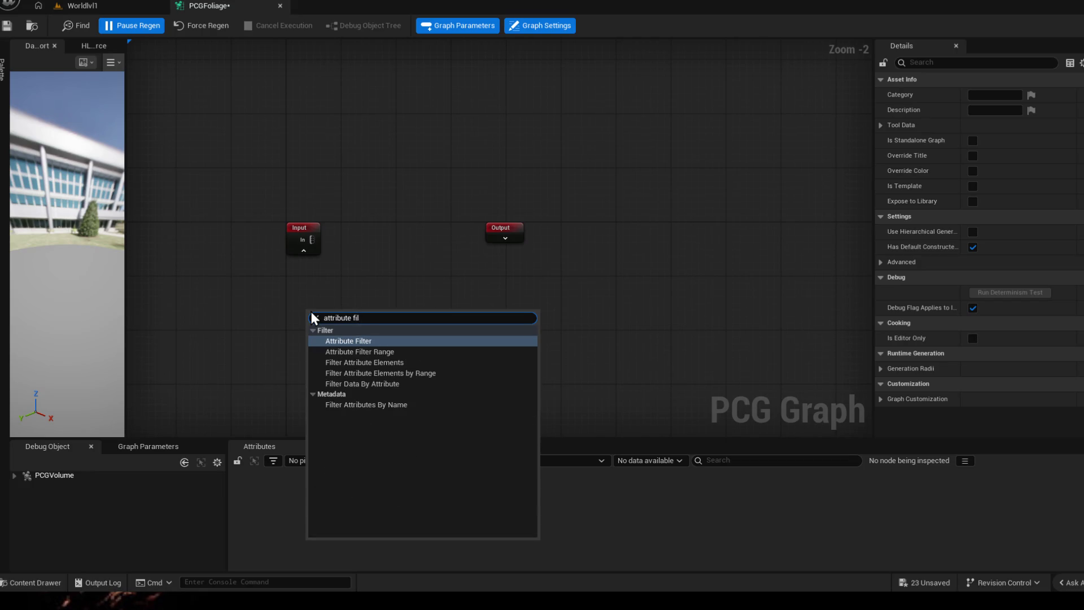
pyautogui.press('Return')
pyautogui.scroll(2, 349, 369)
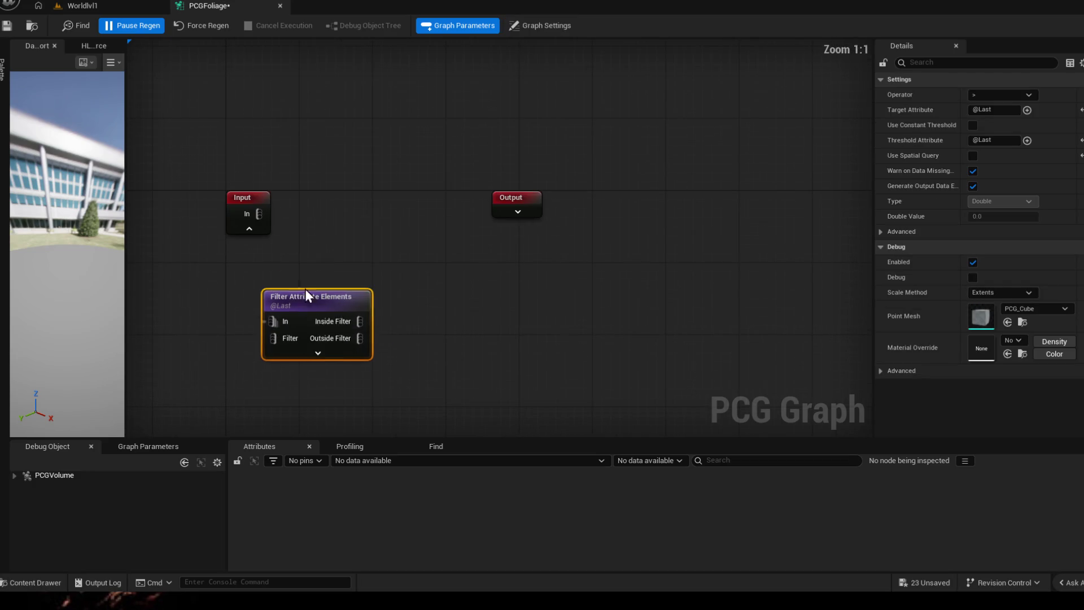
pyautogui.moveTo(295, 305); pyautogui.dragTo(343, 224)
pyautogui.moveTo(258, 214)
pyautogui.mouseDown()
pyautogui.moveTo(328, 249)
pyautogui.moveTo(433, 191)
pyautogui.moveTo(418, 188)
pyautogui.mouseUp()
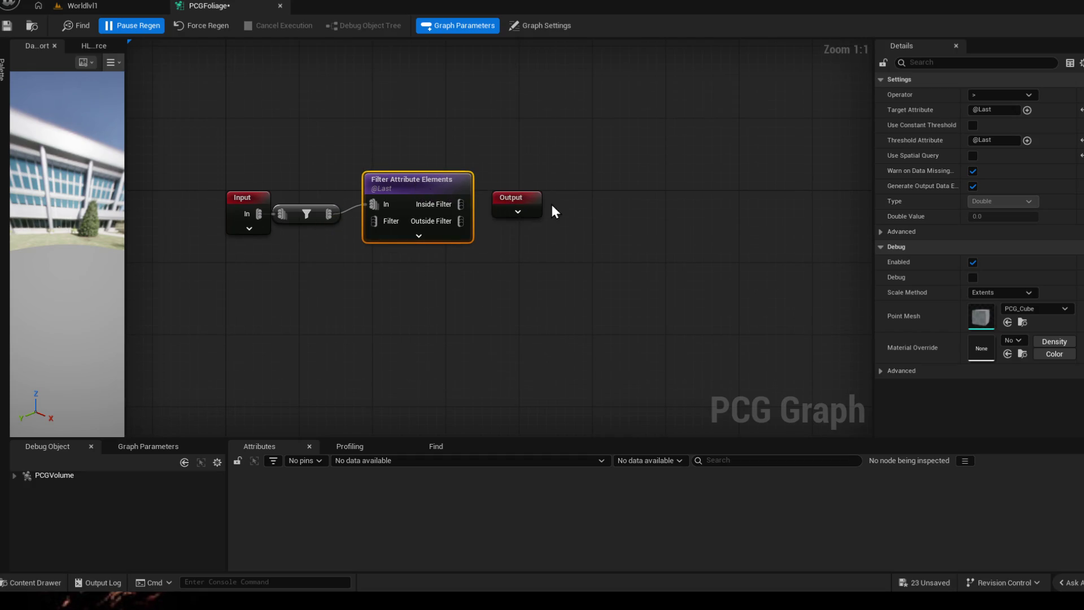
pyautogui.moveTo(126, 237); pyautogui.dragTo(212, 238)
pyautogui.moveTo(271, 119); pyautogui.dragTo(660, 322)
pyautogui.press('Delete')
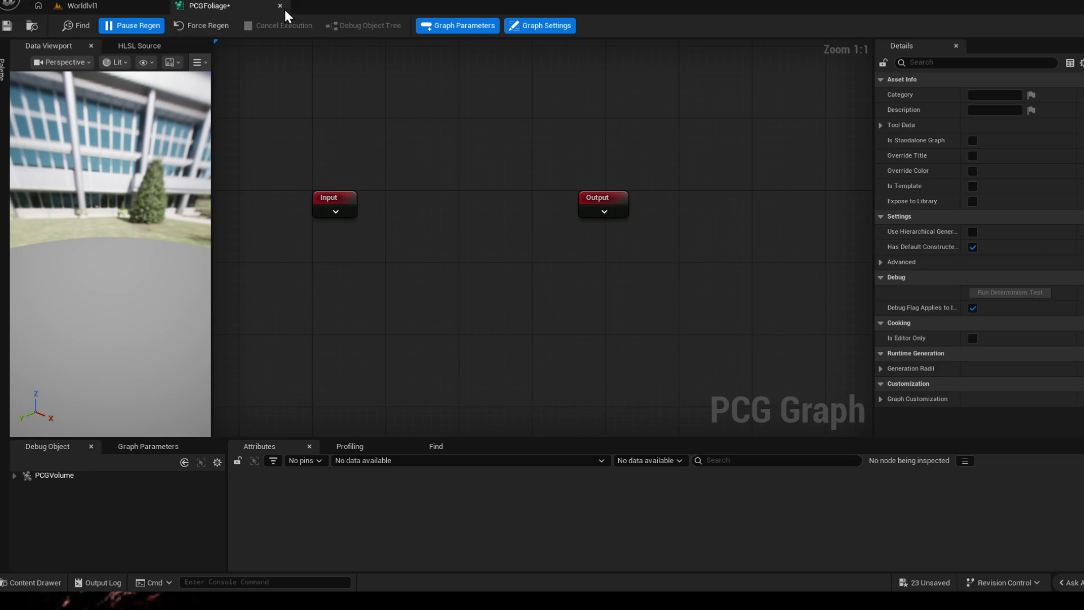
pyautogui.click(279, 6)
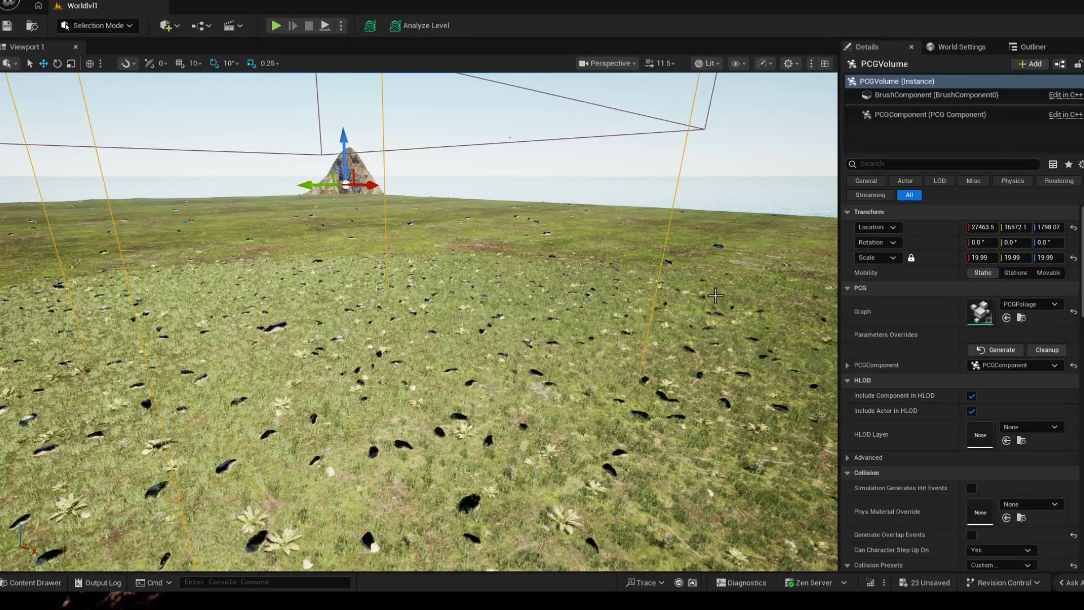
# - Delete the PCG volume from the level via the Outliner, leaving 26 actors
pyautogui.moveTo(423, 339); pyautogui.dragTo(424, 255)
pyautogui.scroll(-5, 963, 254)
pyautogui.click(1032, 47)
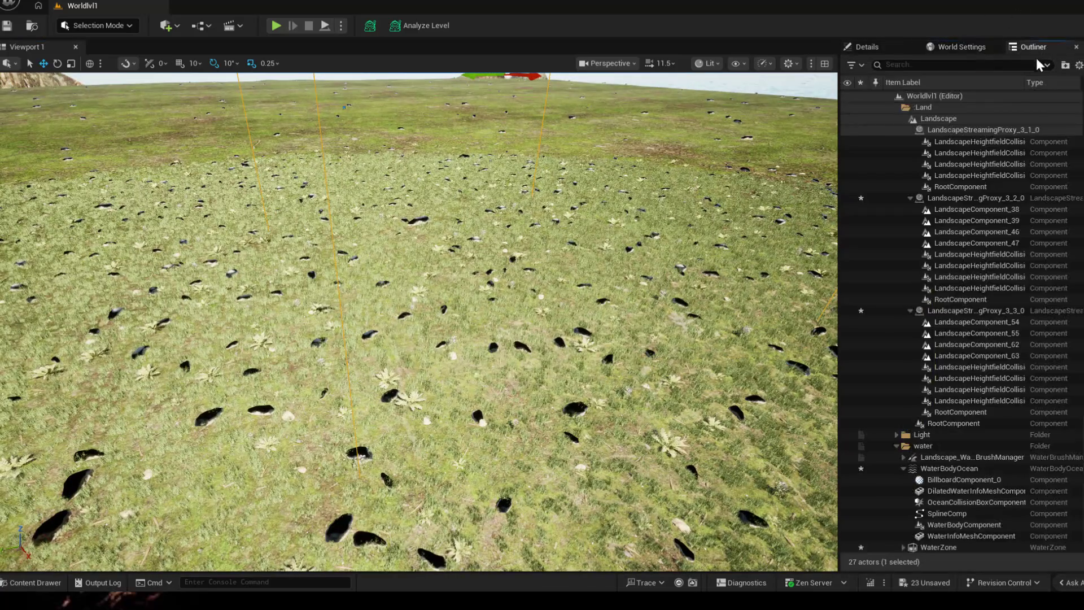
pyautogui.scroll(-3, 920, 333)
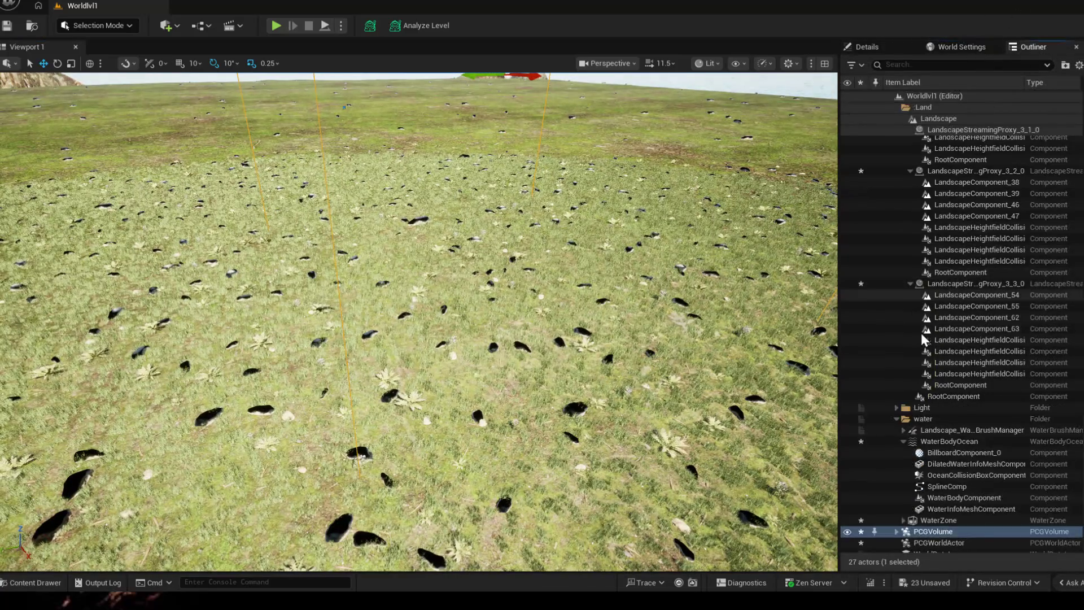
pyautogui.scroll(-1, 961, 529)
pyautogui.click(945, 525)
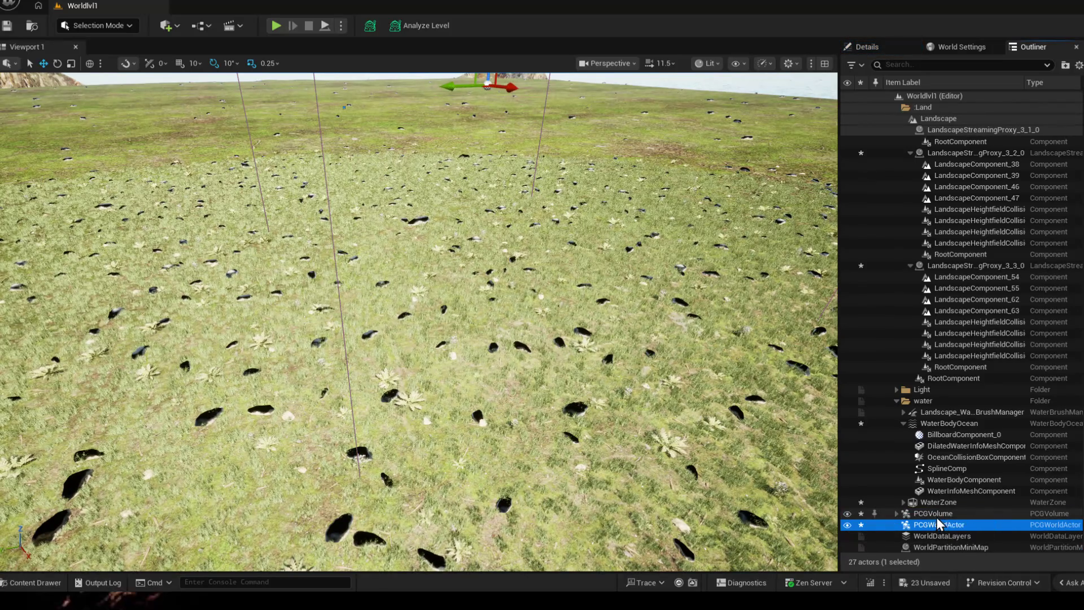
pyautogui.hotkey('ctrl', 'z')
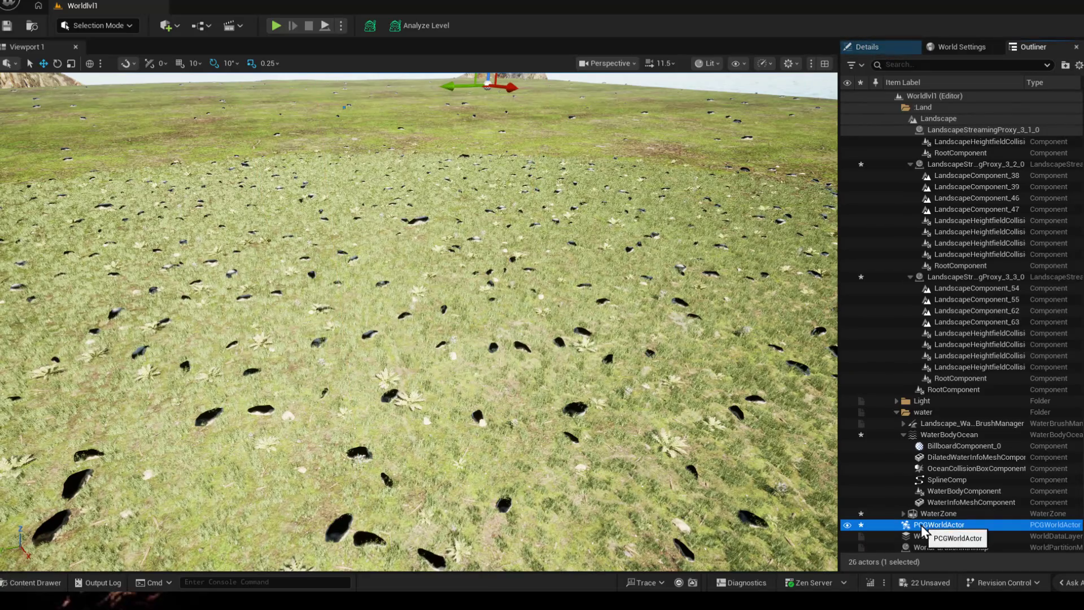
# - Check PCGWorldActor's context actions without choosing any, then show its Details
pyautogui.click(97, 26)
pyautogui.click(113, 45)
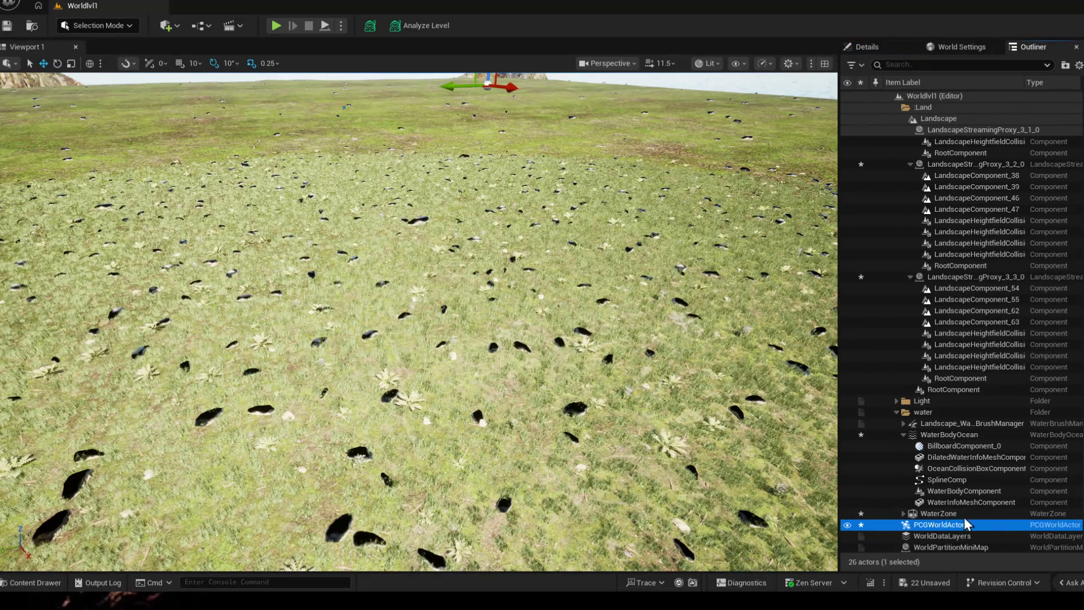
pyautogui.rightClick(940, 527)
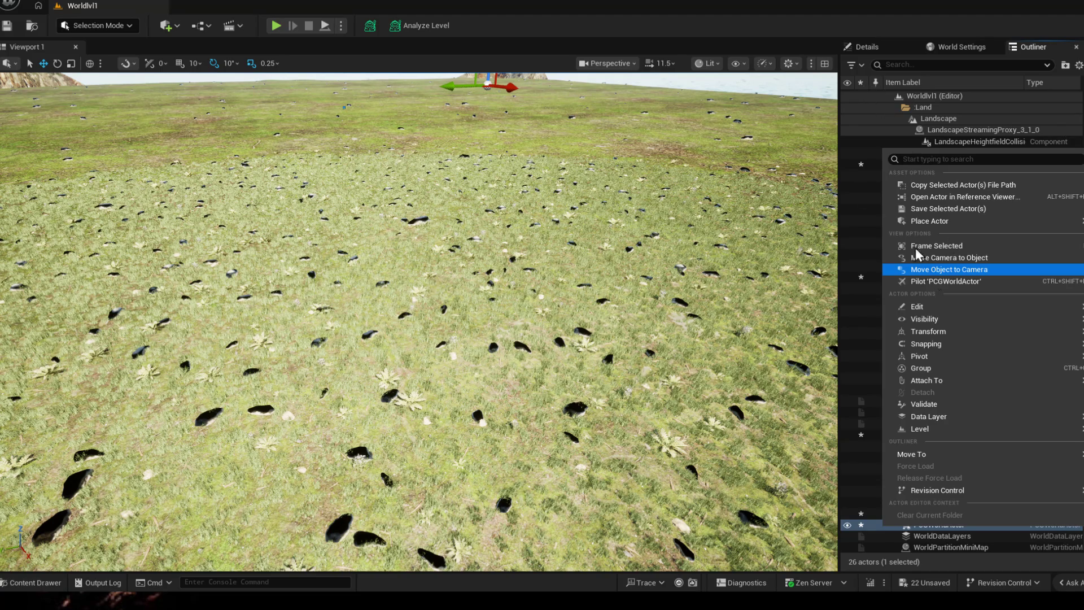
pyautogui.press('Escape')
pyautogui.press('super')
pyautogui.press('super')
pyautogui.click(865, 45)
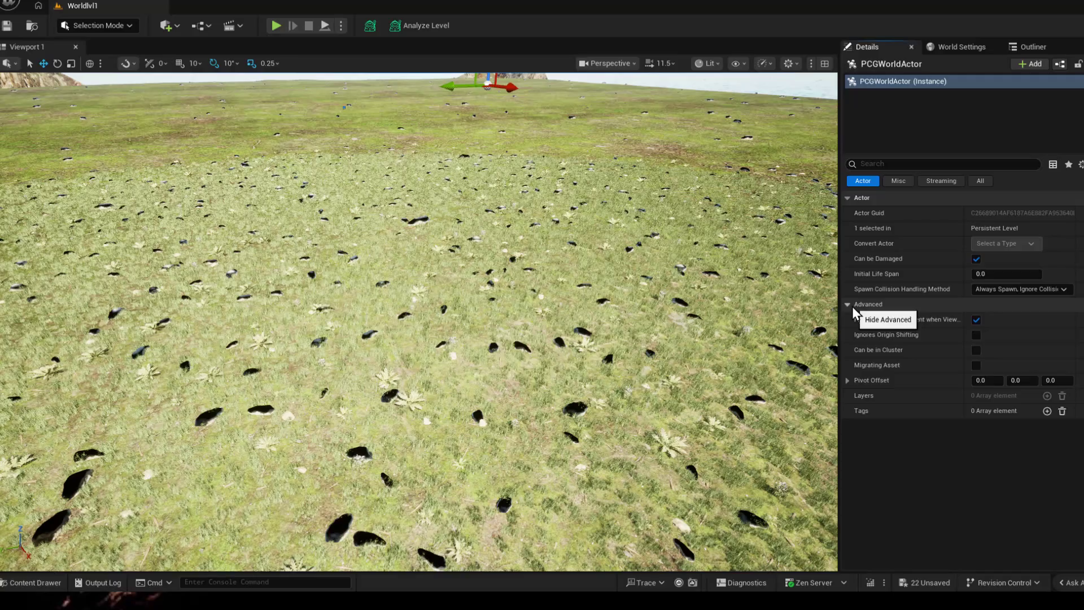
# - Select PCGWorldActor in the Outliner, start and cancel a rename, and dismiss its context actions
pyautogui.click(1027, 45)
pyautogui.click(934, 243)
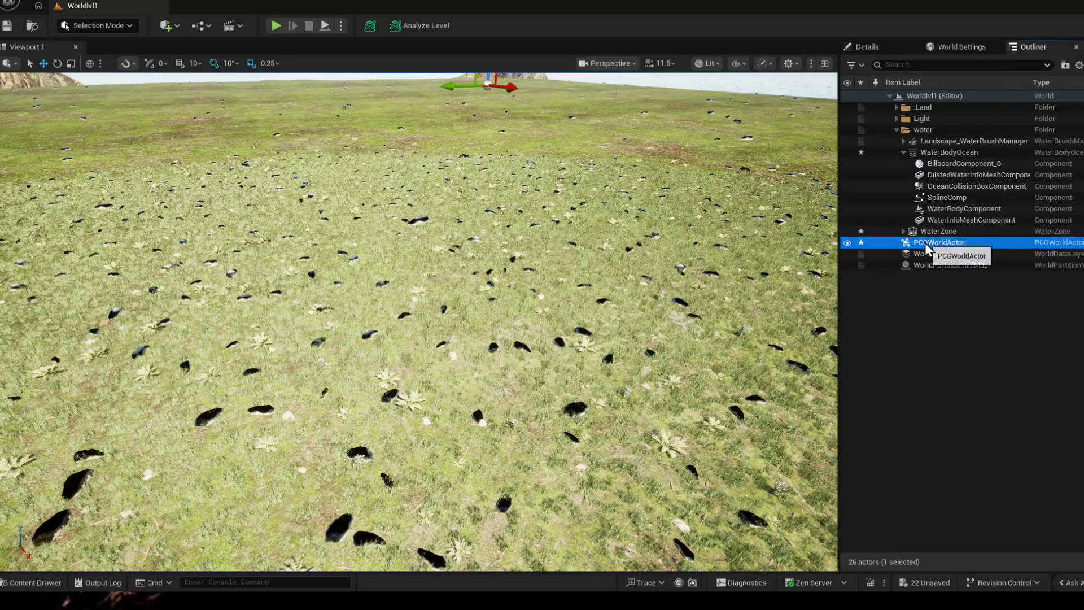
pyautogui.click(904, 231)
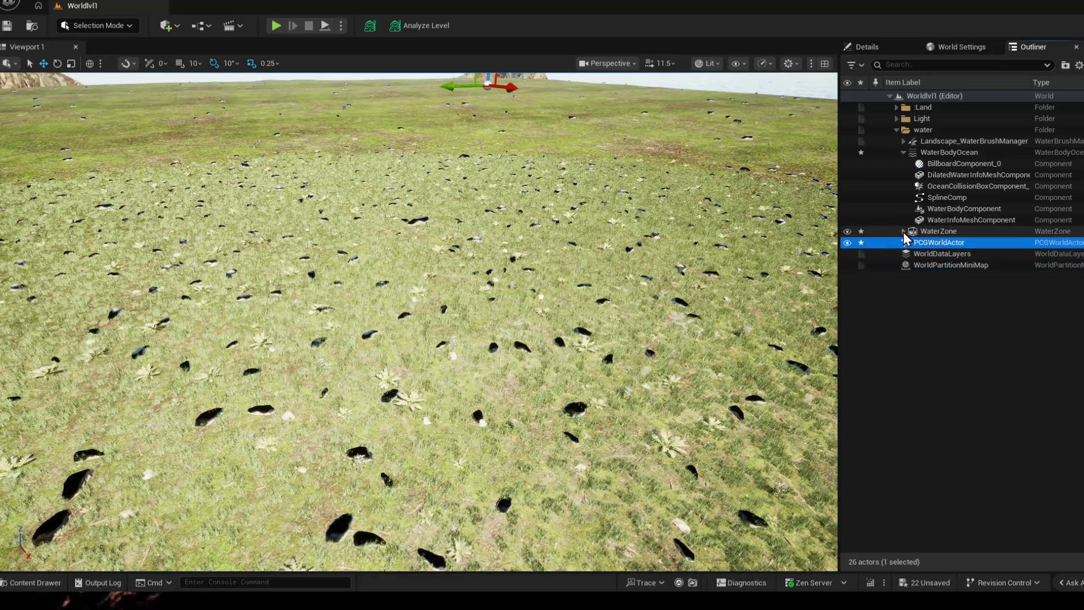
pyautogui.click(940, 242)
pyautogui.press('BackSpace')
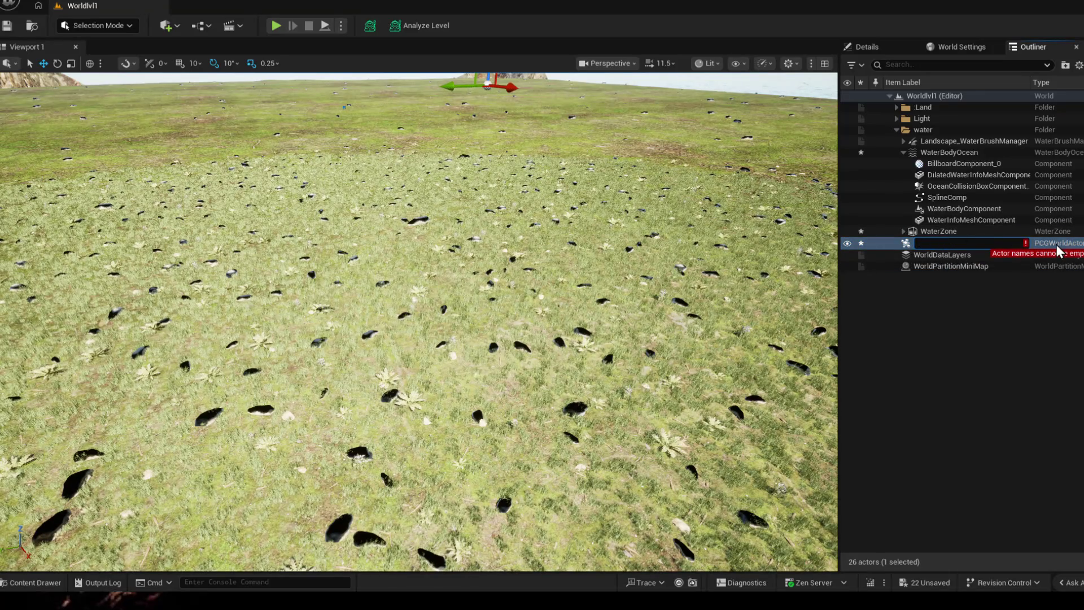
pyautogui.press('Escape')
pyautogui.rightClick(1057, 244)
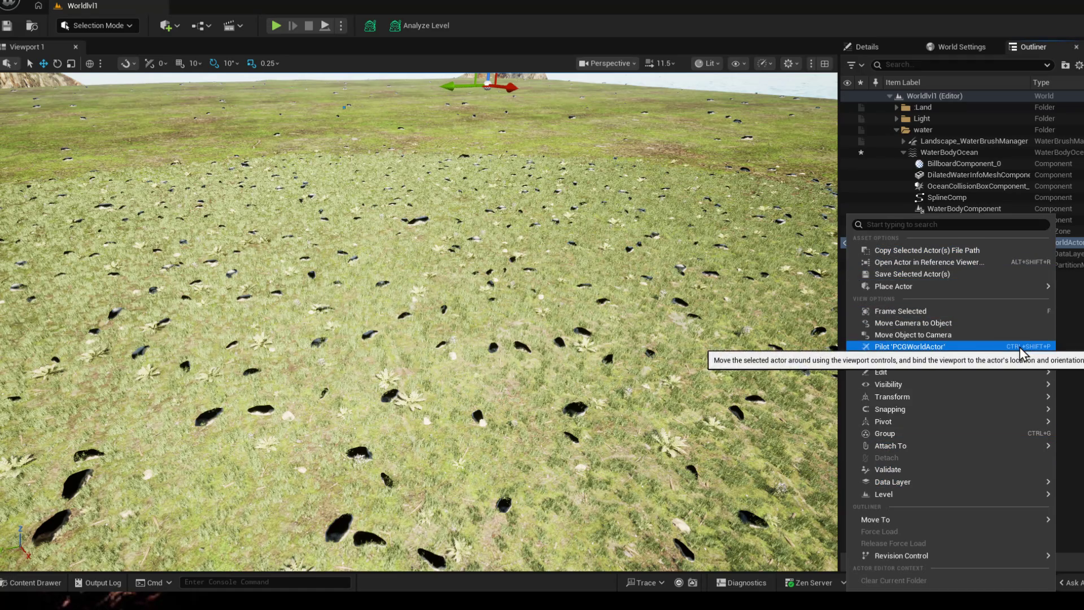
pyautogui.press('Escape')
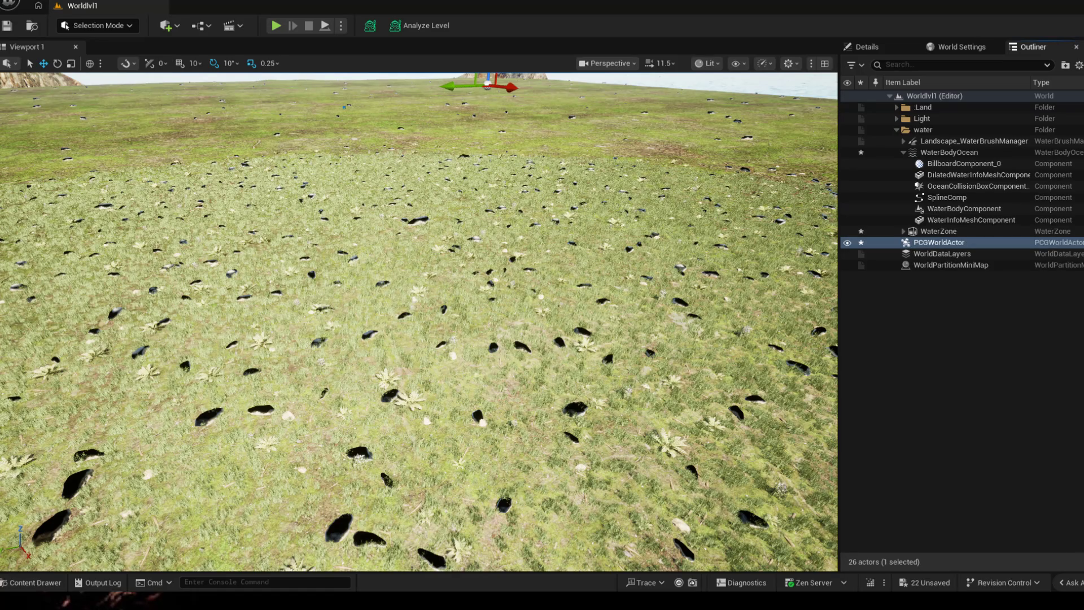
# - Reinspect PCGWorldActor's actions and properties, deselect it and save the level with Ctrl+S
pyautogui.click(933, 242)
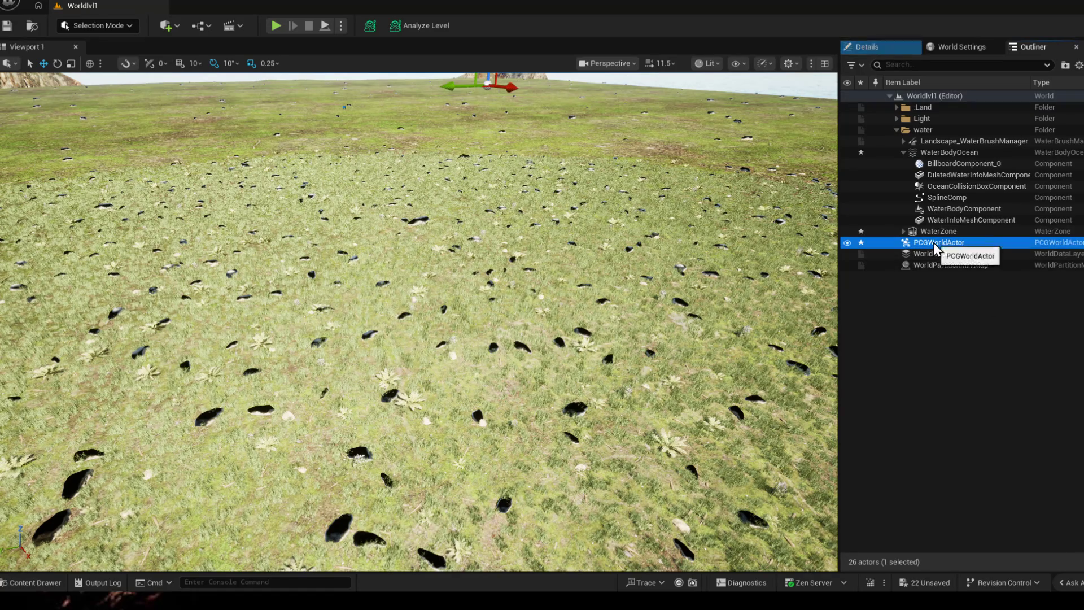
pyautogui.click(933, 243)
pyautogui.click(1050, 247)
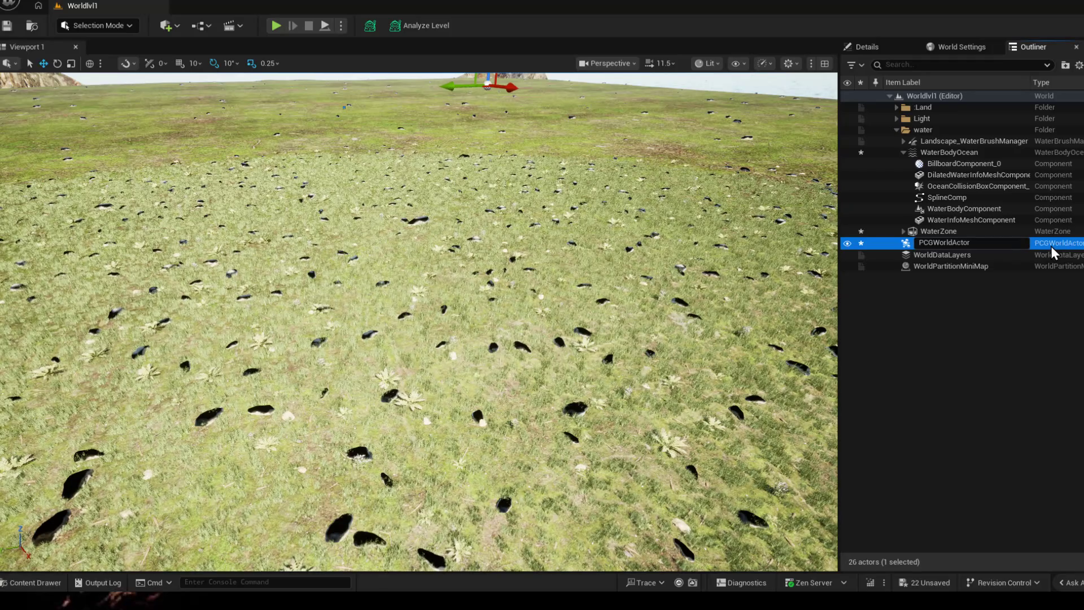
pyautogui.rightClick(1051, 246)
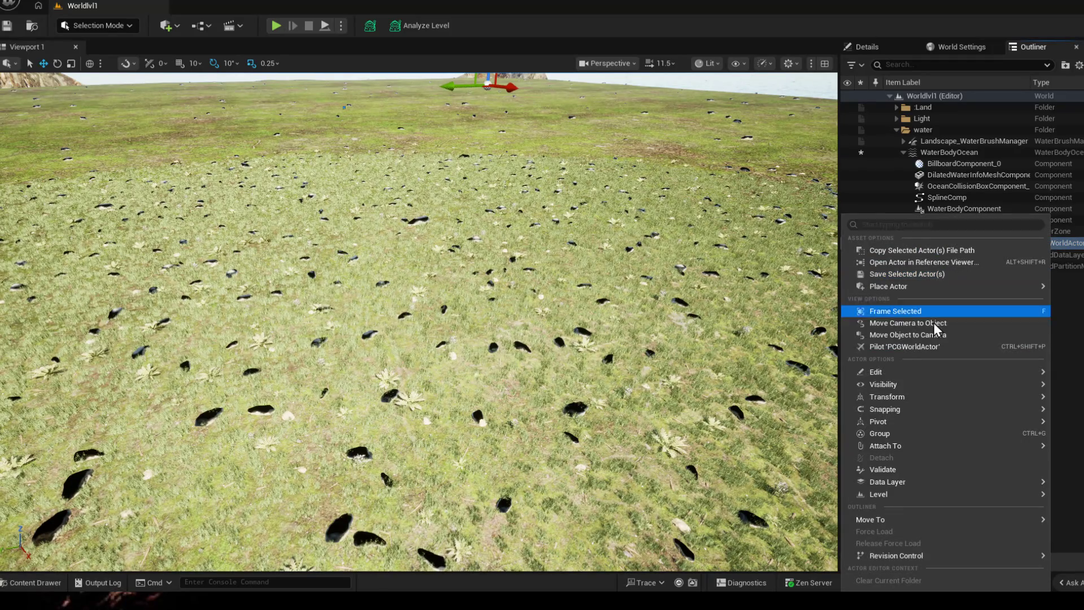
pyautogui.moveTo(885, 445)
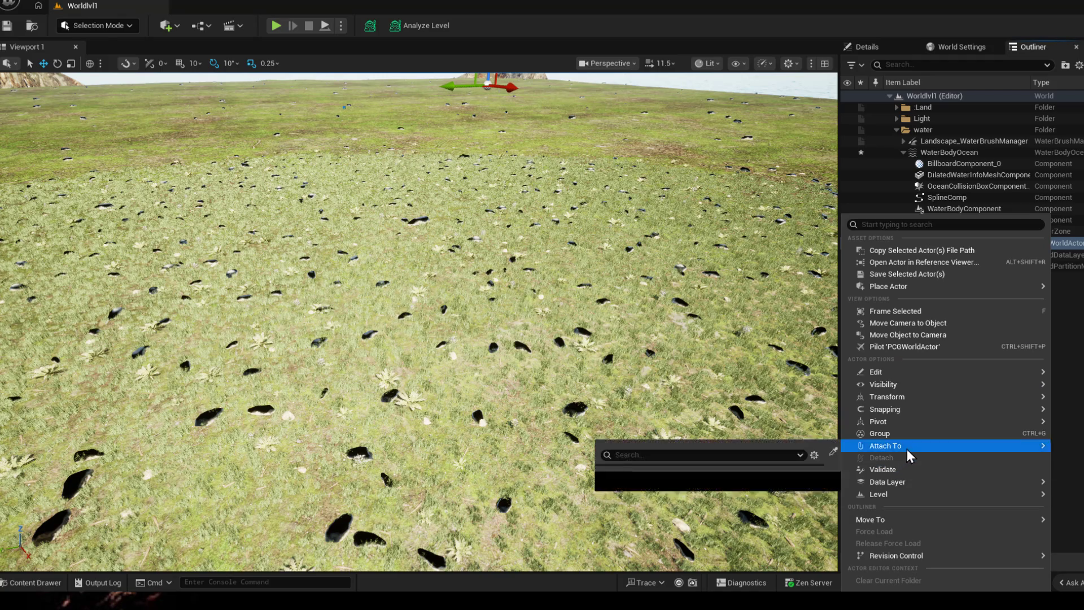
pyautogui.click(1064, 351)
pyautogui.click(867, 47)
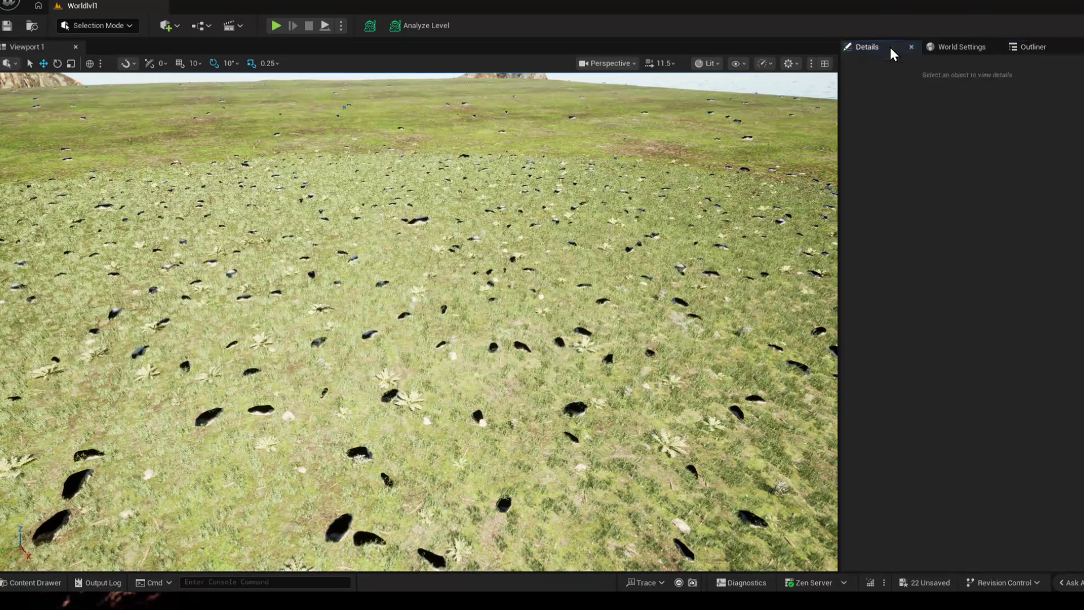
pyautogui.click(1034, 51)
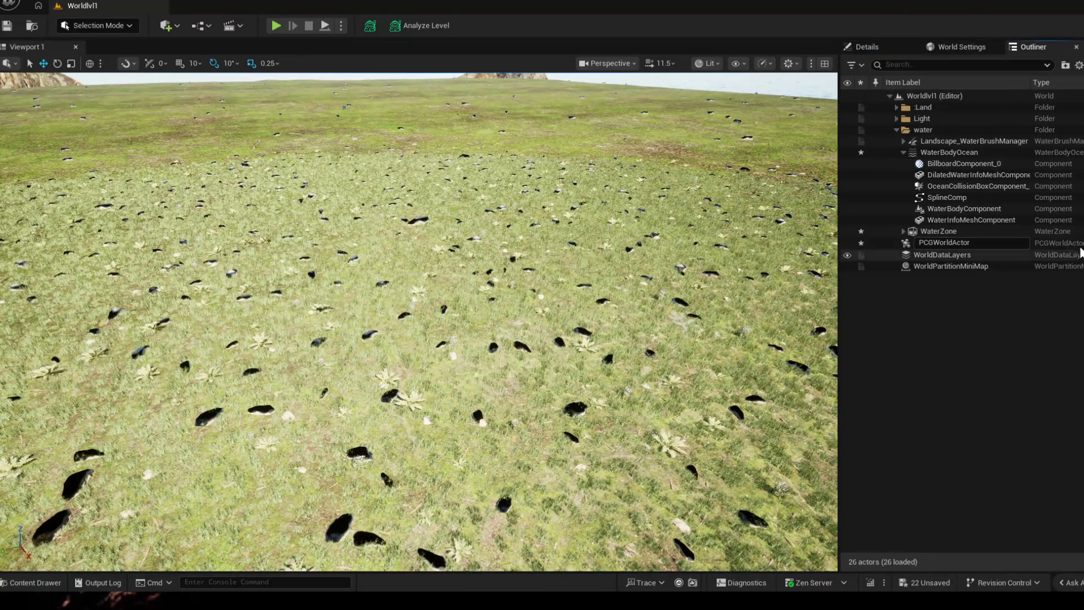
pyautogui.click(977, 242)
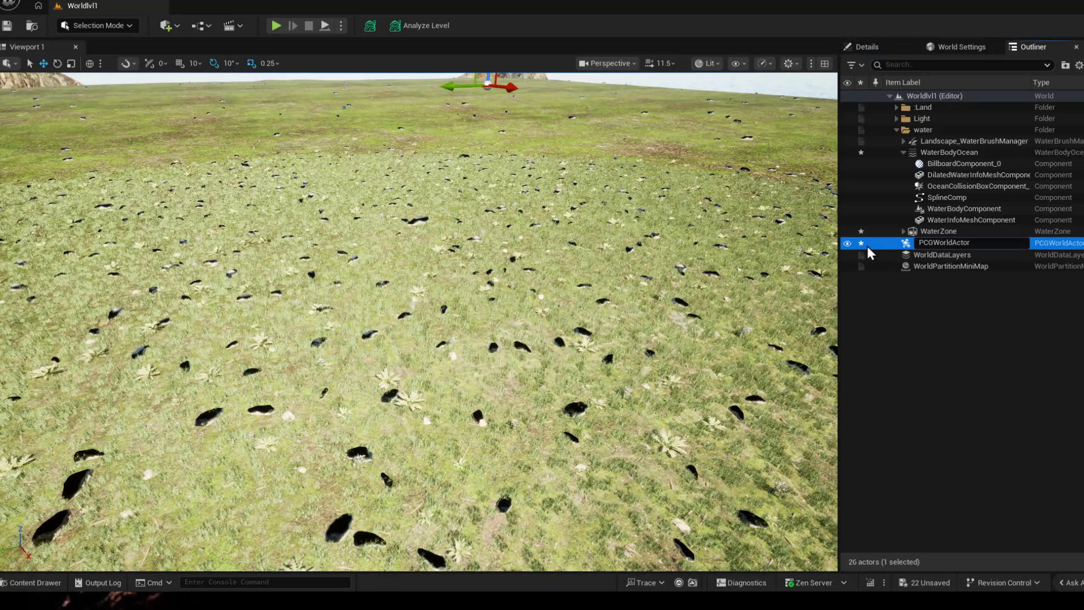
pyautogui.moveTo(861, 254)
pyautogui.click(957, 338)
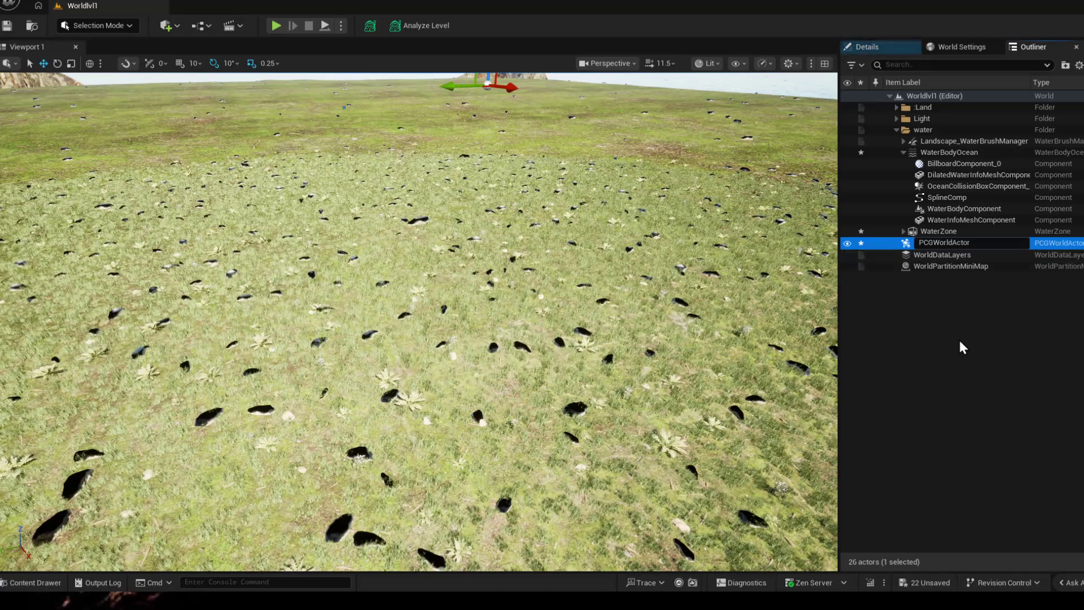
pyautogui.hotkey('ctrl', 's')
# - Reselect PCGWorldActor, collapse the water folder so Land, Light and water sit collapsed above it
pyautogui.click(957, 241)
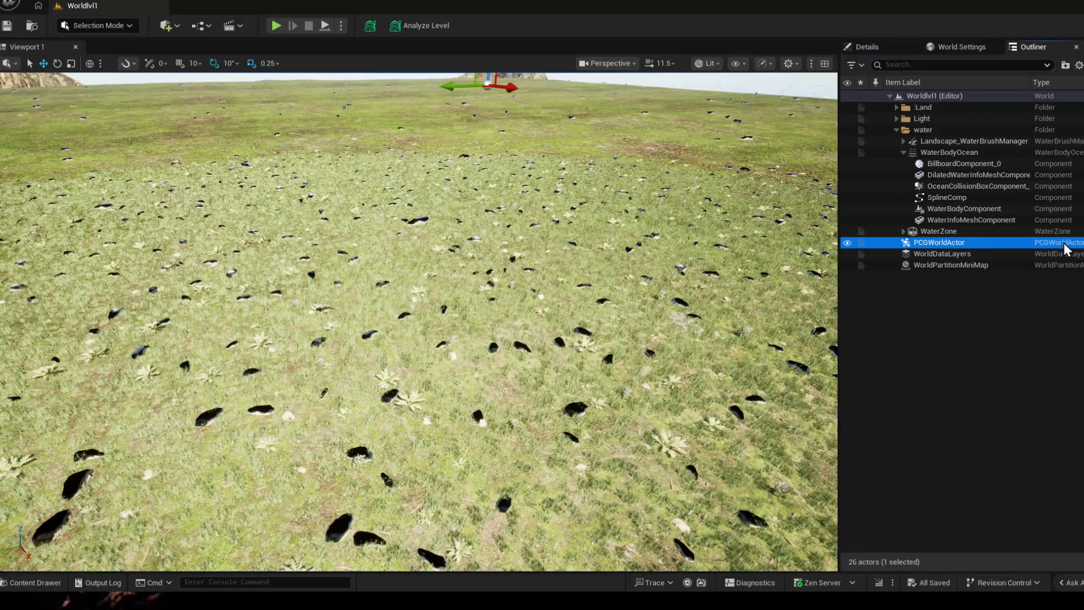
pyautogui.click(98, 26)
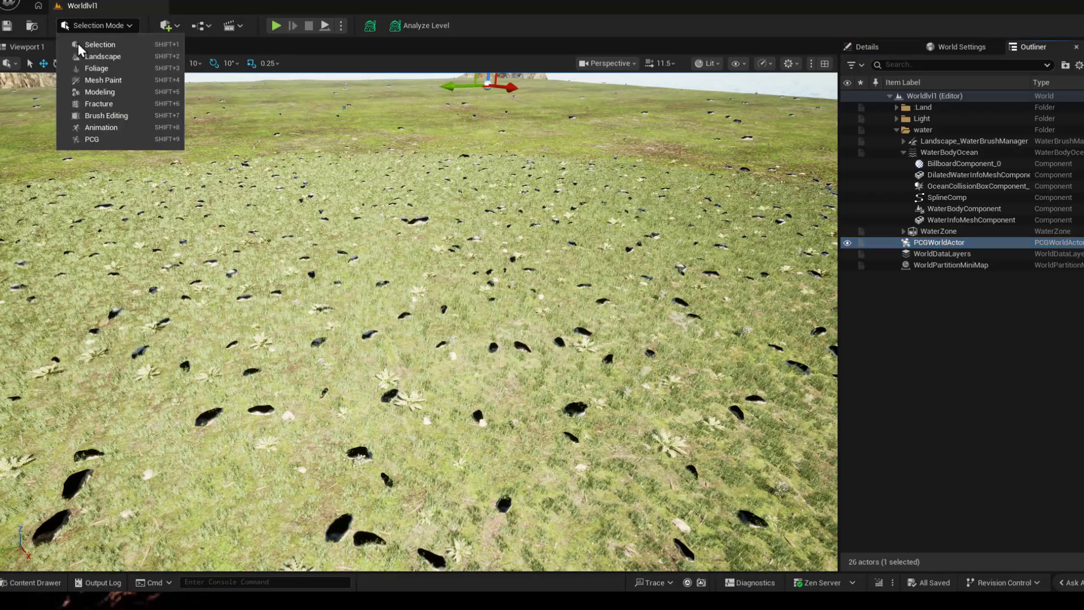
pyautogui.click(107, 56)
pyautogui.click(949, 243)
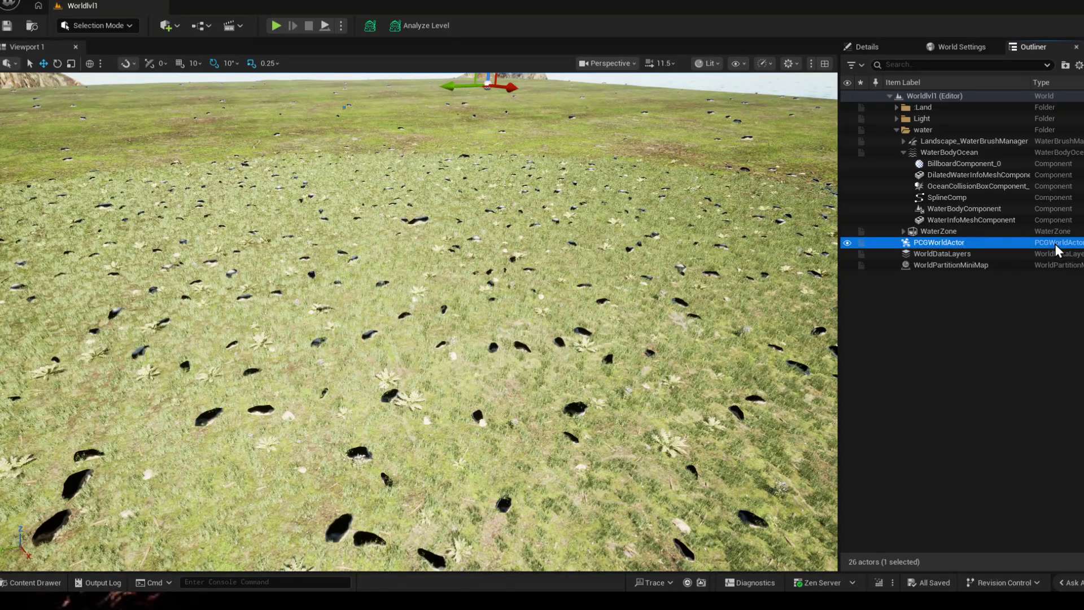
pyautogui.click(903, 151)
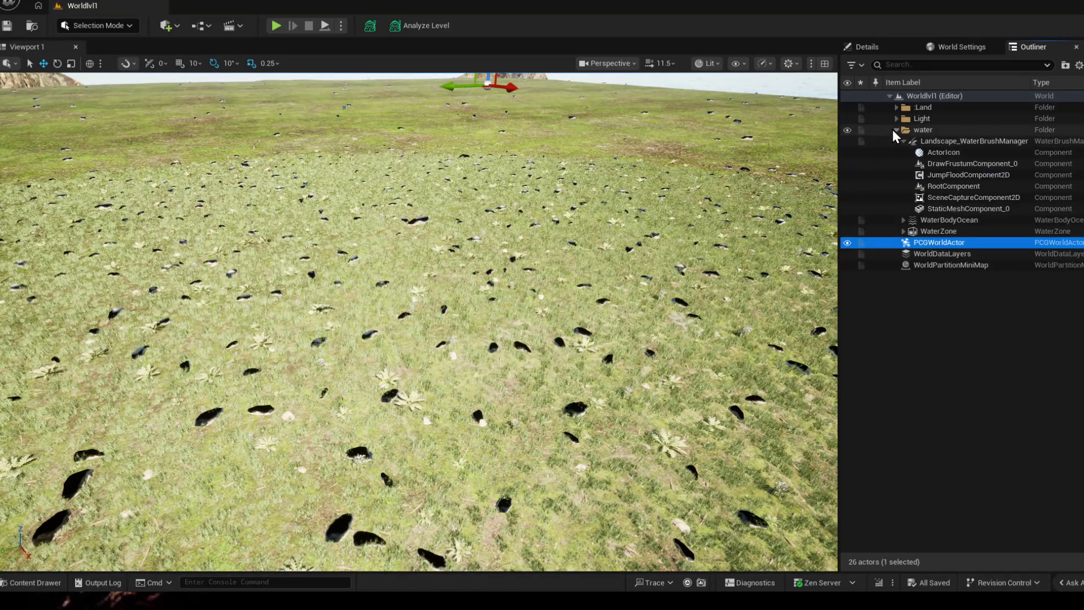
pyautogui.click(894, 129)
pyautogui.rightClick(929, 142)
pyautogui.press('Escape')
pyautogui.click(907, 142)
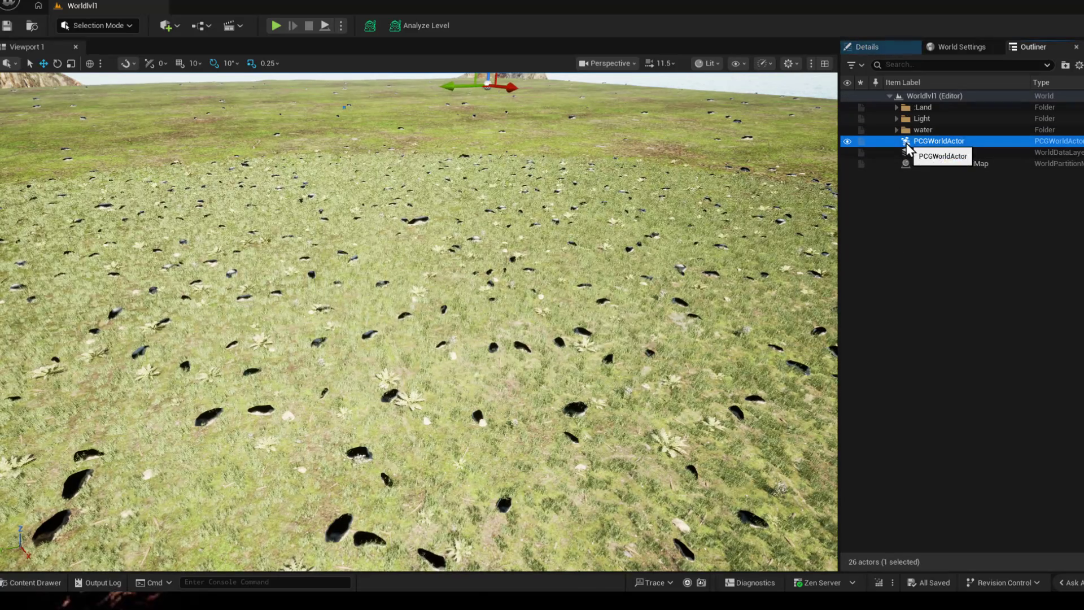
pyautogui.press('Down')
pyautogui.press('Up')
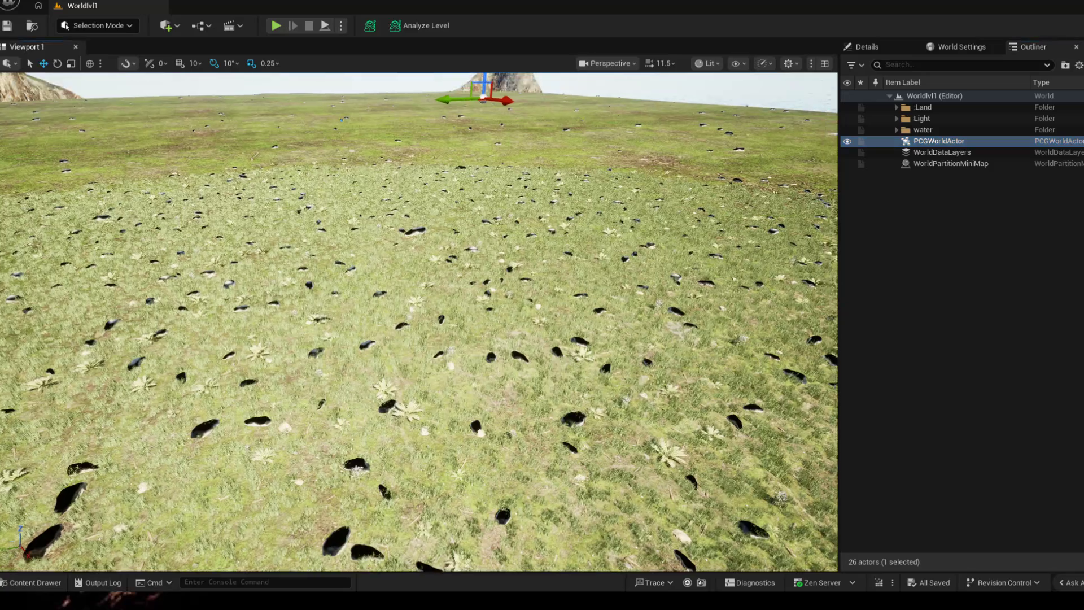
pyautogui.moveTo(508, 338)
pyautogui.mouseDown()
pyautogui.moveTo(508, 254)
pyautogui.moveTo(521, 254)
pyautogui.mouseUp()
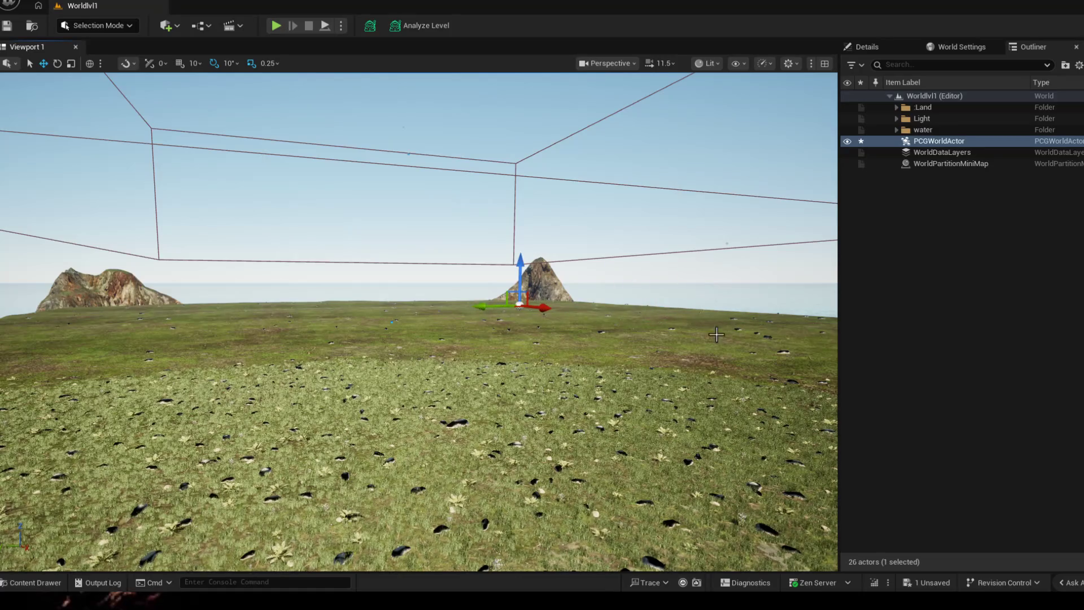
# - Orbit around the island, save the level and exit the editor via File > Exit
pyautogui.moveTo(716, 334); pyautogui.dragTo(508, 297)
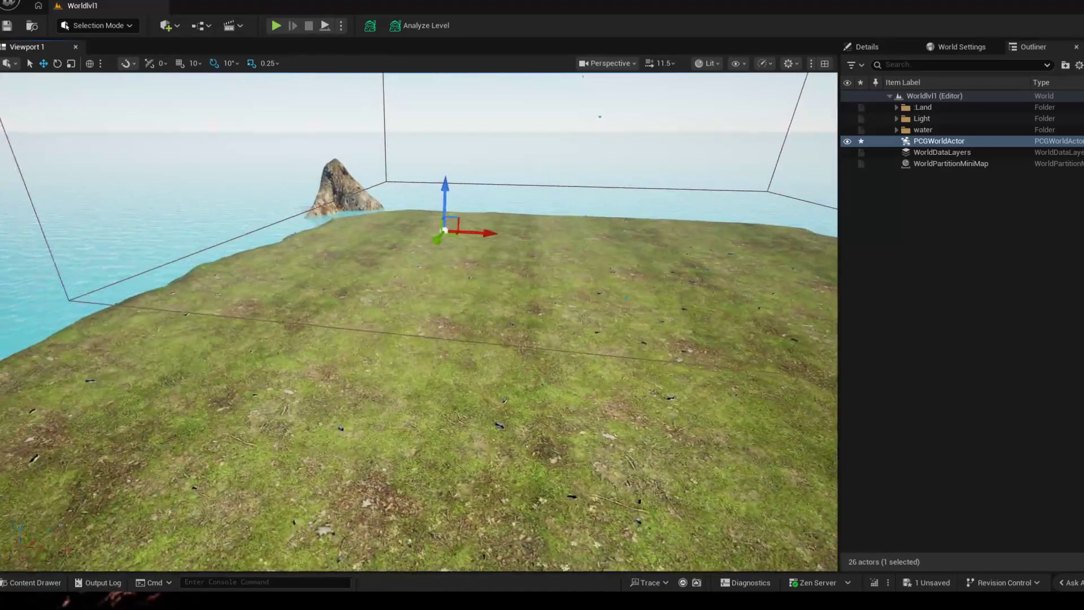
pyautogui.moveTo(716, 335); pyautogui.dragTo(701, 340)
pyautogui.hotkey('ctrl', 's')
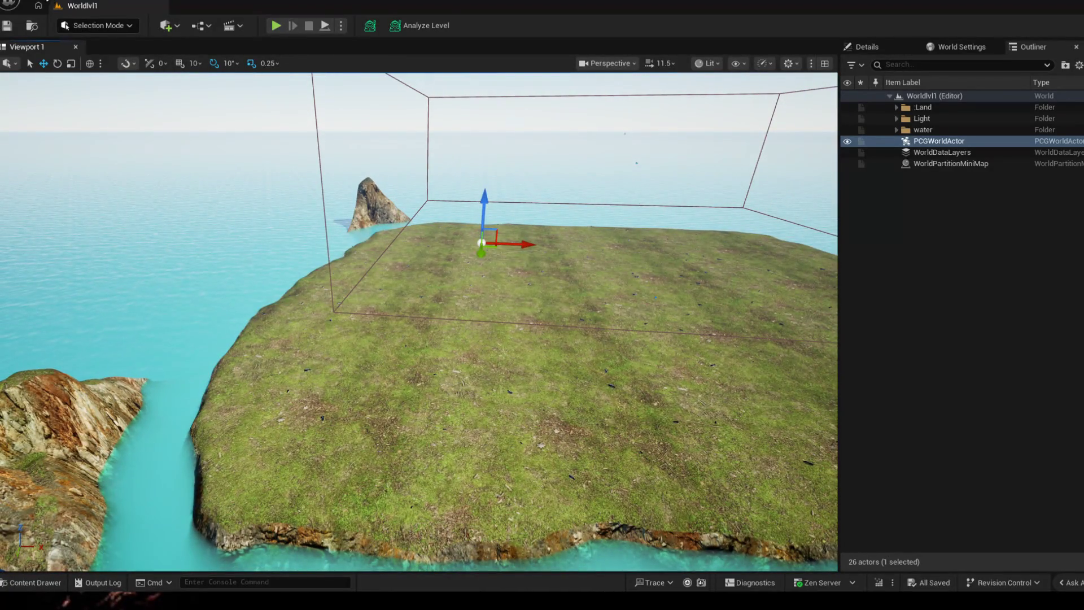
pyautogui.click(25, 8)
pyautogui.click(83, 306)
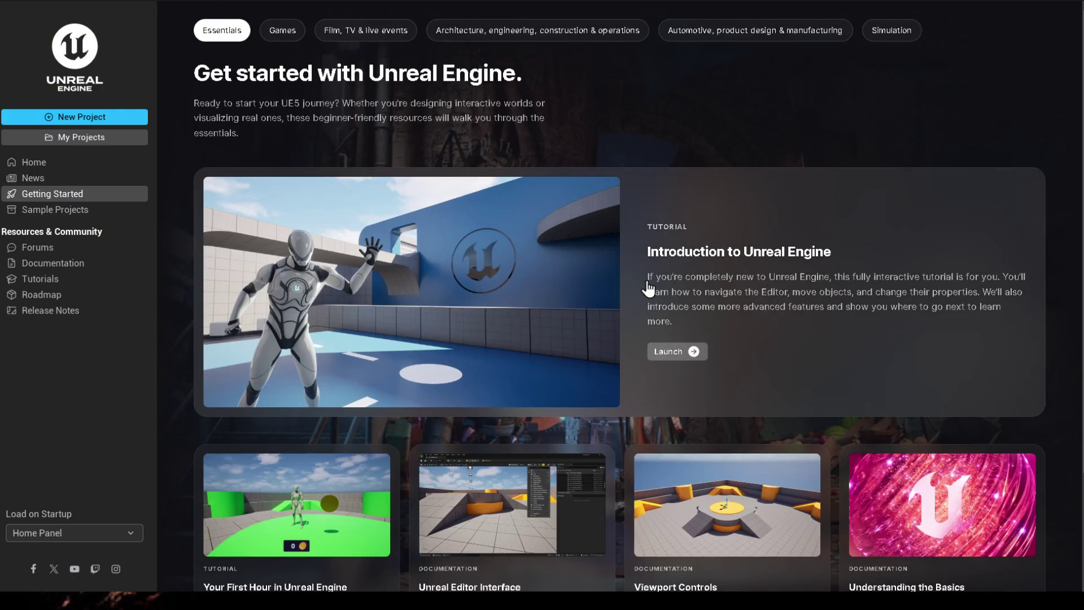
# - Reopen the second project from the launcher's My Projects list
pyautogui.click(94, 136)
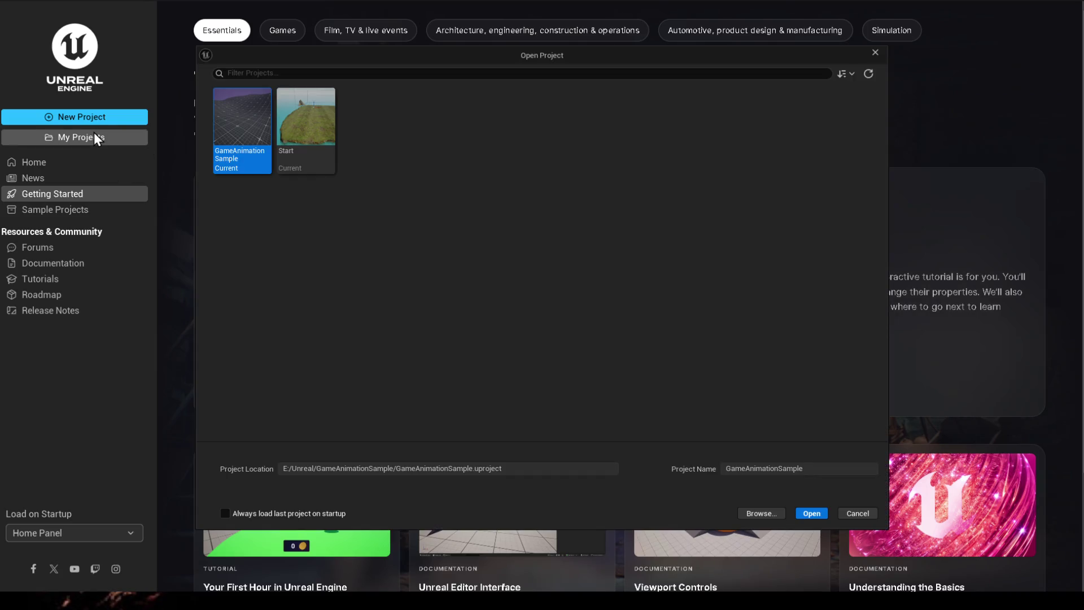
pyautogui.click(290, 153)
pyautogui.click(814, 513)
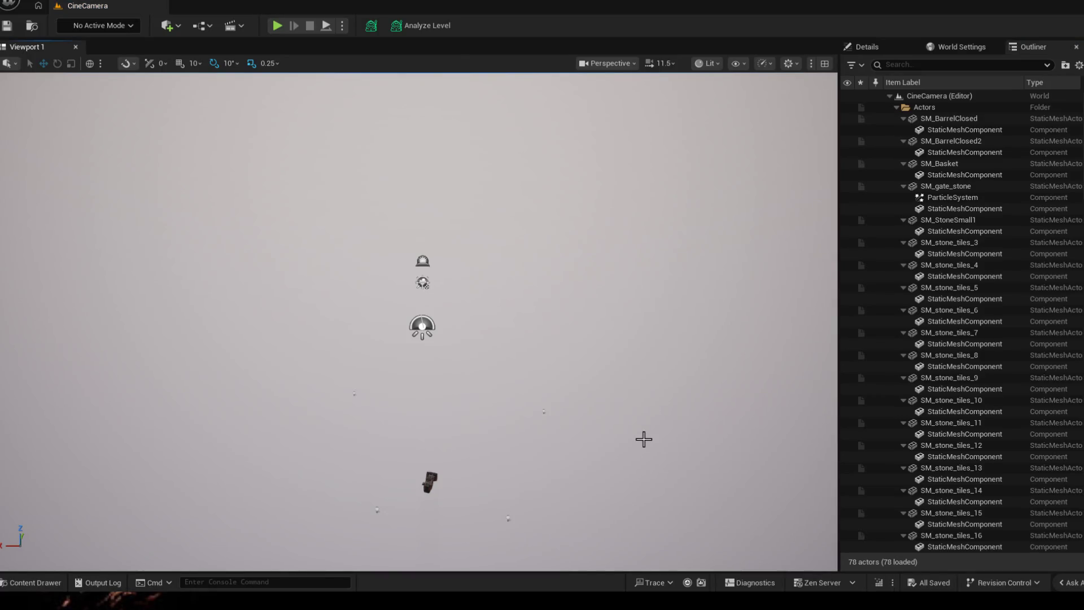
# - Load the Worldlvl1 level via File > Open Level and select the water folder
pyautogui.click(37, 6)
pyautogui.click(61, 45)
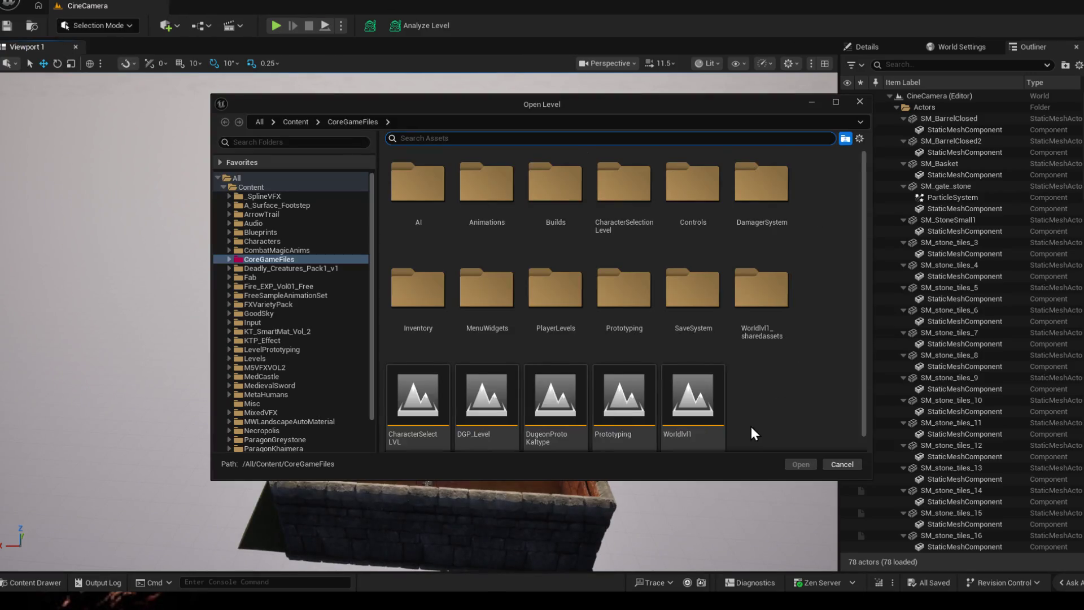
pyautogui.scroll(-1, 752, 425)
pyautogui.click(701, 406)
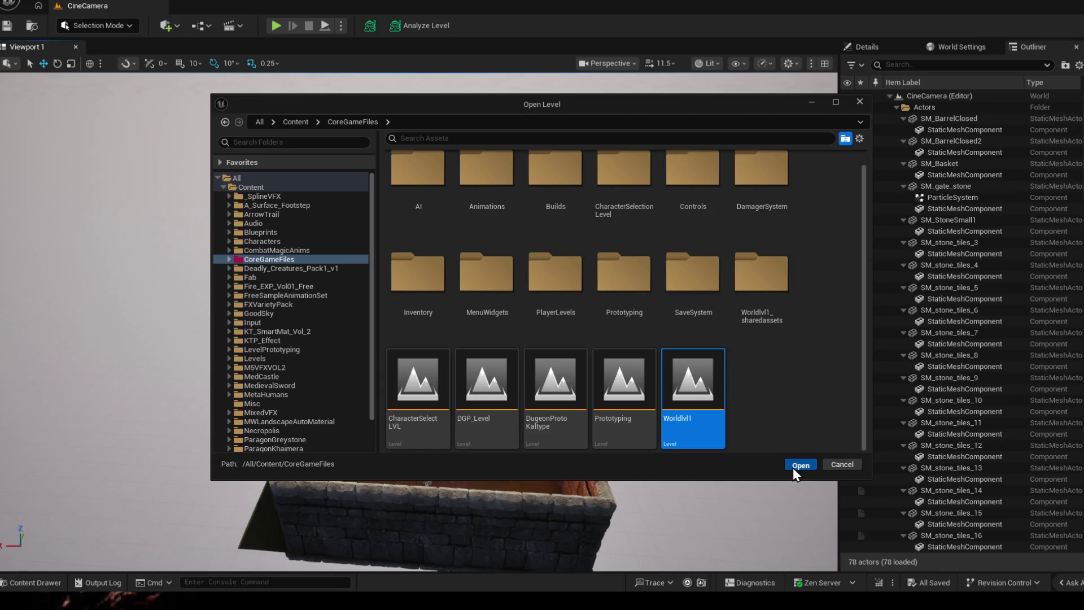
pyautogui.click(796, 465)
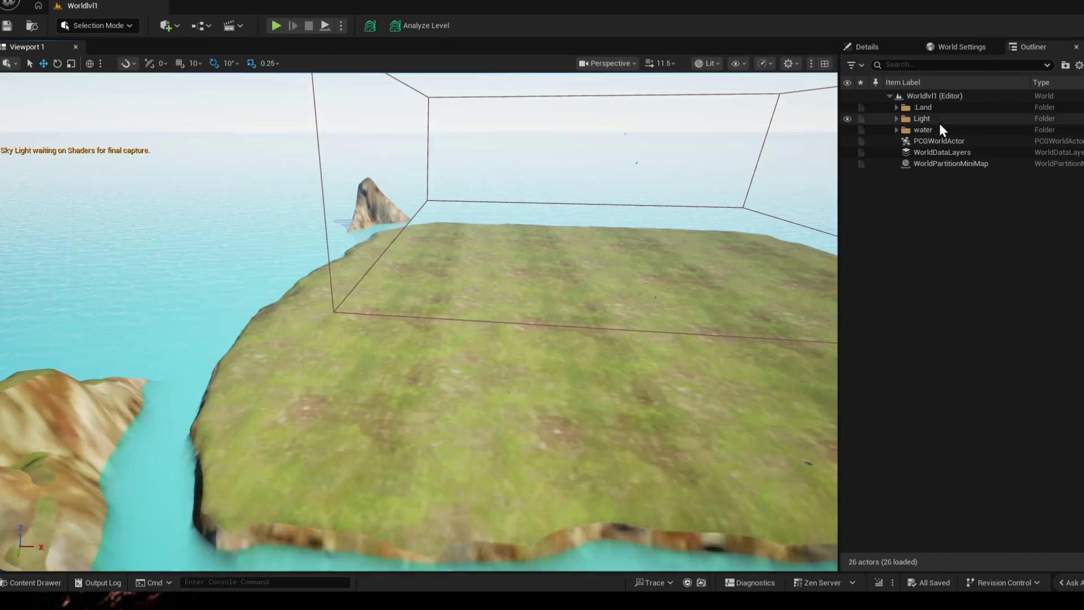
pyautogui.click(941, 131)
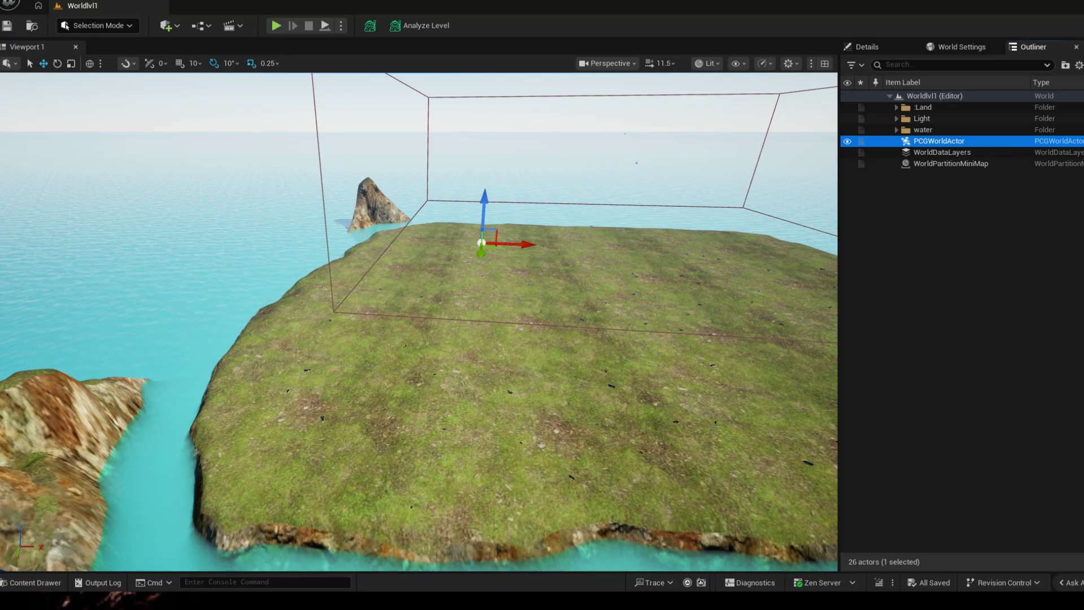
# - Frame the island in the viewport and review the selected PCGWorldActor's Details
pyautogui.moveTo(375, 266); pyautogui.dragTo(169, 279)
pyautogui.scroll(-5, 390, 281)
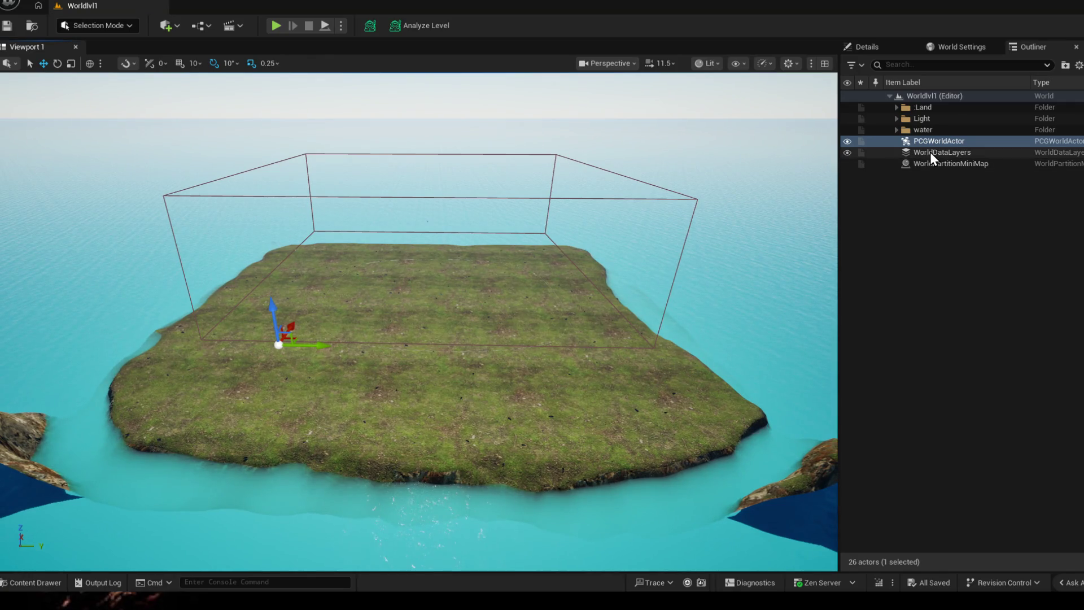
pyautogui.click(923, 130)
pyautogui.click(932, 141)
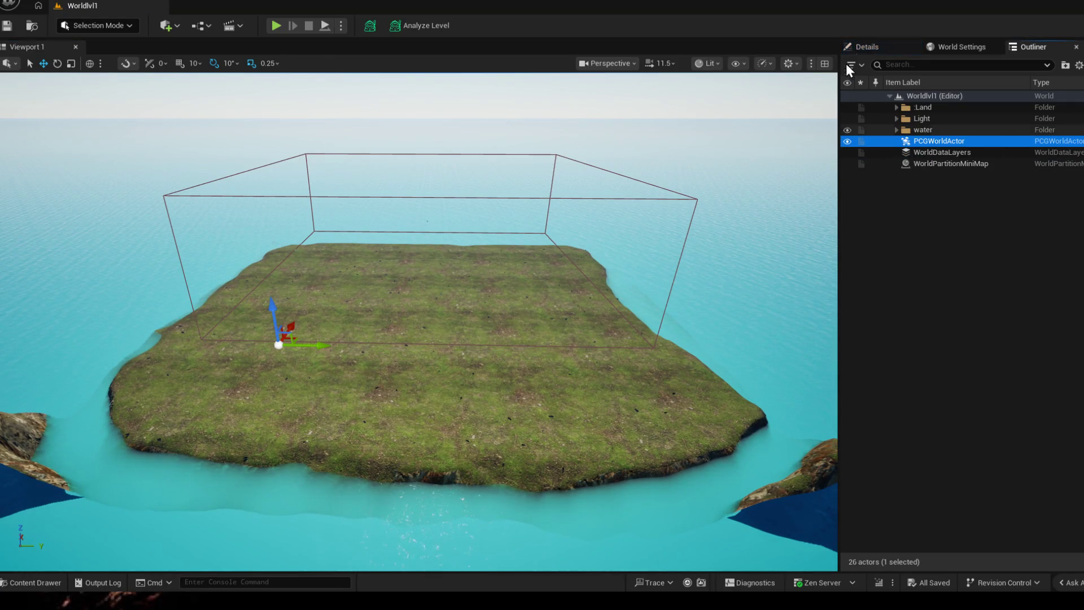
pyautogui.click(897, 45)
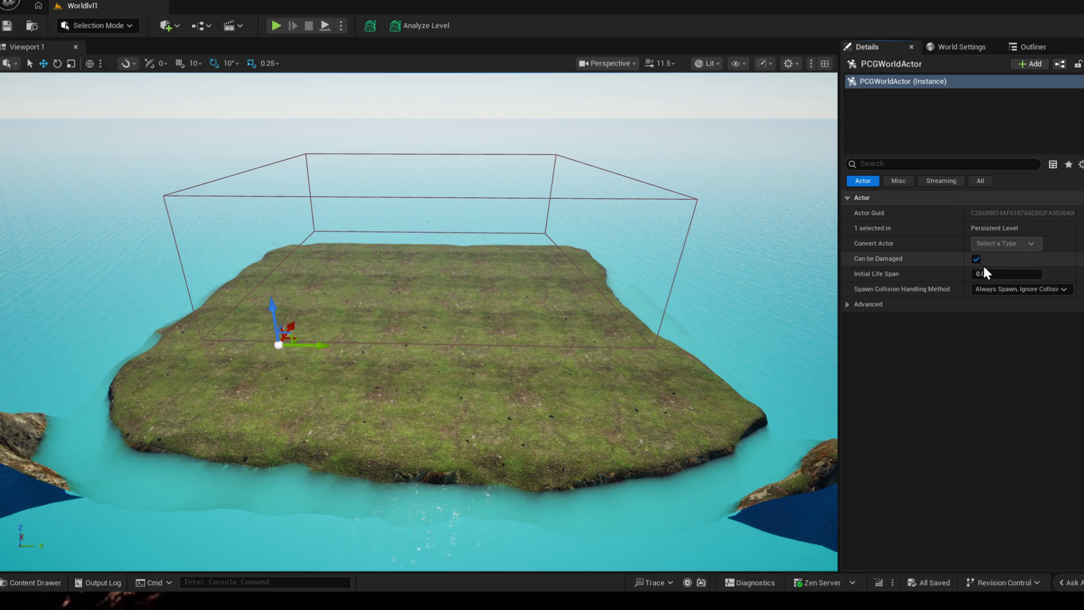
pyautogui.click(1027, 46)
pyautogui.click(865, 47)
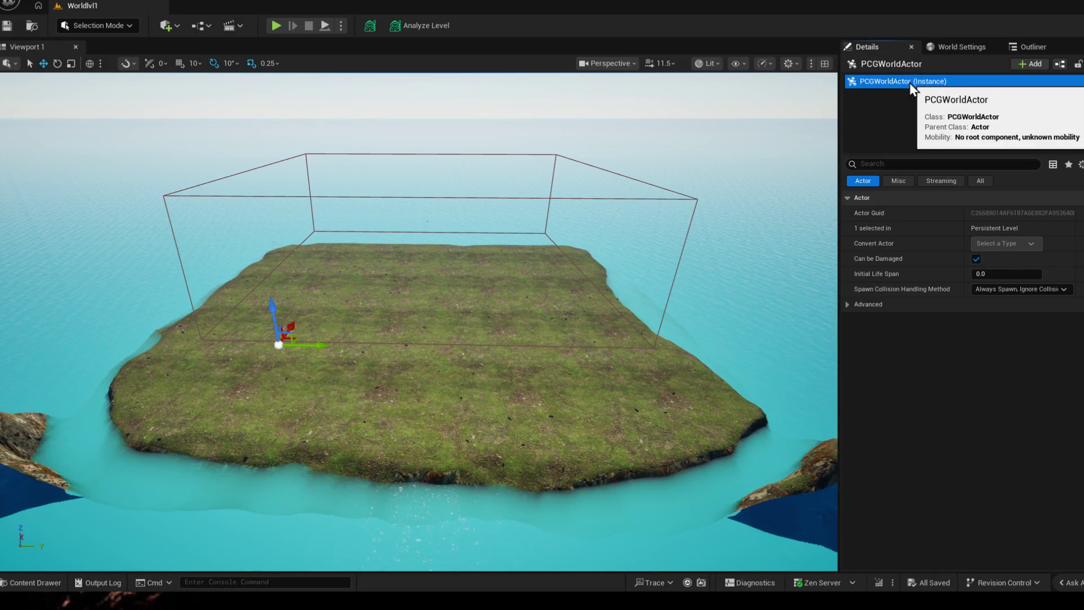
# - Show the level's World Settings, return to the Outliner and bring up PCGWorldActor's actions
pyautogui.click(965, 47)
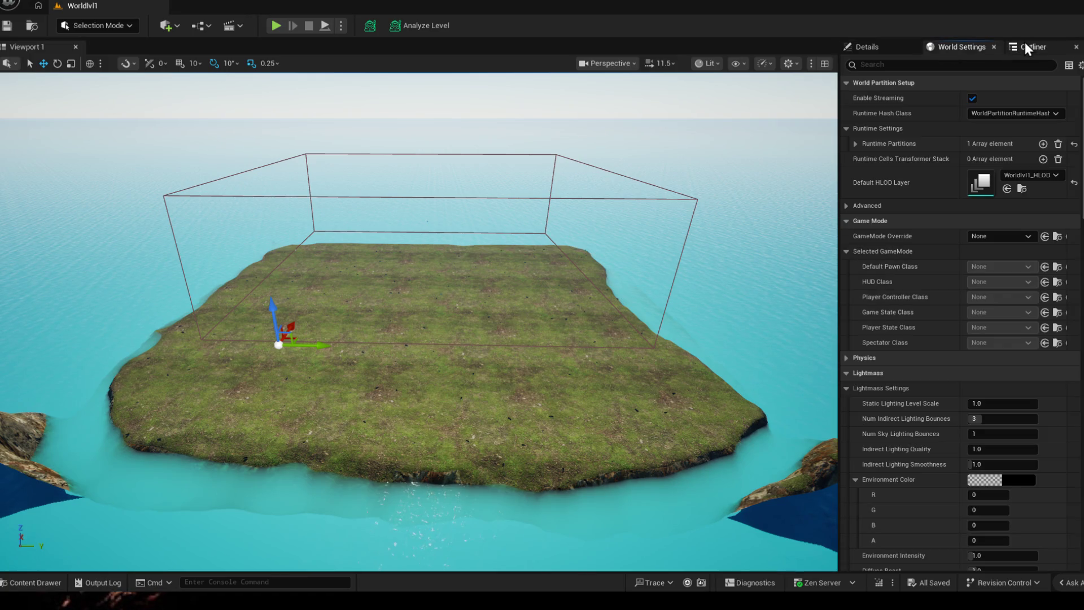
pyautogui.click(1025, 47)
pyautogui.rightClick(930, 142)
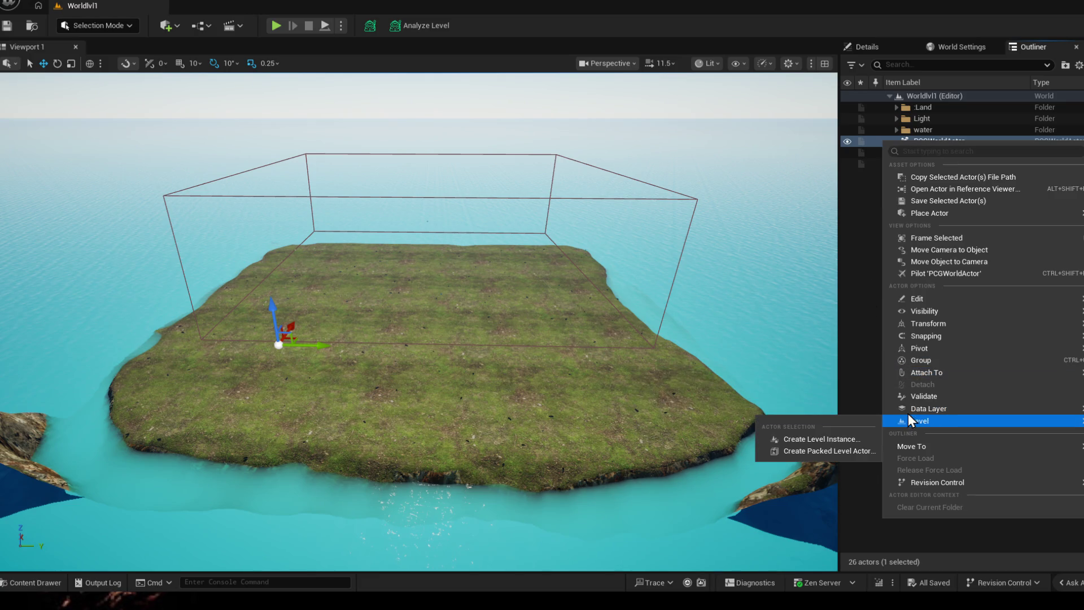
pyautogui.moveTo(931, 446)
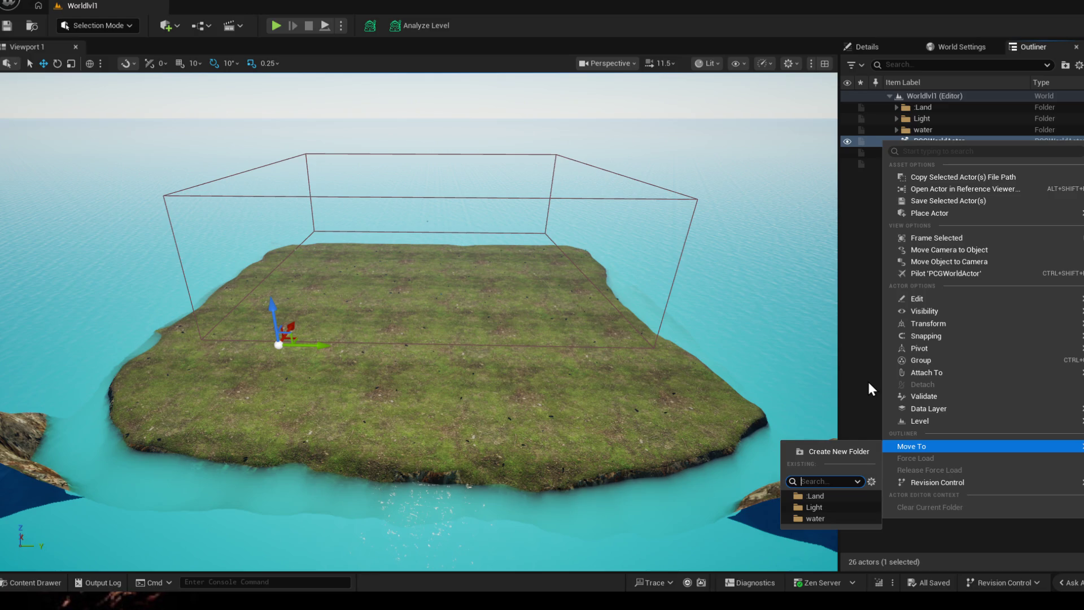
# - Cancel Move To, reselect PCGWorldActor and reopen its actions with Visibility expanded
pyautogui.click(862, 348)
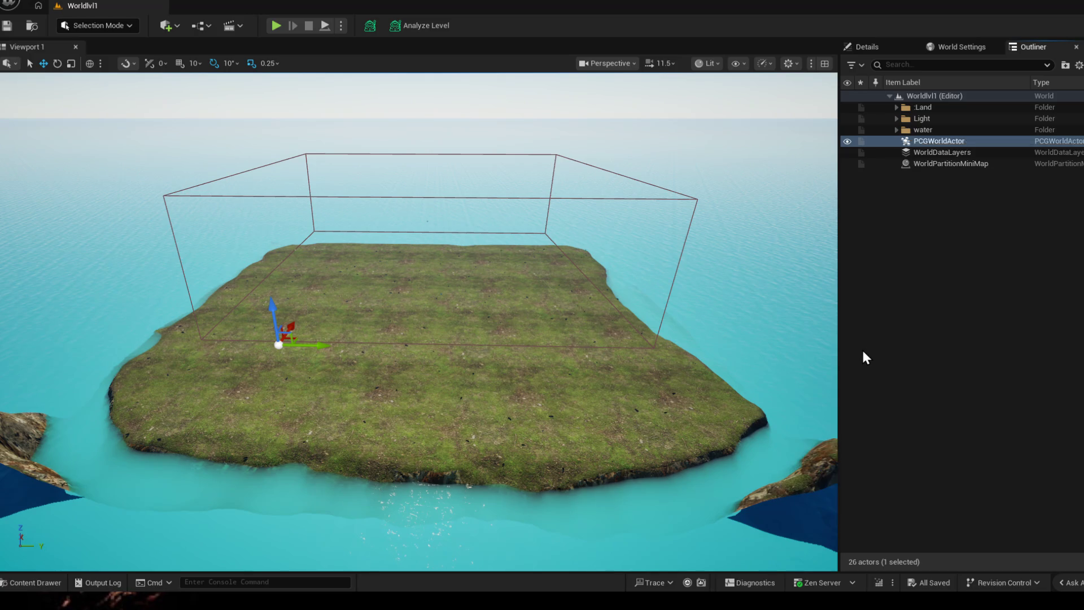
pyautogui.click(927, 142)
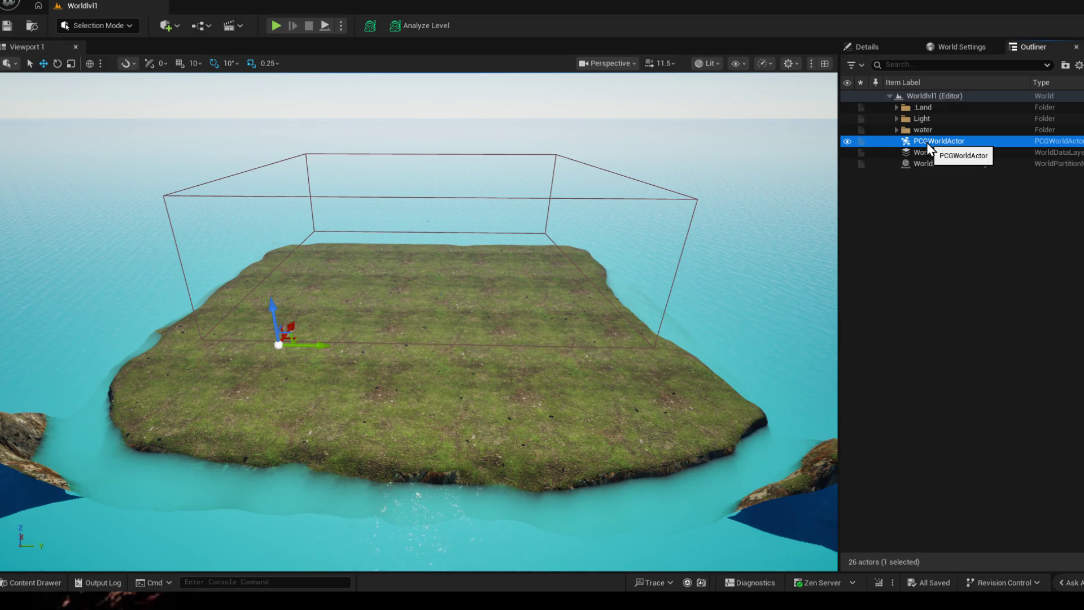
pyautogui.rightClick(927, 143)
pyautogui.moveTo(925, 312)
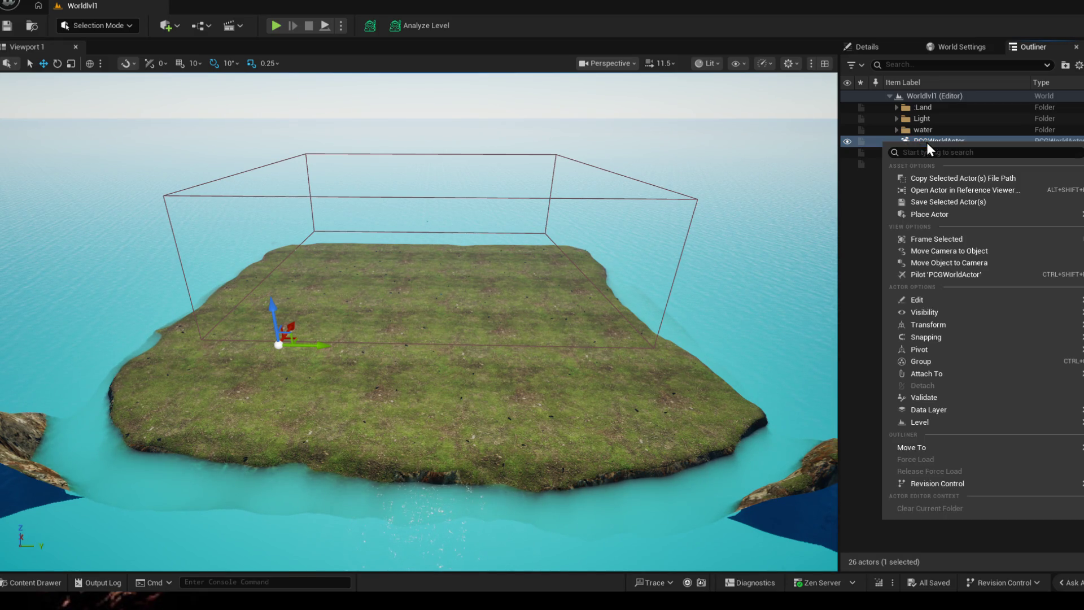
# - Close the actor menu and fly the camera across the landscape for a closer island view
pyautogui.click(930, 274)
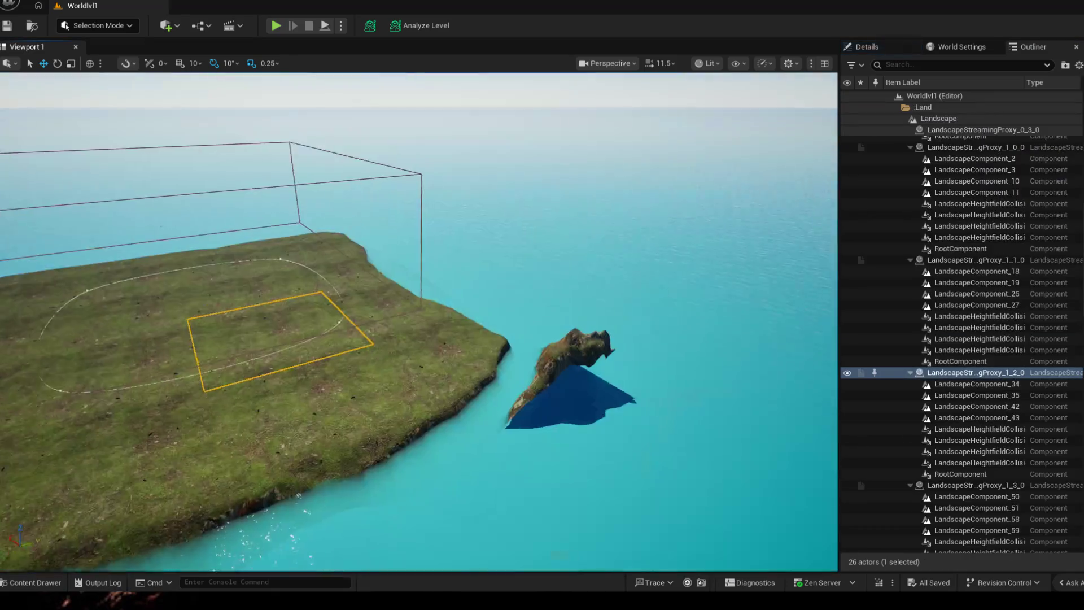
pyautogui.moveTo(444, 412); pyautogui.dragTo(428, 414)
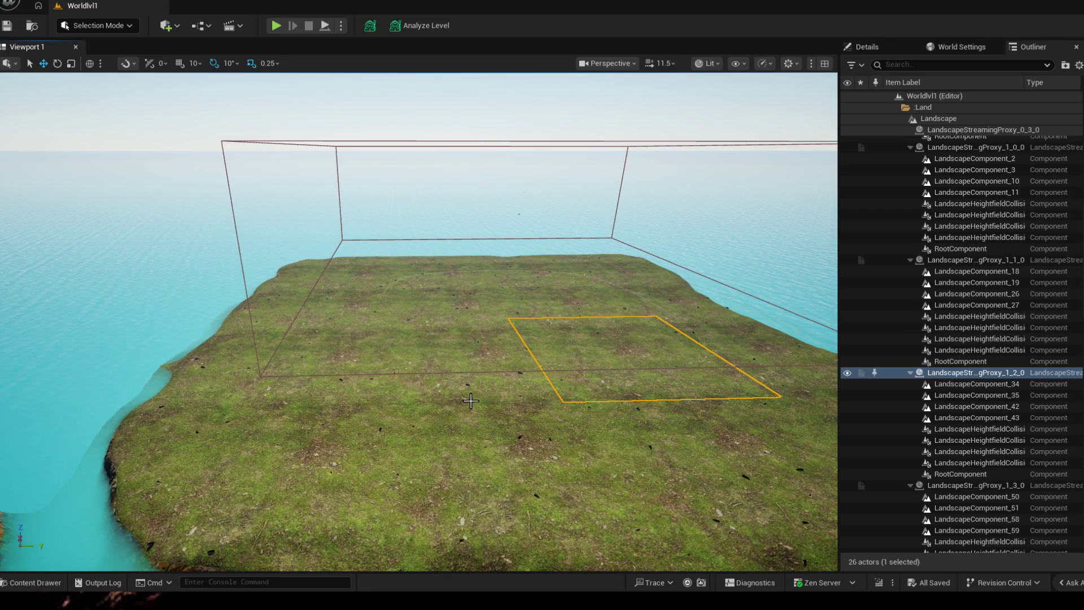
pyautogui.moveTo(428, 413); pyautogui.dragTo(427, 413)
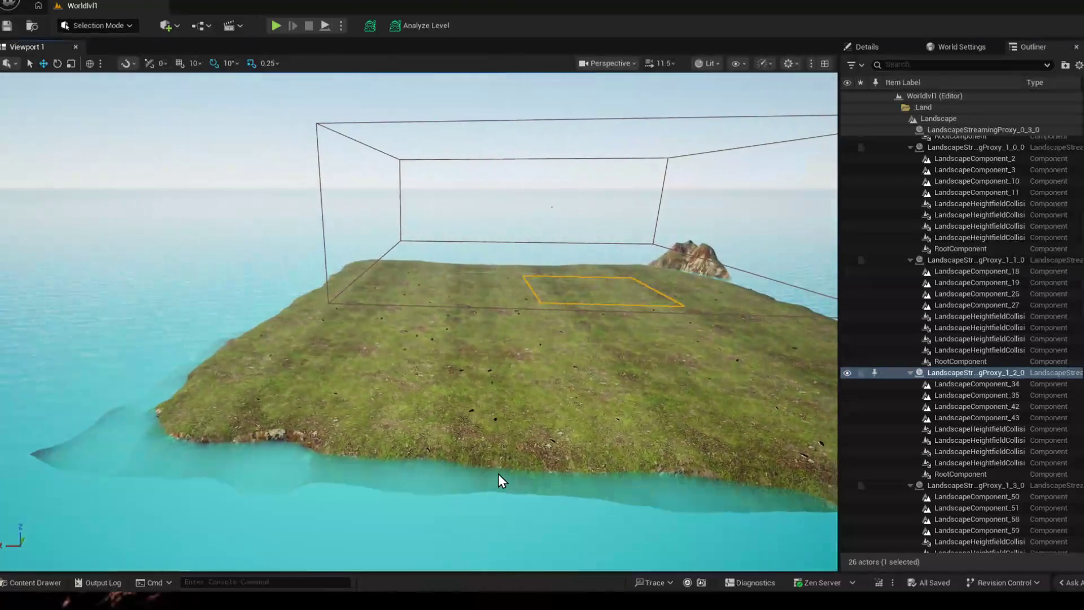
# - Set Viewport Scalability to Medium, then select Landscape and collapse the Land folder in the Outliner
pyautogui.click(765, 63)
pyautogui.moveTo(825, 130)
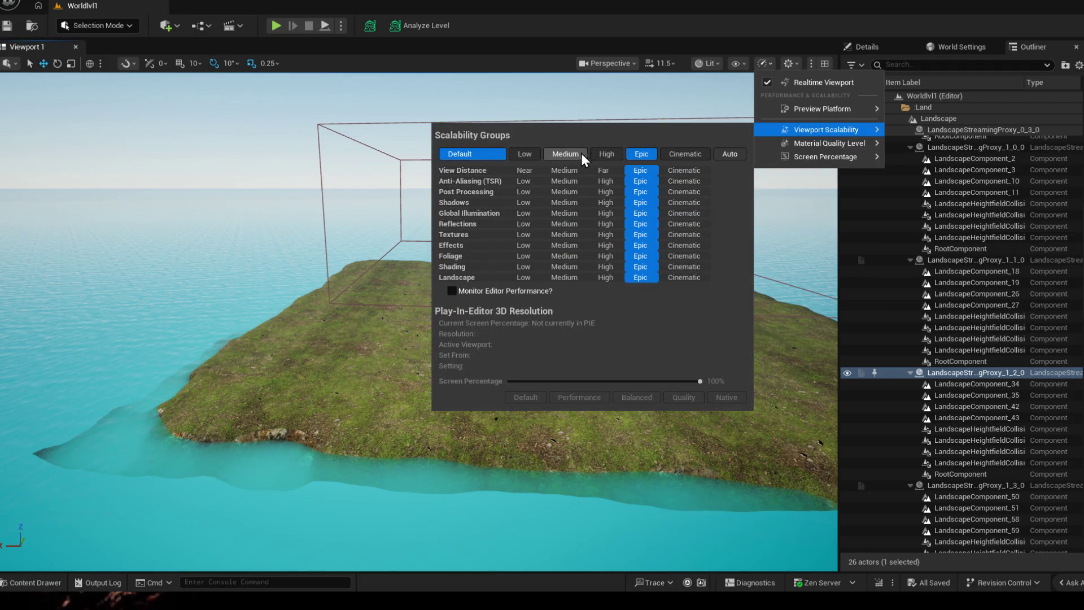
pyautogui.click(576, 153)
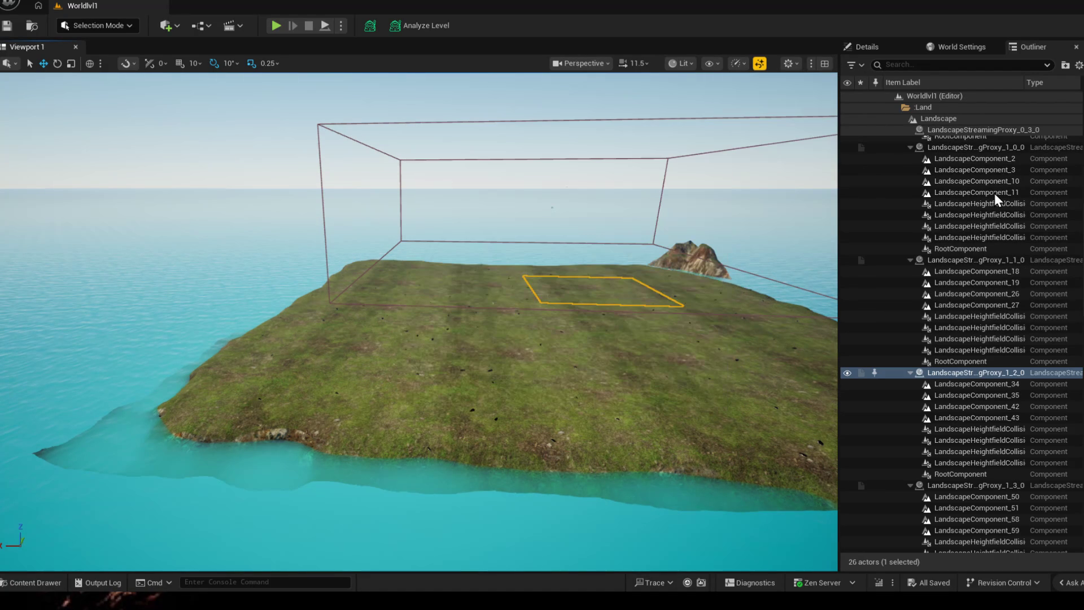
pyautogui.click(868, 47)
pyautogui.click(962, 47)
pyautogui.click(1032, 46)
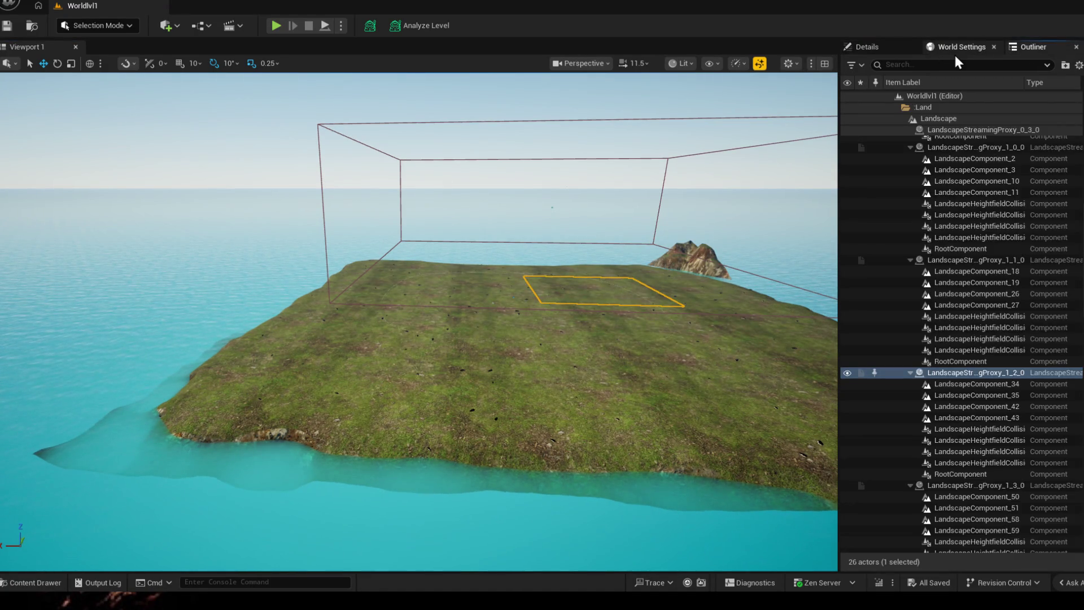
pyautogui.click(938, 119)
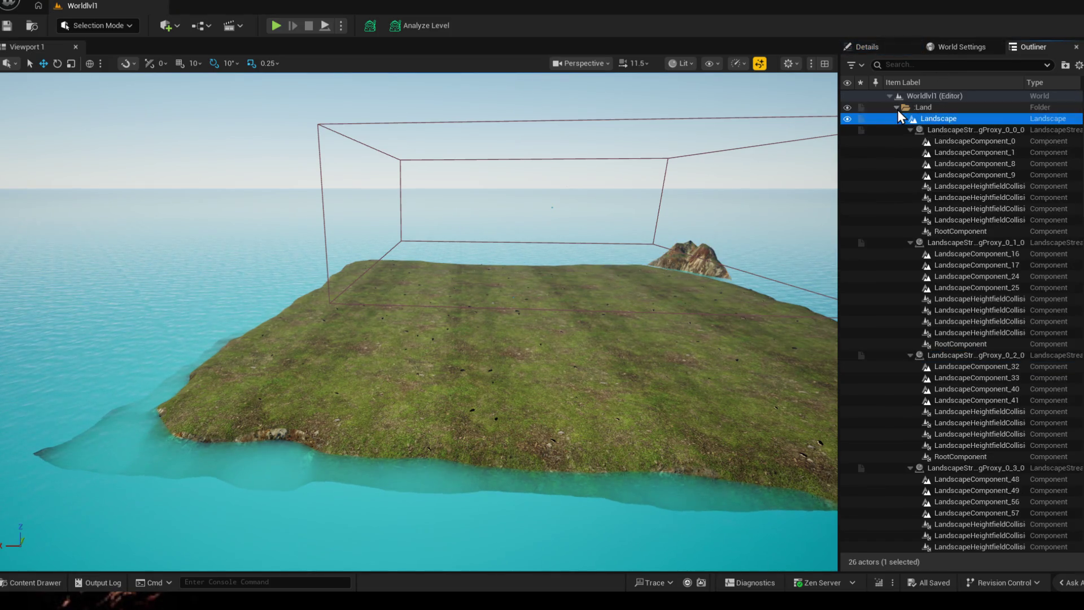
pyautogui.click(897, 107)
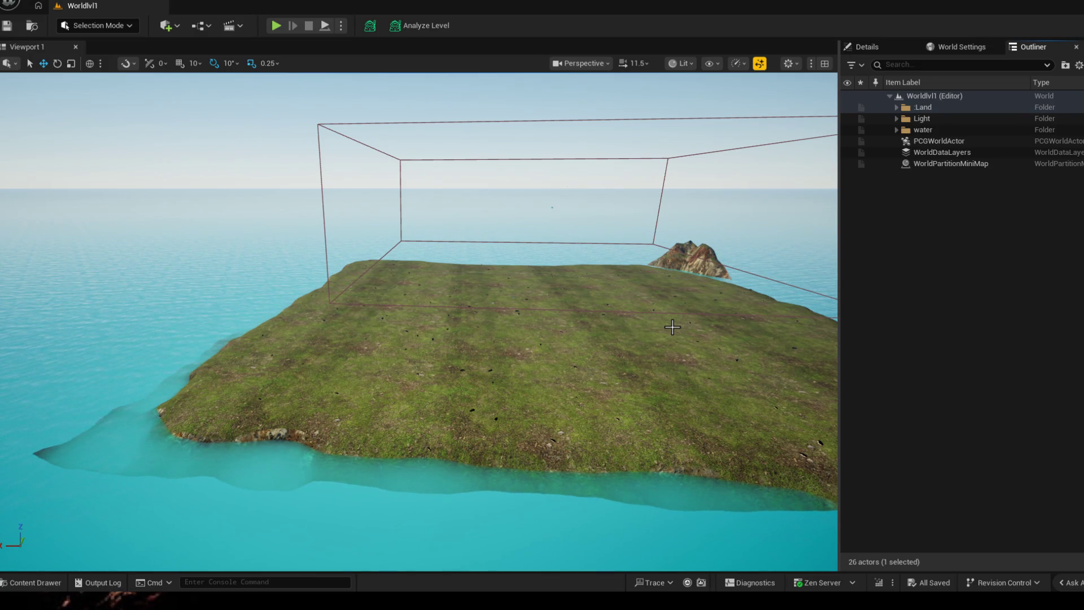
pyautogui.scroll(6, 587, 315)
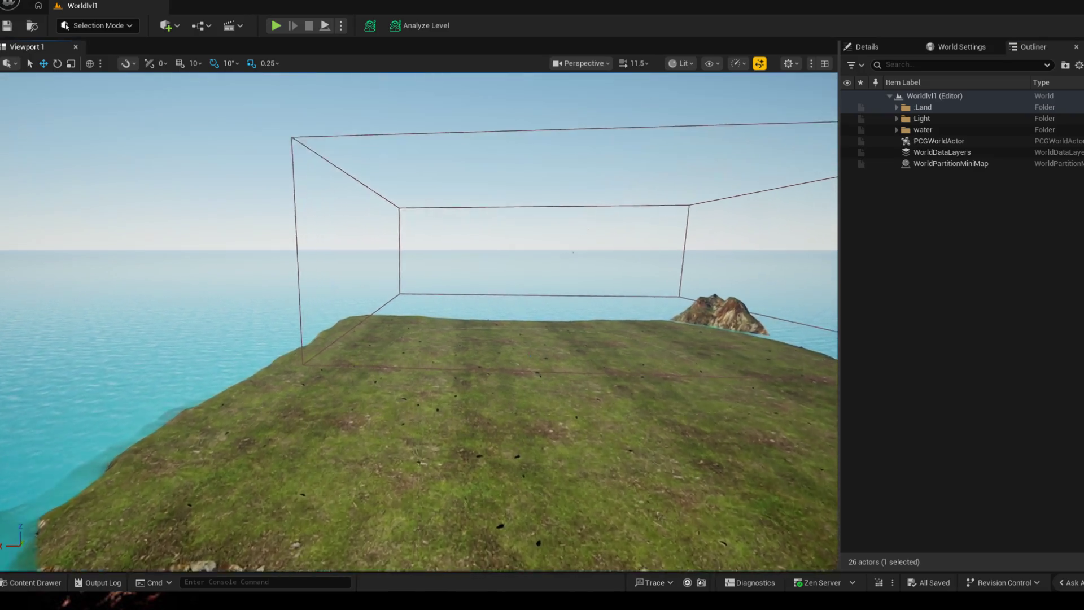
# - Select PCGWorldActor, check the Quickly Add to Project 'pcg' search, then bring up the Content Drawer
pyautogui.moveTo(424, 322); pyautogui.dragTo(875, 187)
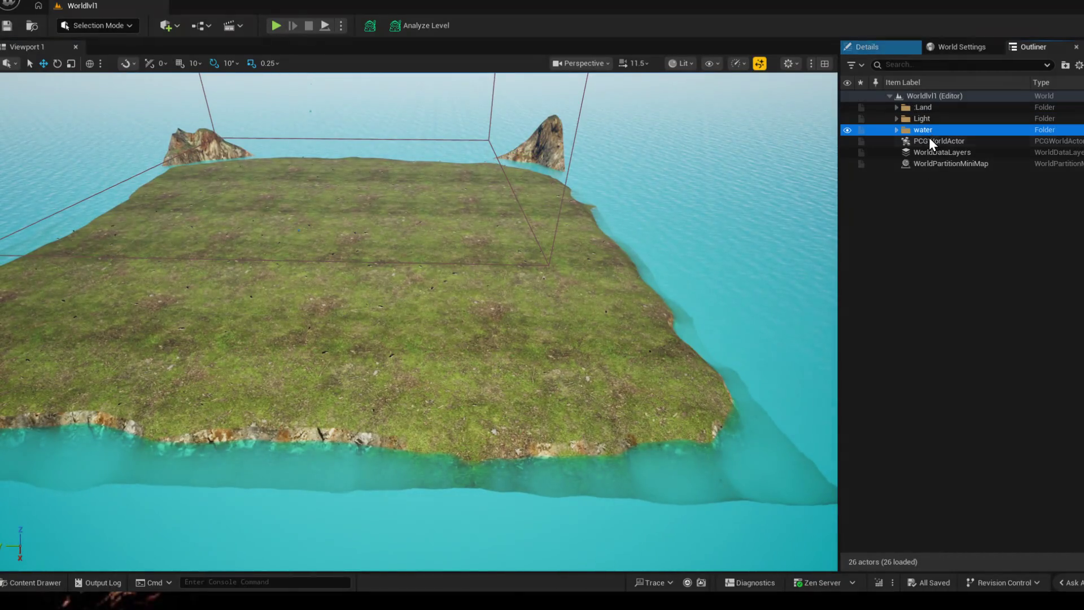
pyautogui.click(932, 140)
pyautogui.click(167, 25)
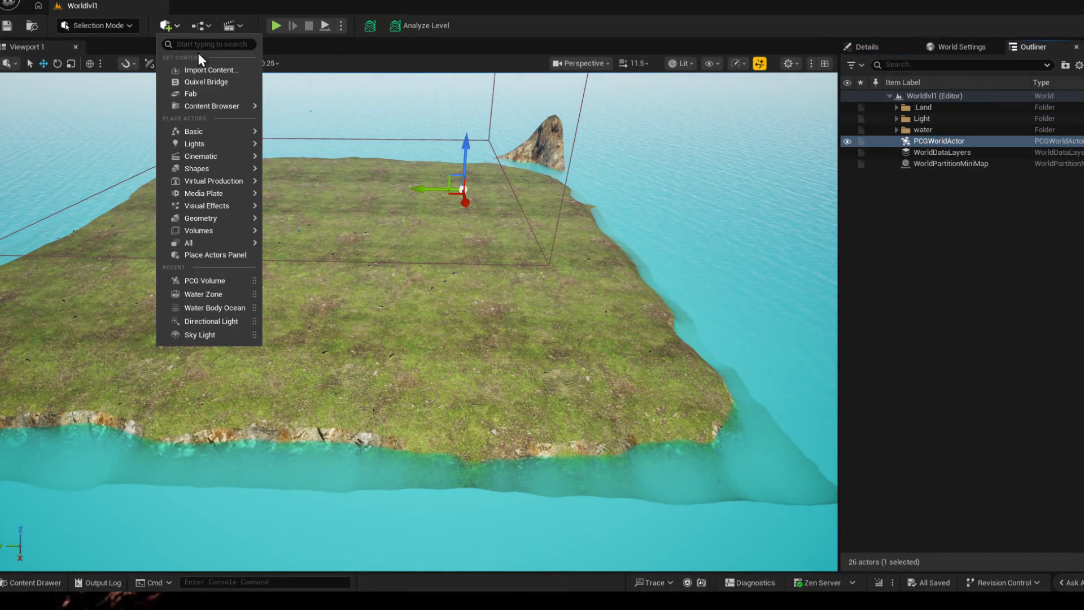
pyautogui.write('pcg')
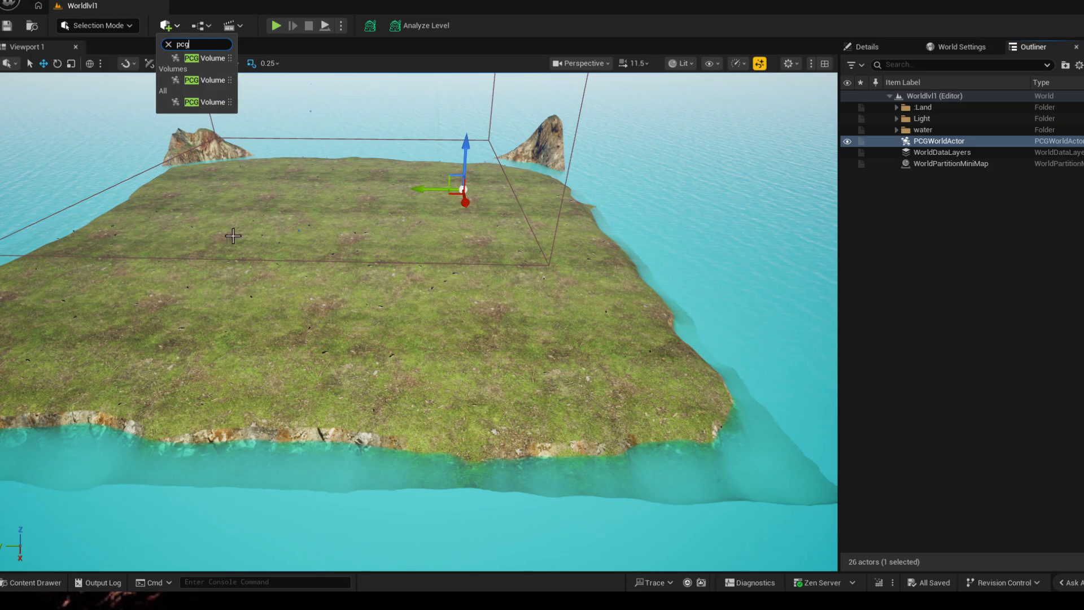
pyautogui.click(240, 478)
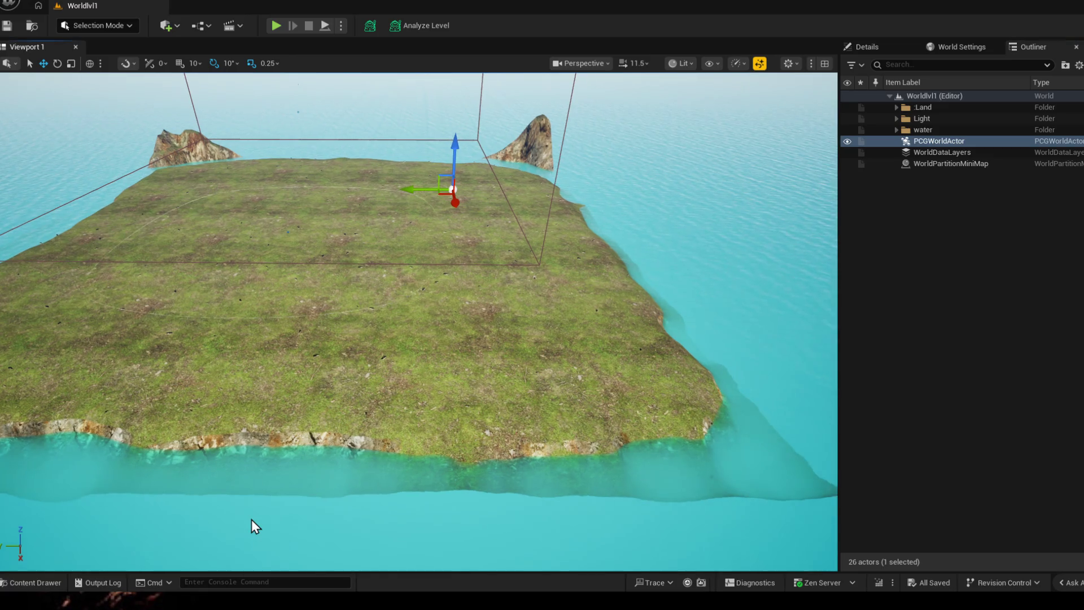
pyautogui.hotkey('ctrl', 'space')
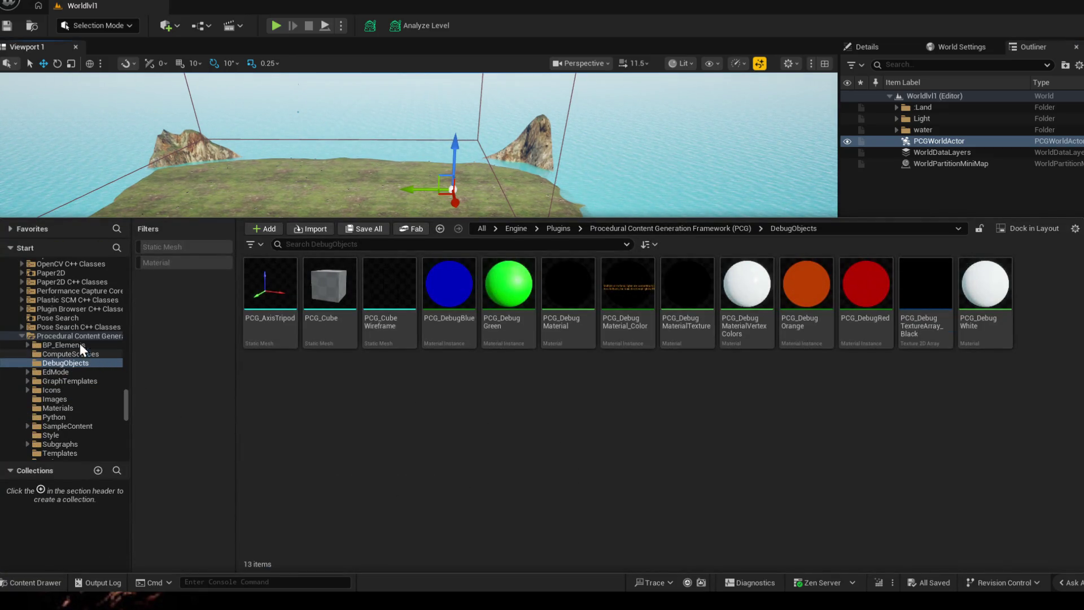
pyautogui.scroll(5, 85, 382)
pyautogui.scroll(4, 90, 364)
pyautogui.scroll(4, 98, 366)
pyautogui.scroll(4, 106, 366)
pyautogui.scroll(4, 119, 355)
pyautogui.scroll(4, 128, 348)
pyautogui.scroll(4, 127, 344)
pyautogui.scroll(4, 127, 339)
pyautogui.scroll(4, 85, 381)
pyautogui.scroll(4, 86, 290)
pyautogui.scroll(4, 85, 287)
# - Delete the old PCGFoliage asset from the CoreGameFiles folder
pyautogui.click(57, 346)
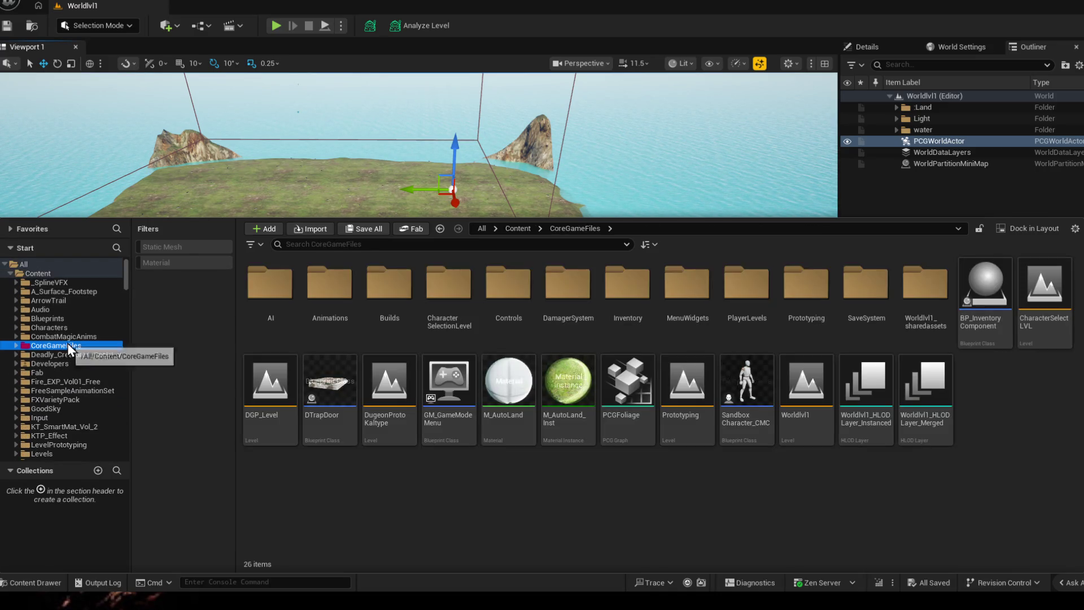
pyautogui.click(627, 390)
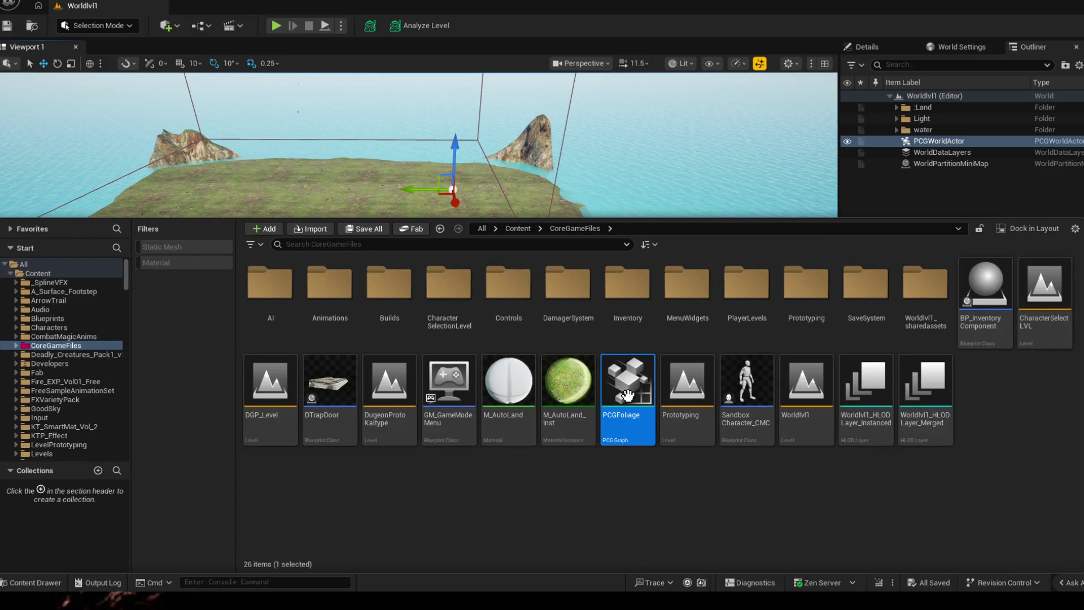
pyautogui.press('Delete')
pyautogui.click(503, 475)
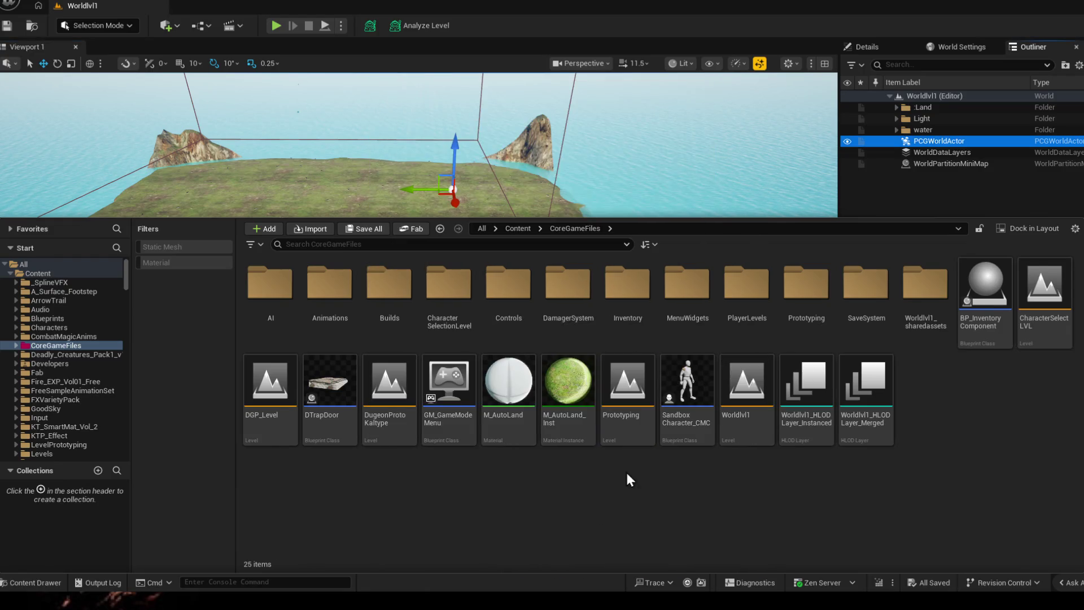
# - Create a PCG Graph from the _Default_EmptyGraph template, name it Foliage and open it
pyautogui.rightClick(641, 490)
pyautogui.click(710, 14)
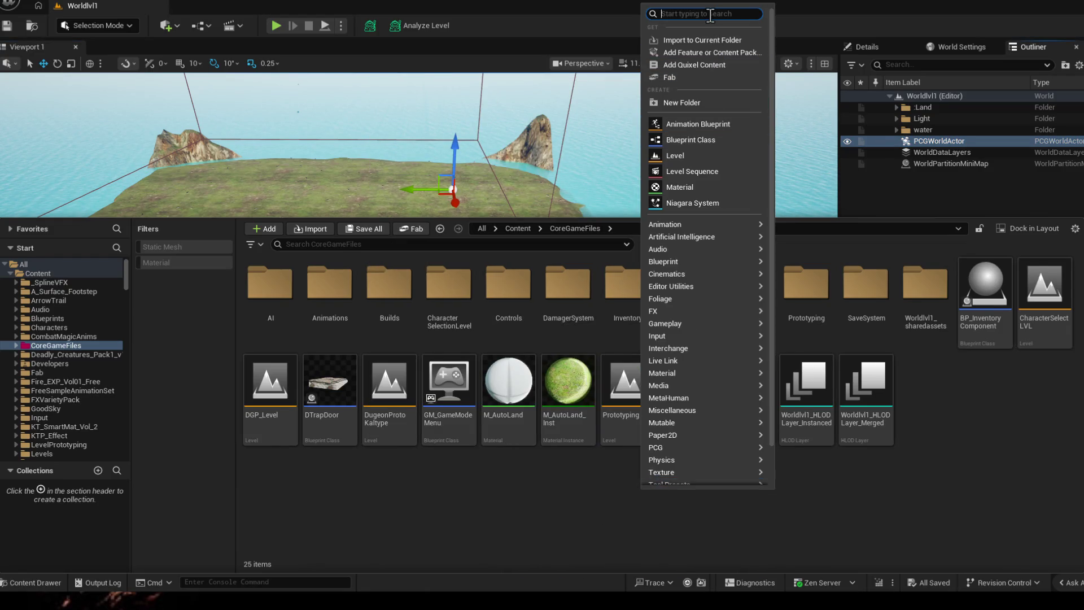
pyautogui.write('pcg gra')
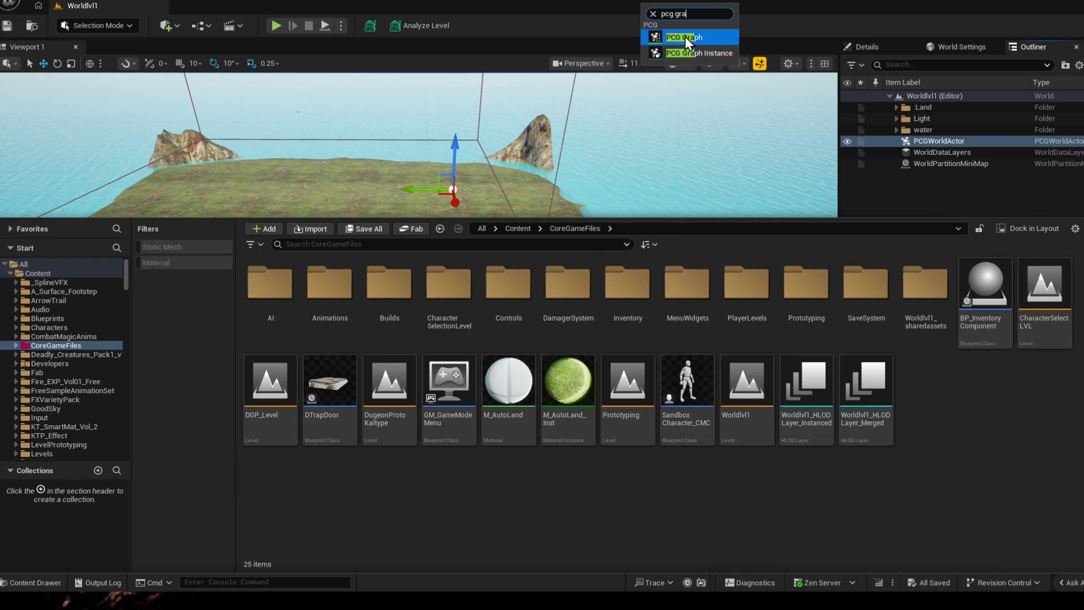
pyautogui.click(683, 37)
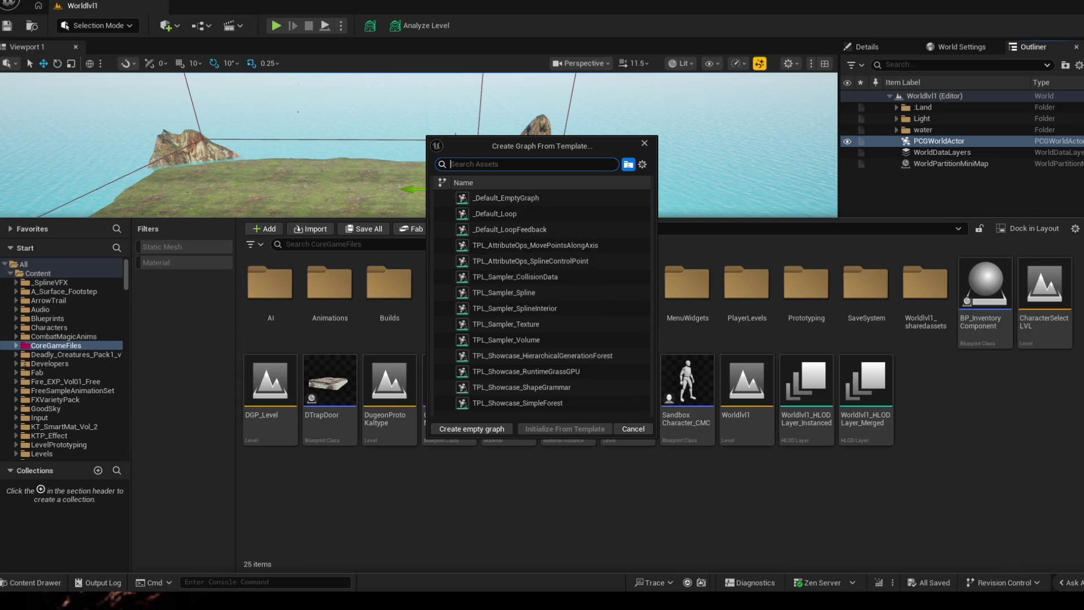
pyautogui.click(504, 198)
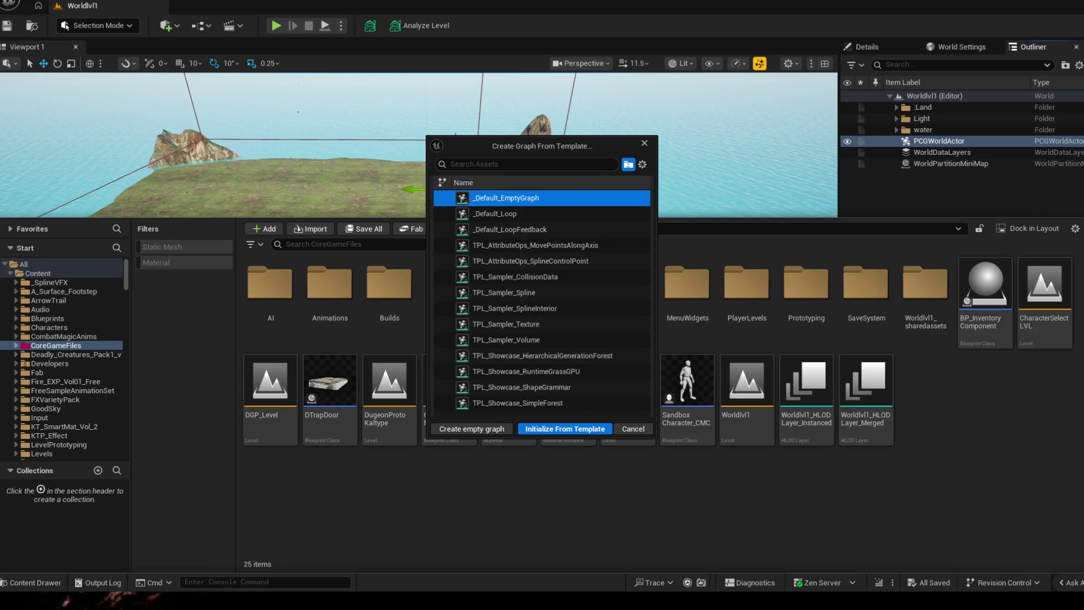
pyautogui.click(472, 429)
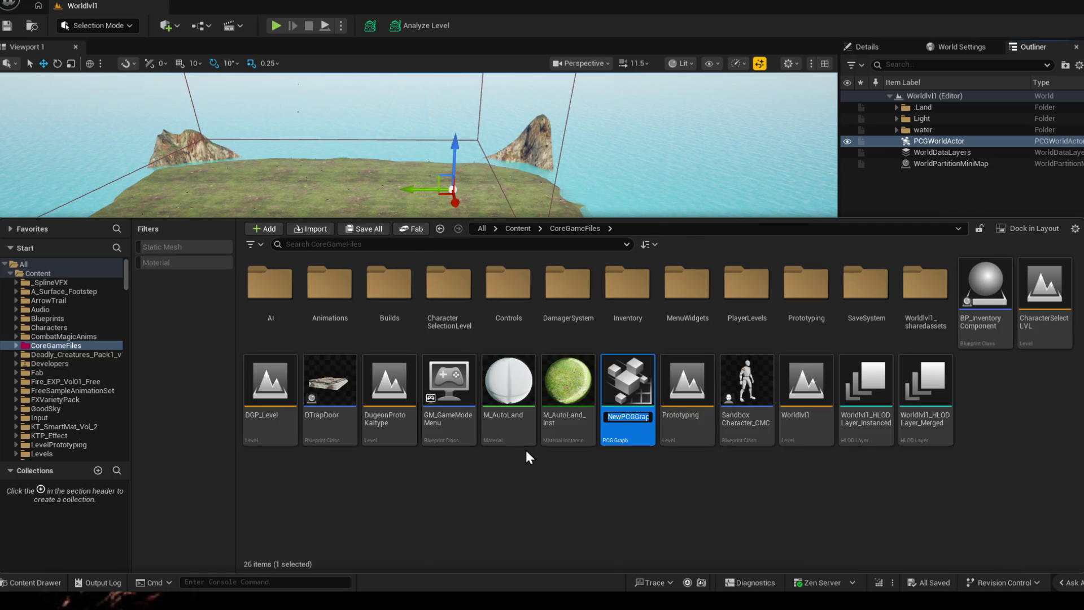
pyautogui.write('Fliage')
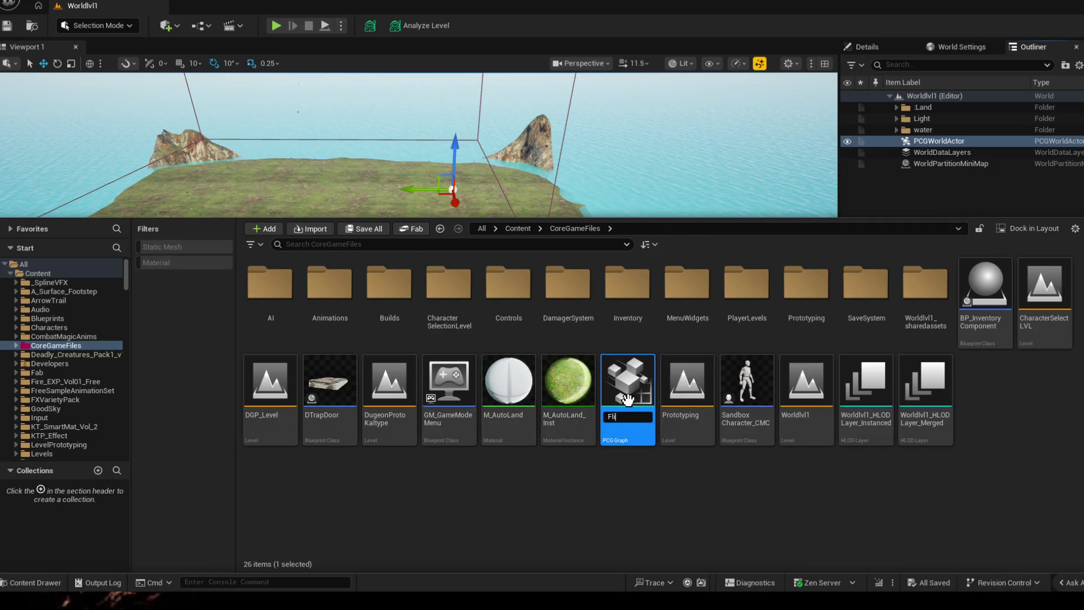
pyautogui.press('BackSpace')
pyautogui.press('BackSpace')
pyautogui.press('BackSpace')
pyautogui.write('p')
pyautogui.write('ol')
pyautogui.write('iag')
pyautogui.write('e')
pyautogui.press('Return')
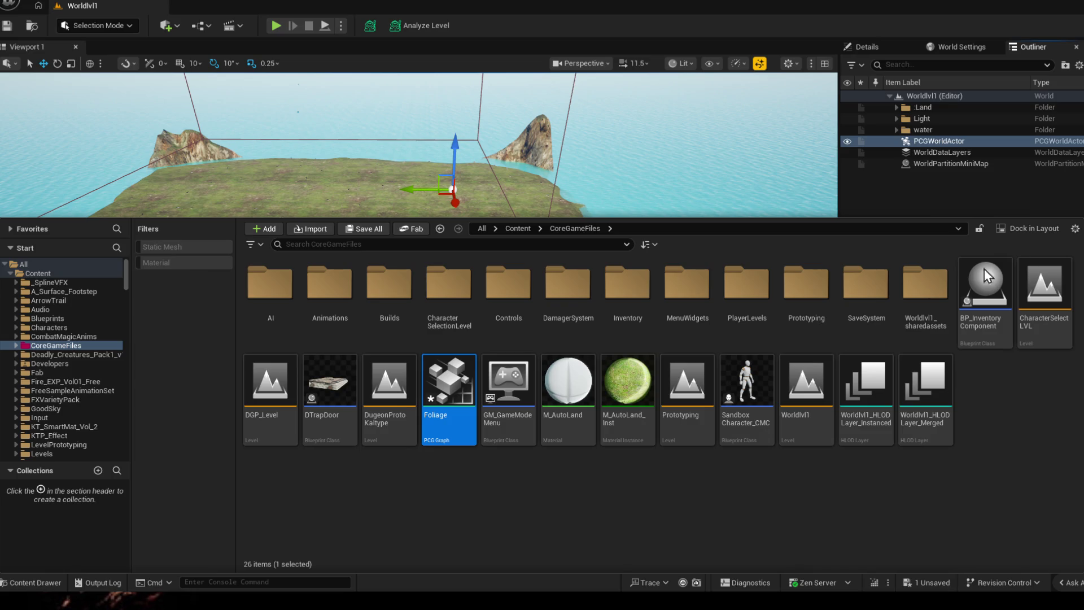
pyautogui.doubleClick(440, 399)
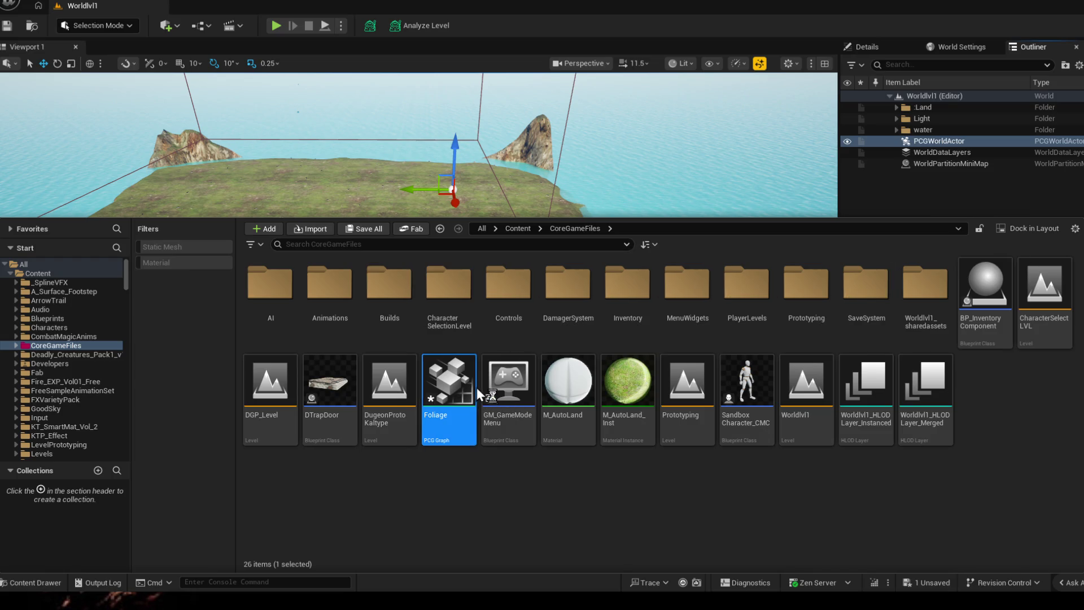
# - Select and deselect the Input and Output nodes, then start a node search on the canvas
pyautogui.hotkey('ctrl', 'a')
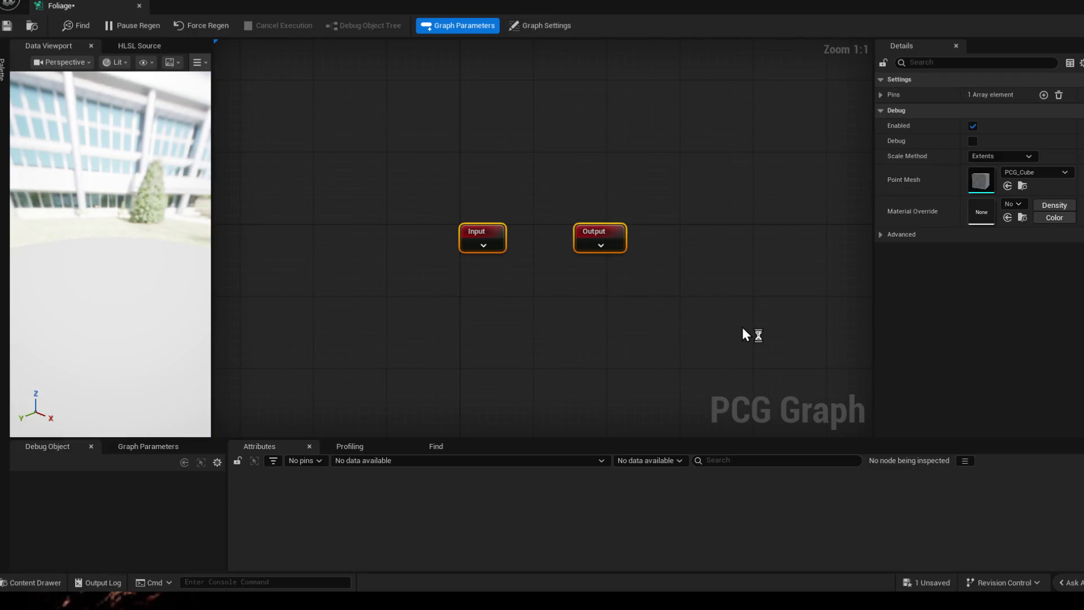
pyautogui.press('Escape')
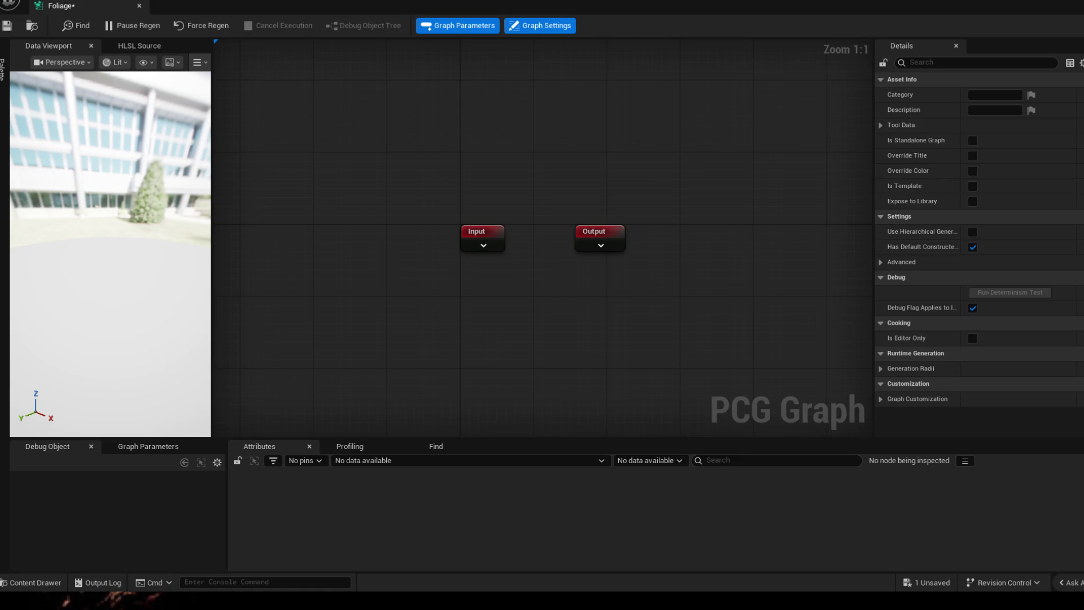
pyautogui.rightClick(470, 142)
pyautogui.write('get lan')
# - Add a Get Landscape Data node and move Input and Output down-right out of the way
pyautogui.press('Return')
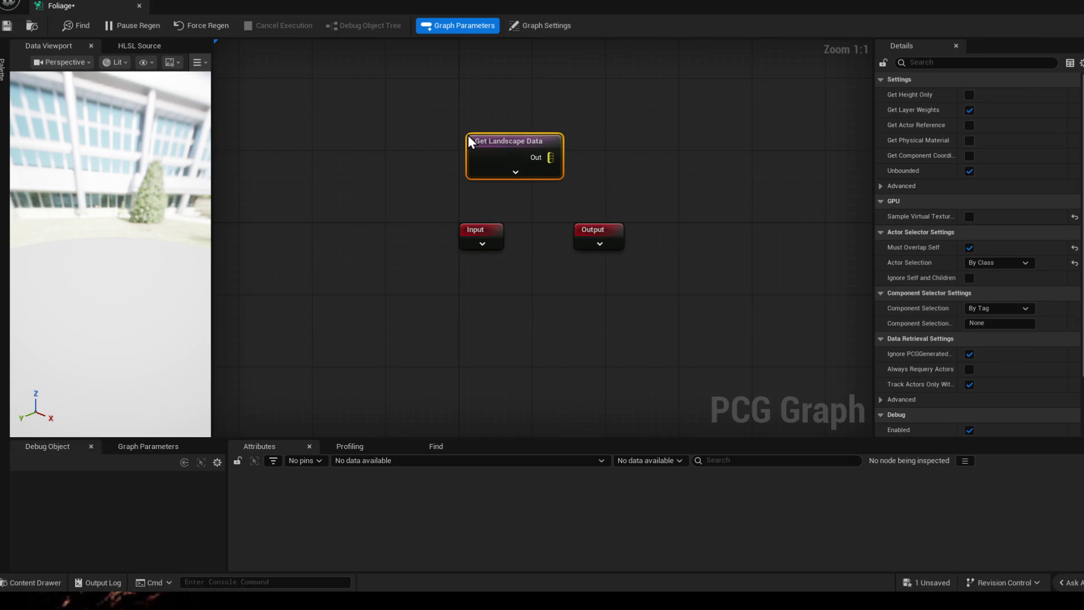
pyautogui.moveTo(504, 140); pyautogui.dragTo(390, 122)
pyautogui.moveTo(425, 211); pyautogui.dragTo(631, 272)
pyautogui.moveTo(480, 231); pyautogui.dragTo(727, 351)
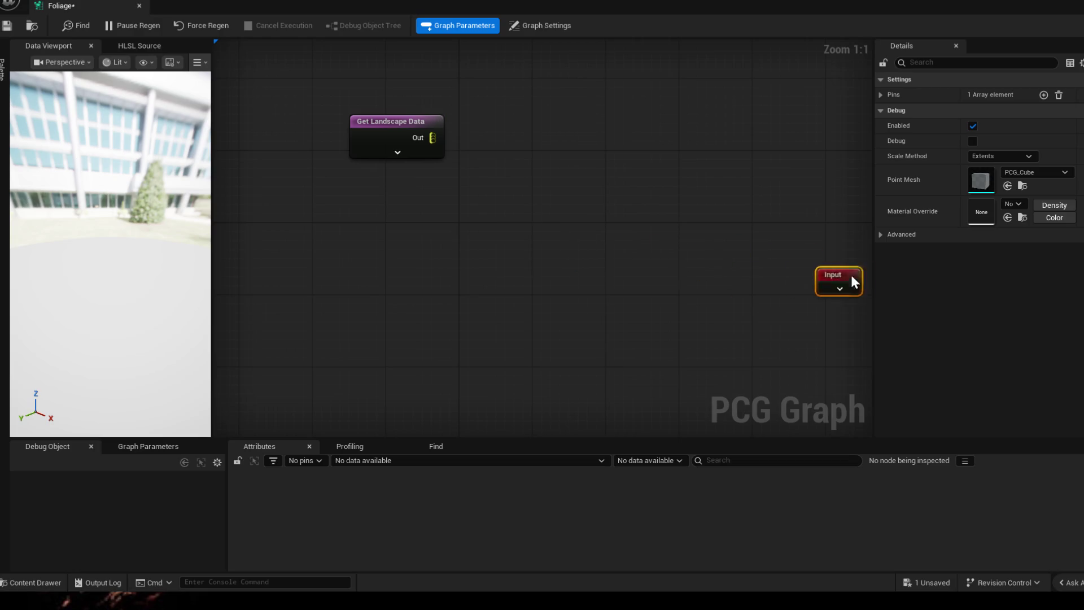
pyautogui.moveTo(652, 152); pyautogui.dragTo(571, 201)
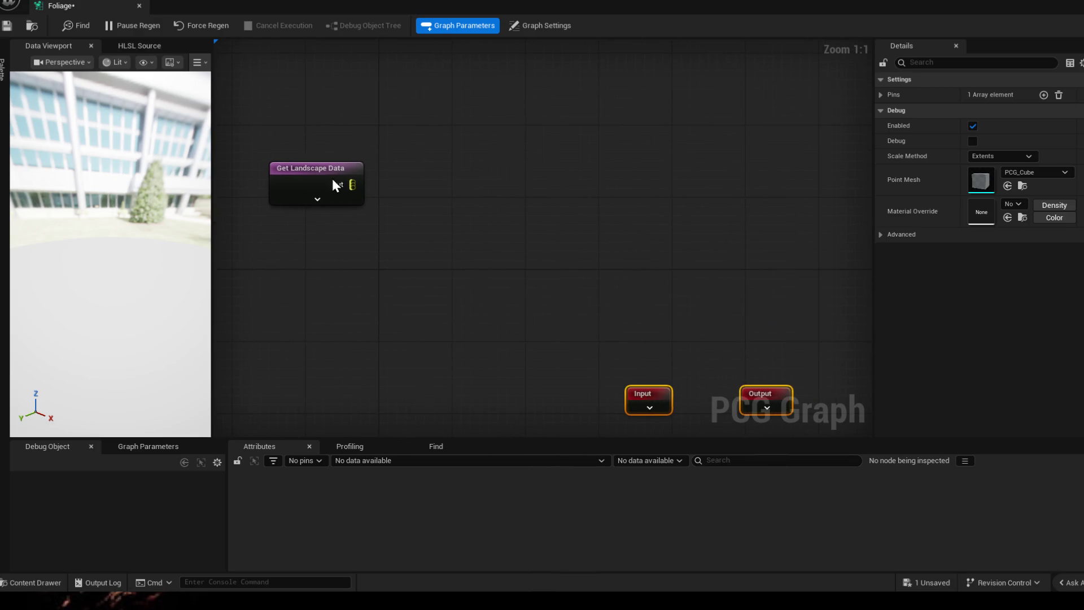
pyautogui.click(478, 192)
# - Add a Surface Sampler node and a trial Static Mesh Spawner node
pyautogui.rightClick(446, 182)
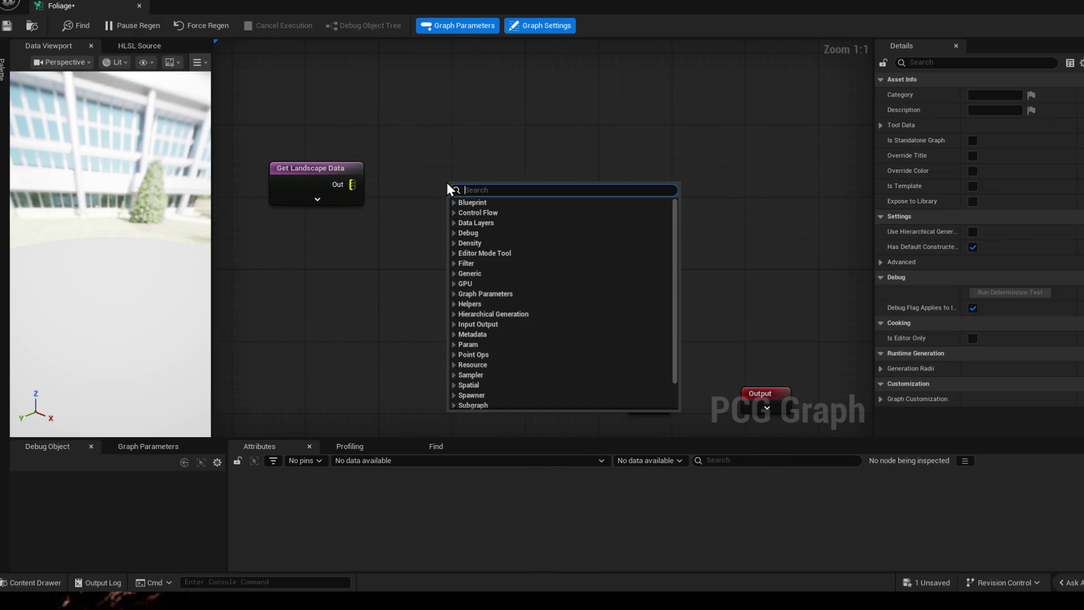
pyautogui.write('surface')
pyautogui.press('Return')
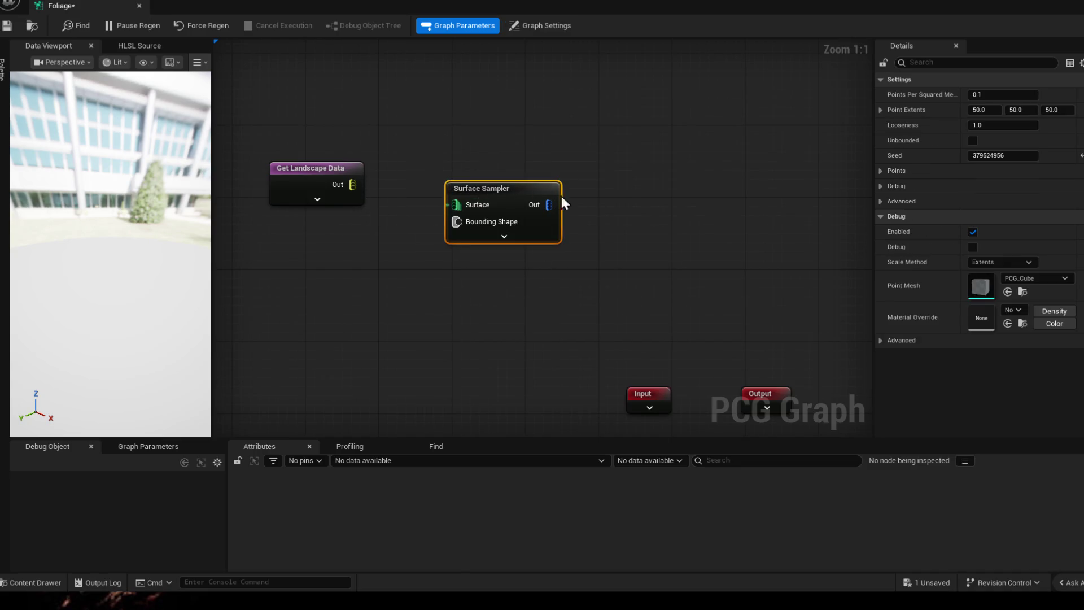
pyautogui.rightClick(699, 215)
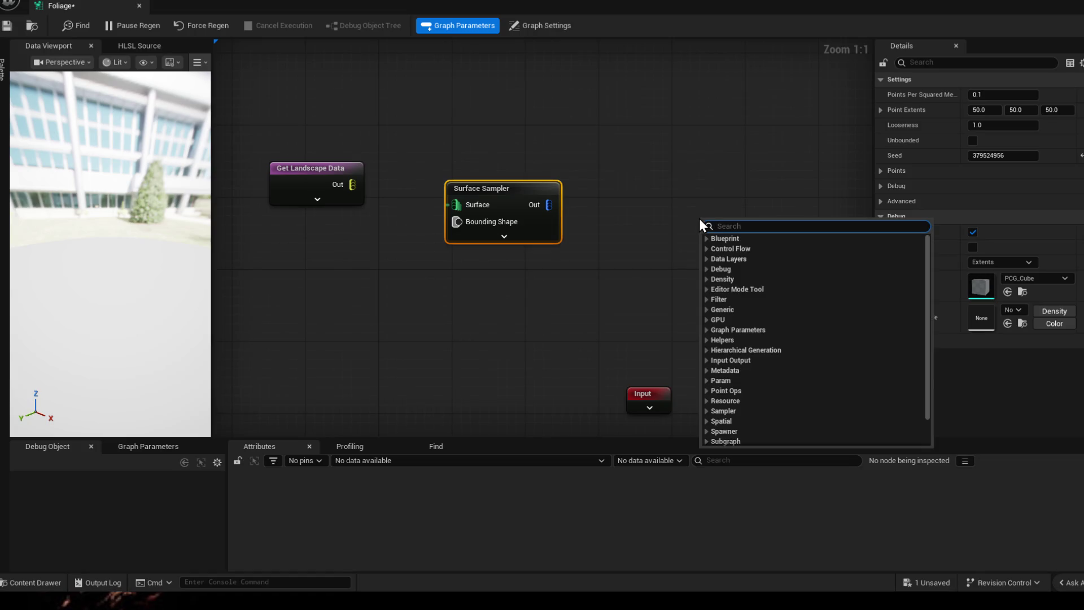
pyautogui.write('stat')
pyautogui.press('Return')
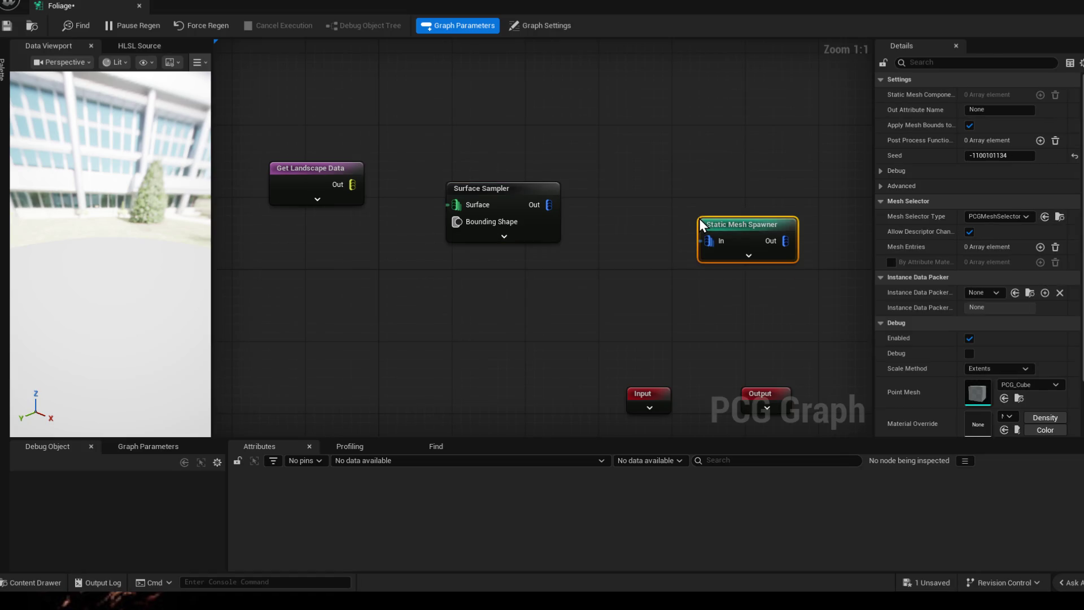
# - Expand the spawner and Get Landscape Data to show their pins, then delete the trial spawner
pyautogui.click(747, 253)
pyautogui.moveTo(669, 272); pyautogui.dragTo(499, 236)
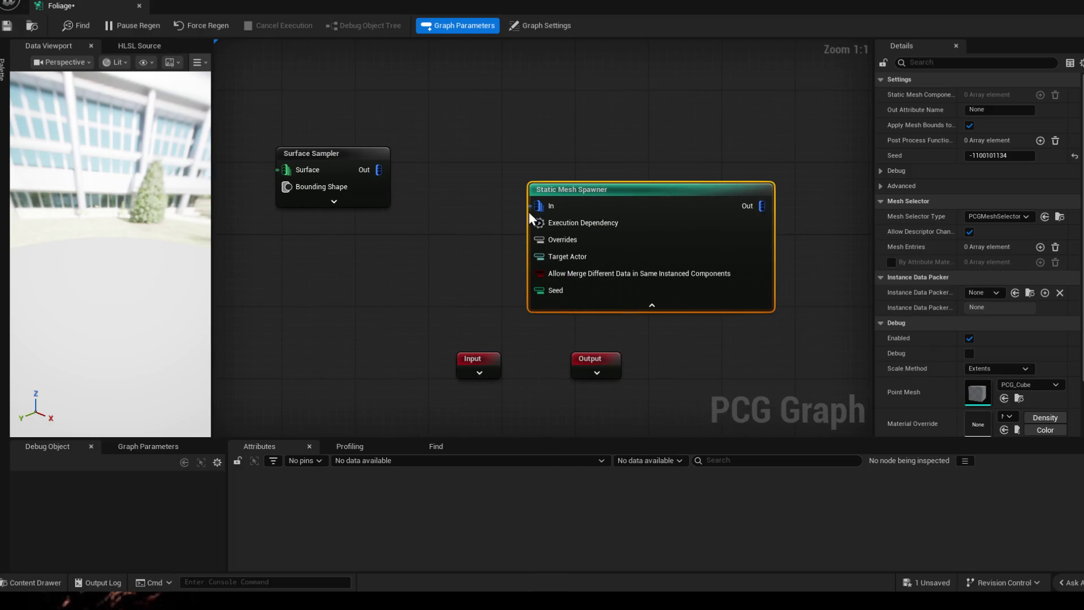
pyautogui.moveTo(648, 195); pyautogui.dragTo(593, 165)
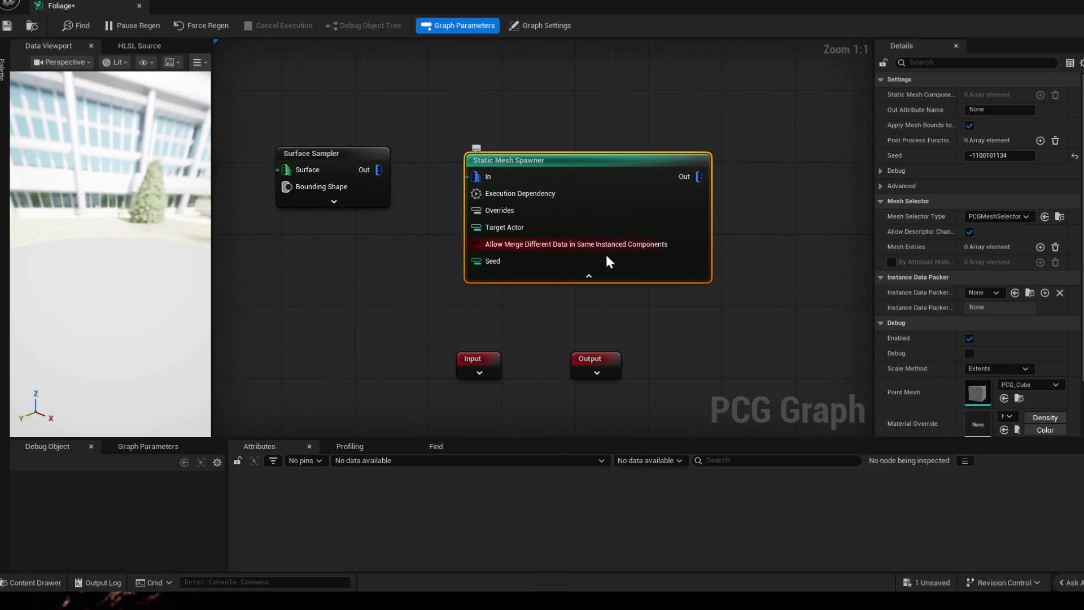
pyautogui.scroll(-2, 602, 258)
pyautogui.moveTo(660, 322); pyautogui.dragTo(721, 326)
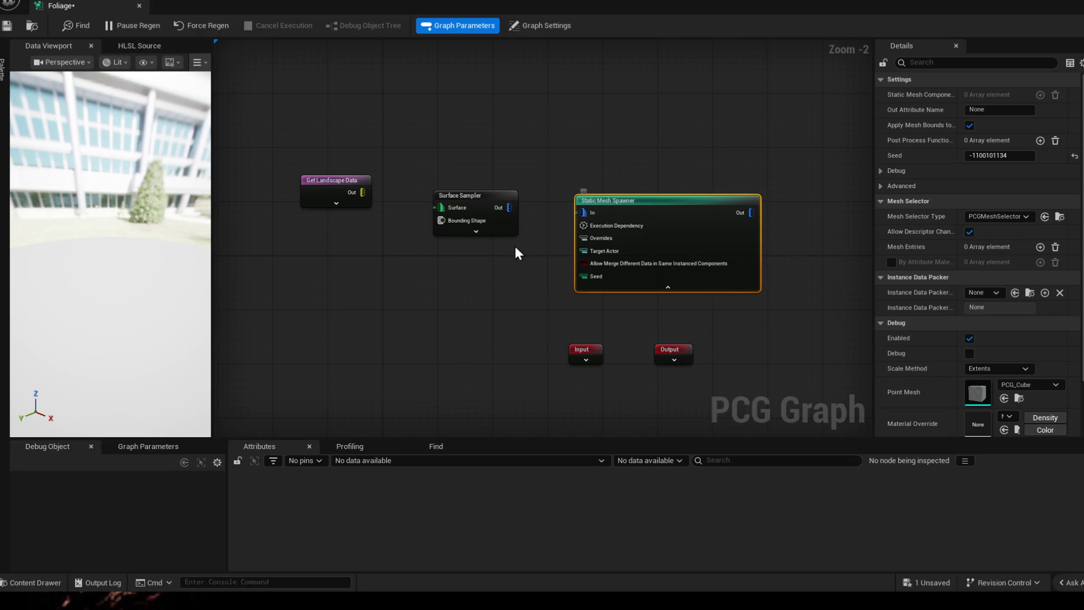
pyautogui.click(338, 204)
pyautogui.moveTo(524, 279)
pyautogui.mouseDown()
pyautogui.moveTo(519, 132)
pyautogui.moveTo(468, 249)
pyautogui.mouseUp()
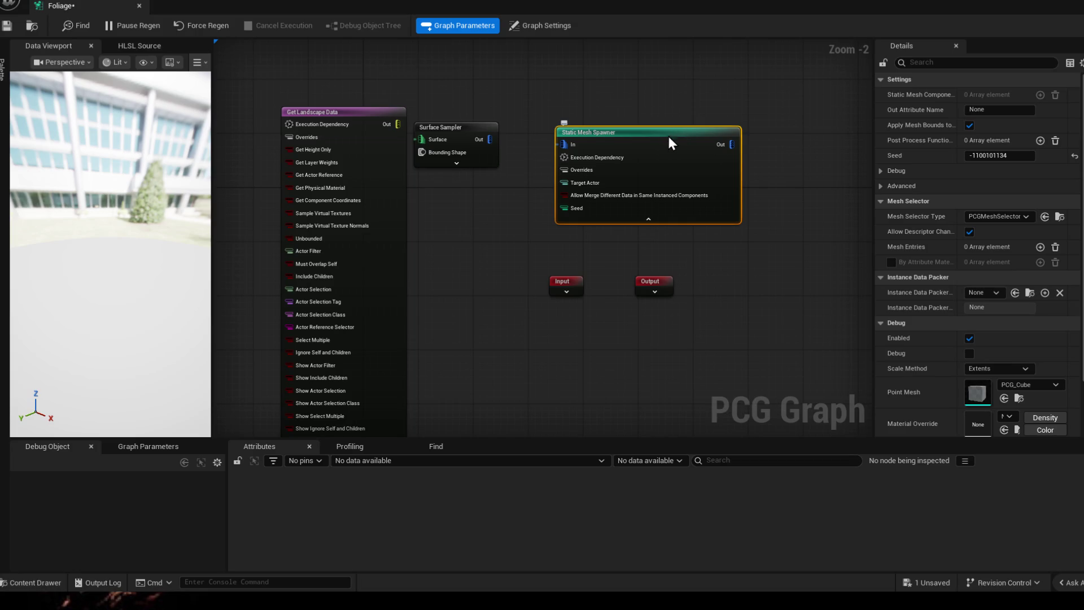
pyautogui.press('Delete')
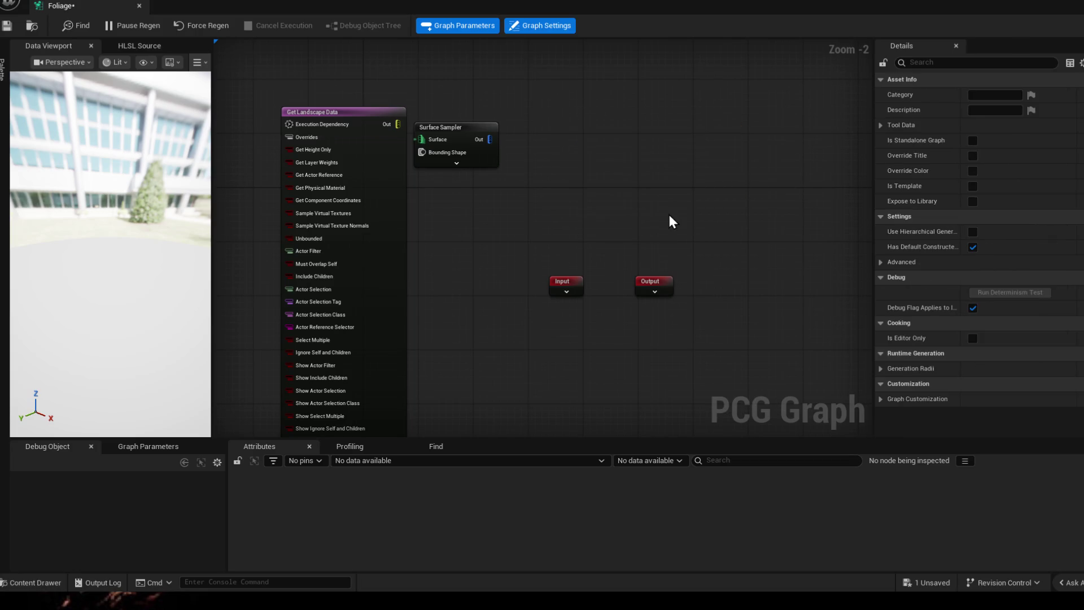
# - Add a Static Mesh Spawner right of Surface Sampler and review its Mesh Selector Type choices
pyautogui.rightClick(669, 218)
pyautogui.write('mesh')
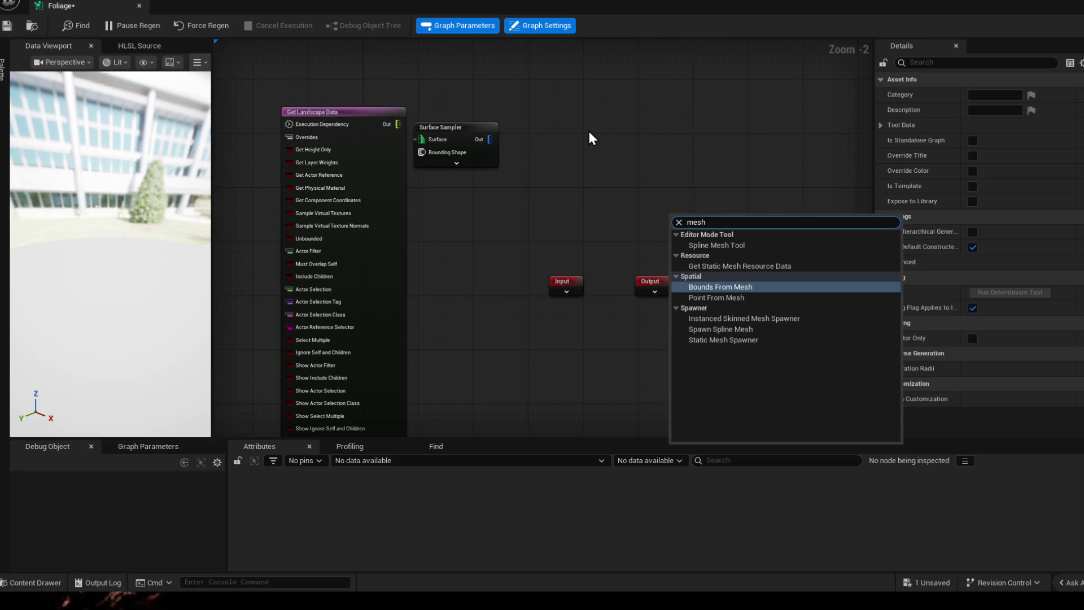
pyautogui.write(' spawn')
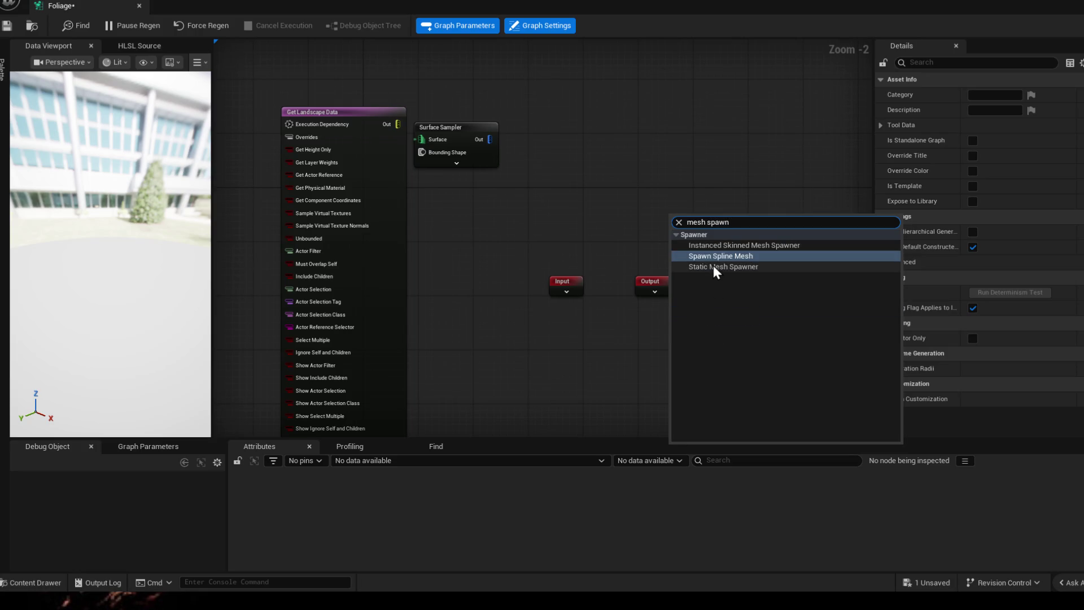
pyautogui.click(713, 265)
pyautogui.moveTo(704, 232); pyautogui.dragTo(621, 129)
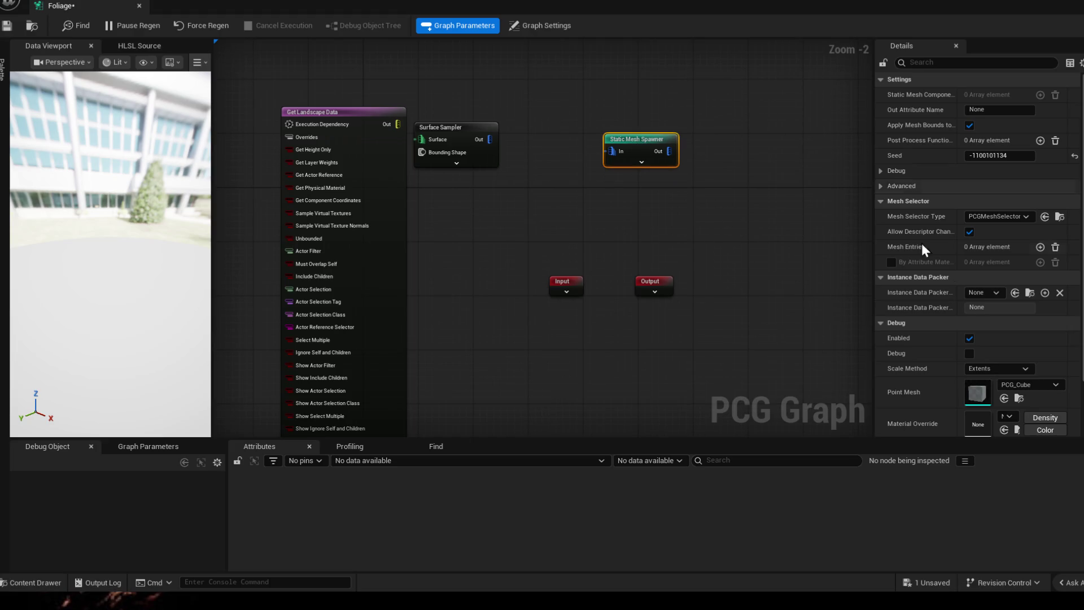
pyautogui.click(1044, 216)
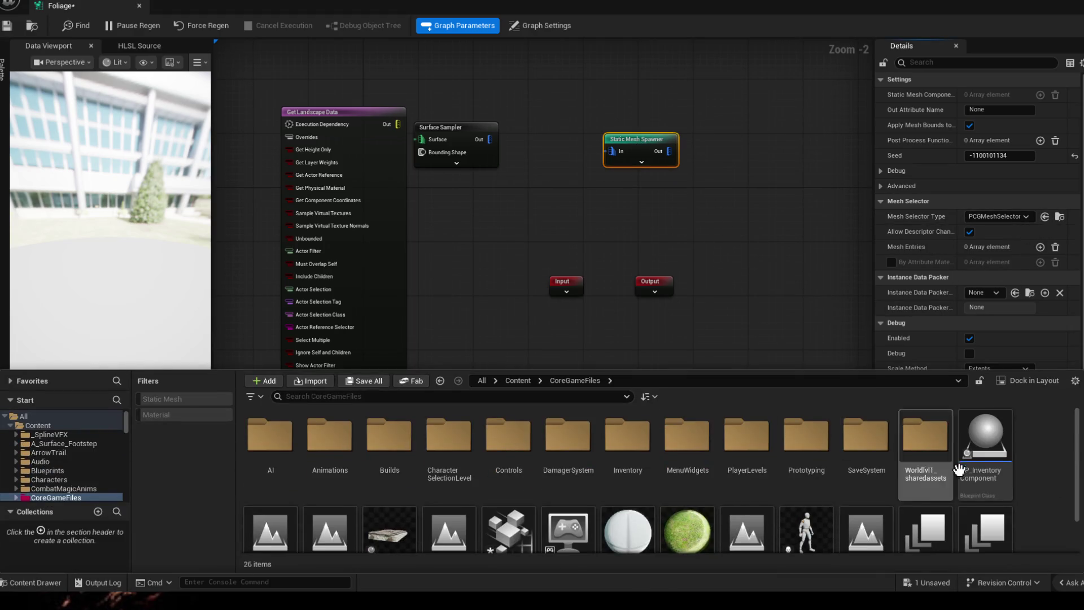
pyautogui.scroll(-2, 983, 441)
pyautogui.click(1023, 219)
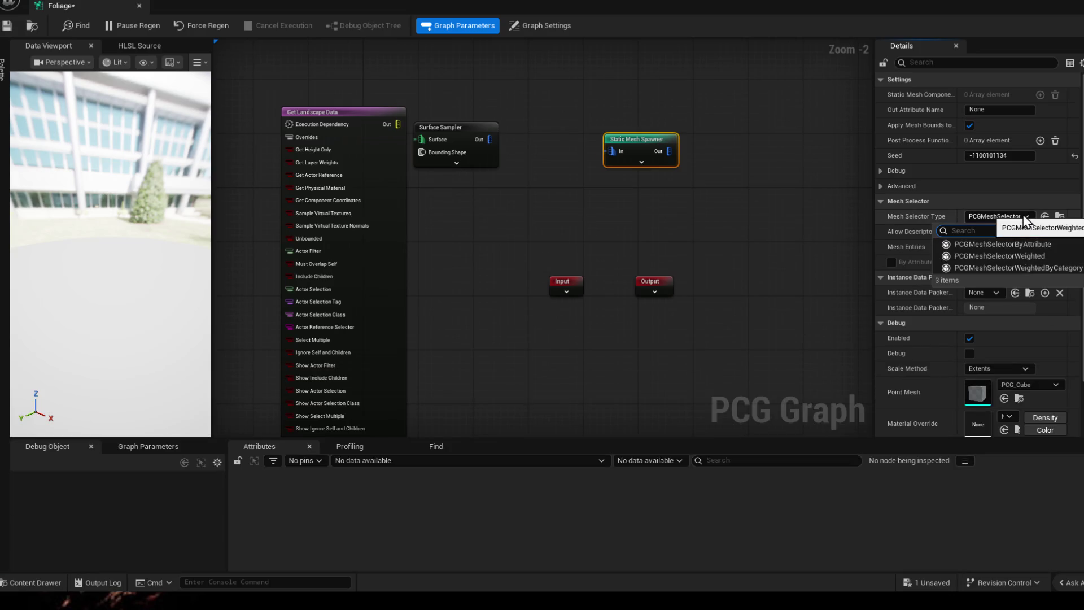
pyautogui.press('Escape')
pyautogui.scroll(-1, 1024, 267)
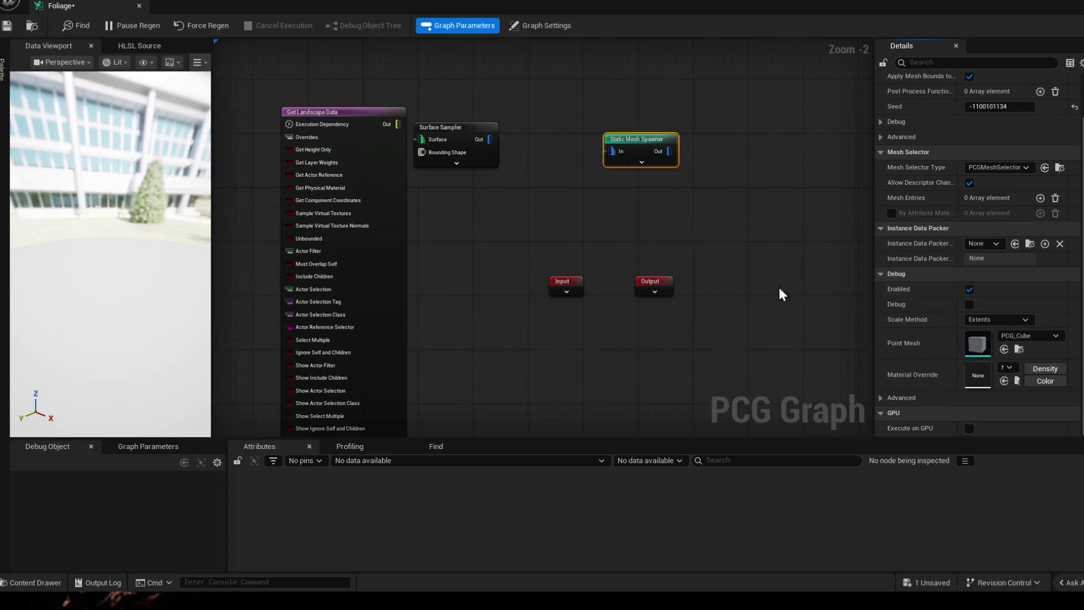
pyautogui.moveTo(632, 244); pyautogui.dragTo(693, 271)
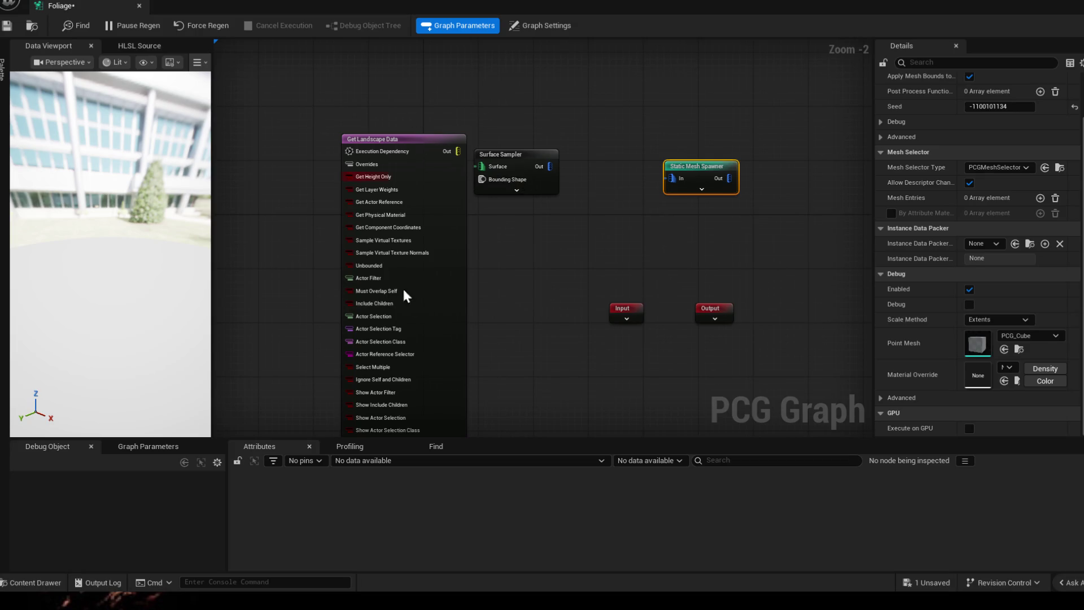
pyautogui.scroll(-8, 401, 291)
pyautogui.scroll(3, 509, 288)
pyautogui.scroll(2, 483, 279)
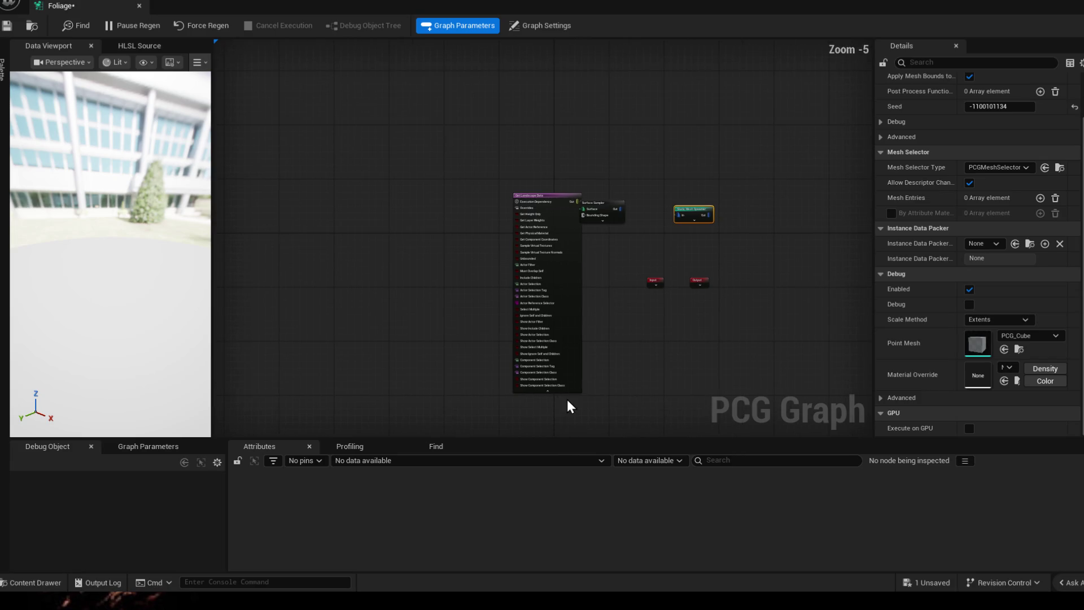
# - Collapse Get Landscape Data, move Surface Sampler and the spawner up, and Input/Output to the upper right
pyautogui.click(548, 392)
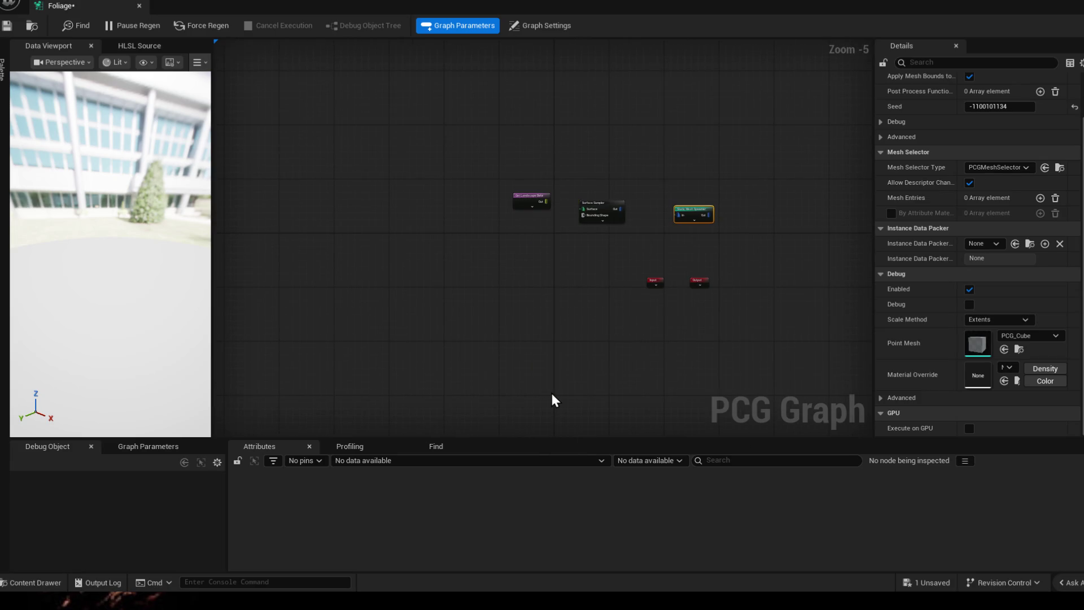
pyautogui.scroll(2, 575, 297)
pyautogui.scroll(1, 542, 220)
pyautogui.moveTo(500, 313)
pyautogui.mouseDown()
pyautogui.moveTo(429, 241)
pyautogui.moveTo(377, 259)
pyautogui.mouseUp()
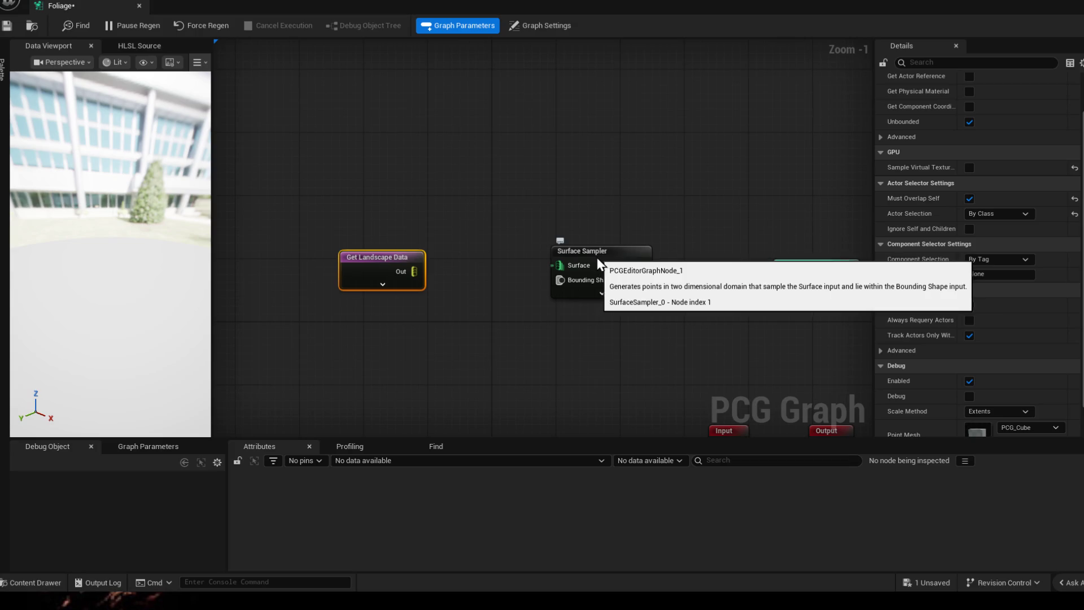
pyautogui.moveTo(597, 258); pyautogui.dragTo(671, 92)
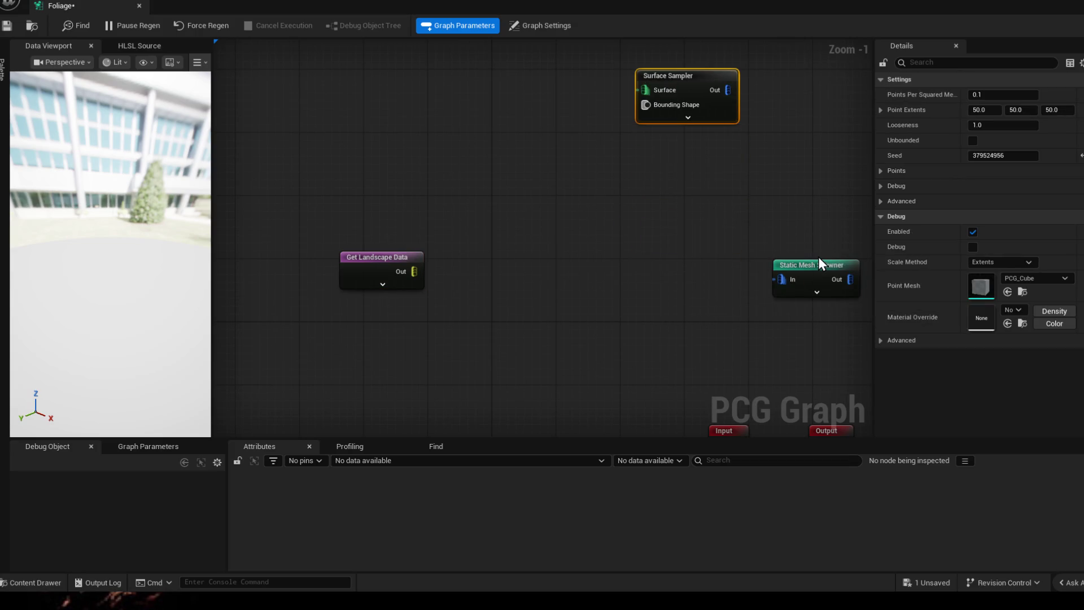
pyautogui.moveTo(788, 225)
pyautogui.mouseDown()
pyautogui.moveTo(508, 343)
pyautogui.moveTo(787, 140)
pyautogui.mouseUp()
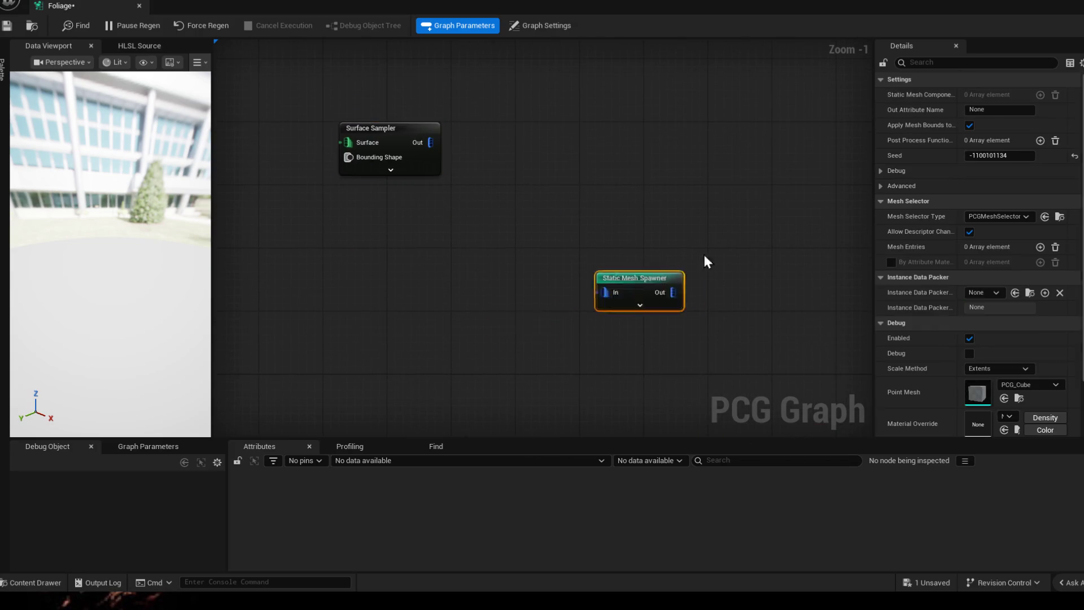
pyautogui.scroll(-6, 627, 289)
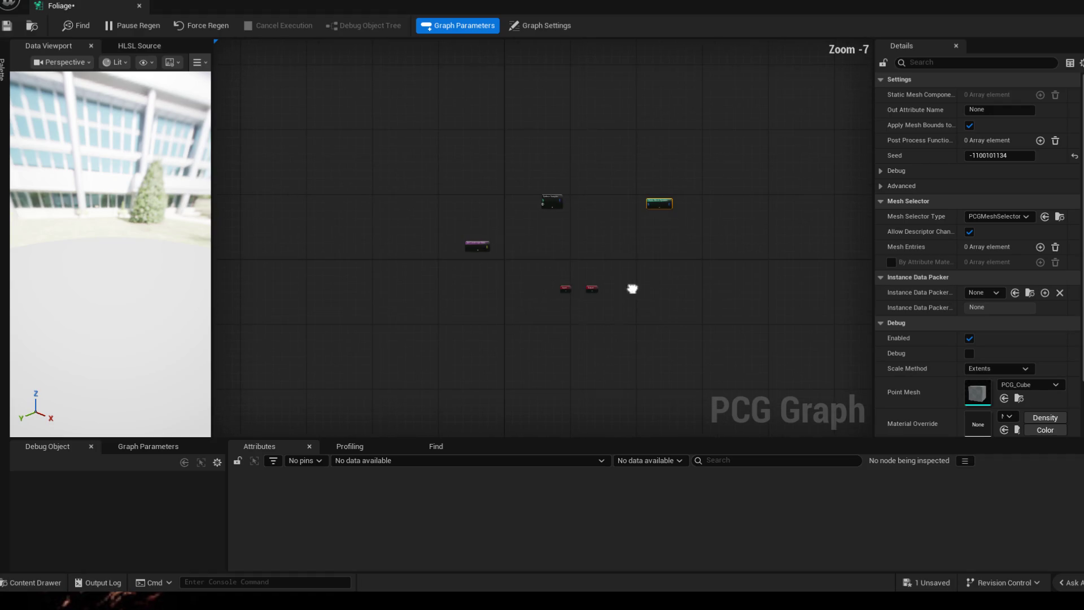
pyautogui.click(555, 278)
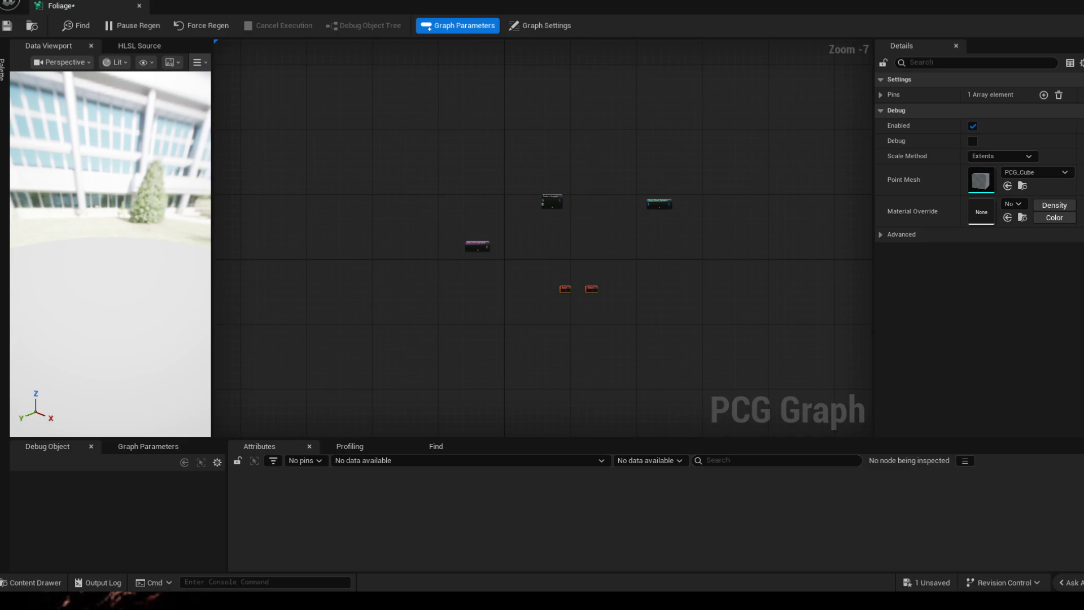
pyautogui.moveTo(591, 294); pyautogui.dragTo(799, 135)
# - Show the CoreGameFiles content drawer, glance at its Add menu, then hide the drawer again
pyautogui.click(37, 582)
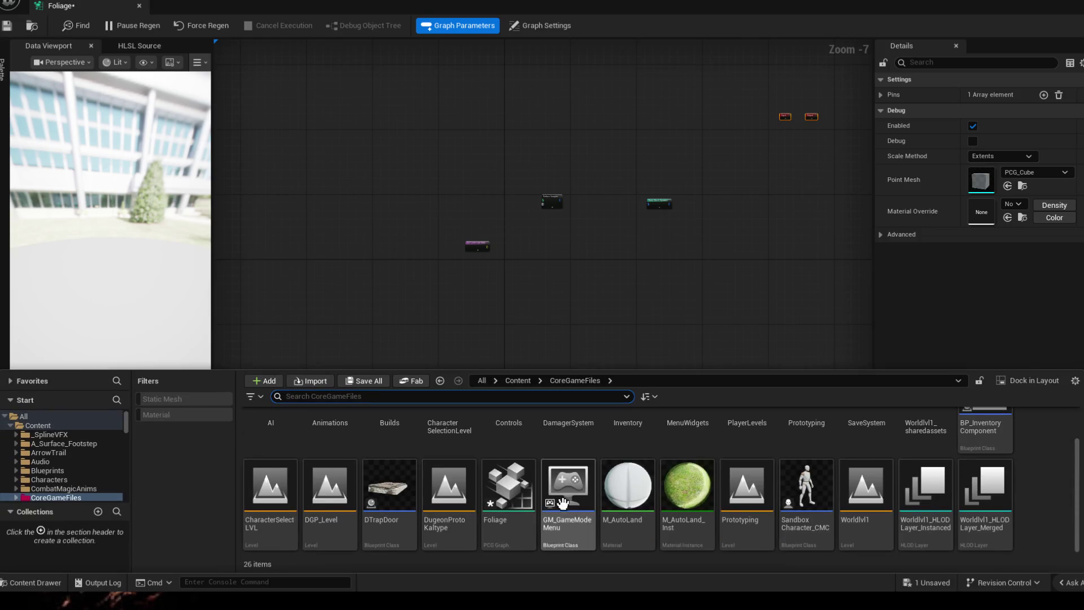
pyautogui.rightClick(1029, 479)
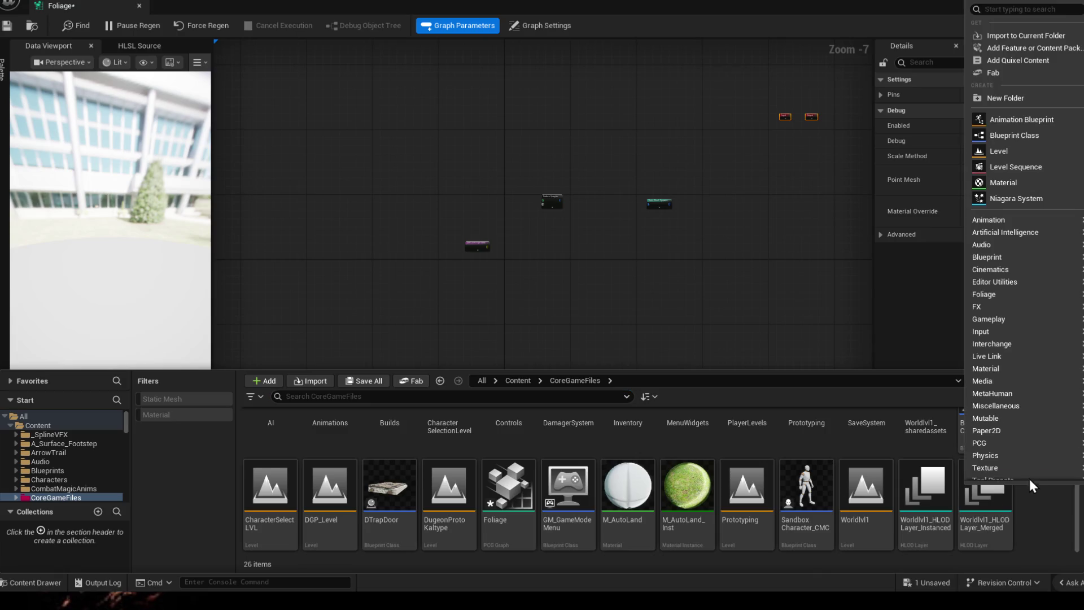
pyautogui.moveTo(914, 487)
pyautogui.moveTo(982, 443)
pyautogui.click(1048, 519)
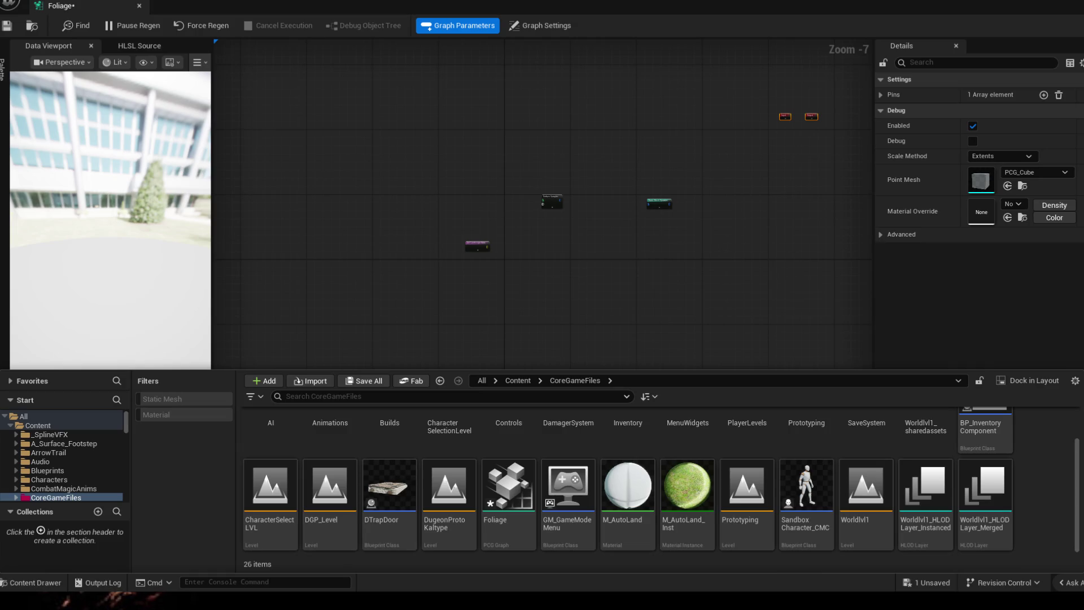
pyautogui.click(692, 248)
pyautogui.scroll(3, 647, 236)
pyautogui.scroll(2, 459, 236)
pyautogui.scroll(1, 459, 236)
# - Add a Set Grid Size node from the 'grid' search, then delete it
pyautogui.moveTo(627, 246); pyautogui.dragTo(596, 252)
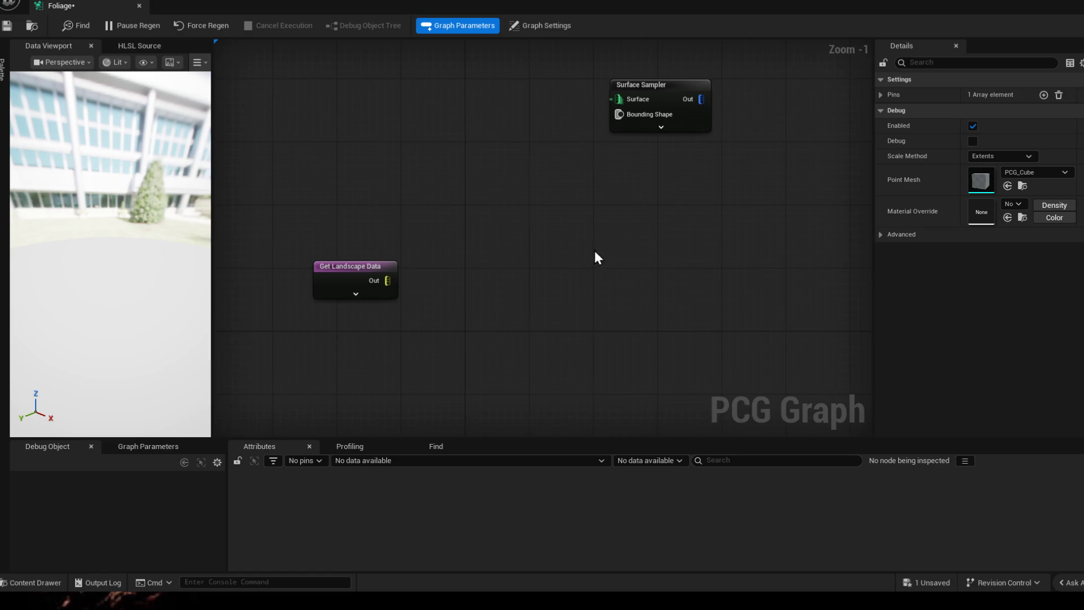
pyautogui.rightClick(499, 265)
pyautogui.write('griz')
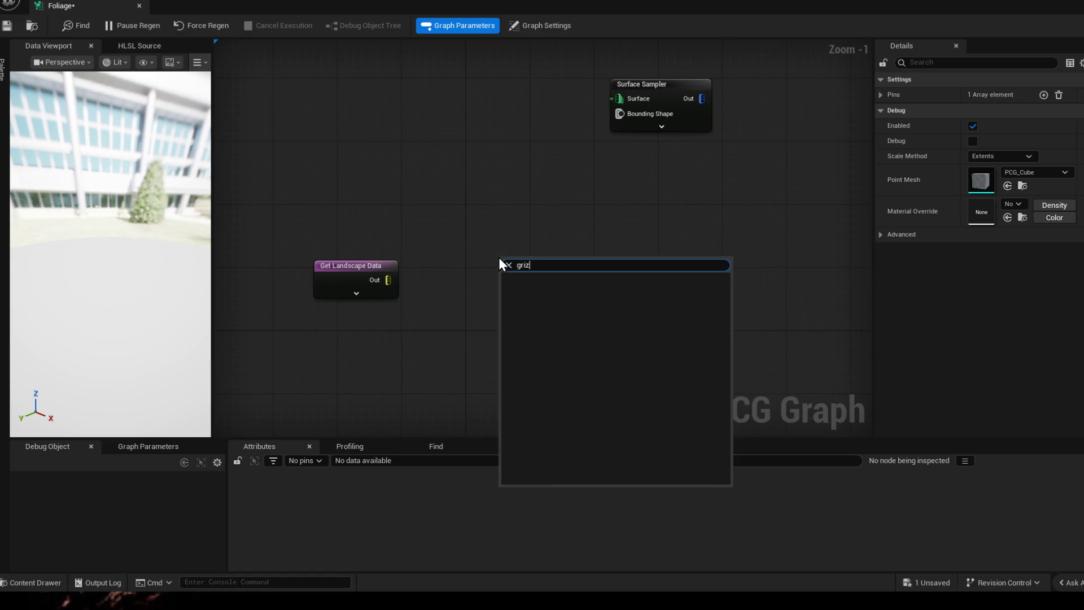
pyautogui.press('Down')
pyautogui.press('Up')
pyautogui.press('Up')
pyautogui.press('Down')
pyautogui.press('Return')
pyautogui.moveTo(531, 265); pyautogui.dragTo(523, 261)
pyautogui.click(580, 238)
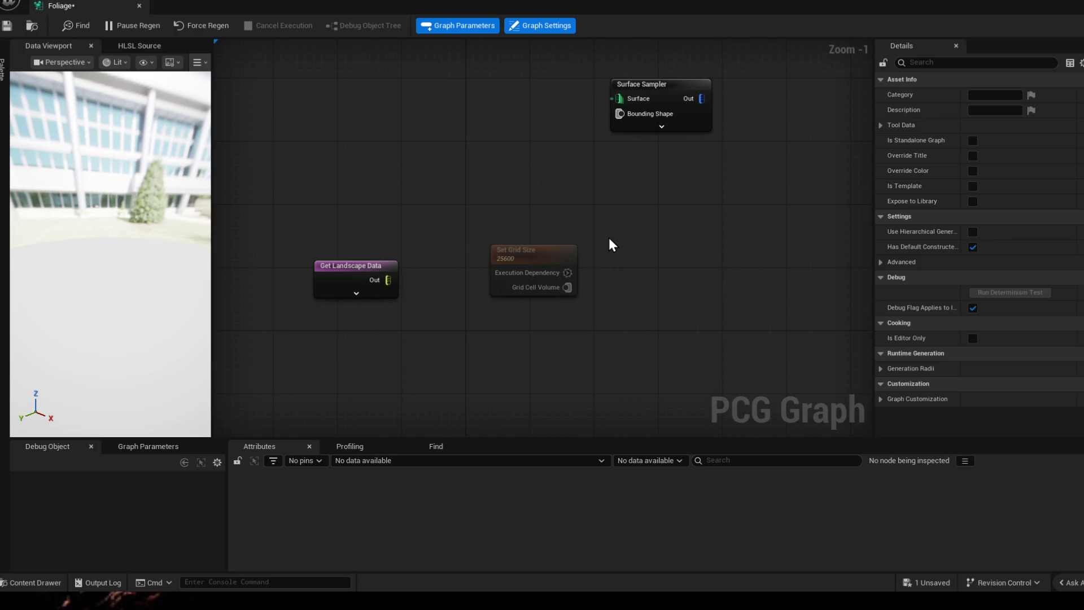
pyautogui.click(525, 263)
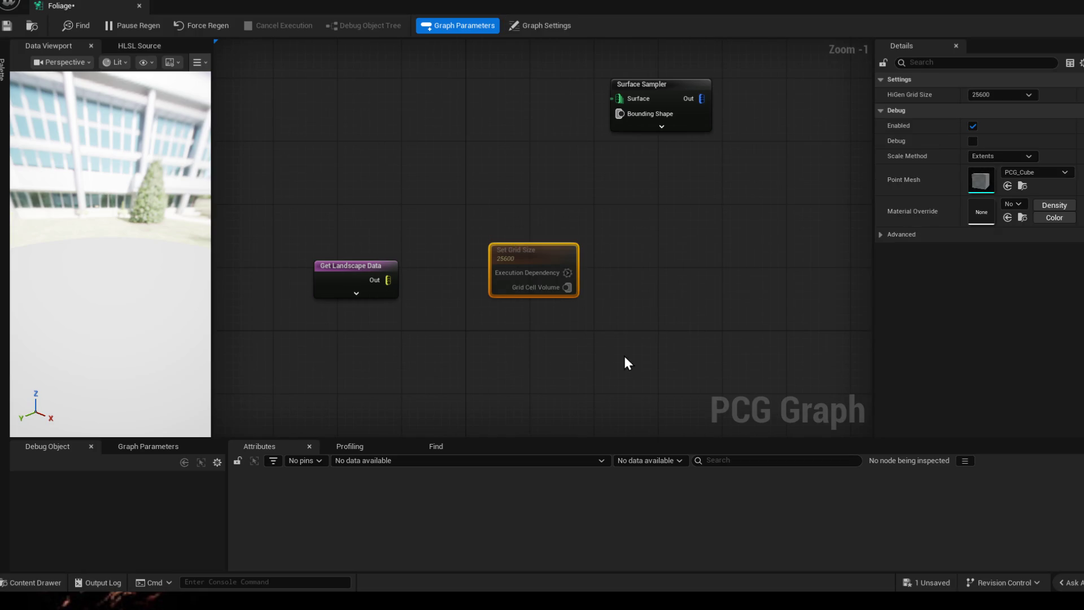
pyautogui.press('Delete')
# - Add a Create Points Grid node, check its options, then delete it
pyautogui.rightClick(497, 288)
pyautogui.write('grid')
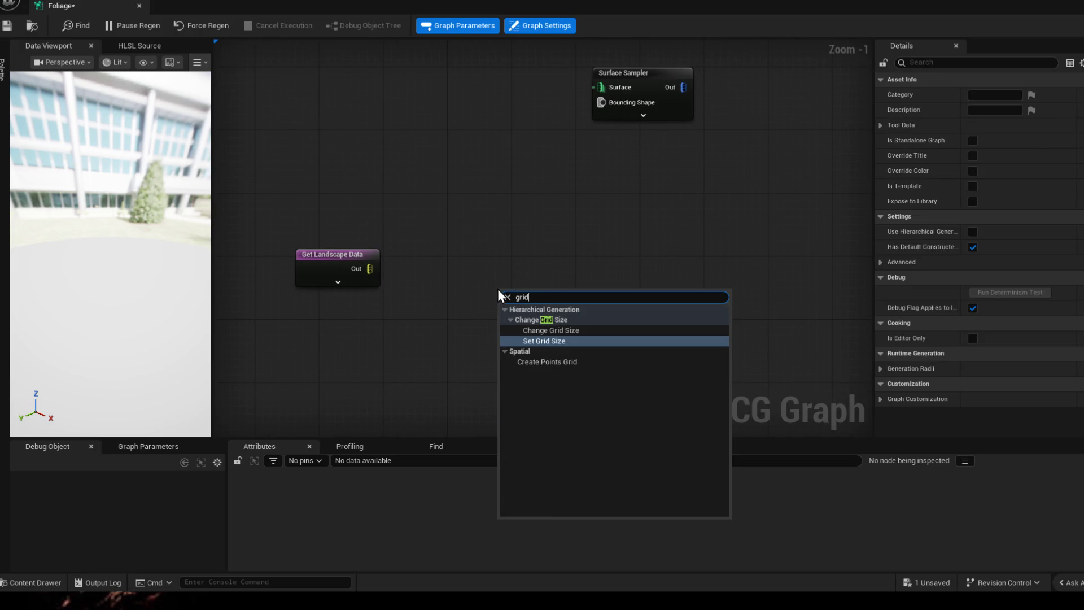
pyautogui.click(554, 363)
pyautogui.moveTo(531, 296); pyautogui.dragTo(500, 270)
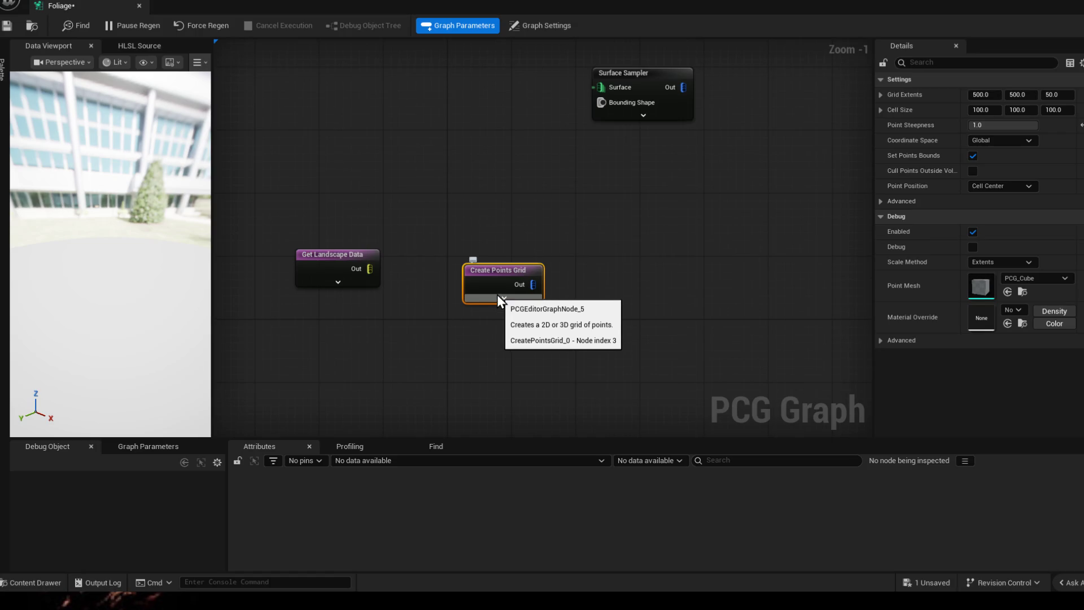
pyautogui.rightClick(498, 284)
pyautogui.click(478, 237)
pyautogui.click(500, 280)
pyautogui.press('Delete')
# - Add a Change Grid Size node, then marquee-select and delete it
pyautogui.rightClick(509, 259)
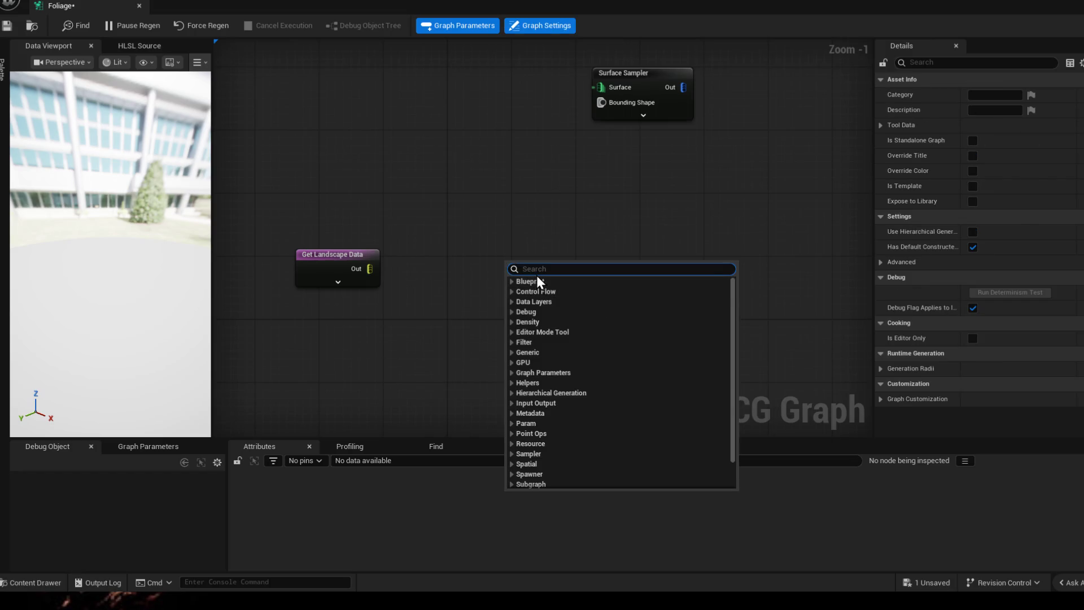
pyautogui.write('grid')
pyautogui.press('Down')
pyautogui.press('Up')
pyautogui.press('Up')
pyautogui.press('Return')
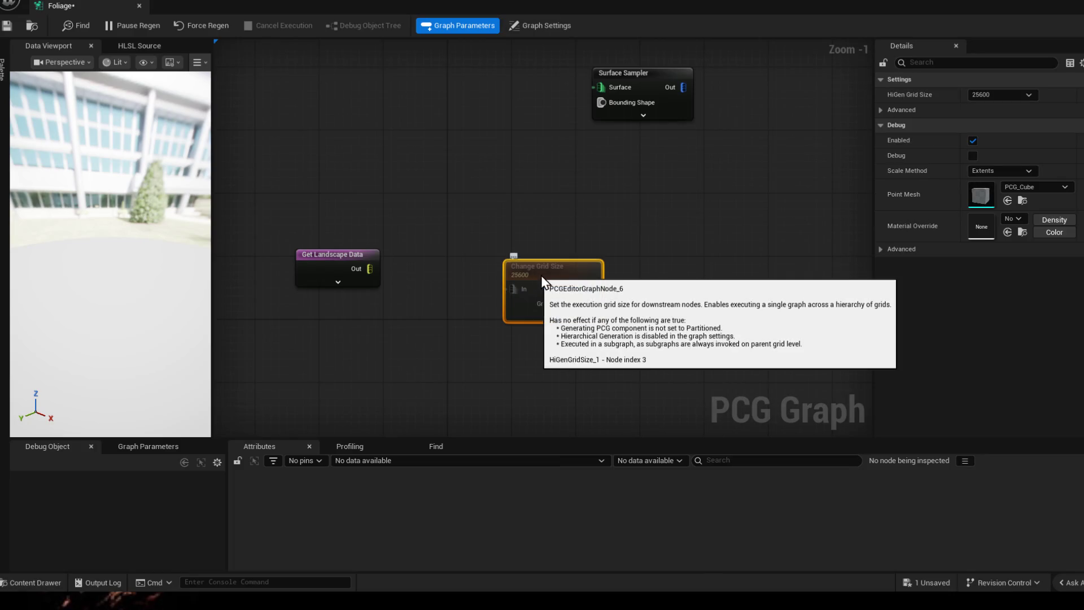
pyautogui.moveTo(429, 164); pyautogui.dragTo(609, 346)
pyautogui.press('Delete')
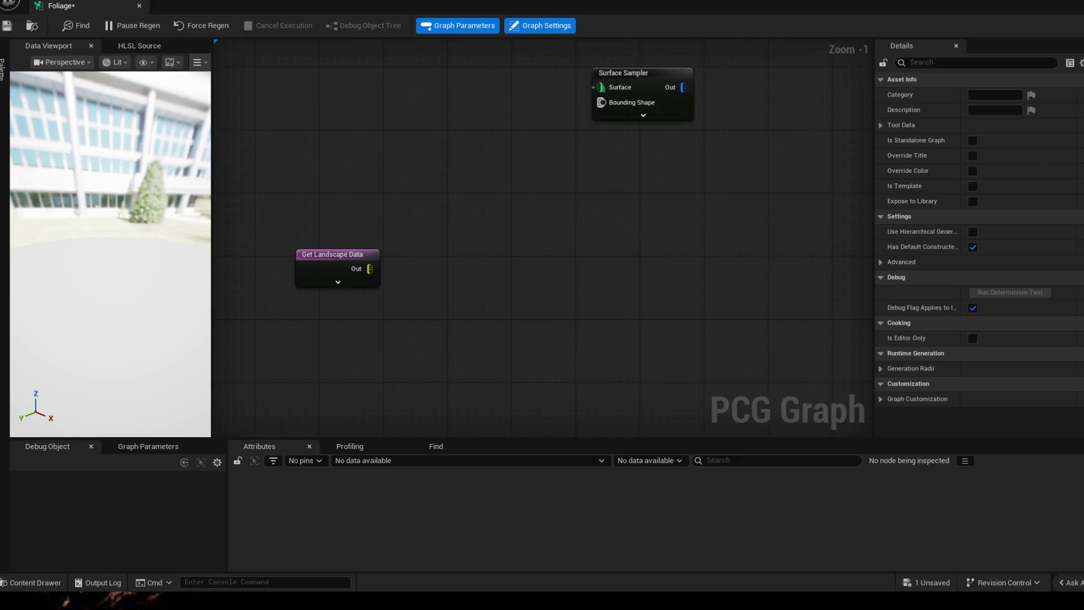
# - Add a Transform Points node beside the Static Mesh Spawner via the 'transform points' search
pyautogui.moveTo(712, 188); pyautogui.dragTo(500, 258)
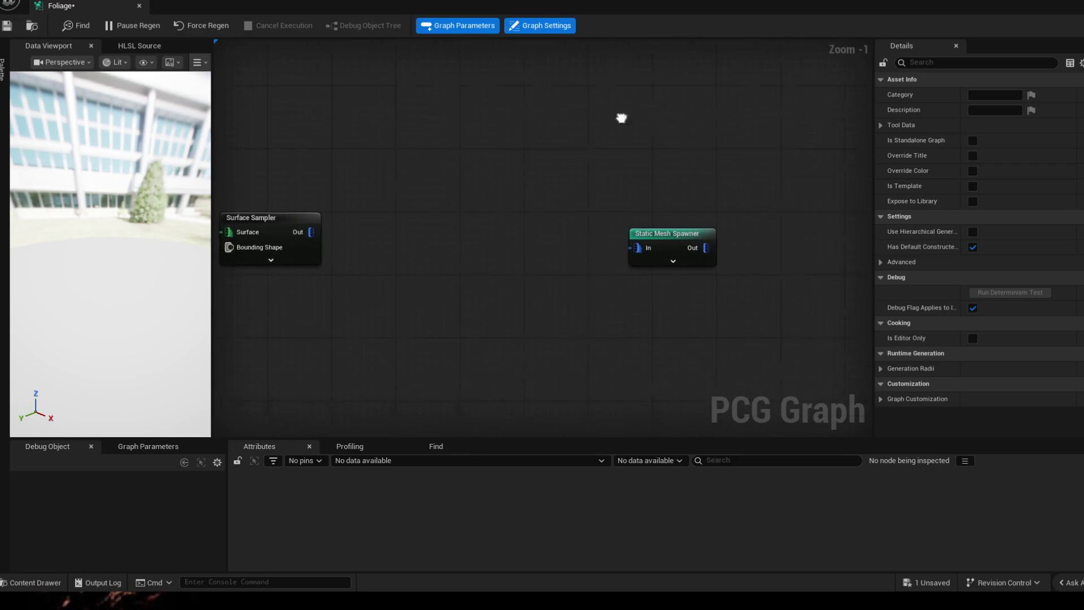
pyautogui.rightClick(500, 258)
pyautogui.click(514, 289)
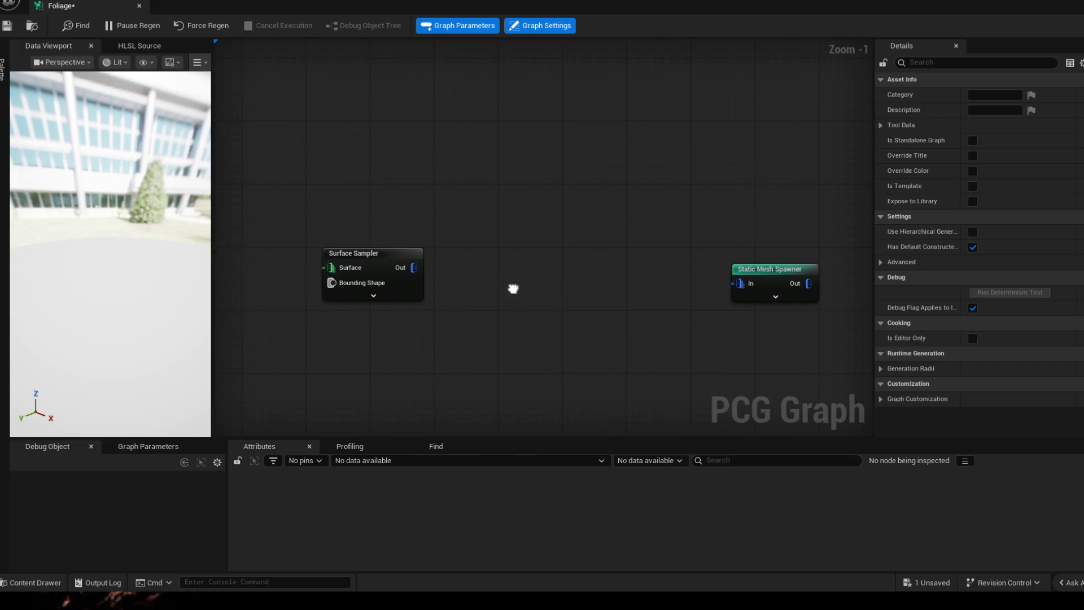
pyautogui.rightClick(514, 289)
pyautogui.write('twe')
pyautogui.press('BackSpace')
pyautogui.press('BackSpace')
pyautogui.write('er')
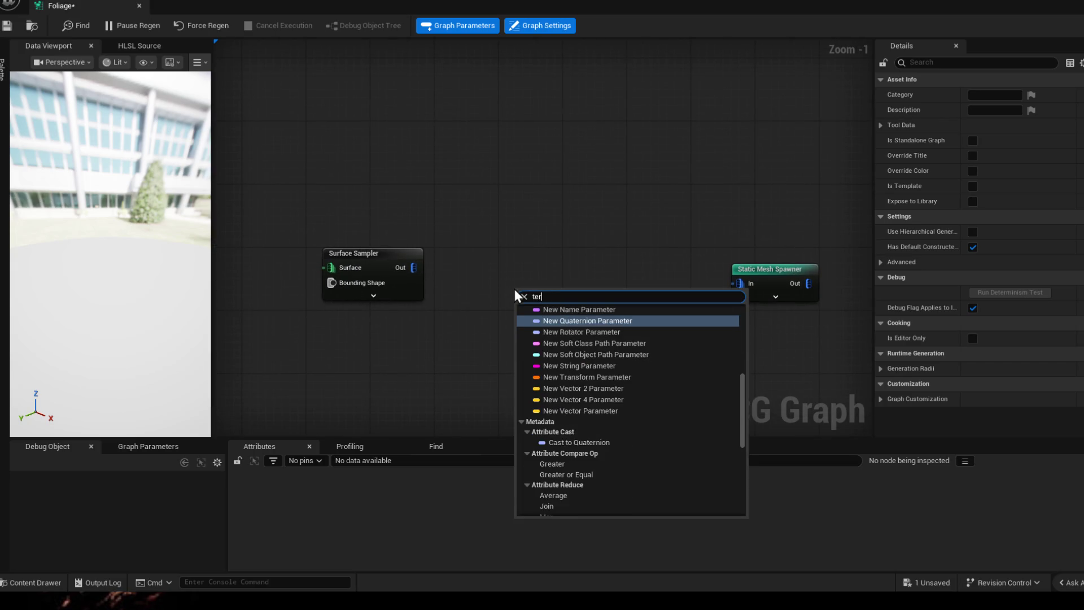
pyautogui.press('BackSpace')
pyautogui.press('BackSpace')
pyautogui.write('tr')
pyautogui.press('BackSpace')
pyautogui.press('BackSpace')
pyautogui.write('rans')
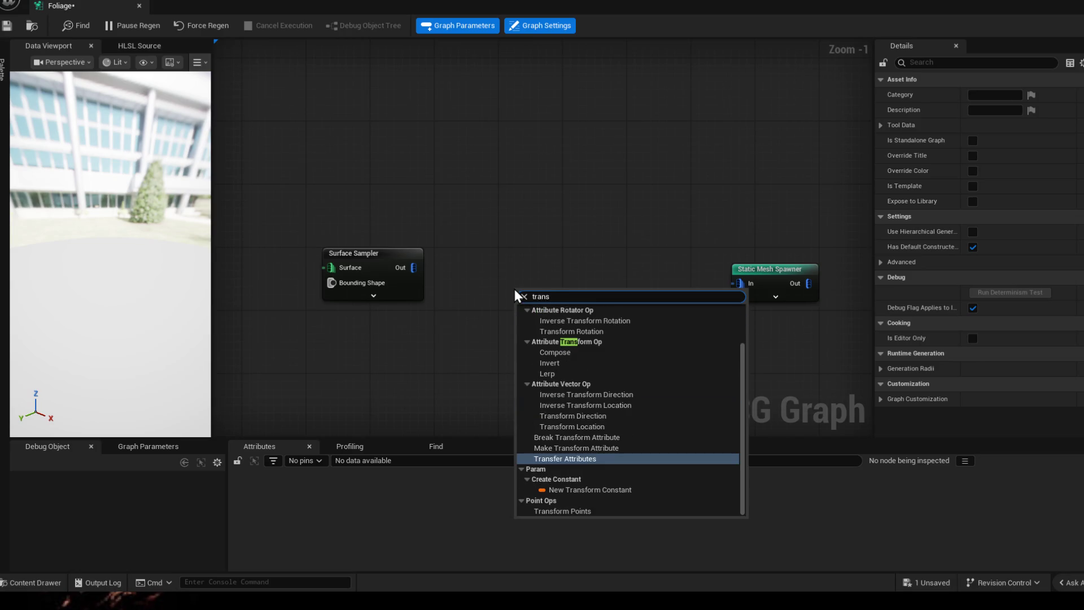
pyautogui.write('form point')
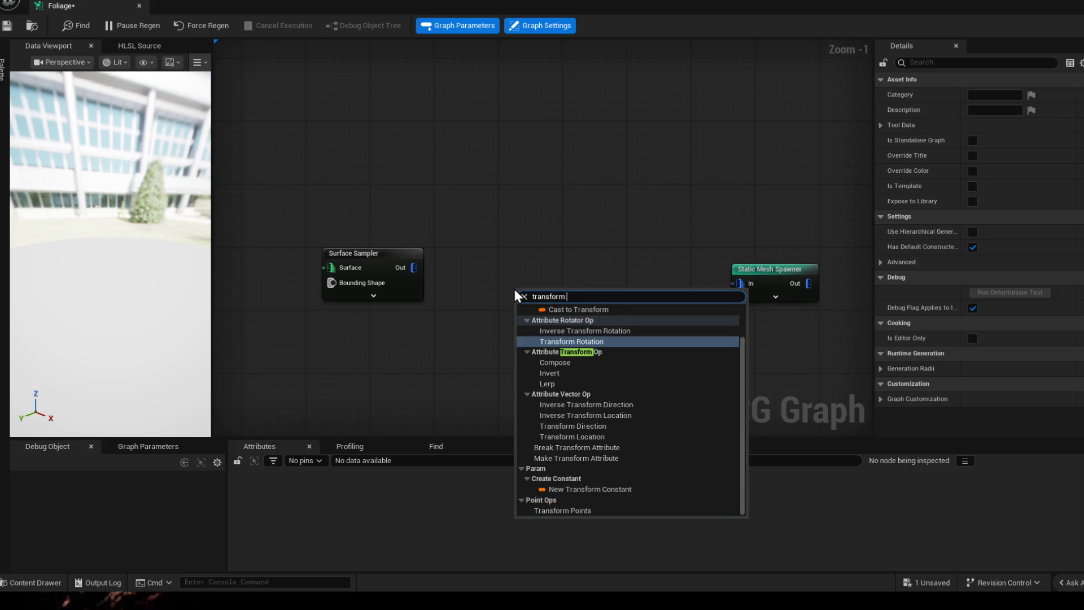
pyautogui.press('Return')
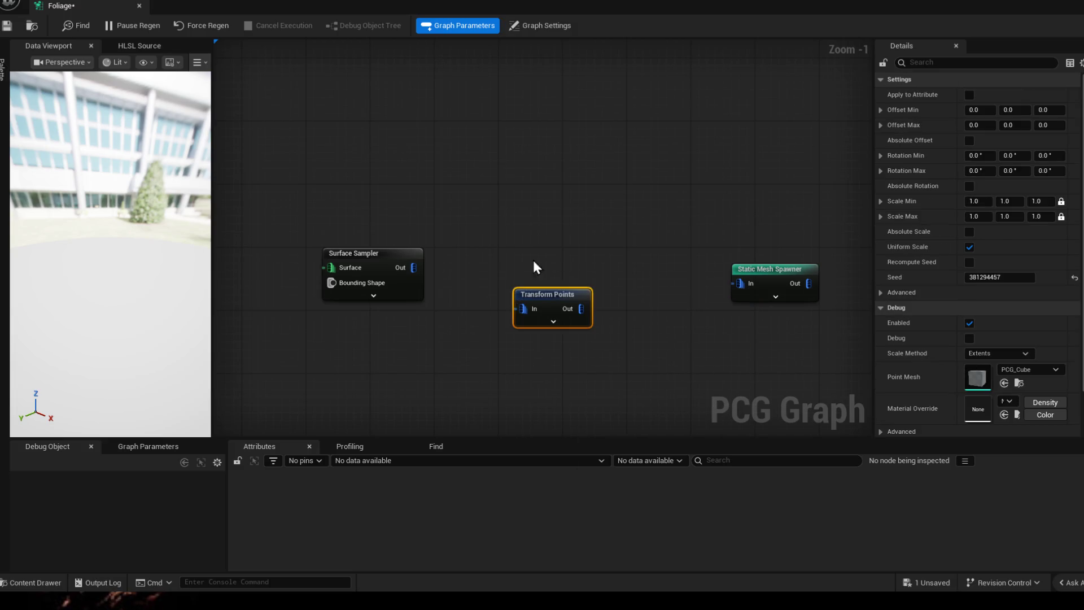
# - Wire Surface Sampler Out into Transform Points and review its expanded pin list
pyautogui.click(410, 267)
pyautogui.moveTo(410, 267)
pyautogui.mouseDown()
pyautogui.moveTo(523, 309)
pyautogui.moveTo(547, 269)
pyautogui.moveTo(535, 257)
pyautogui.mouseUp()
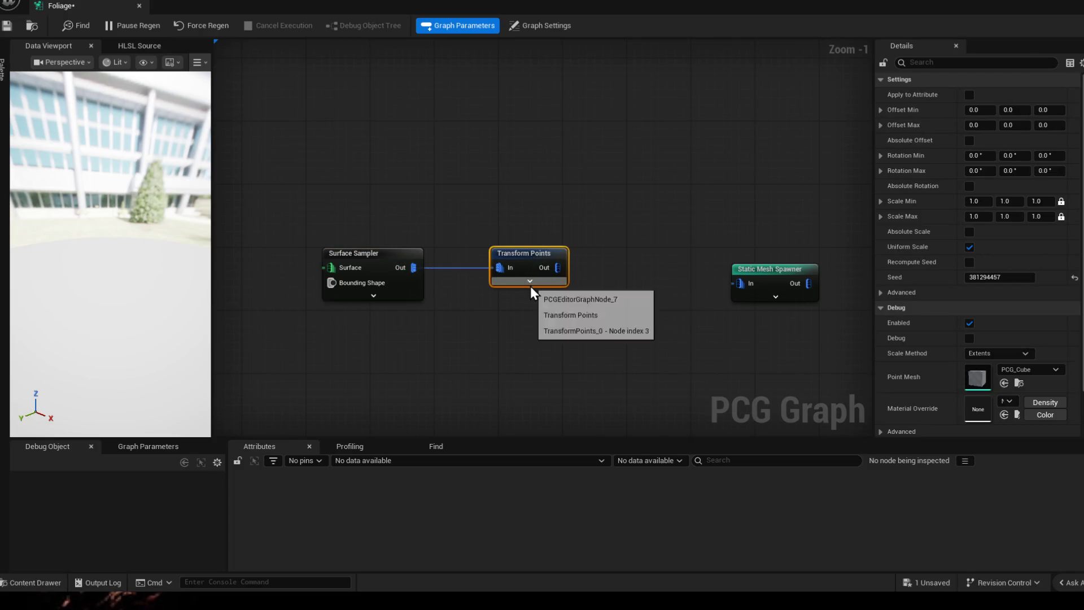
pyautogui.click(529, 283)
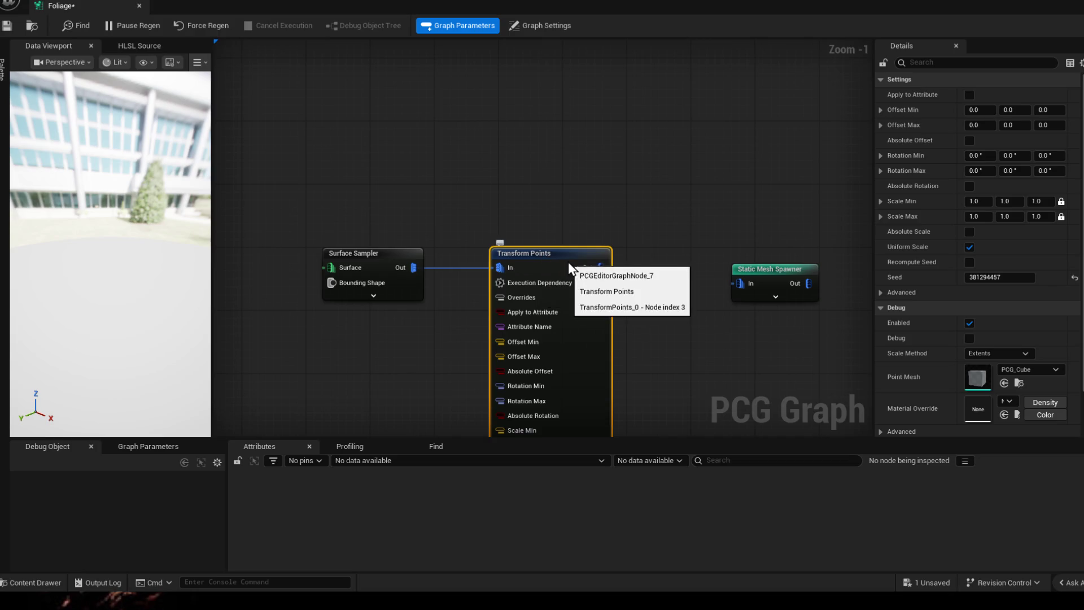
pyautogui.click(516, 376)
pyautogui.moveTo(516, 375)
pyautogui.mouseDown()
pyautogui.moveTo(591, 318)
pyautogui.moveTo(591, 338)
pyautogui.mouseUp()
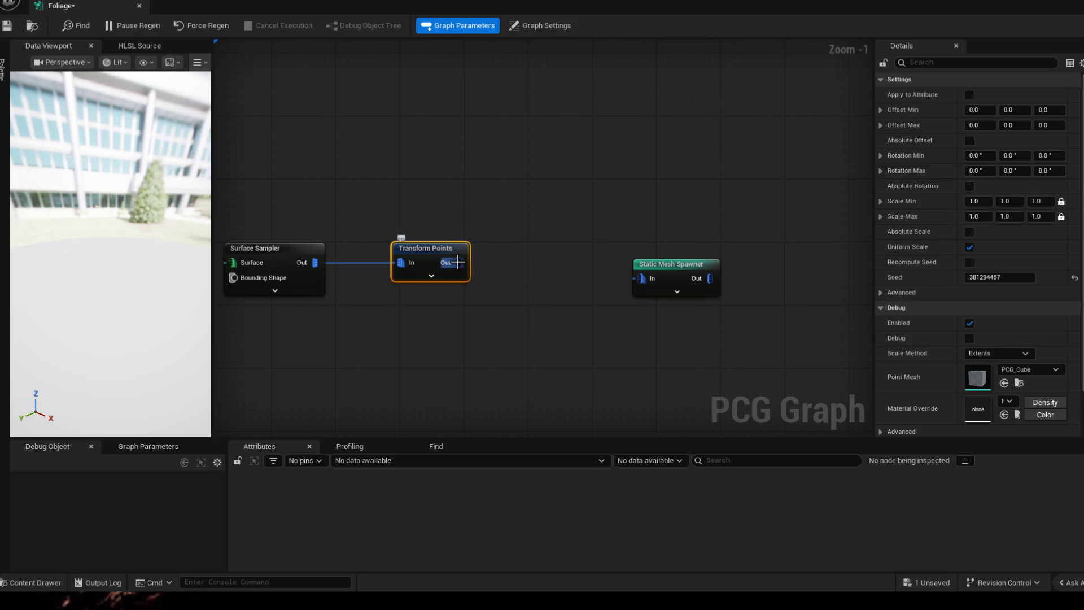
# - Add a Bounds Modifier from Transform Points Out and wire it into the Static Mesh Spawner
pyautogui.moveTo(458, 262); pyautogui.dragTo(495, 271)
pyautogui.write('bounds mo')
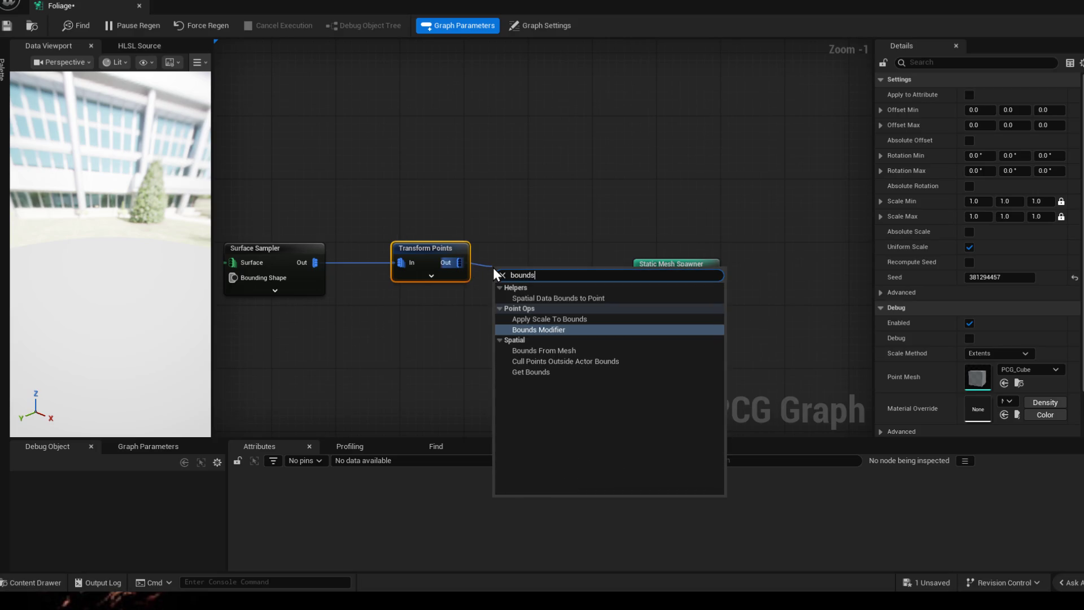
pyautogui.press('Return')
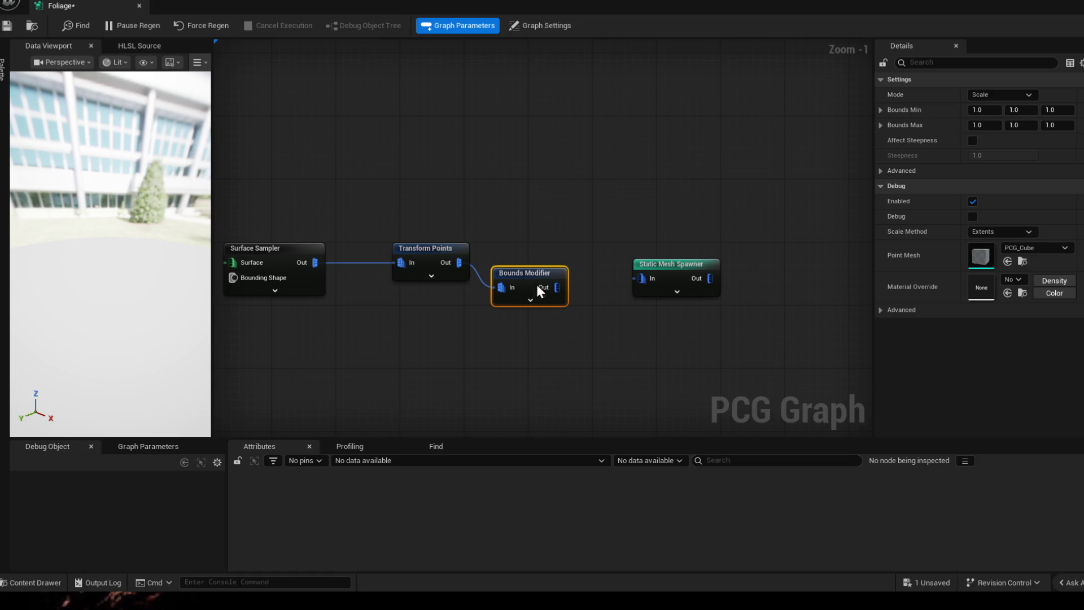
pyautogui.moveTo(556, 288); pyautogui.dragTo(644, 278)
# - Wire Get Landscape Data's Out into the Surface Sampler's Surface input
pyautogui.moveTo(508, 272)
pyautogui.mouseDown()
pyautogui.moveTo(548, 251)
pyautogui.moveTo(520, 256)
pyautogui.mouseUp()
pyautogui.moveTo(372, 348); pyautogui.dragTo(743, 232)
pyautogui.moveTo(367, 333); pyautogui.dragTo(598, 152)
pyautogui.scroll(-4, 652, 235)
pyautogui.scroll(-2, 541, 289)
# - Move the Output node beside the chain and wire Static Mesh Spawner Out into Output
pyautogui.moveTo(542, 288); pyautogui.dragTo(600, 251)
pyautogui.scroll(4, 600, 251)
pyautogui.click(778, 123)
pyautogui.moveTo(778, 123); pyautogui.dragTo(560, 325)
pyautogui.click(564, 317)
pyautogui.moveTo(362, 354)
pyautogui.mouseDown()
pyautogui.moveTo(555, 318)
pyautogui.moveTo(582, 341)
pyautogui.mouseUp()
# - Marquee-select the node chain from Surface Sampler through Output
pyautogui.moveTo(723, 82); pyautogui.dragTo(600, 123)
pyautogui.moveTo(308, 231); pyautogui.dragTo(788, 153)
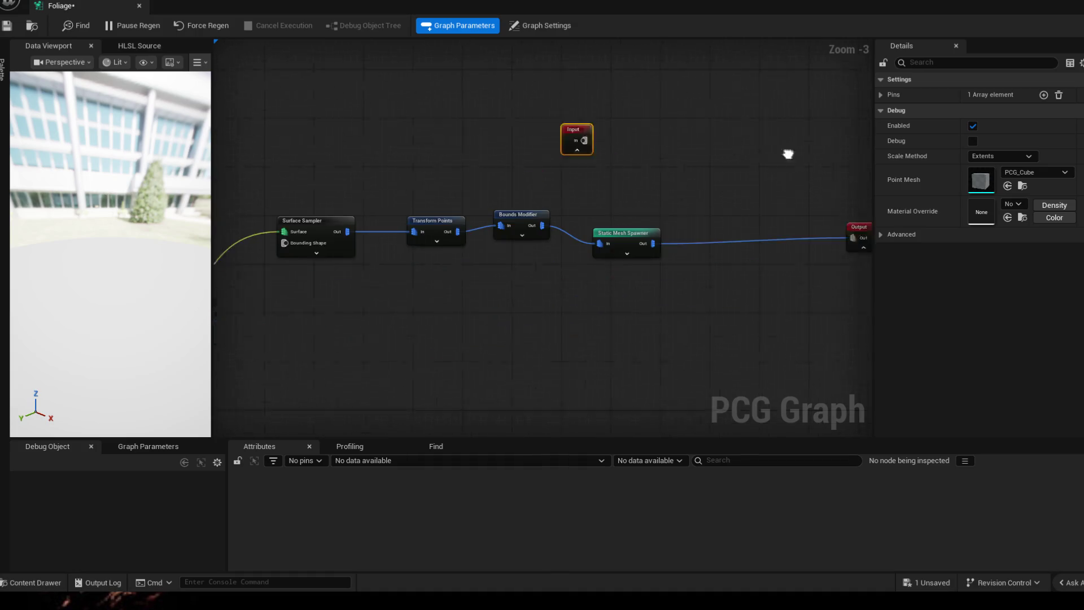
pyautogui.scroll(-4, 695, 218)
pyautogui.scroll(1, 533, 237)
pyautogui.moveTo(498, 180); pyautogui.dragTo(720, 252)
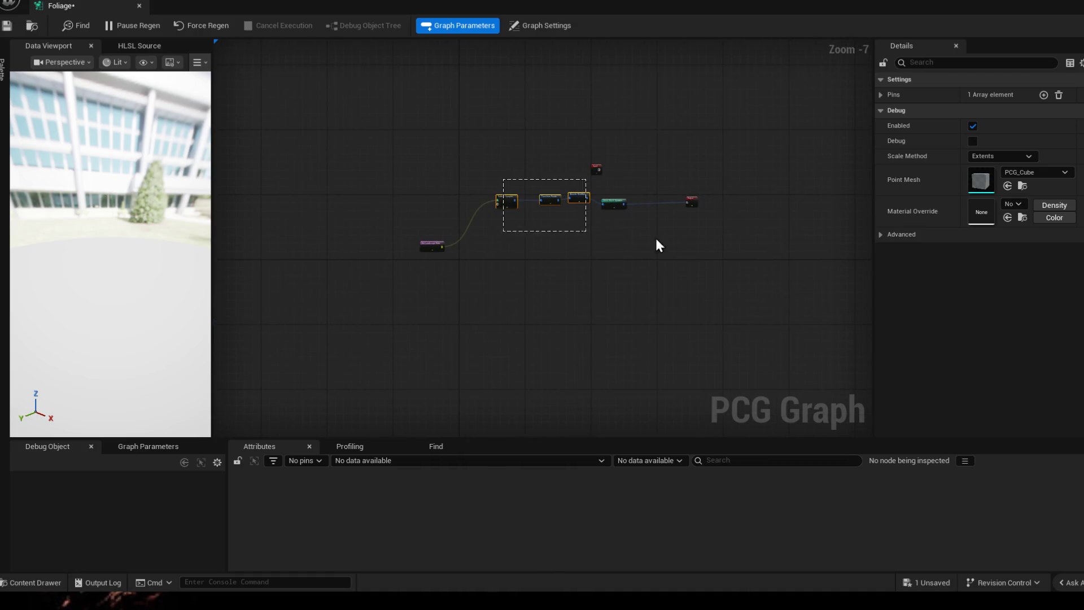
# - Wrap the selected sampler-to-Output chain in a comment box titled Trees
pyautogui.press('c')
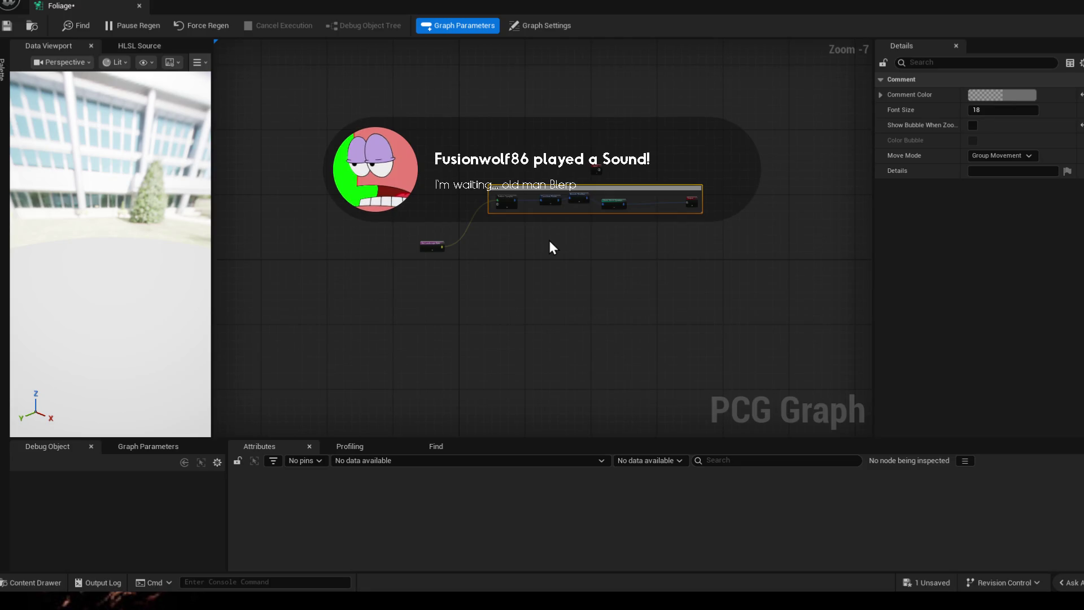
pyautogui.scroll(5, 591, 286)
pyautogui.scroll(-2, 619, 370)
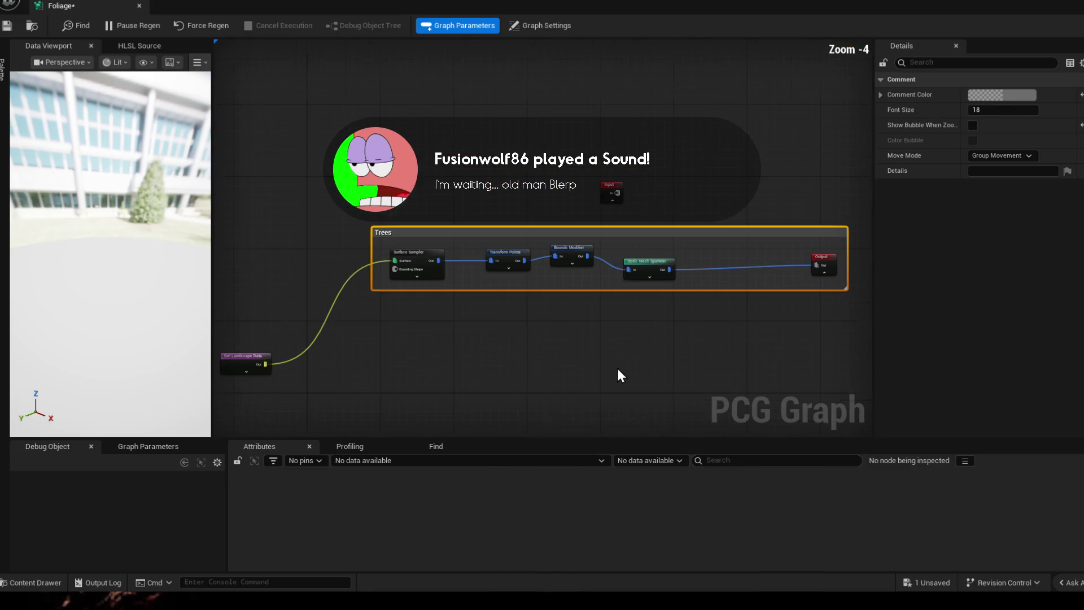
pyautogui.click(380, 243)
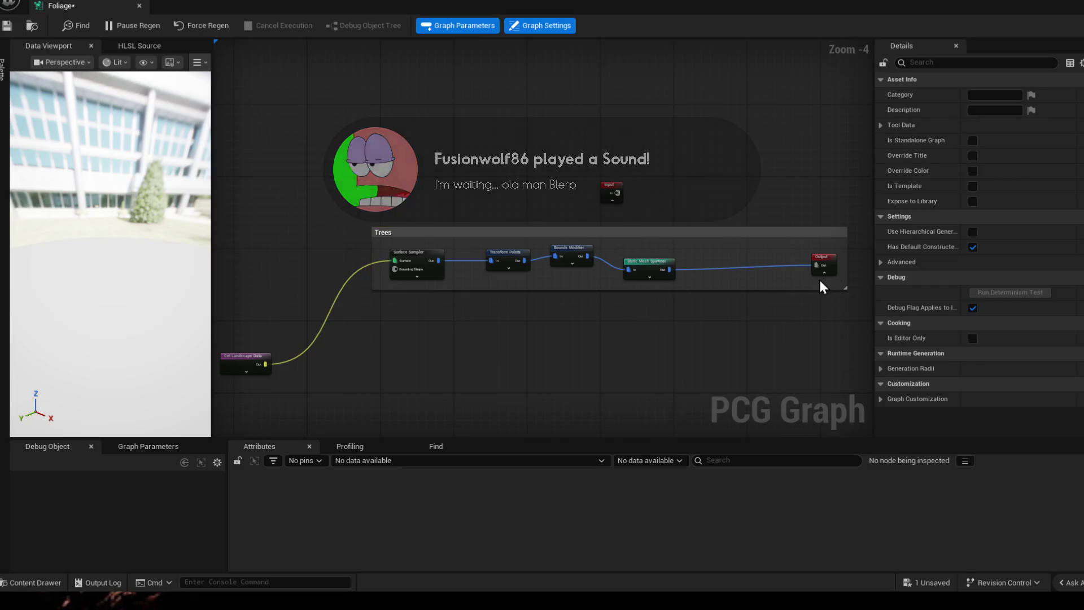
pyautogui.moveTo(690, 287); pyautogui.dragTo(382, 274)
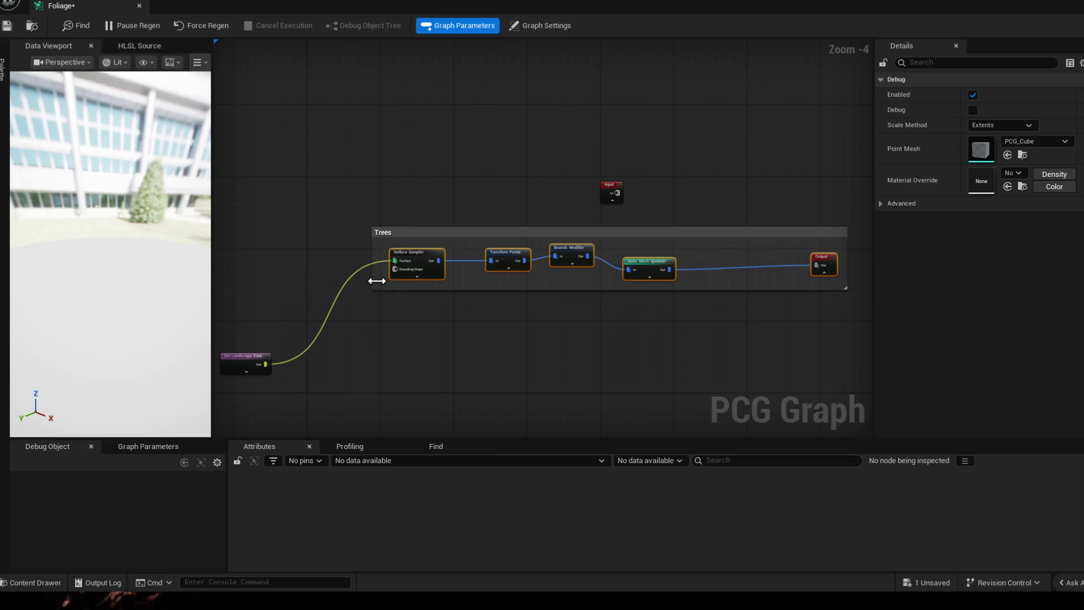
pyautogui.click(462, 332)
# - Place the collapsed Input node beside Get Landscape Data, nudging that node up slightly
pyautogui.moveTo(462, 333); pyautogui.dragTo(542, 290)
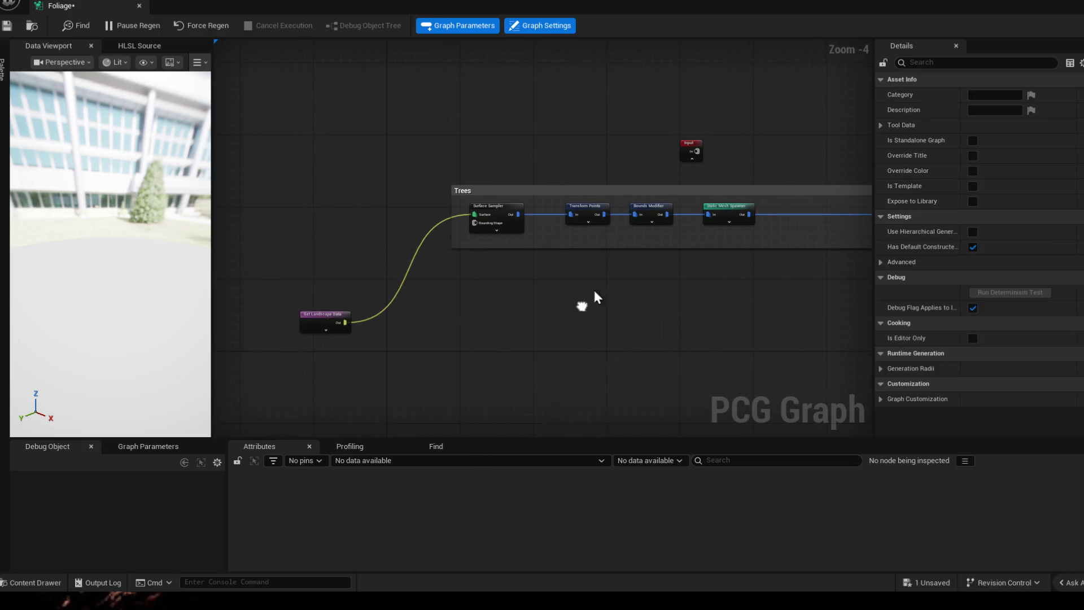
pyautogui.moveTo(691, 141); pyautogui.dragTo(303, 285)
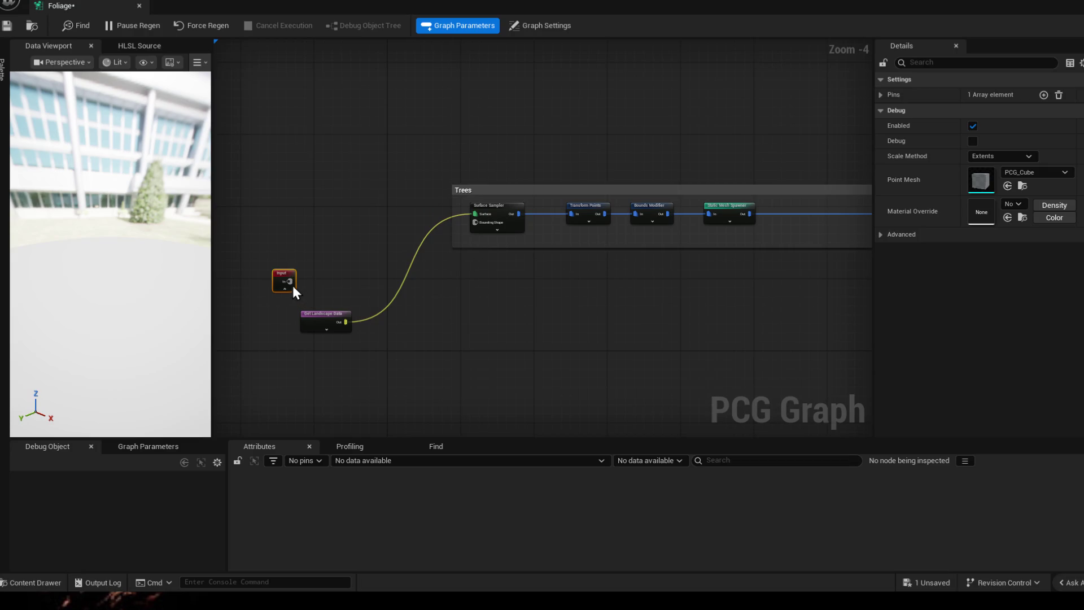
pyautogui.click(286, 289)
pyautogui.click(288, 292)
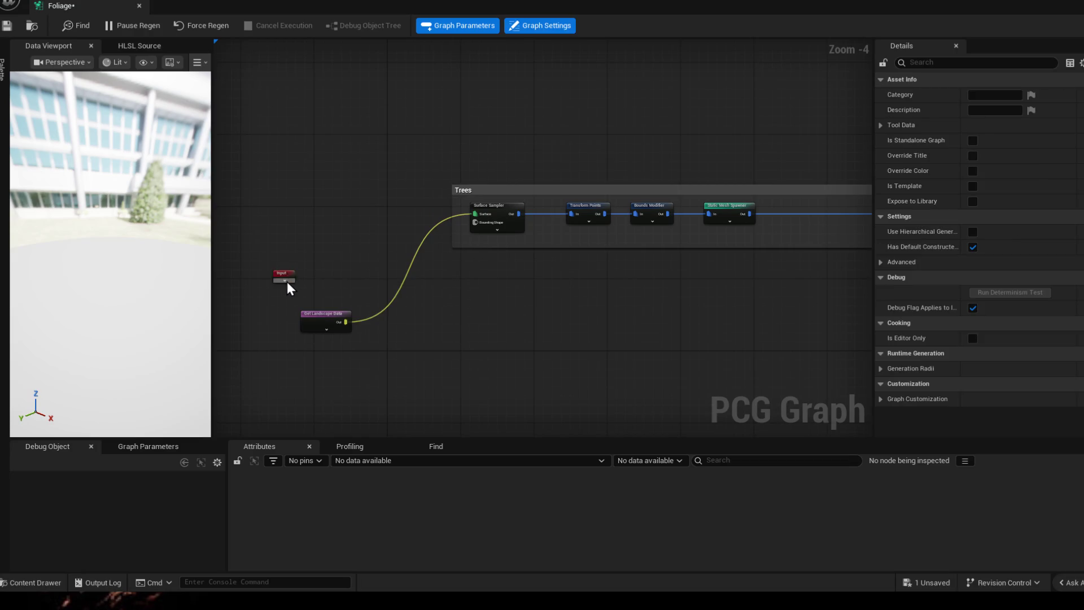
pyautogui.scroll(5, 342, 273)
pyautogui.moveTo(435, 308); pyautogui.dragTo(434, 264)
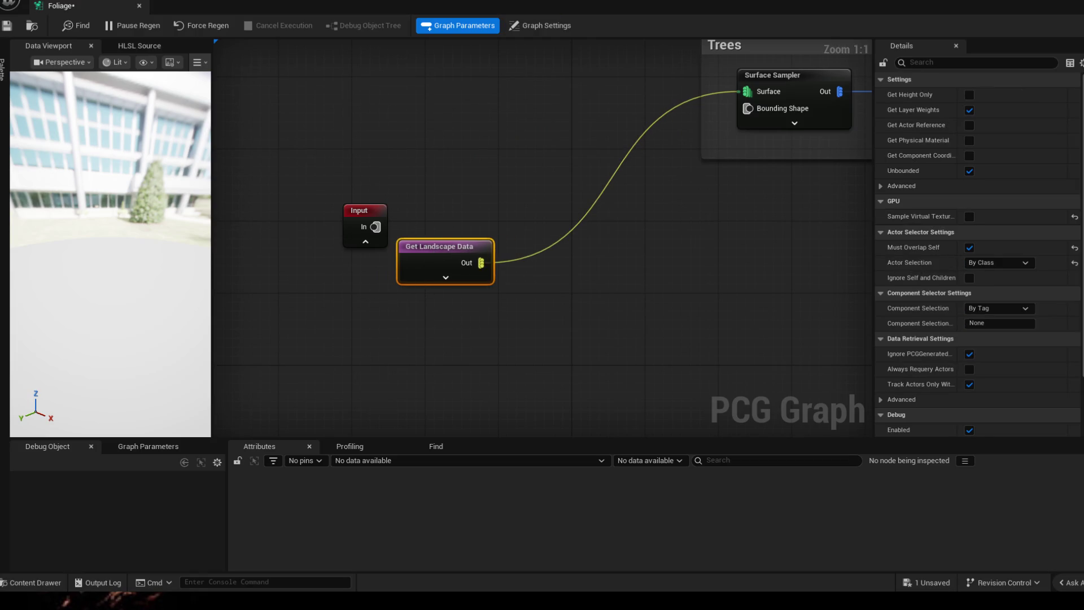
pyautogui.rightClick(607, 254)
pyautogui.write('grid z')
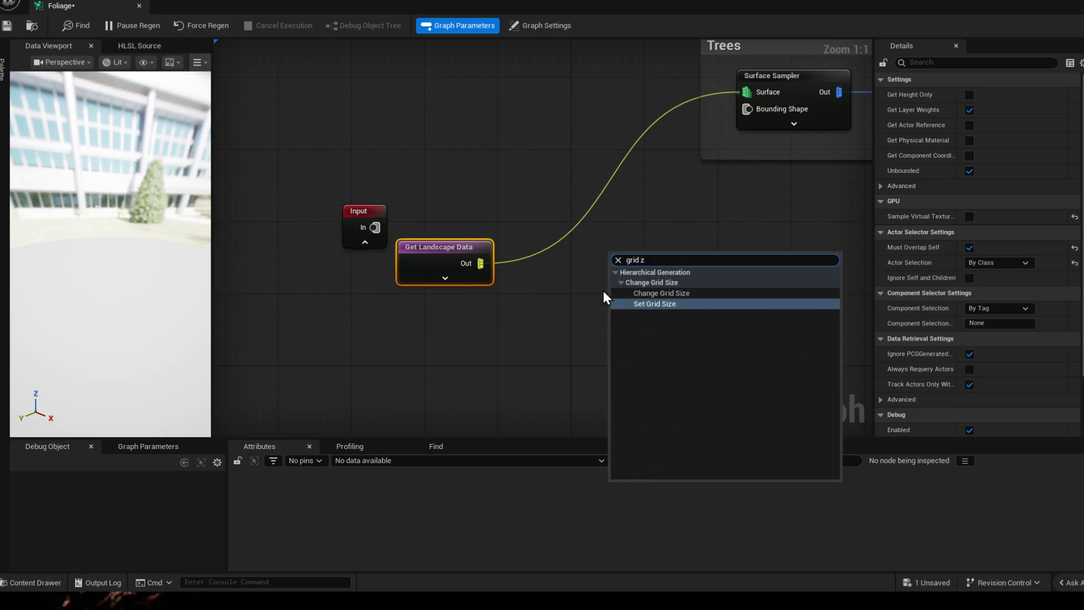
pyautogui.press('Return')
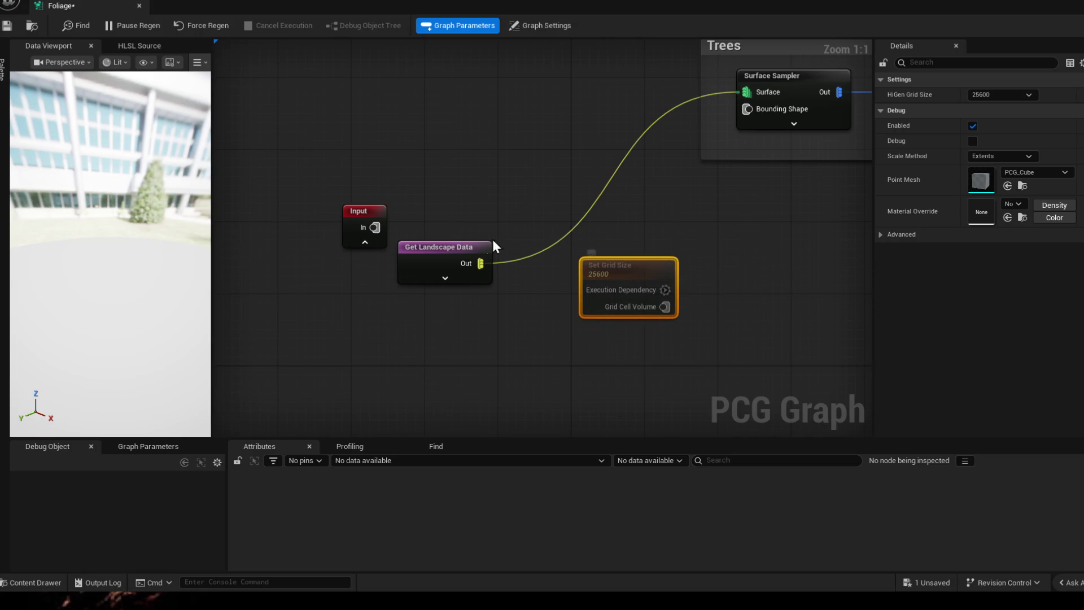
pyautogui.moveTo(480, 263)
pyautogui.mouseDown()
pyautogui.moveTo(615, 290)
pyautogui.moveTo(608, 270)
pyautogui.mouseUp()
pyautogui.write('gridzio')
pyautogui.press('BackSpace')
pyautogui.press('BackSpace')
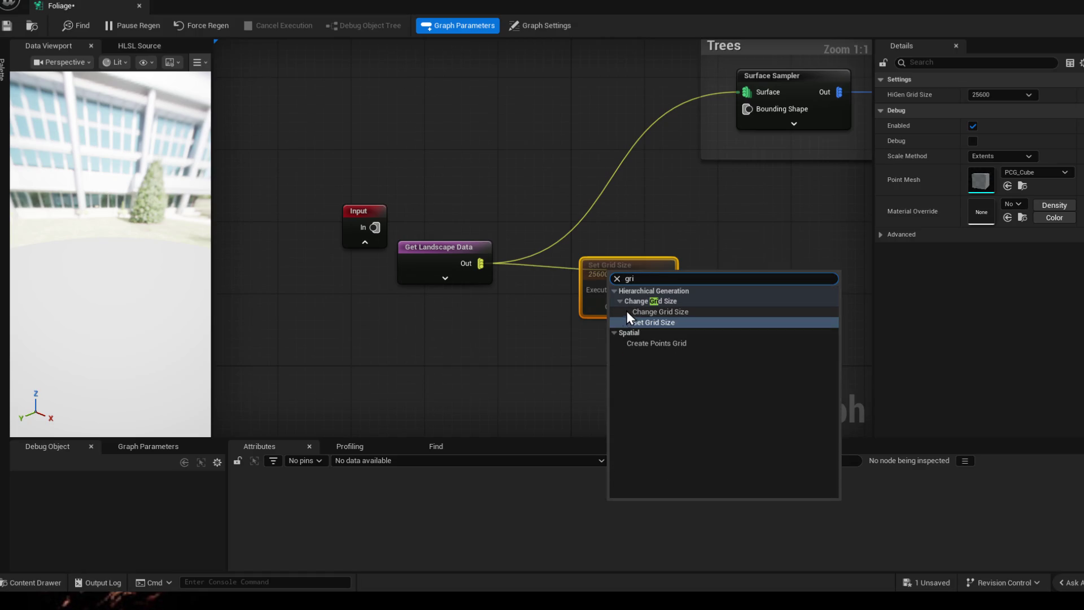
pyautogui.click(656, 343)
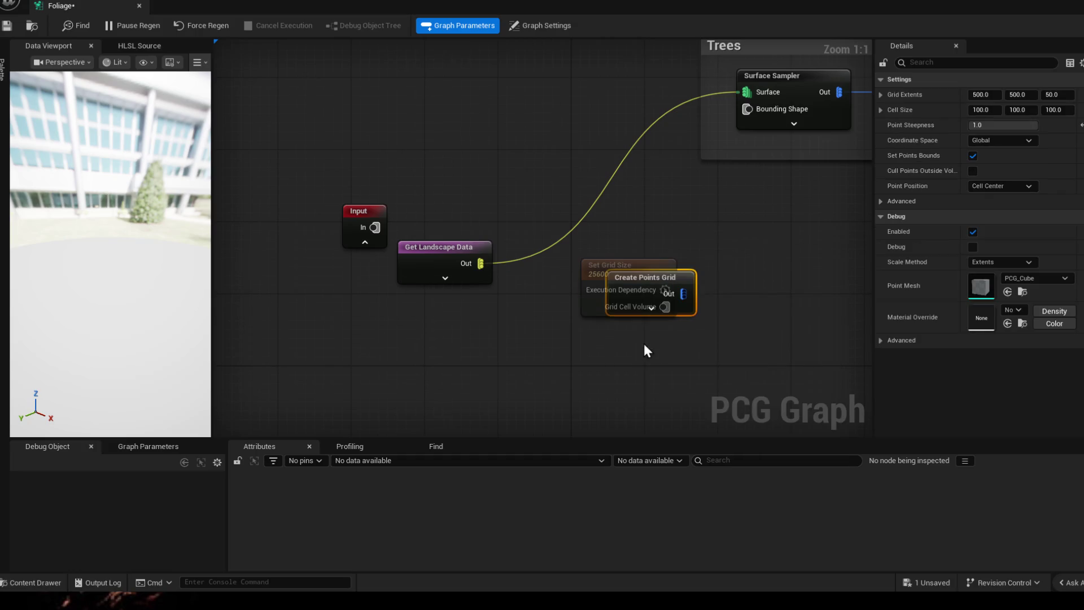
pyautogui.moveTo(644, 279); pyautogui.dragTo(474, 320)
pyautogui.keyDown('ctrl'); pyautogui.click(627, 280); pyautogui.keyUp('ctrl')
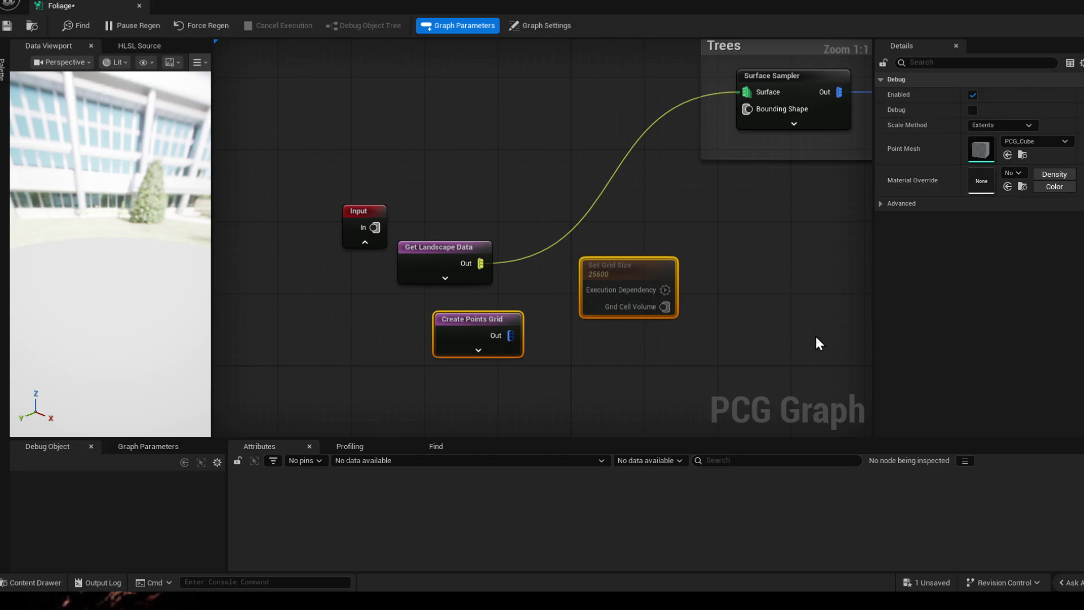
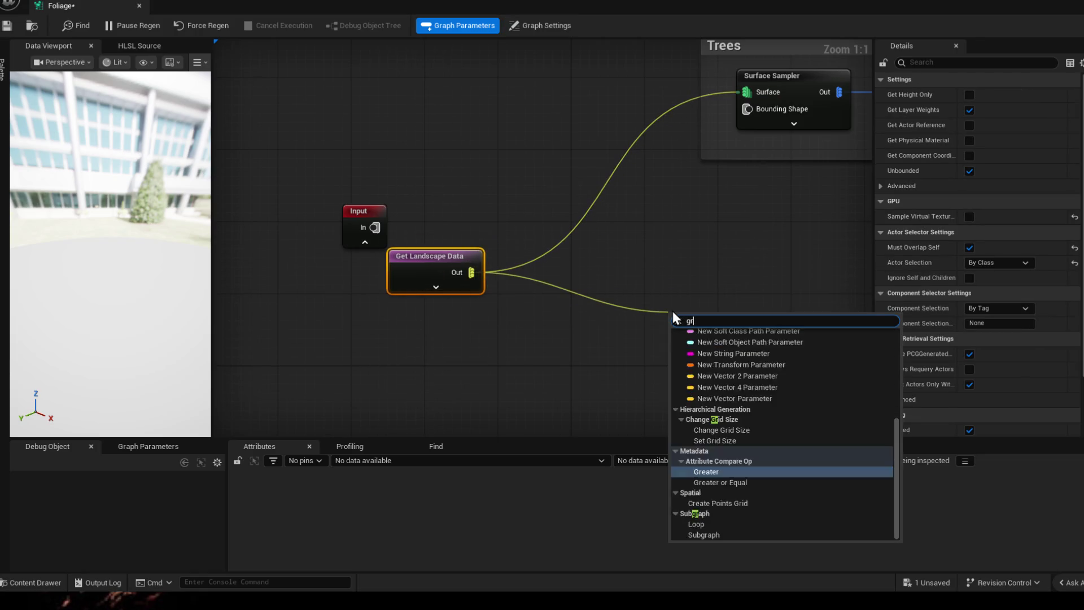
pyautogui.write('d sm')
# - Discard two mistakenly added Set Grid Size nodes while searching for the grid-size node
pyautogui.press('BackSpace')
pyautogui.write('ize')
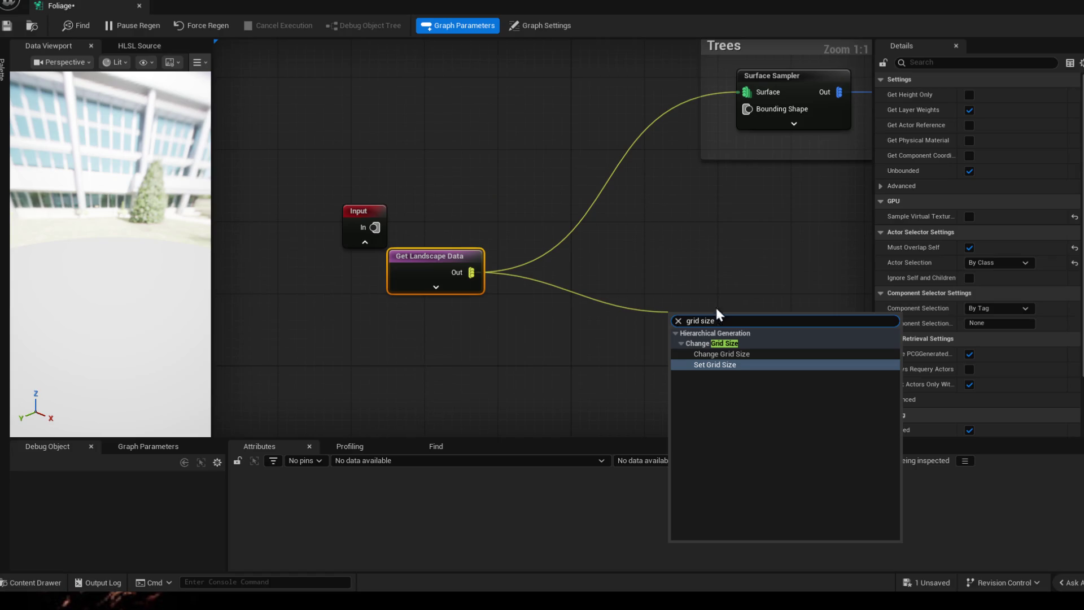
pyautogui.click(723, 364)
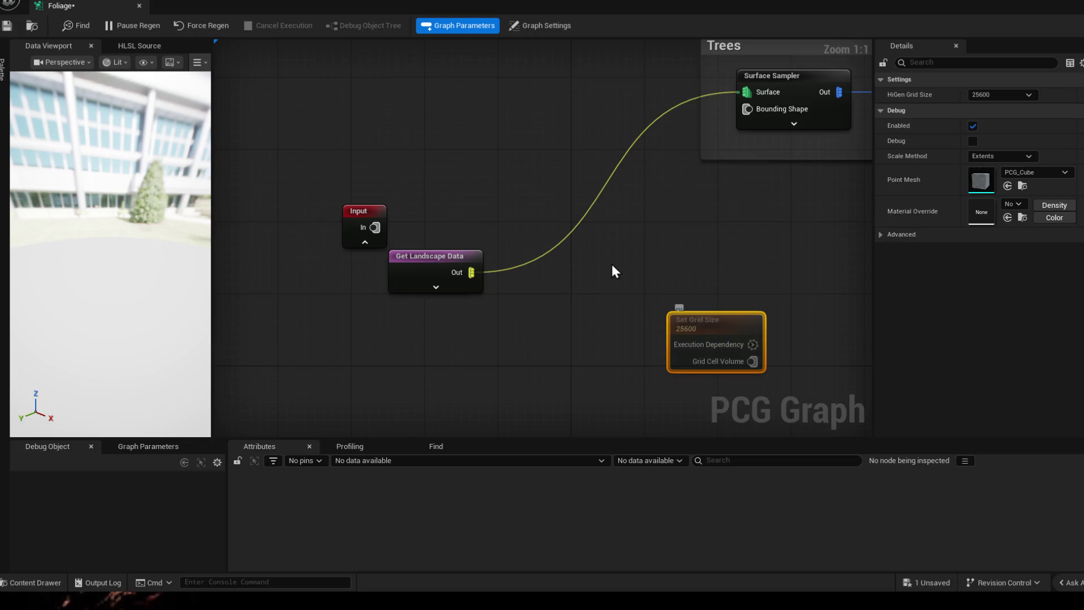
pyautogui.press('Delete')
pyautogui.rightClick(604, 296)
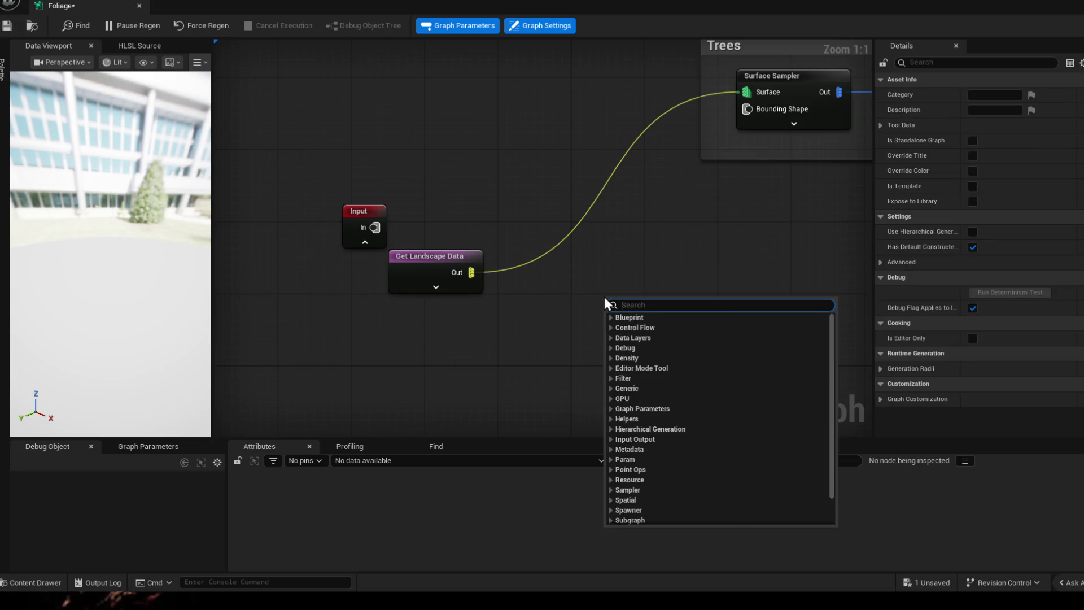
pyautogui.write('grid sizer')
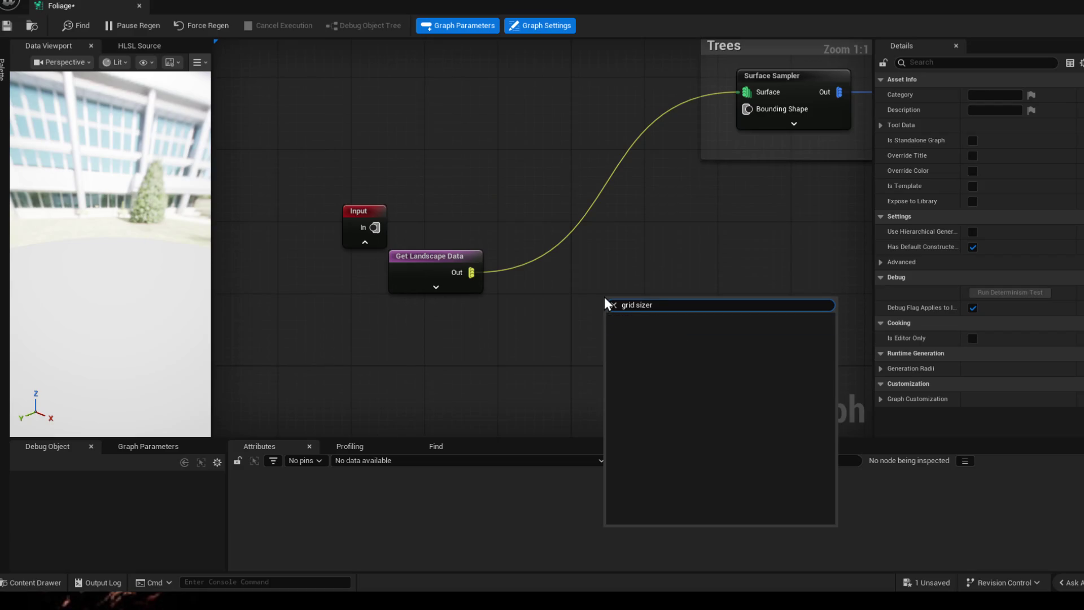
pyautogui.press('BackSpace')
pyautogui.press('Return')
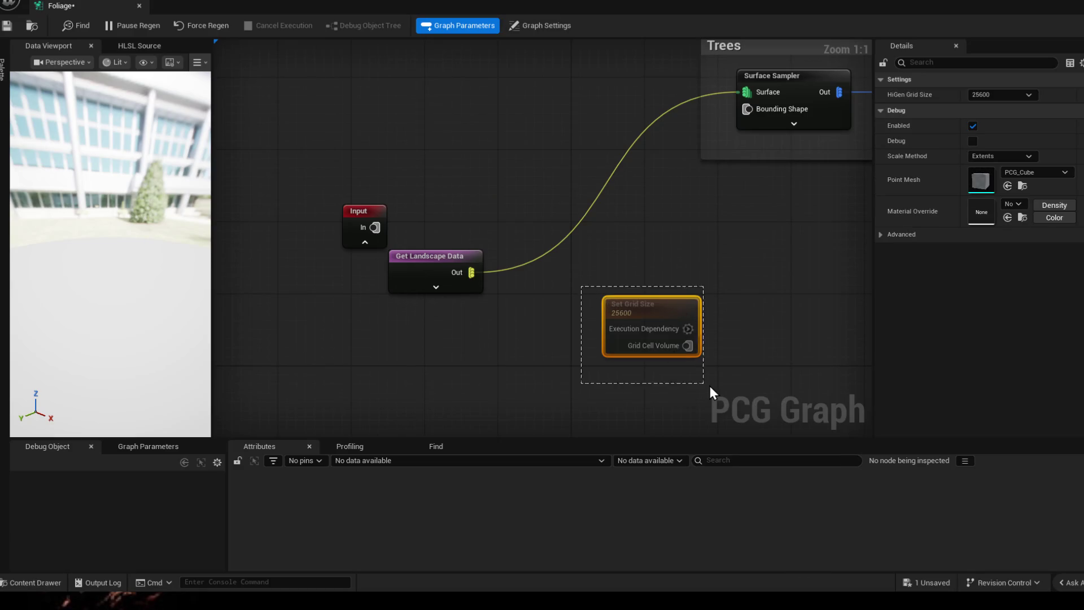
pyautogui.press('Delete')
pyautogui.moveTo(635, 318); pyautogui.dragTo(605, 321)
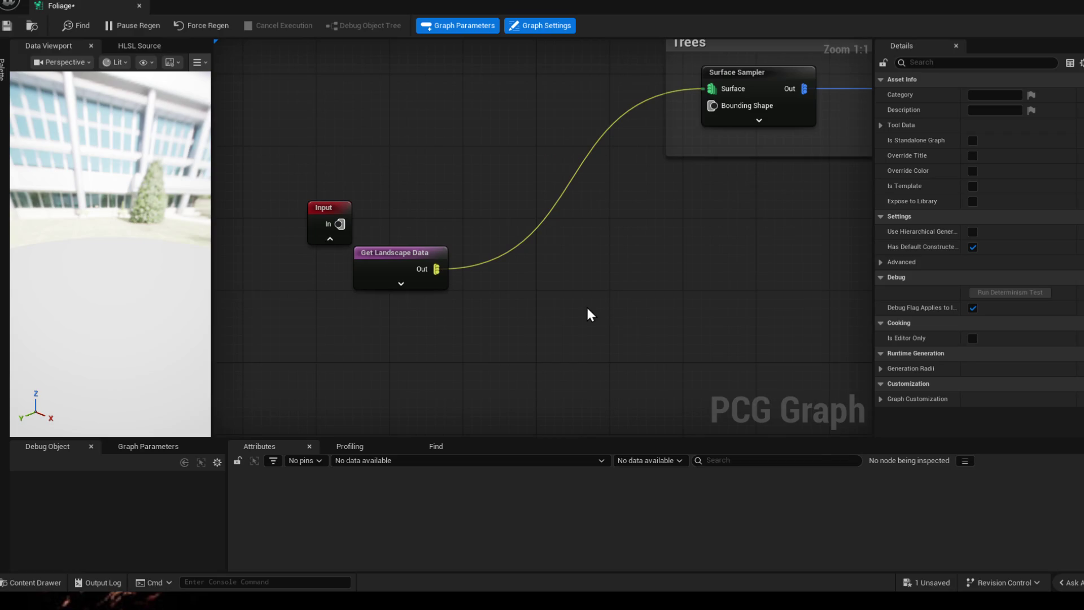
# - Add a Change Grid Size node (25600) fed by the Get Landscape Data output
pyautogui.rightClick(586, 305)
pyautogui.write('grid')
pyautogui.press('Up')
pyautogui.press('Return')
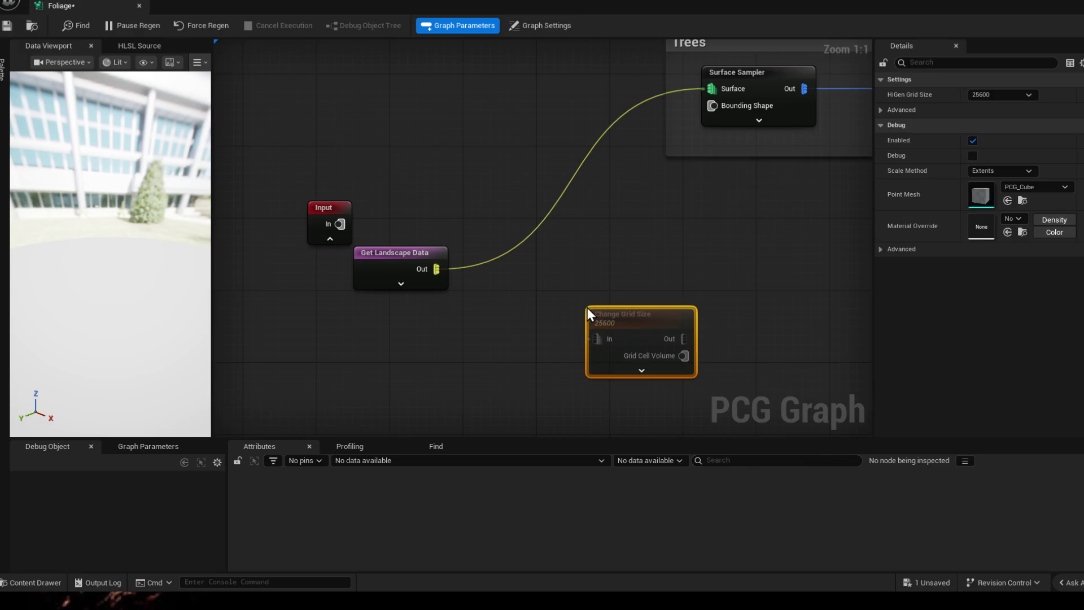
pyautogui.moveTo(435, 268)
pyautogui.mouseDown()
pyautogui.moveTo(596, 338)
pyautogui.moveTo(603, 288)
pyautogui.mouseUp()
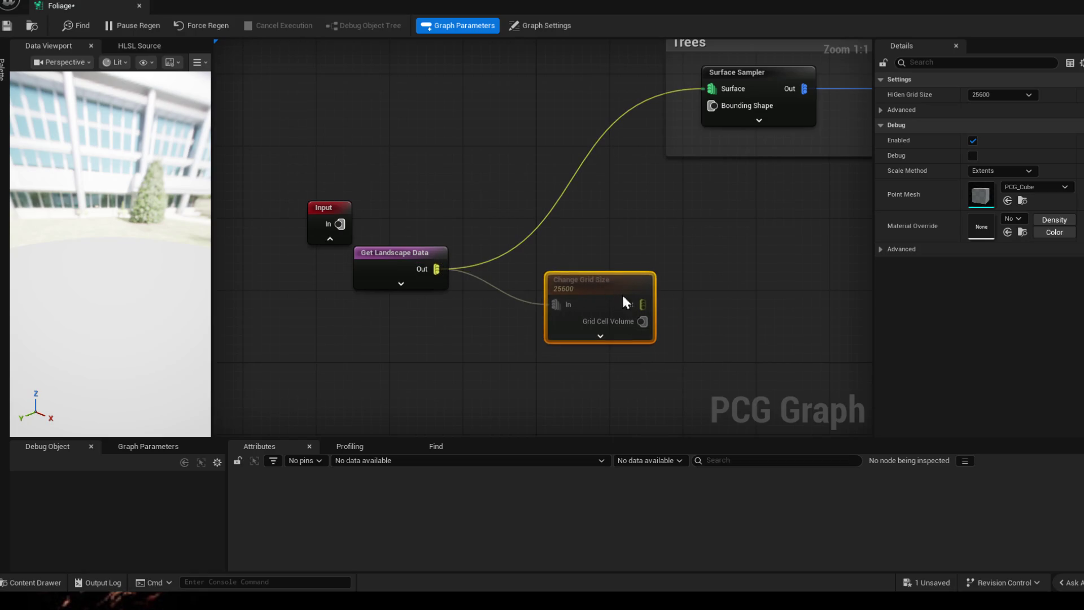
pyautogui.moveTo(763, 365); pyautogui.dragTo(665, 306)
pyautogui.scroll(-3, 665, 307)
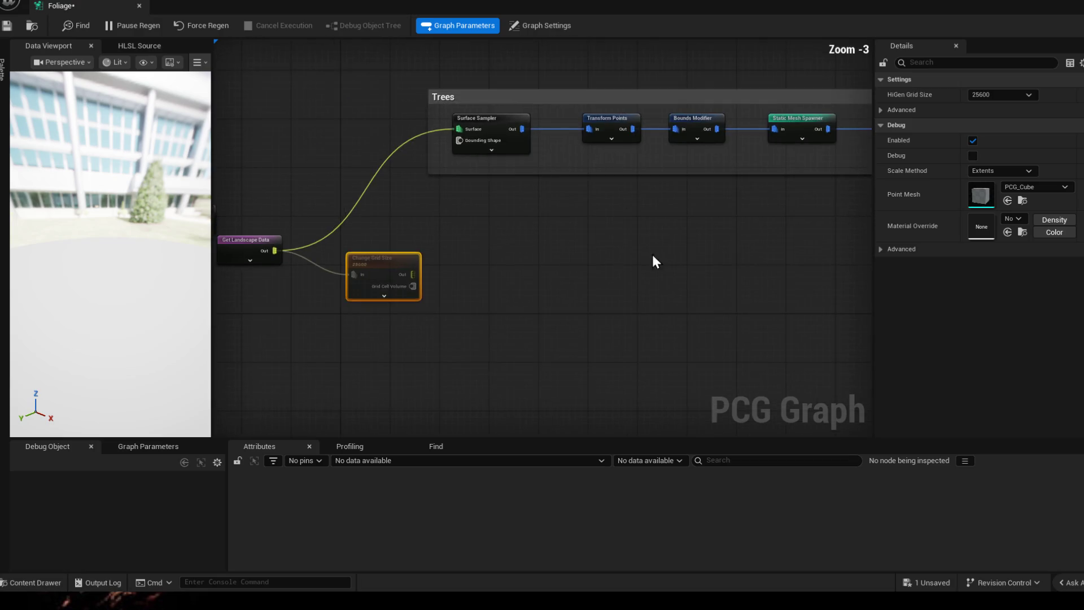
# - Duplicate the four Trees nodes and feed the copied Surface Sampler from Change Grid Size
pyautogui.moveTo(644, 253); pyautogui.dragTo(362, 190)
pyautogui.moveTo(303, 166); pyautogui.dragTo(728, 209)
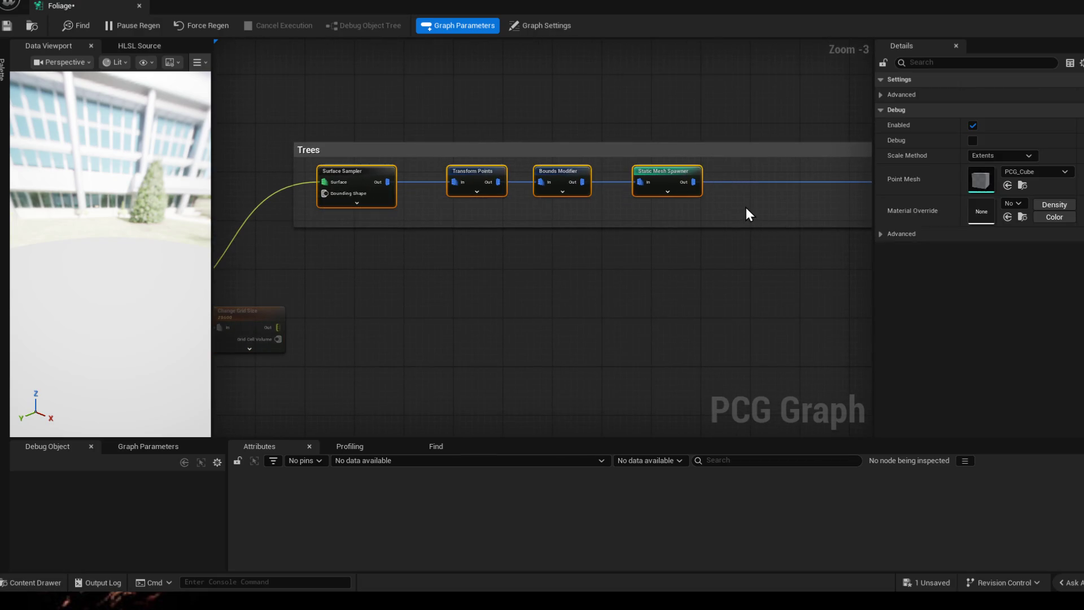
pyautogui.hotkey('ctrl', 'd')
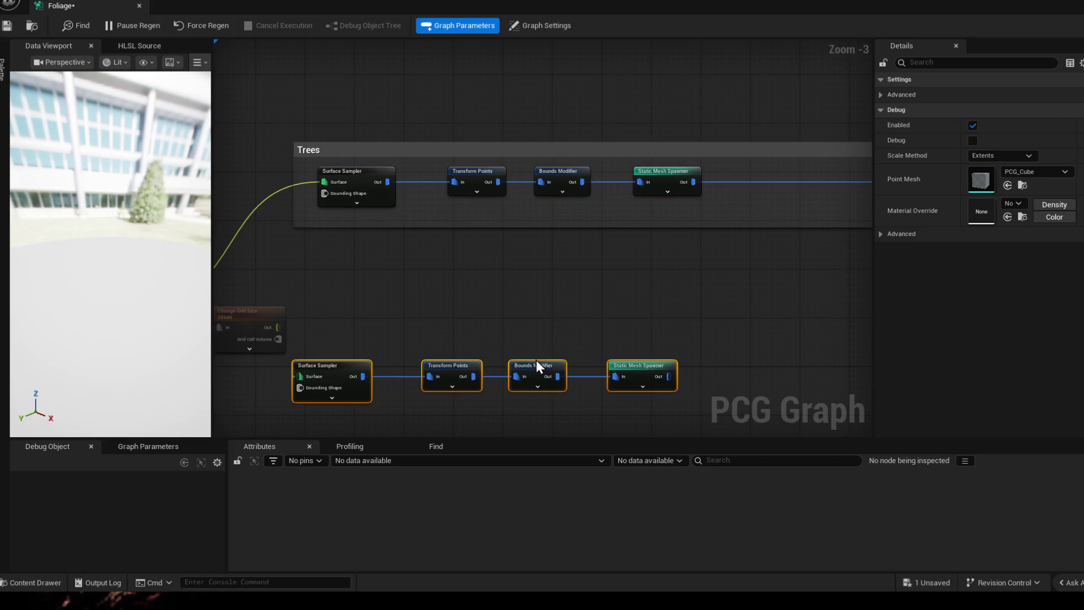
pyautogui.moveTo(535, 360); pyautogui.dragTo(669, 255)
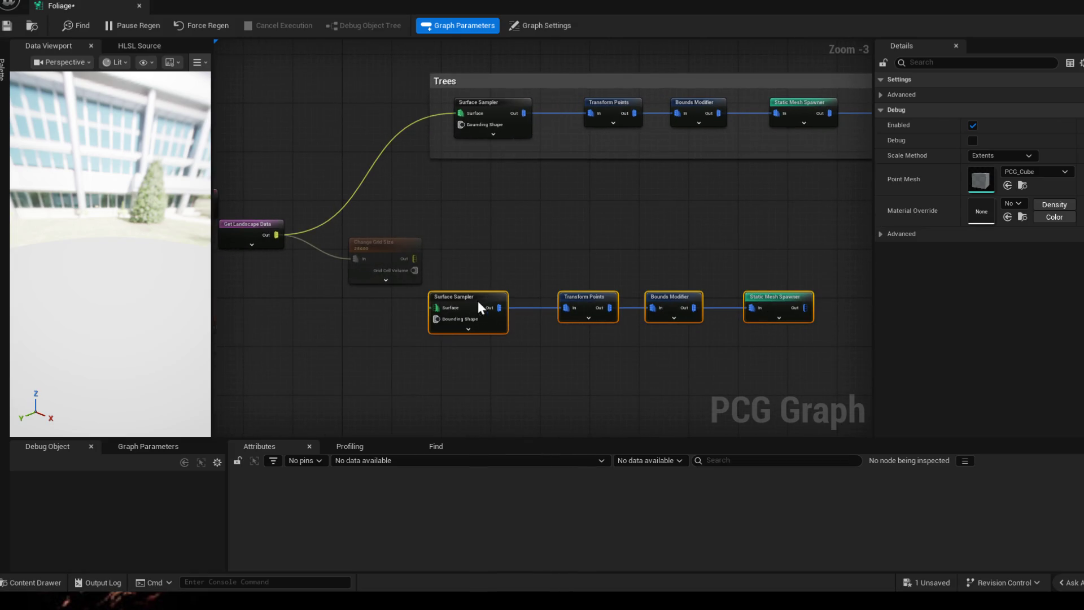
pyautogui.moveTo(475, 306); pyautogui.dragTo(518, 246)
pyautogui.moveTo(414, 258)
pyautogui.mouseDown()
pyautogui.moveTo(462, 260)
pyautogui.moveTo(480, 247)
pyautogui.mouseUp()
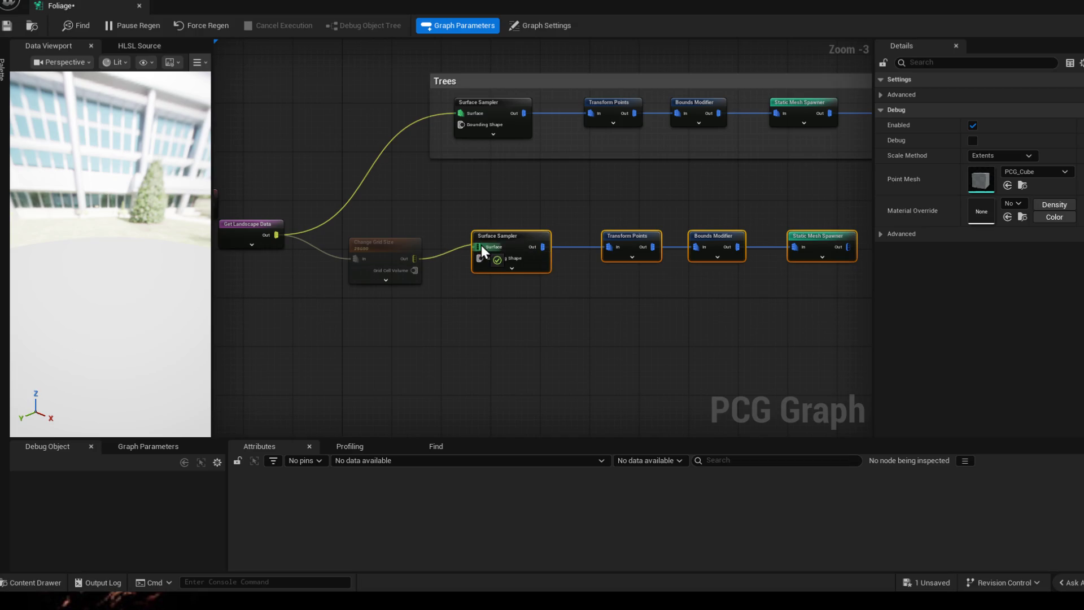
# - Group the copied chain into a comment titled Rocks beside Change Grid Size
pyautogui.moveTo(504, 210); pyautogui.dragTo(789, 331)
pyautogui.moveTo(516, 239); pyautogui.dragTo(509, 252)
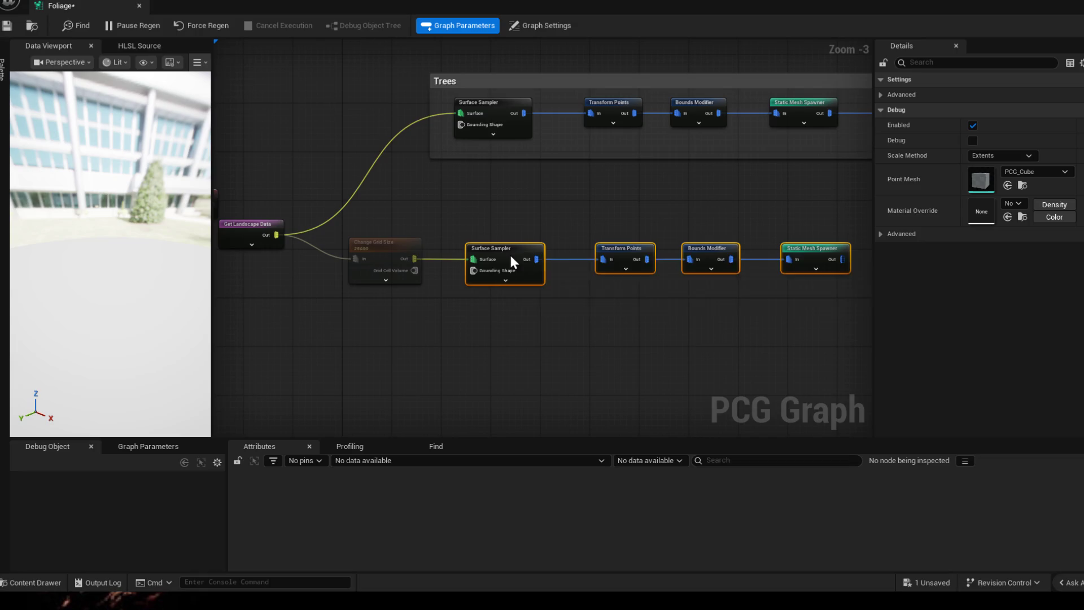
pyautogui.write('c')
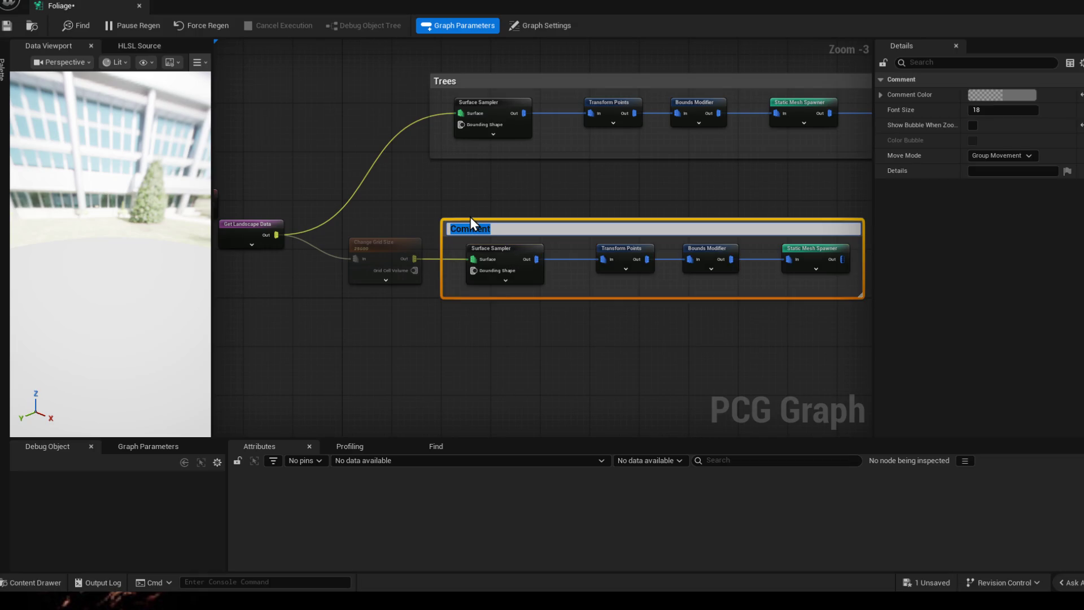
pyautogui.write('Rocks')
pyautogui.press('Return')
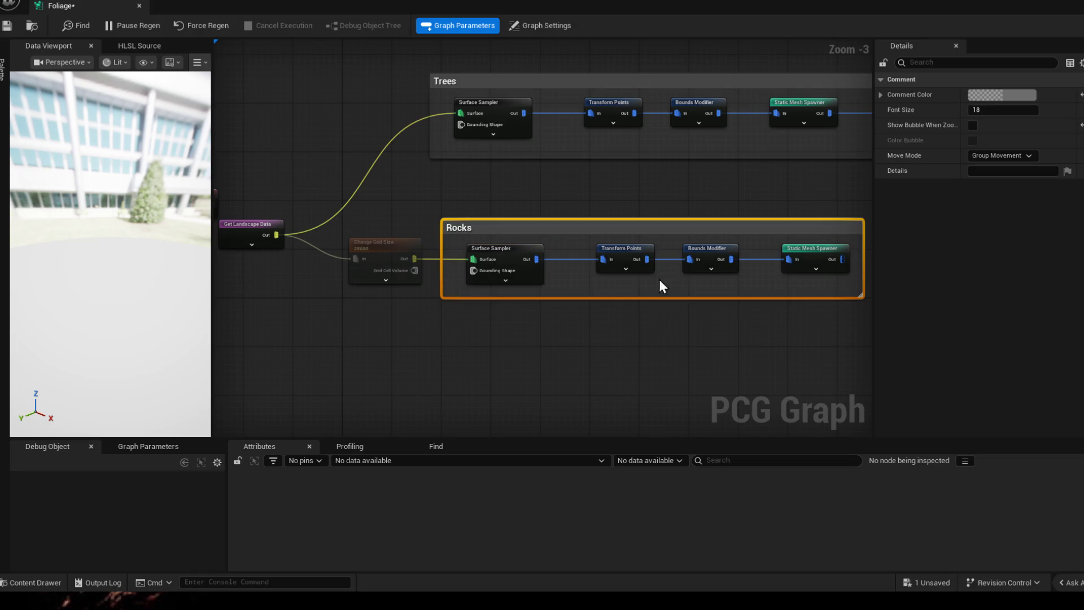
pyautogui.moveTo(720, 363); pyautogui.dragTo(680, 238)
pyautogui.moveTo(386, 169); pyautogui.dragTo(388, 168)
pyautogui.click(482, 326)
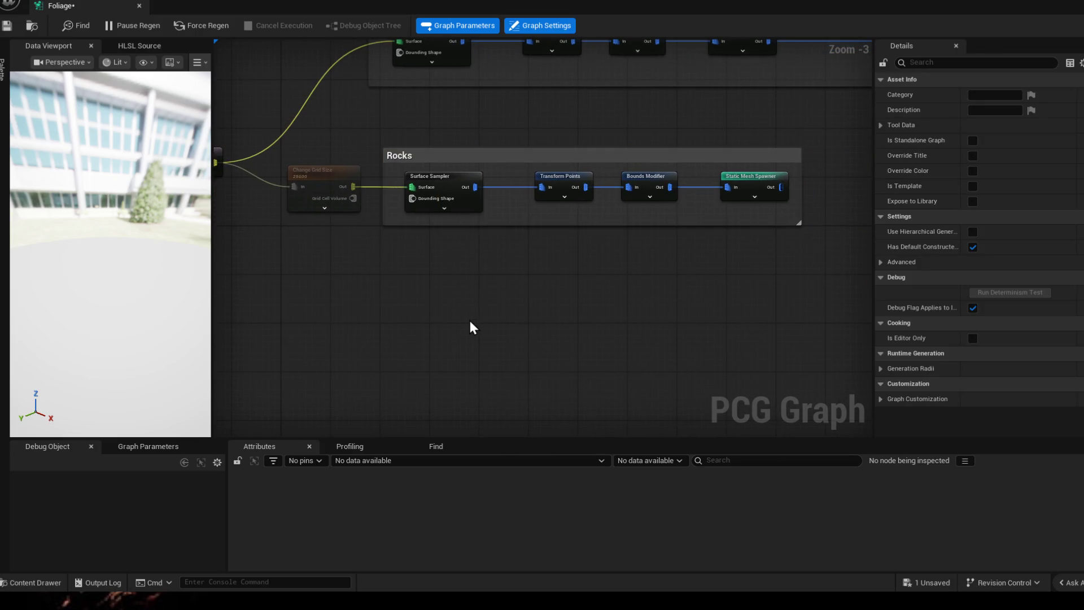
# - Duplicate the Rocks chain below it and group the copy in a comment titled Grass
pyautogui.moveTo(400, 169); pyautogui.dragTo(791, 214)
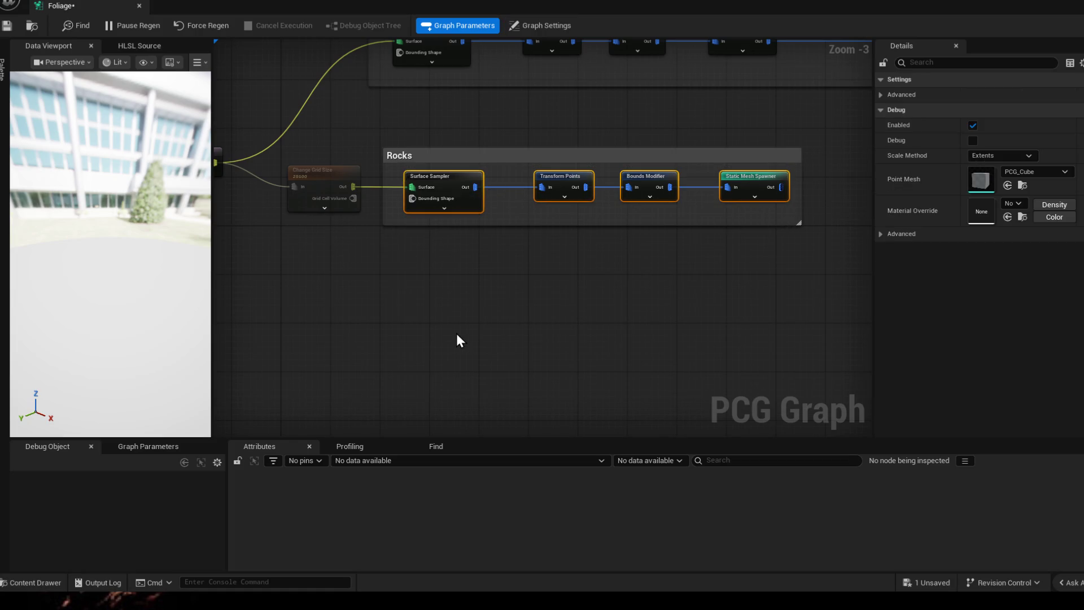
pyautogui.hotkey('ctrl', 'd')
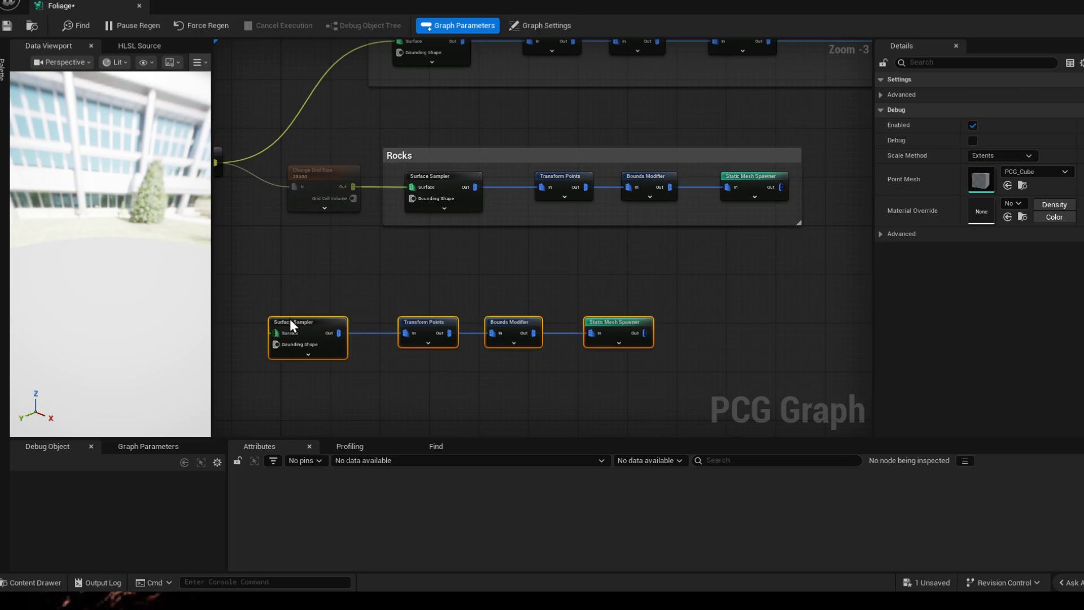
pyautogui.moveTo(289, 322); pyautogui.dragTo(438, 325)
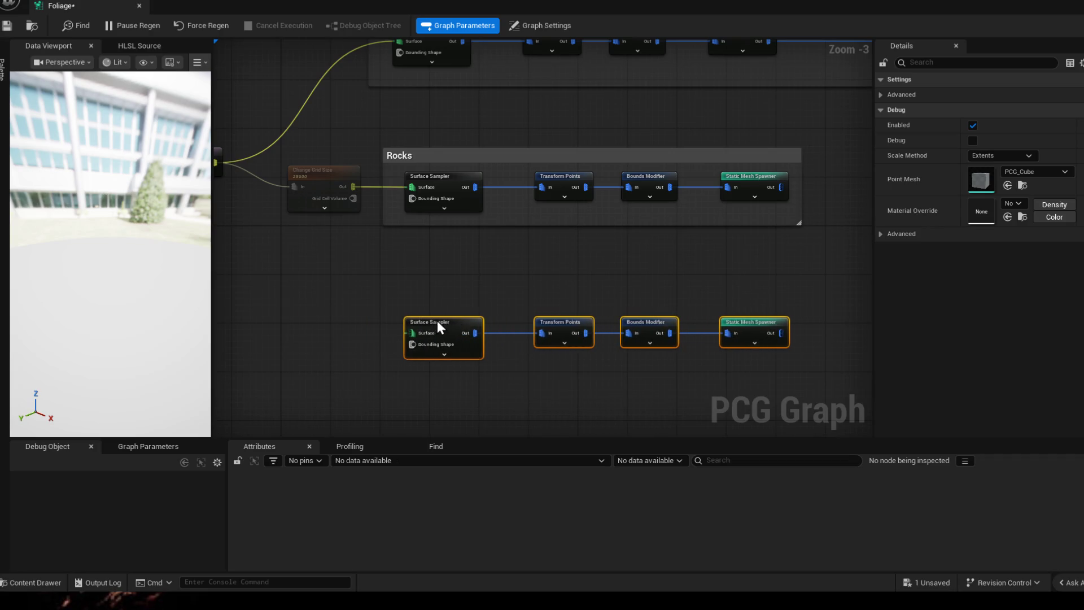
pyautogui.write('c')
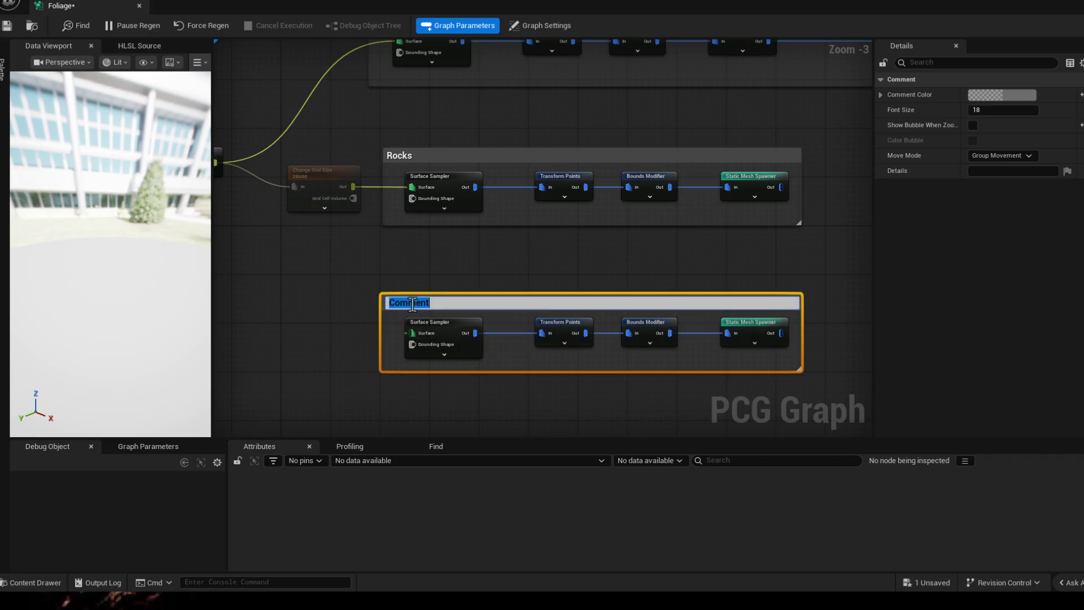
pyautogui.write('F')
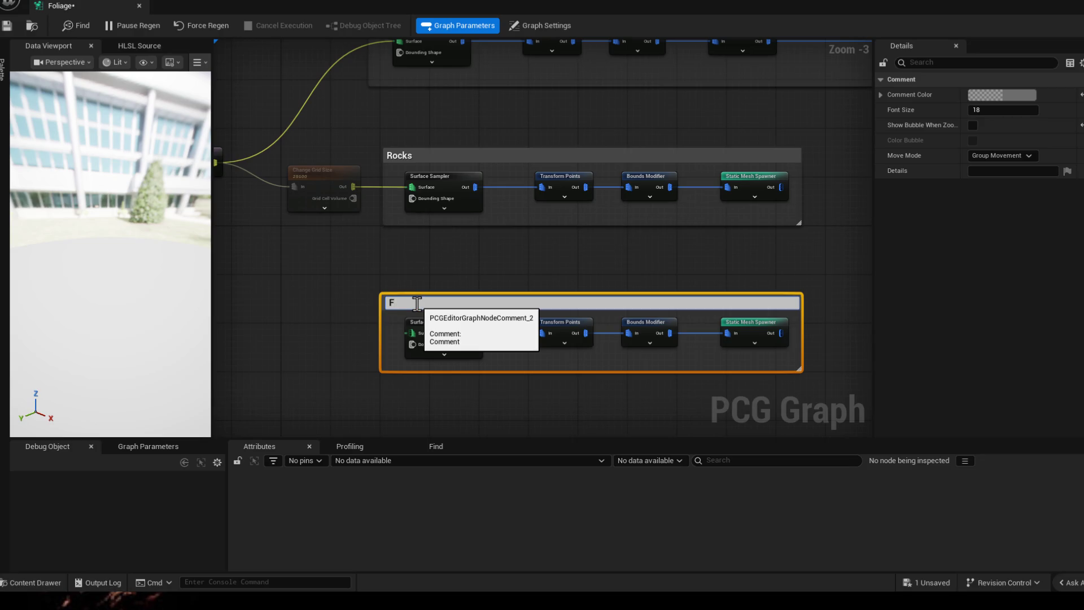
pyautogui.write('Grass')
pyautogui.press('Return')
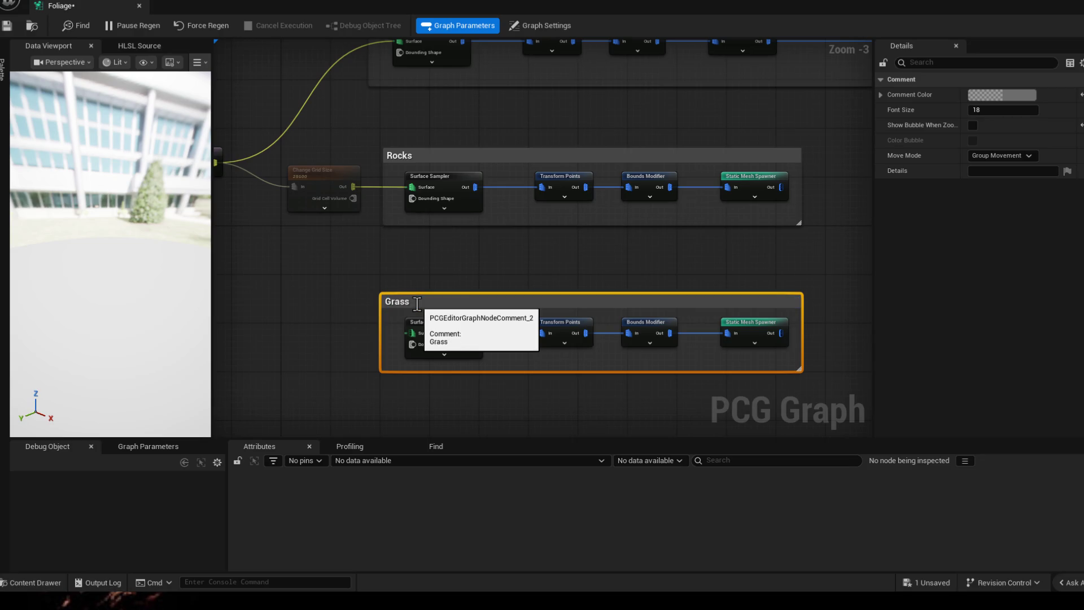
pyautogui.scroll(1, 405, 227)
# - Paste a second Change Grid Size node fed by Get Landscape Data for the Grass chain
pyautogui.click(400, 160)
pyautogui.hotkey('ctrl', 'c')
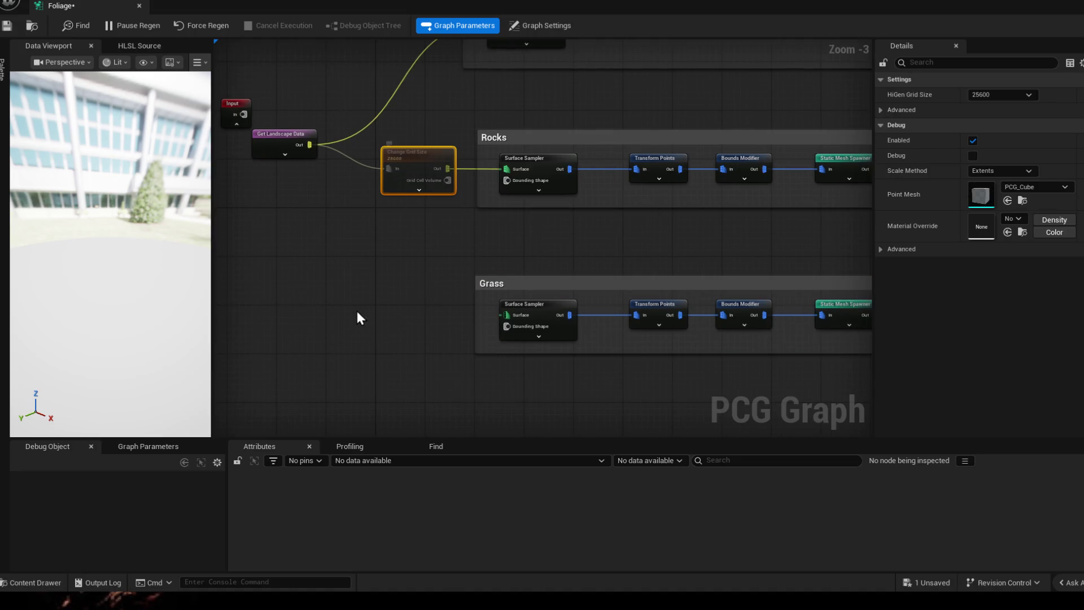
pyautogui.hotkey('ctrl', 'v')
pyautogui.moveTo(309, 144)
pyautogui.mouseDown()
pyautogui.moveTo(351, 300)
pyautogui.moveTo(410, 283)
pyautogui.moveTo(506, 315)
pyautogui.mouseUp()
pyautogui.rightClick(693, 244)
pyautogui.moveTo(660, 245); pyautogui.dragTo(381, 251)
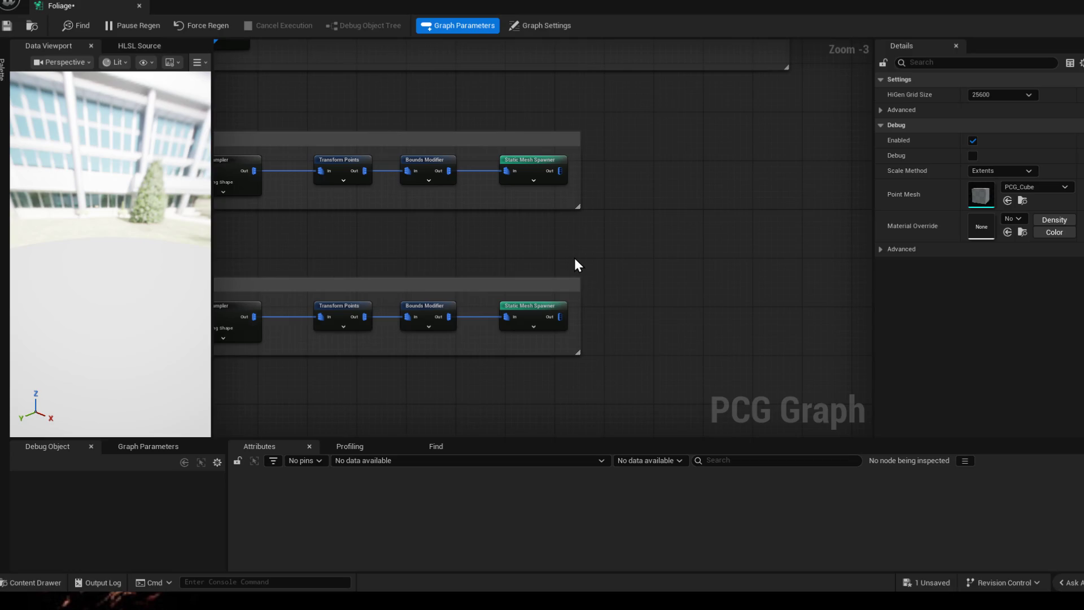
pyautogui.scroll(-1, 575, 266)
# - Delete the Bounds Modifier nodes from the Rocks and Grass chains
pyautogui.moveTo(737, 246); pyautogui.dragTo(593, 250)
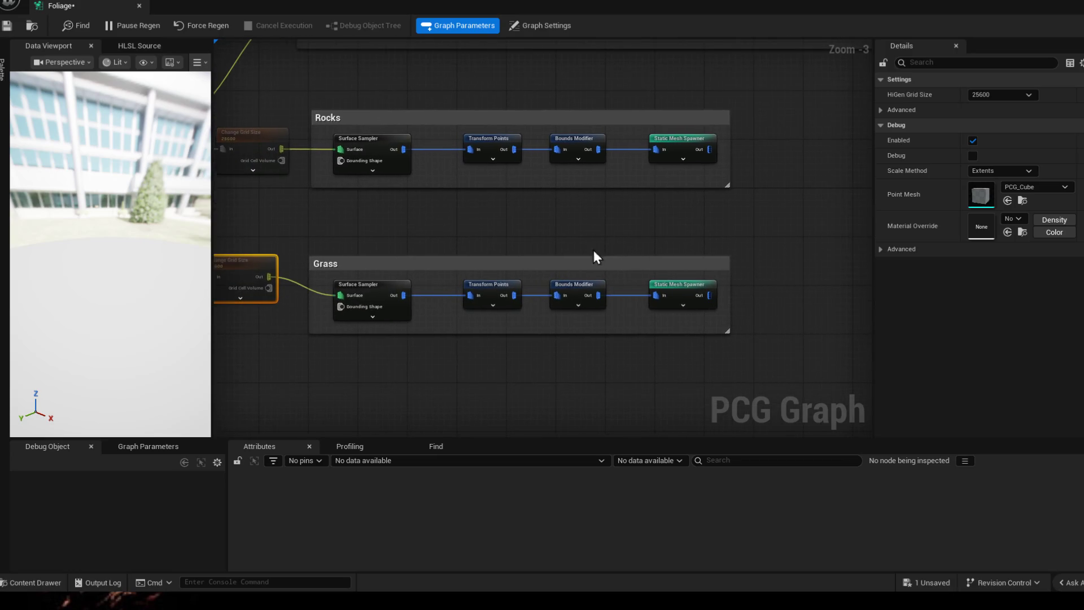
pyautogui.click(562, 298)
pyautogui.press('Delete')
pyautogui.click(576, 144)
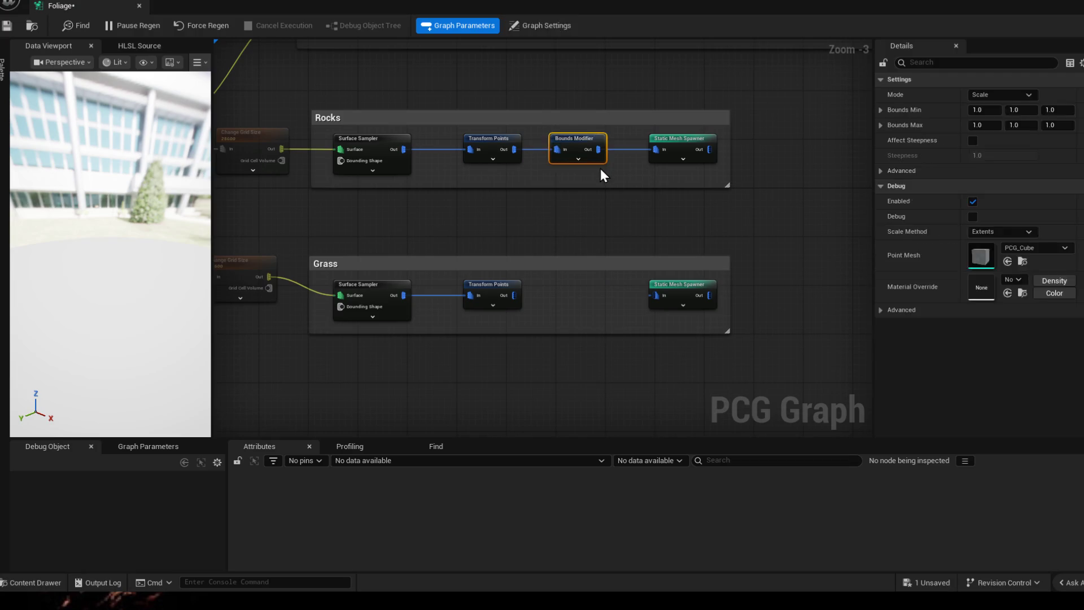
pyautogui.press('Delete')
# - Add a Union node after Rocks' Transform Points and move its Static Mesh Spawner right
pyautogui.moveTo(513, 150); pyautogui.dragTo(559, 155)
pyautogui.write('union')
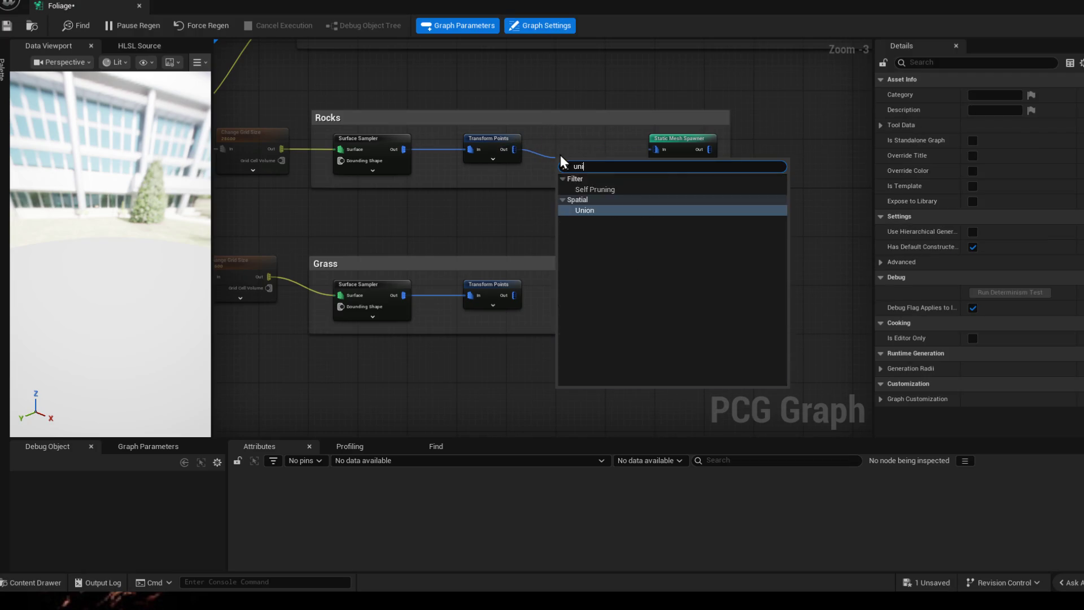
pyautogui.press('Return')
pyautogui.moveTo(584, 163)
pyautogui.mouseDown()
pyautogui.moveTo(579, 144)
pyautogui.moveTo(657, 150)
pyautogui.mouseUp()
pyautogui.moveTo(696, 181); pyautogui.dragTo(629, 195)
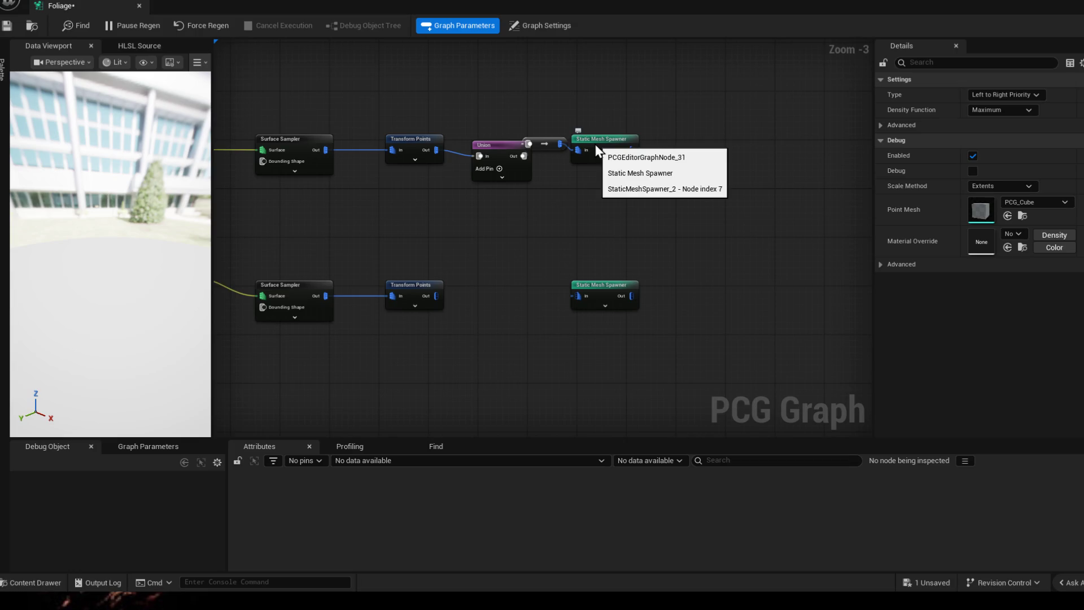
pyautogui.moveTo(595, 145); pyautogui.dragTo(677, 147)
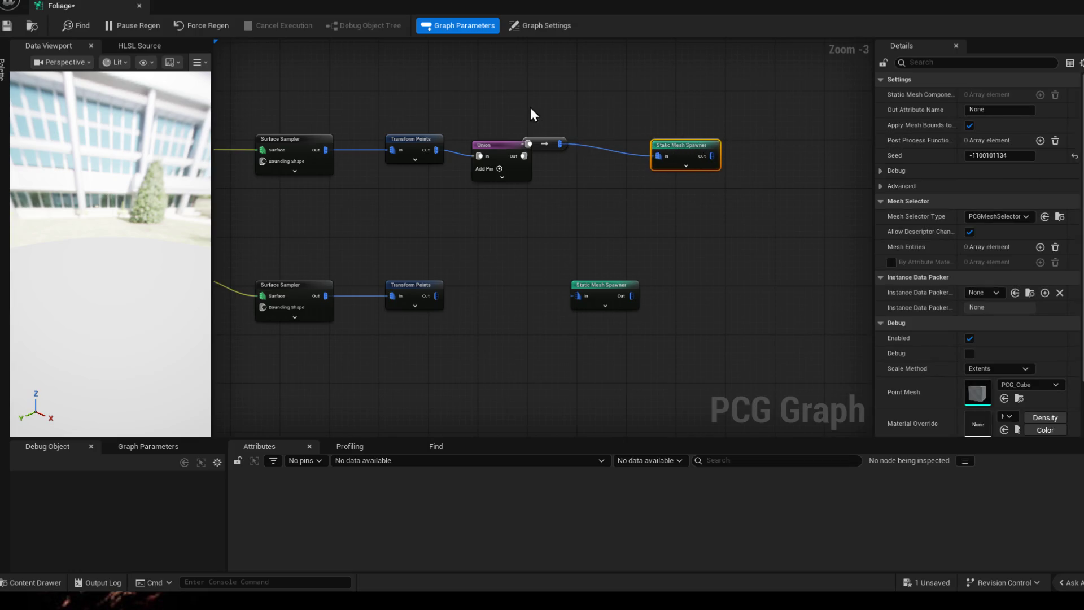
# - Delete the conversion node after Union and start a Difference node from Union's output
pyautogui.click(504, 165)
pyautogui.click(556, 104)
pyautogui.click(543, 145)
pyautogui.press('Delete')
pyautogui.moveTo(523, 156); pyautogui.dragTo(627, 136)
pyautogui.write('differen')
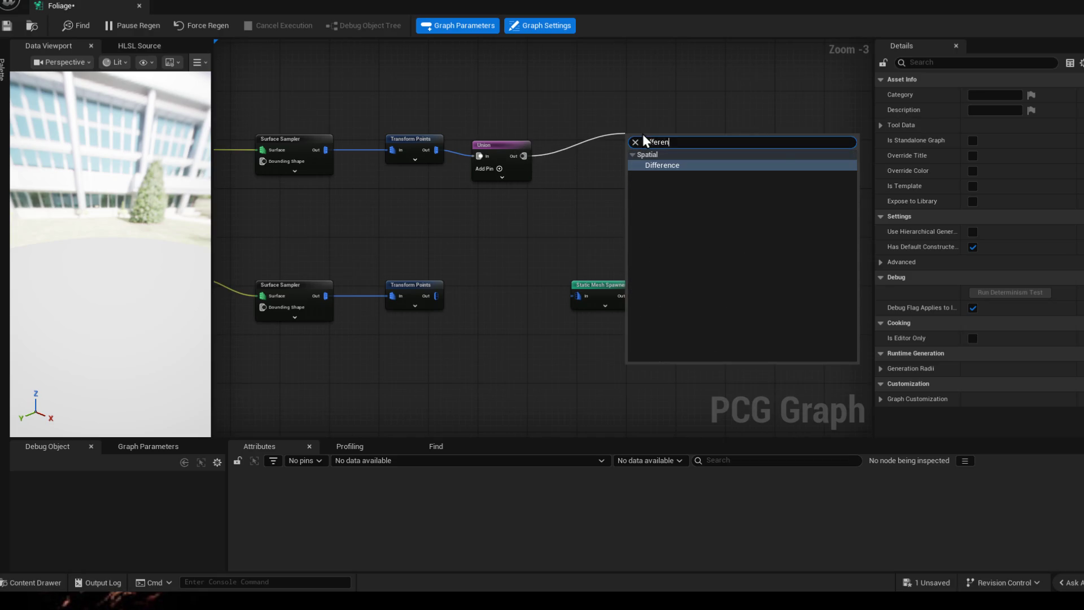
# - Insert the Difference node after Union, feeding the Rocks Static Mesh Spawner
pyautogui.press('Return')
pyautogui.moveTo(639, 143)
pyautogui.mouseDown()
pyautogui.moveTo(582, 138)
pyautogui.moveTo(653, 164)
pyautogui.moveTo(620, 149)
pyautogui.moveTo(660, 156)
pyautogui.mouseUp()
pyautogui.click(624, 174)
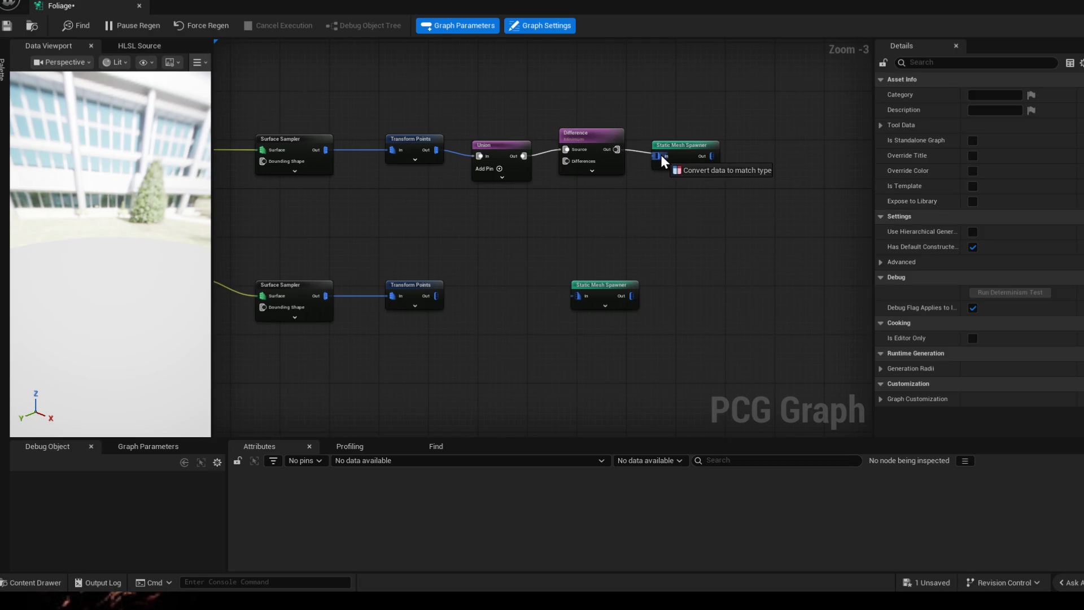
pyautogui.click(675, 148)
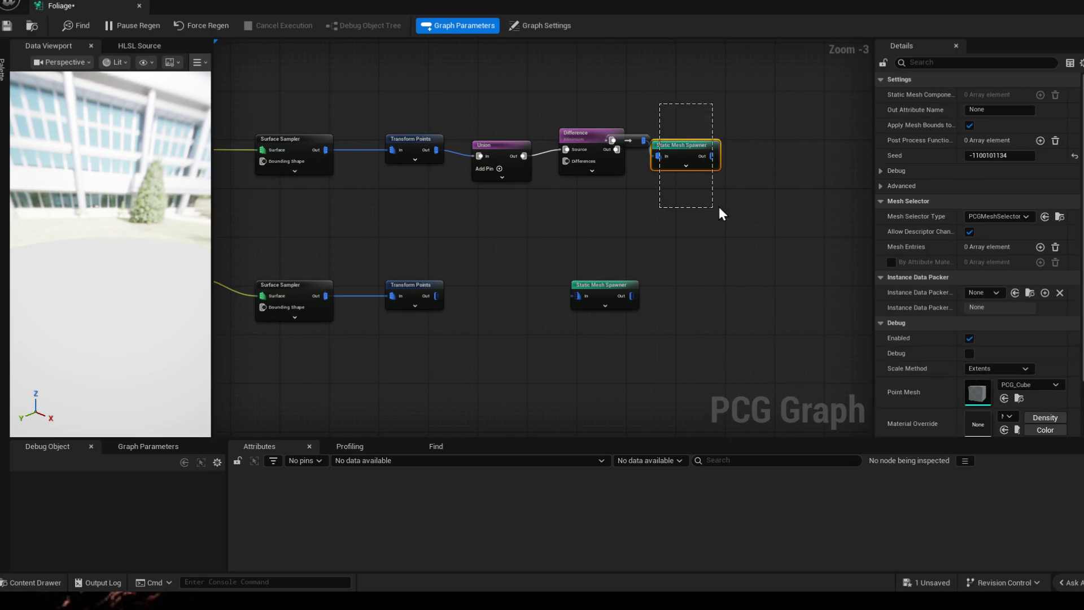
# - Move the spawner and its conversion node rightward to tidy the Rocks row
pyautogui.click(659, 156)
pyautogui.click(691, 147)
pyautogui.click(711, 155)
pyautogui.moveTo(689, 158)
pyautogui.mouseDown()
pyautogui.moveTo(752, 158)
pyautogui.moveTo(778, 143)
pyautogui.mouseUp()
pyautogui.click(751, 158)
pyautogui.click(652, 228)
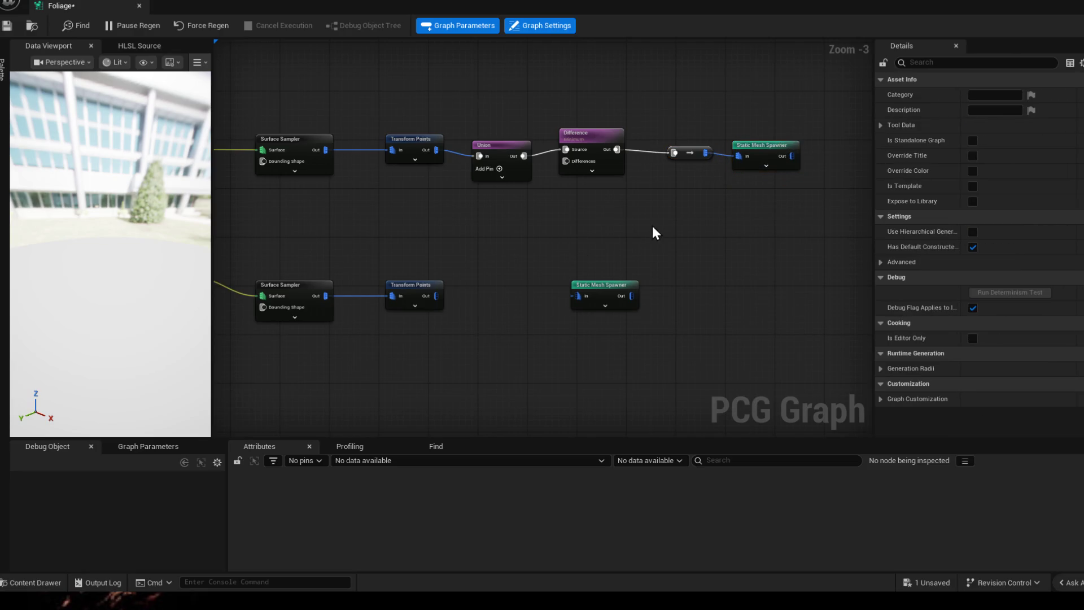
pyautogui.moveTo(746, 212); pyautogui.dragTo(721, 190)
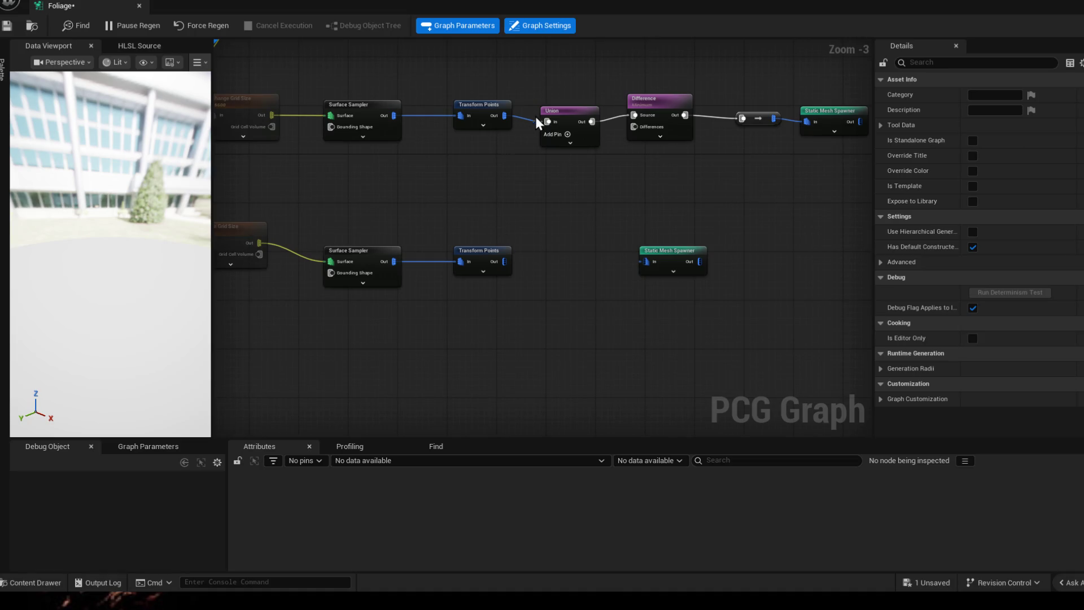
# - Duplicate Union into the Grass row, wired from its Transform Points, and move the spawner right
pyautogui.click(557, 107)
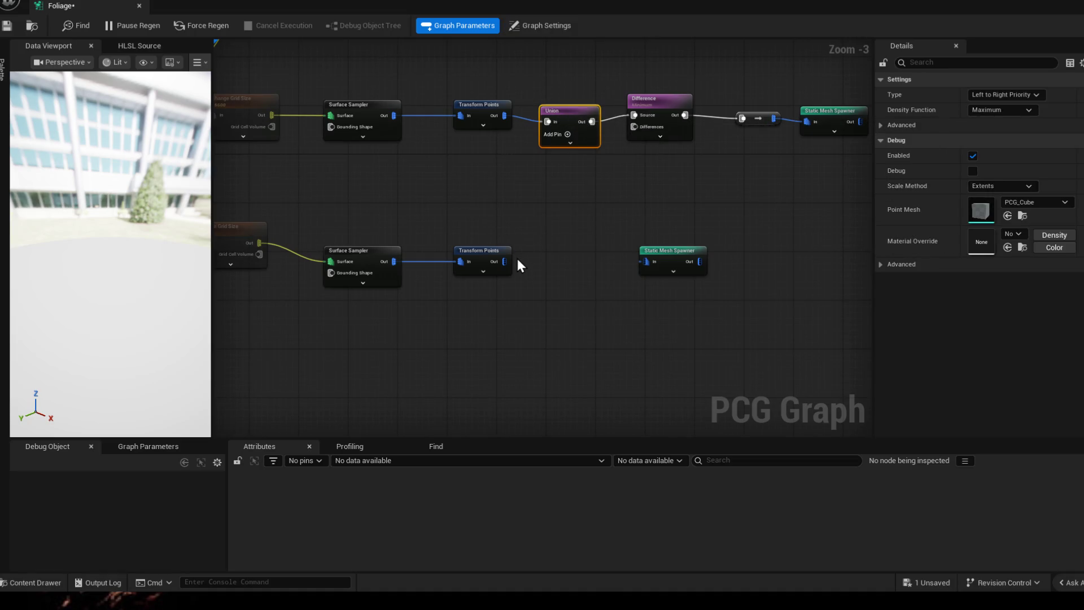
pyautogui.hotkey('ctrl', 'd')
pyautogui.moveTo(489, 255); pyautogui.dragTo(466, 254)
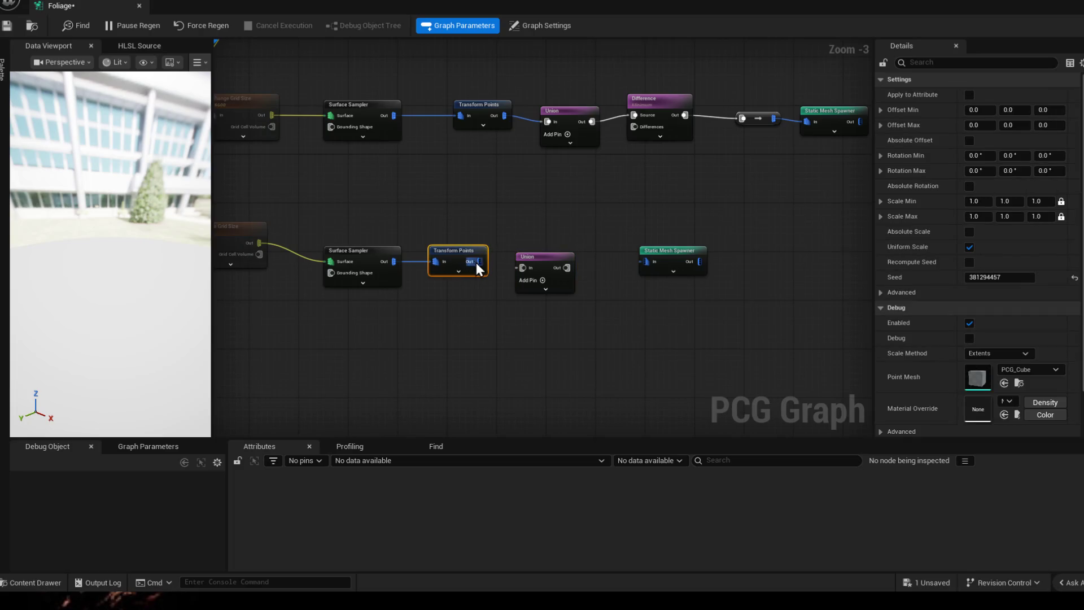
pyautogui.click(550, 249)
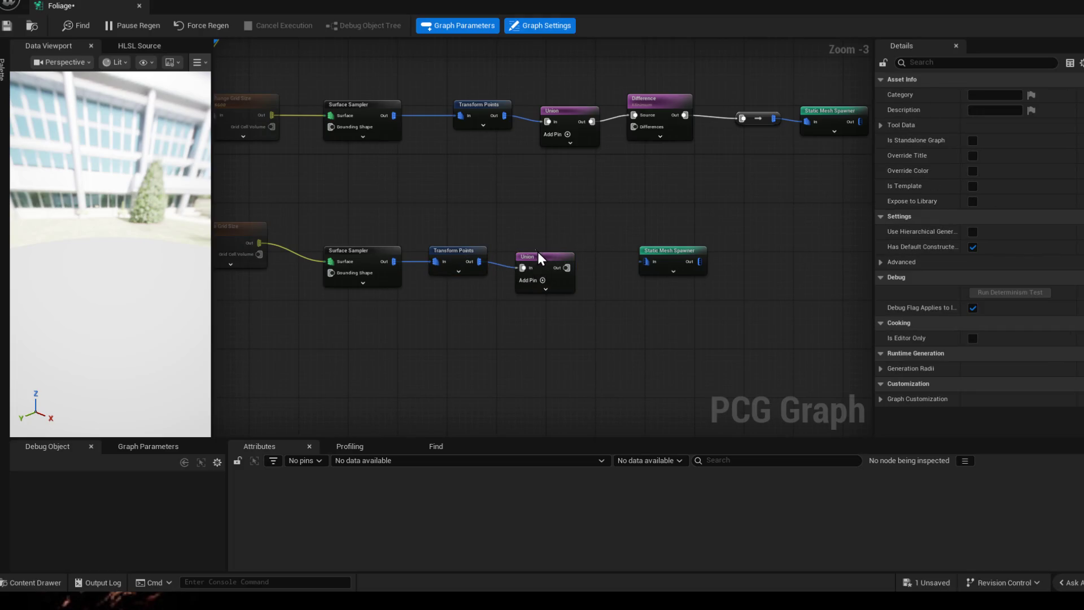
pyautogui.moveTo(539, 267); pyautogui.dragTo(531, 250)
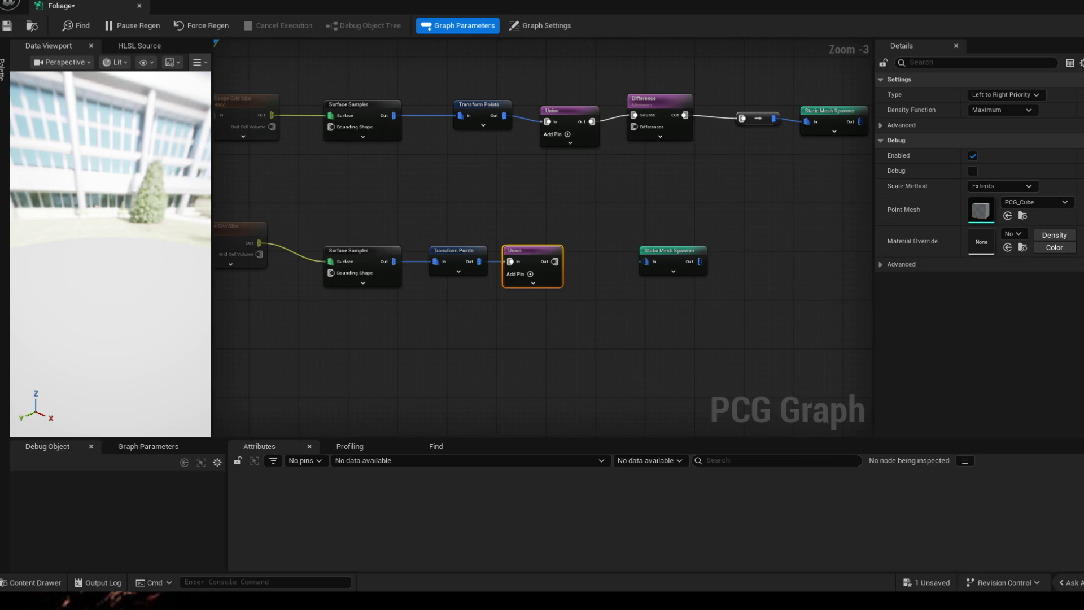
pyautogui.moveTo(730, 312)
pyautogui.mouseDown()
pyautogui.moveTo(661, 246)
pyautogui.moveTo(784, 253)
pyautogui.mouseUp()
# - Duplicate Difference into the Grass row with the upper Difference feeding its Differences input
pyautogui.click(656, 100)
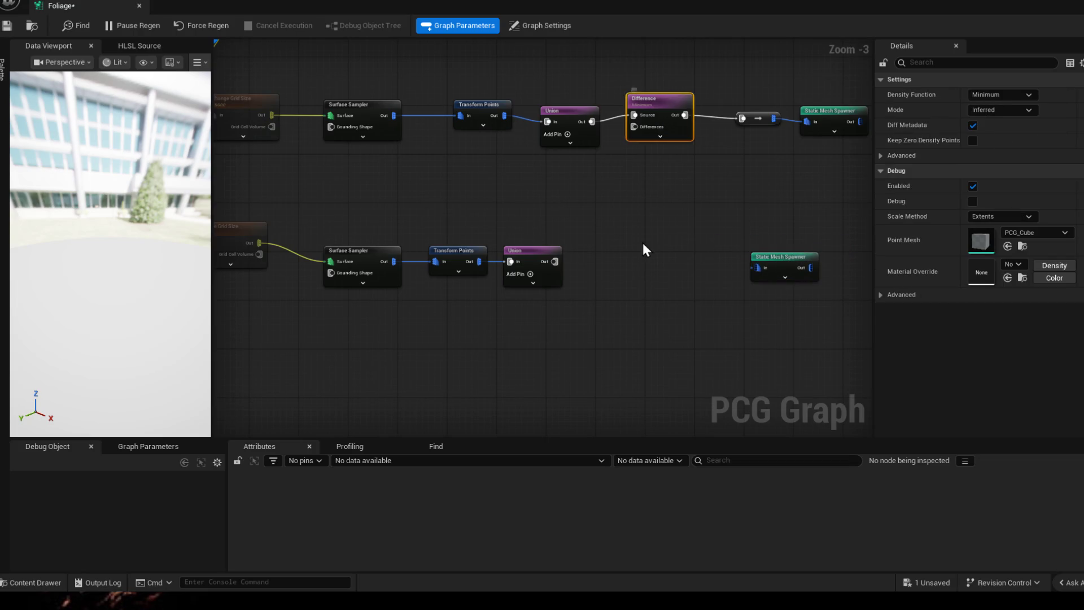
pyautogui.hotkey('ctrl', 'd')
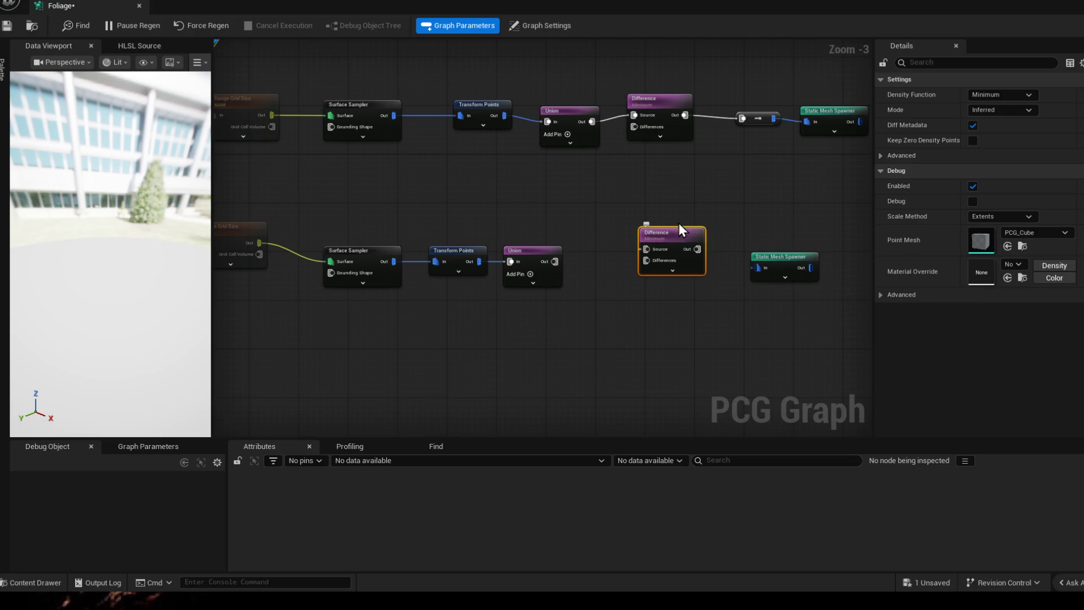
pyautogui.moveTo(685, 115); pyautogui.dragTo(646, 248)
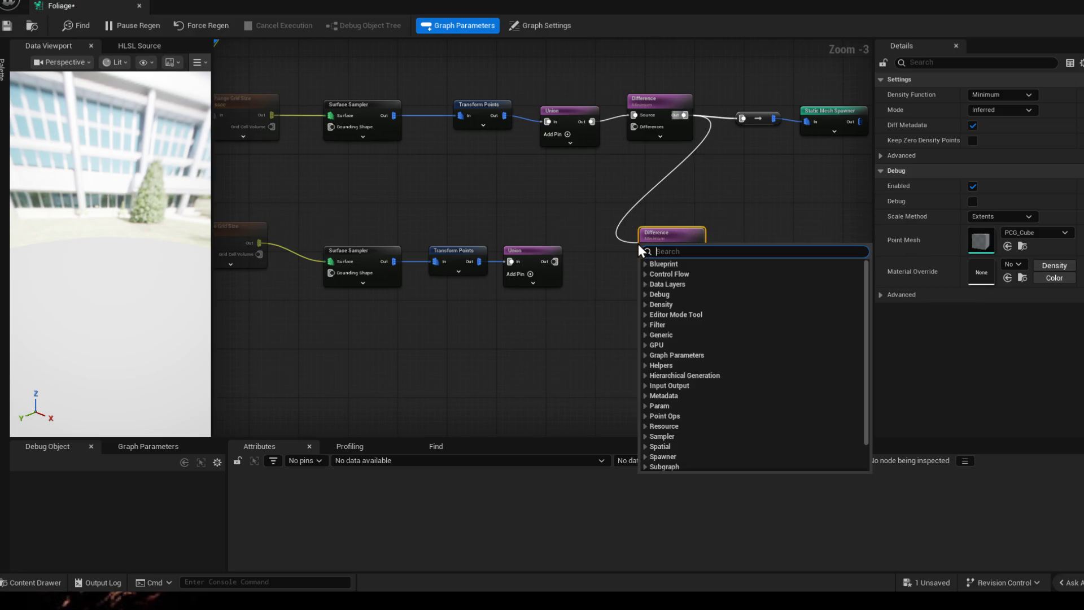
pyautogui.press('Escape')
pyautogui.moveTo(683, 115); pyautogui.dragTo(647, 250)
pyautogui.press('Escape')
pyautogui.moveTo(685, 115); pyautogui.dragTo(646, 249)
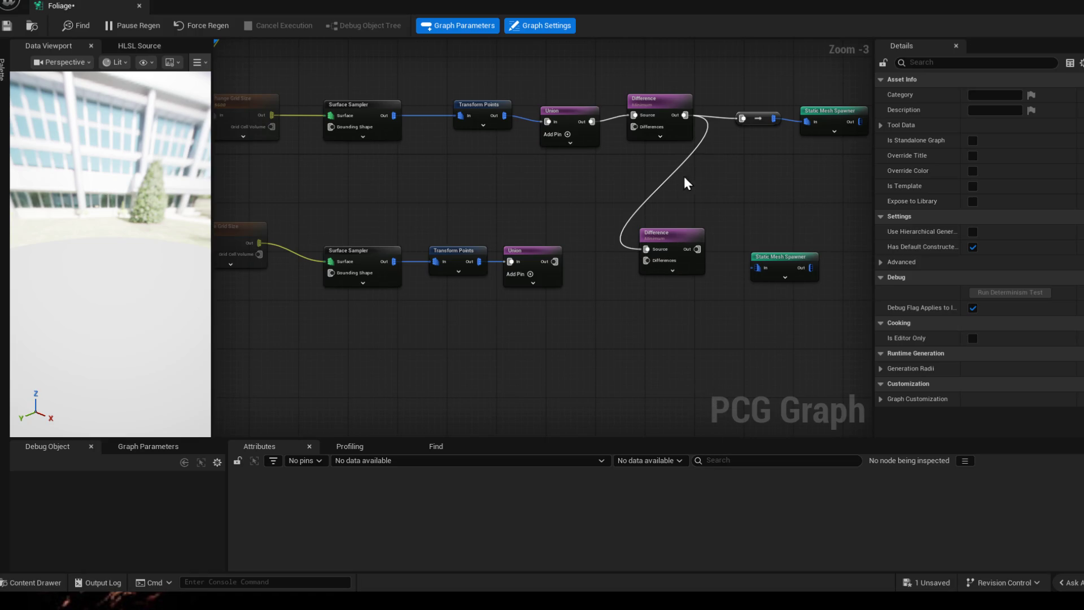
pyautogui.moveTo(644, 248); pyautogui.dragTo(668, 176)
pyautogui.moveTo(685, 115); pyautogui.dragTo(646, 261)
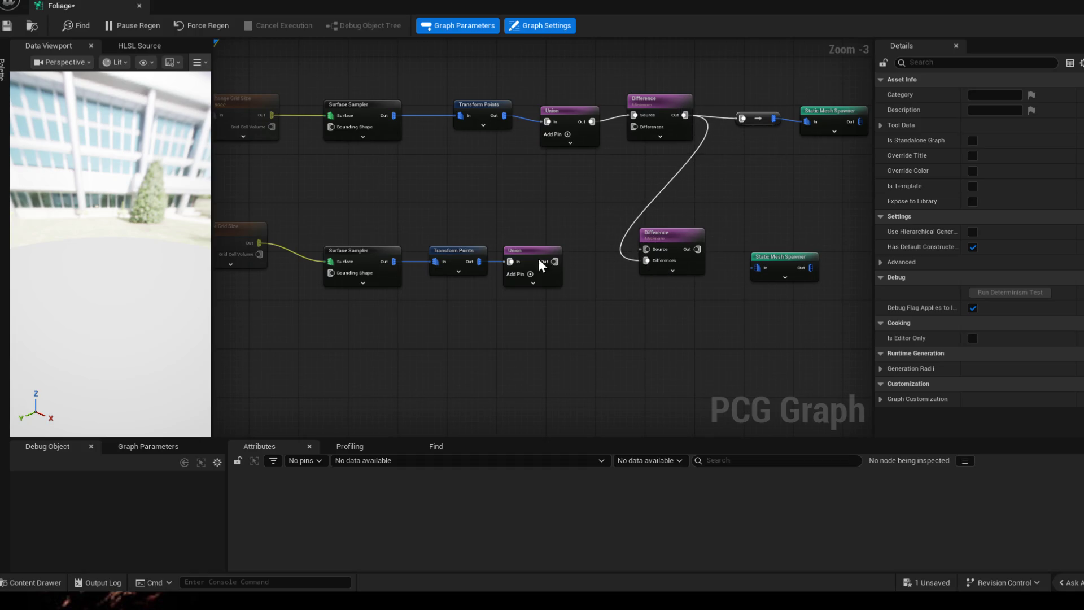
# - Wire lower Union into Difference Source, Difference into the spawner, and Bounds Modifier into Rocks' Differences
pyautogui.moveTo(554, 261); pyautogui.dragTo(687, 242)
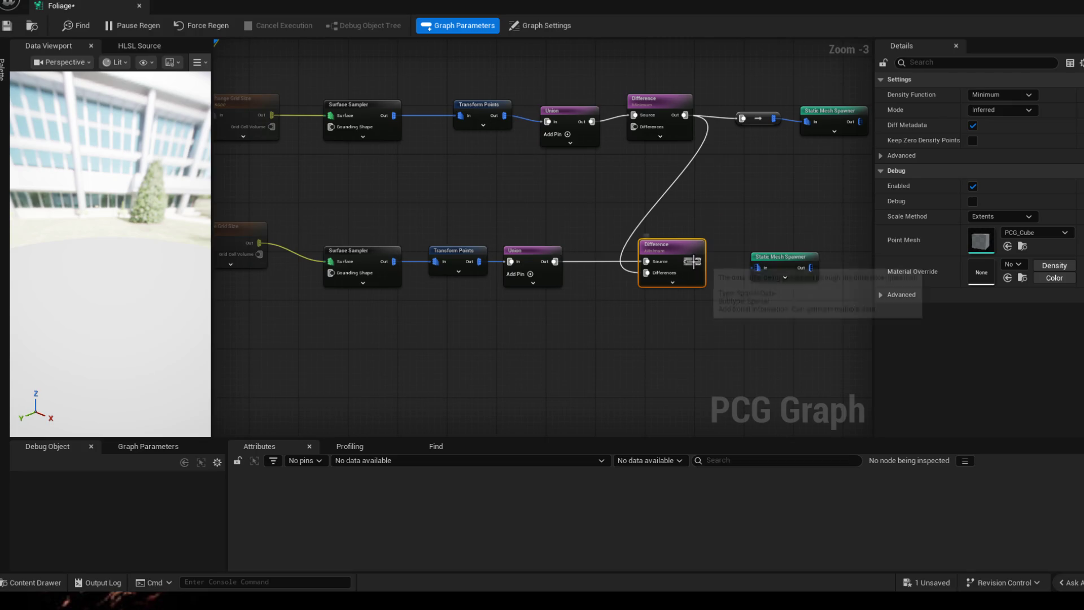
pyautogui.moveTo(693, 261); pyautogui.dragTo(756, 267)
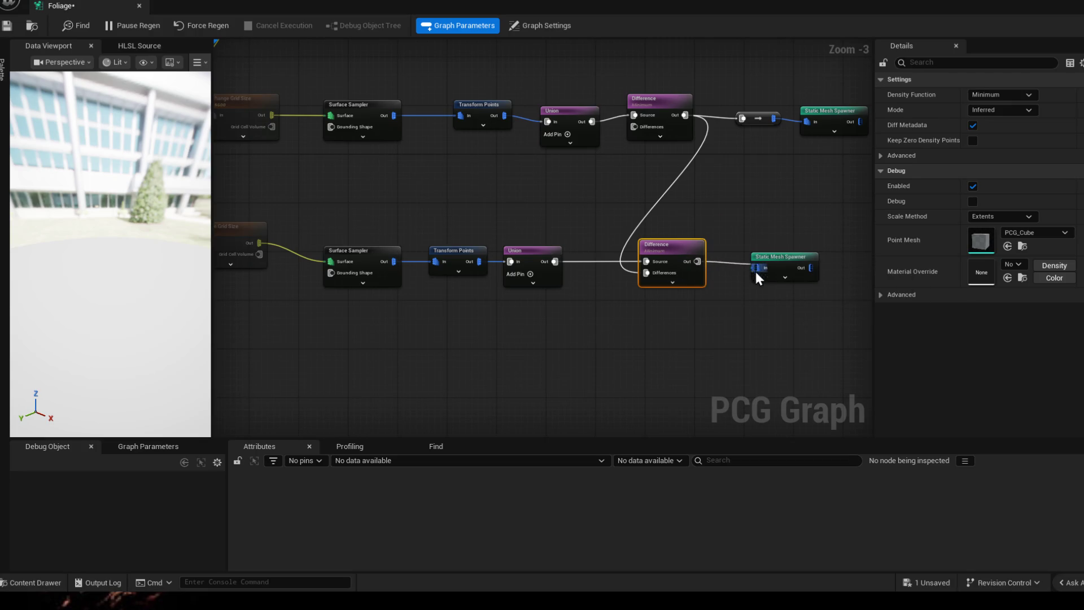
pyautogui.click(779, 256)
pyautogui.moveTo(768, 251); pyautogui.dragTo(688, 201)
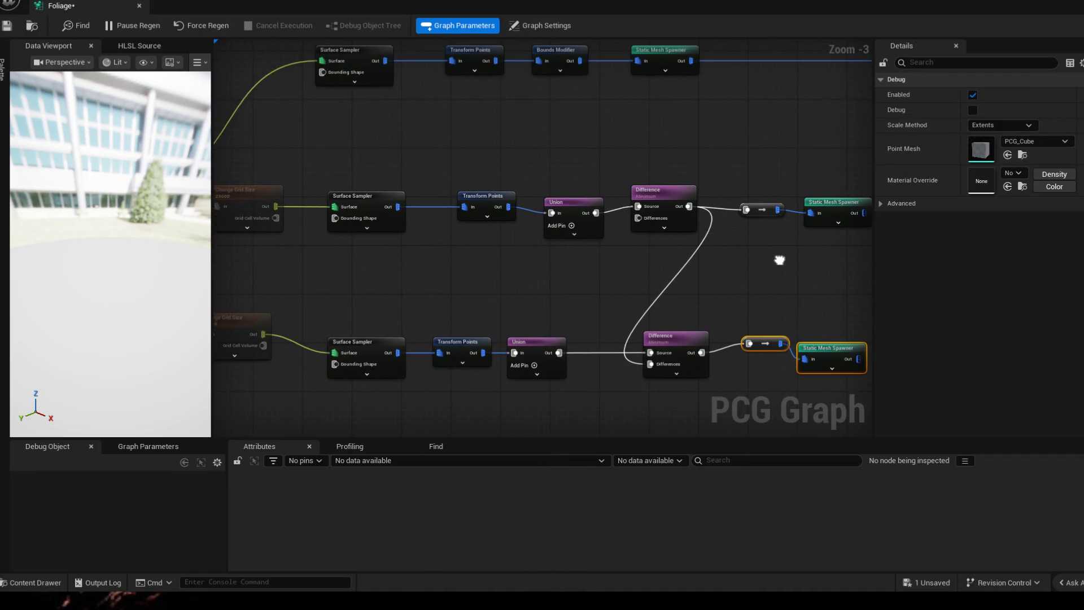
pyautogui.moveTo(582, 75); pyautogui.dragTo(640, 231)
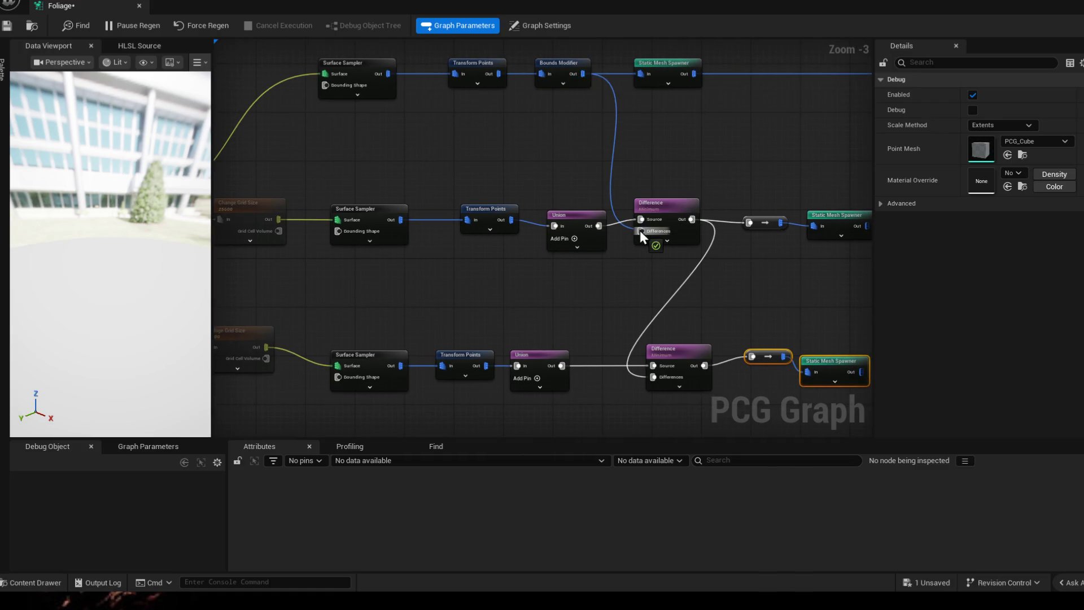
# - Feed the Trees Bounds Modifier output into the Grass Difference node's Differences input
pyautogui.moveTo(745, 285); pyautogui.dragTo(742, 256)
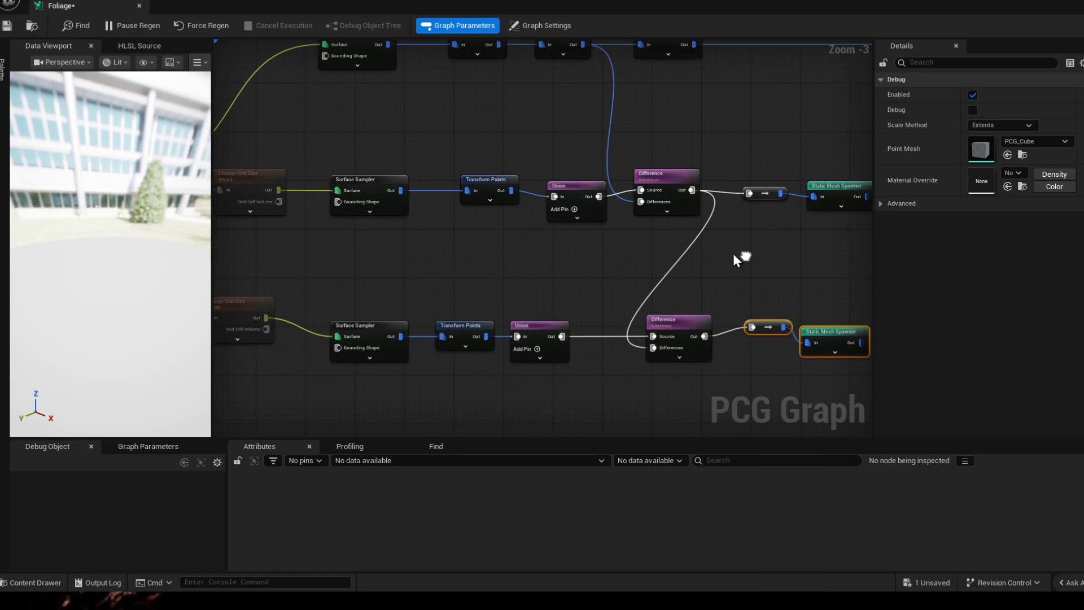
pyautogui.moveTo(590, 49); pyautogui.dragTo(659, 355)
pyautogui.click(652, 360)
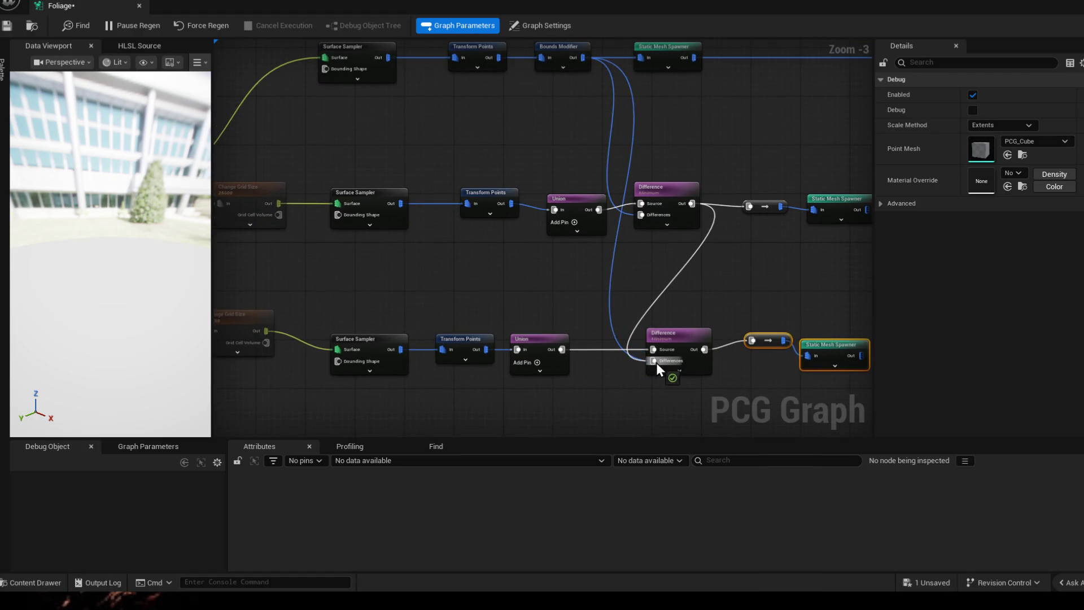
pyautogui.moveTo(766, 235); pyautogui.dragTo(489, 110)
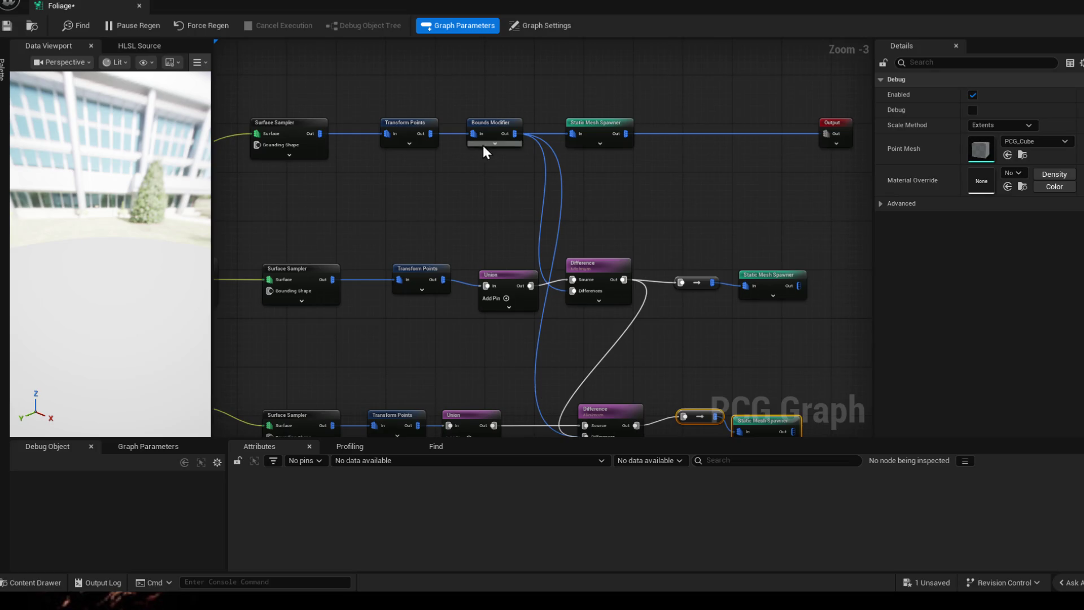
pyautogui.click(494, 126)
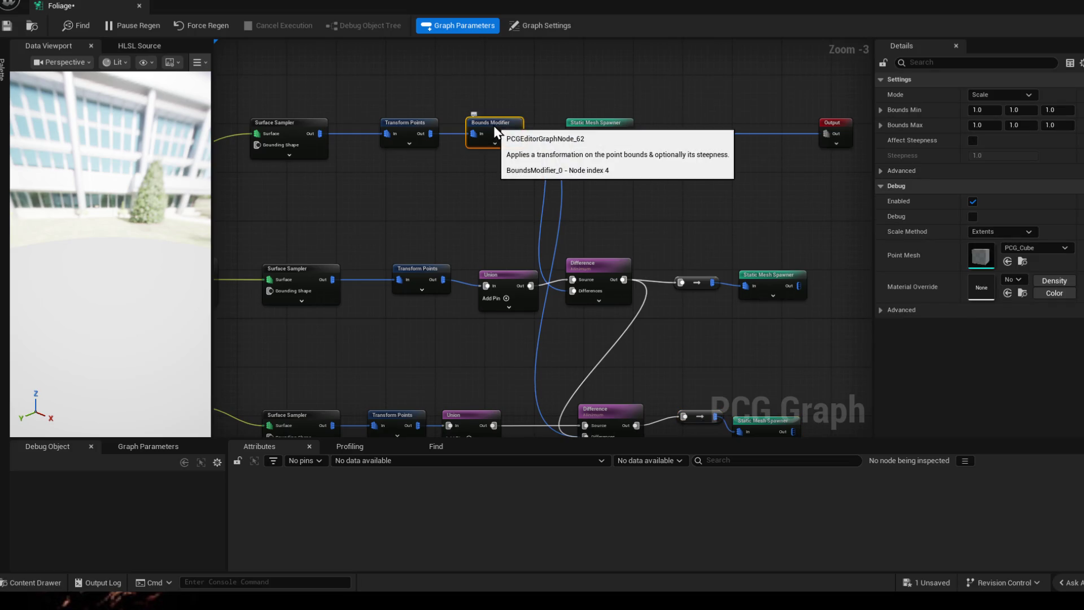
# - Pan across to the Output node and select it
pyautogui.moveTo(512, 175); pyautogui.dragTo(725, 116)
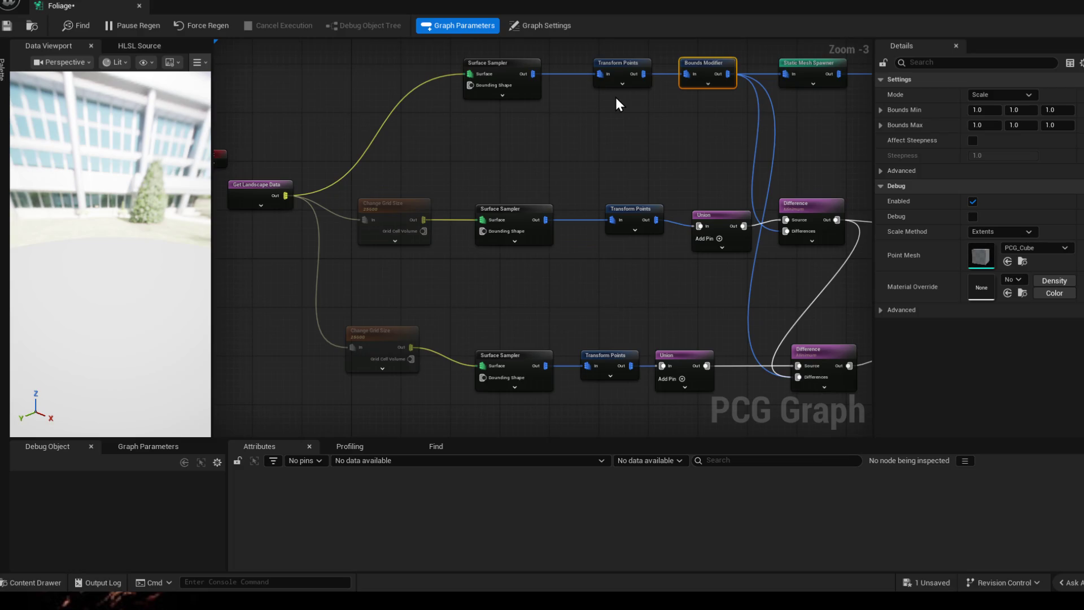
pyautogui.moveTo(628, 110); pyautogui.dragTo(441, 142)
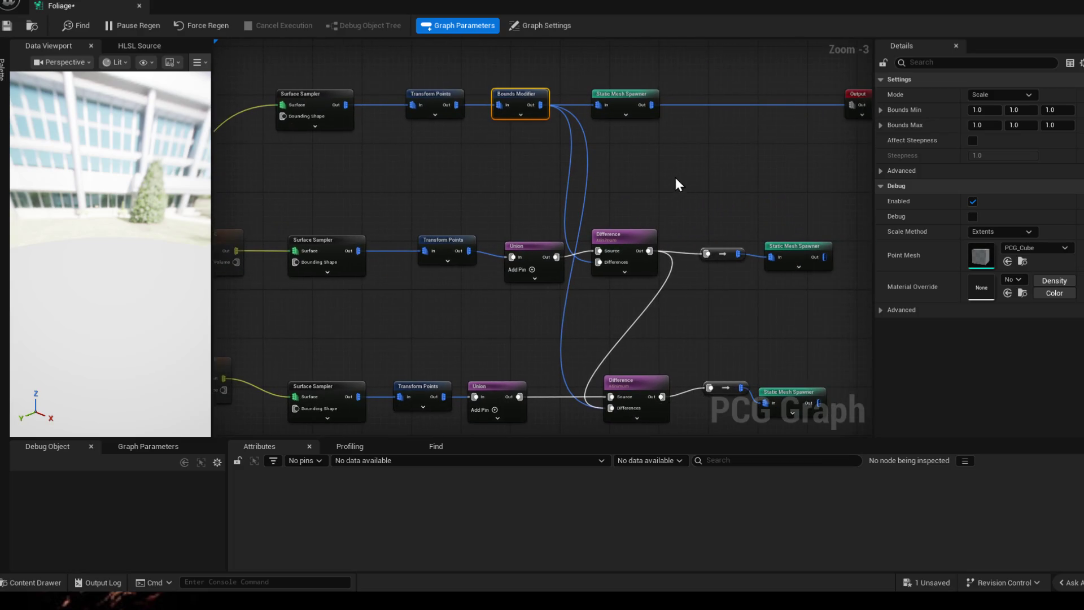
pyautogui.moveTo(675, 177); pyautogui.dragTo(577, 179)
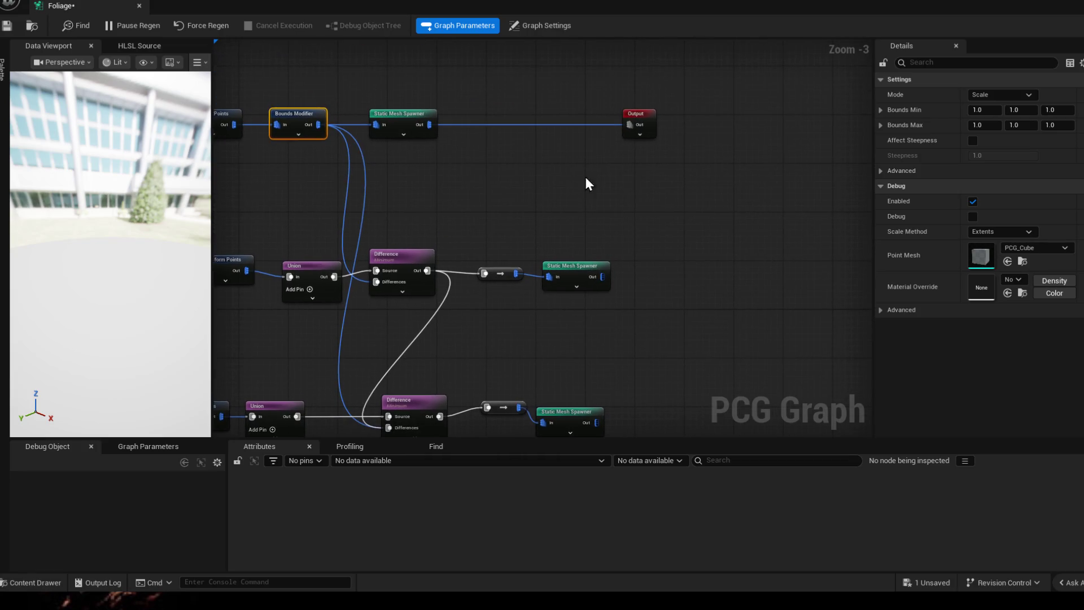
pyautogui.moveTo(807, 159); pyautogui.dragTo(682, 188)
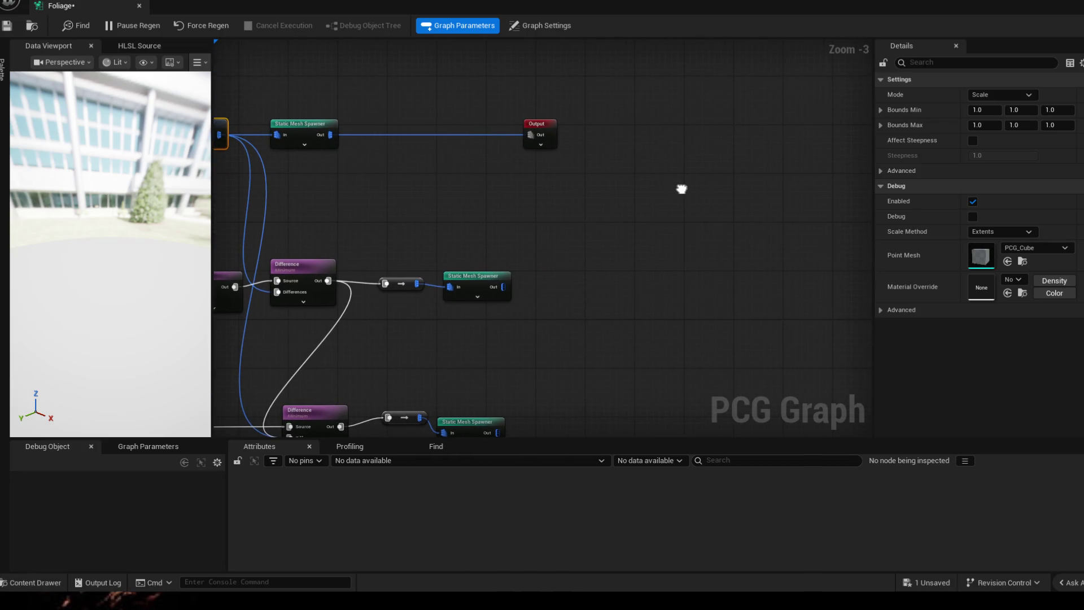
pyautogui.click(540, 126)
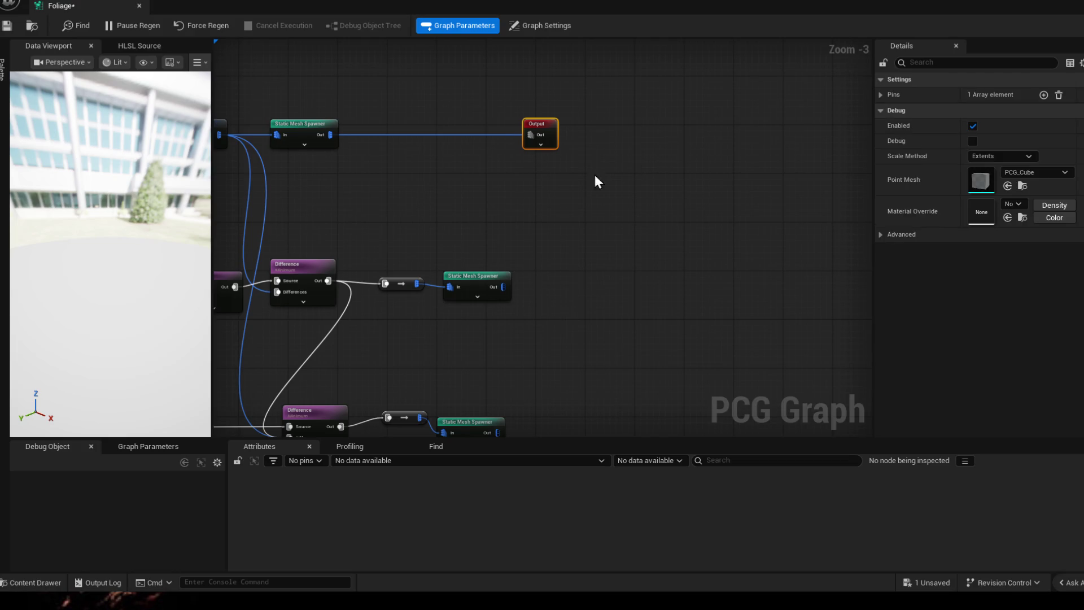
pyautogui.moveTo(473, 102); pyautogui.dragTo(613, 173)
# - Remove the connection into Output and save the Foliage graph via Save Now
pyautogui.press('Delete')
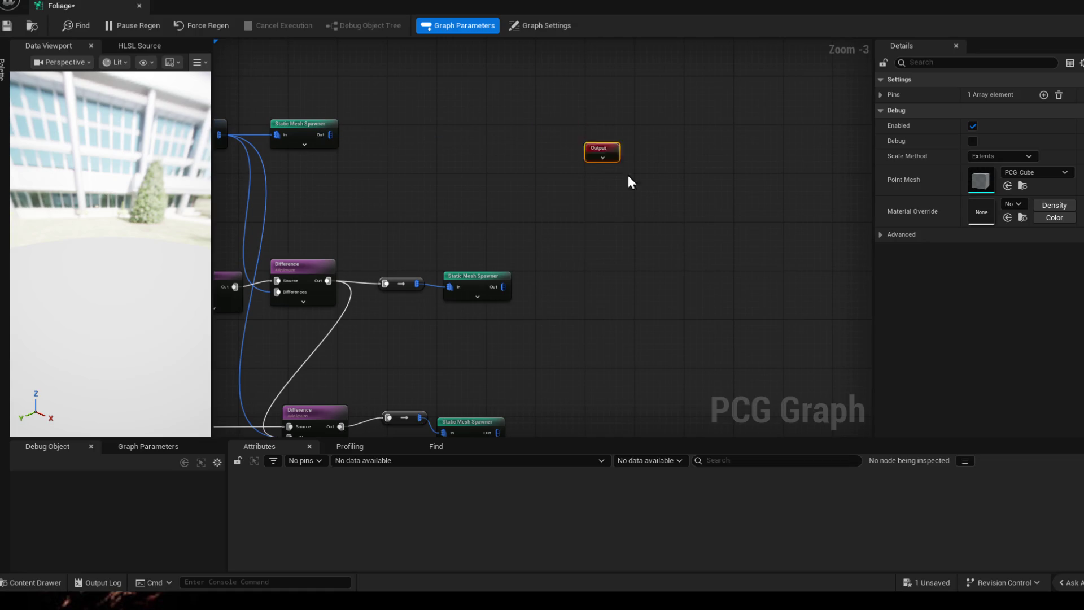
pyautogui.moveTo(506, 338); pyautogui.dragTo(534, 219)
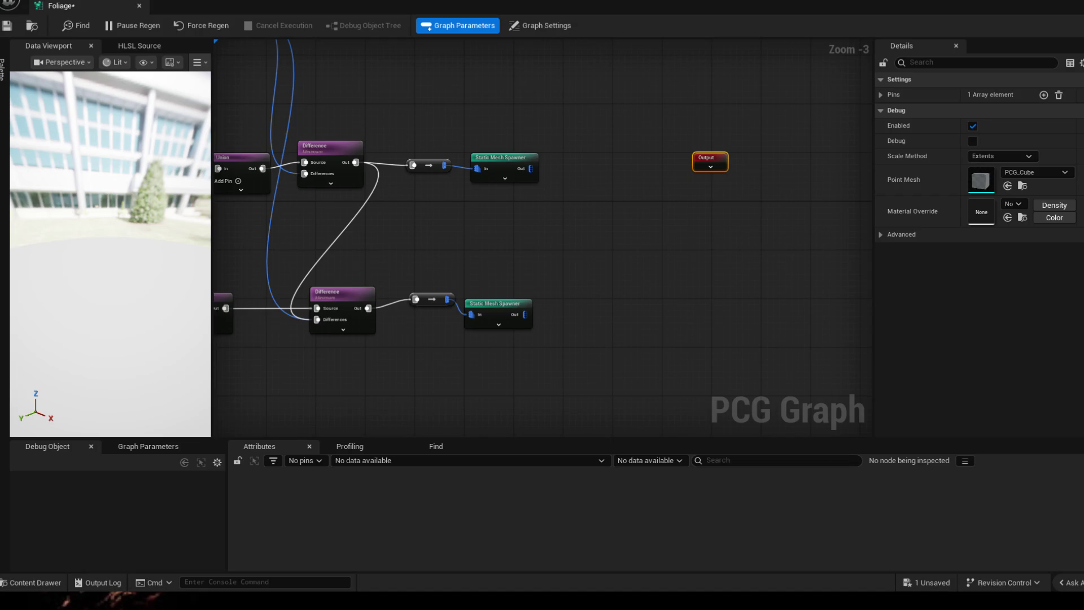
pyautogui.press('super')
pyautogui.press('super')
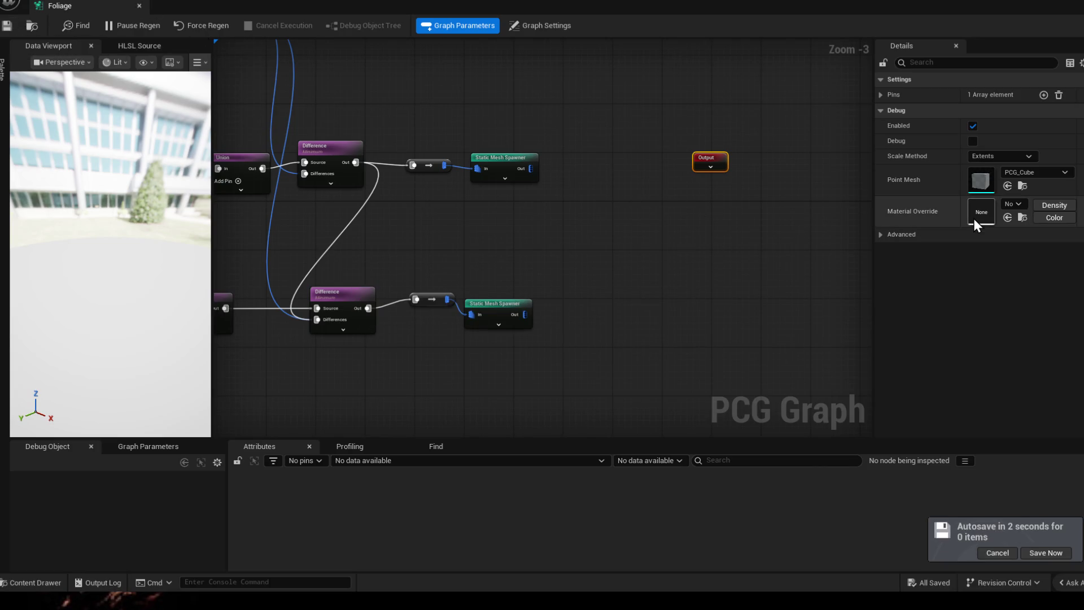
pyautogui.click(1036, 549)
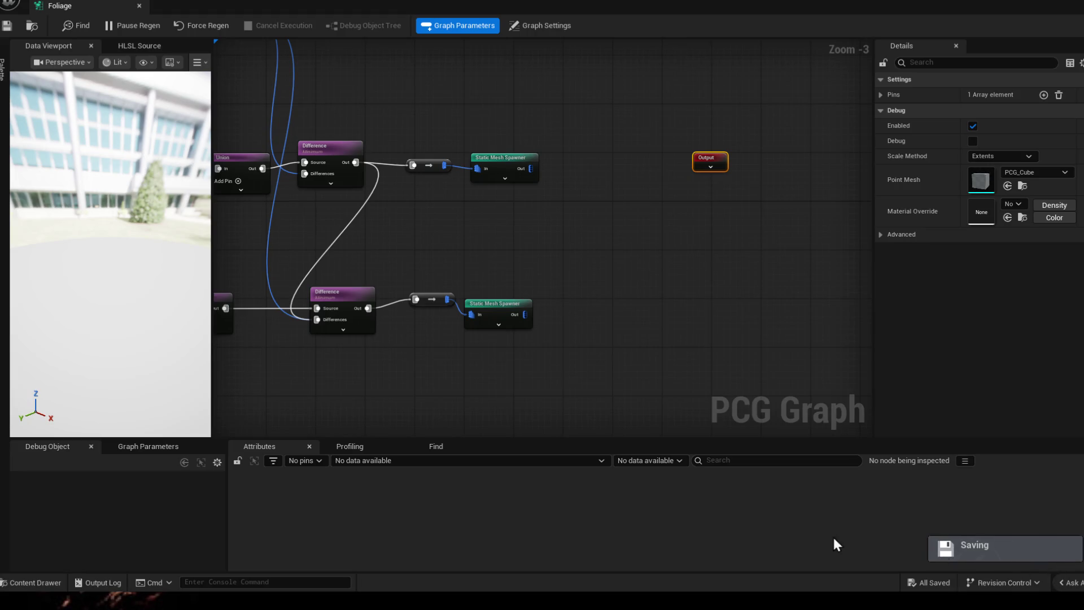
pyautogui.click(686, 338)
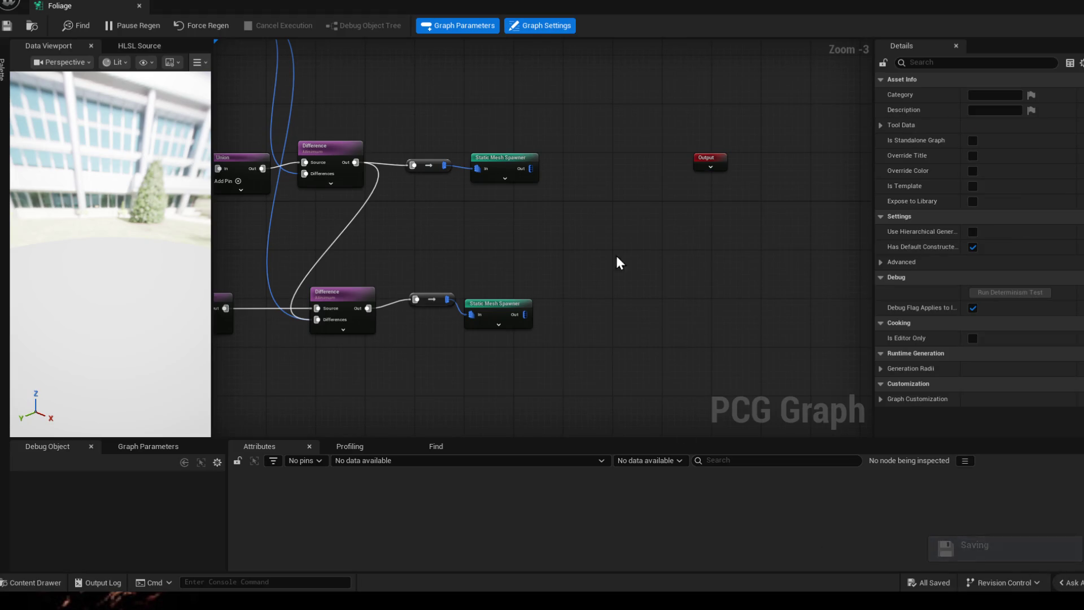
pyautogui.moveTo(628, 255); pyautogui.dragTo(677, 305)
# - Reposition the Rocks and Grass Static Mesh Spawner nodes in line with their chains
pyautogui.click(549, 207)
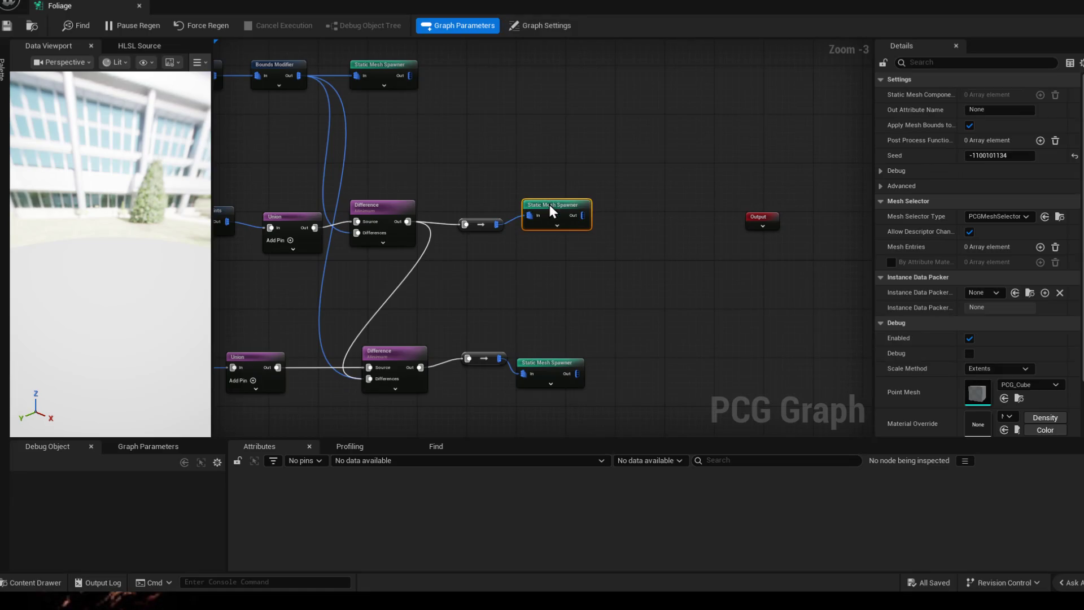
pyautogui.moveTo(549, 204); pyautogui.dragTo(557, 200)
pyautogui.moveTo(555, 366)
pyautogui.mouseDown()
pyautogui.moveTo(566, 331)
pyautogui.moveTo(643, 229)
pyautogui.mouseUp()
pyautogui.scroll(-2, 906, 311)
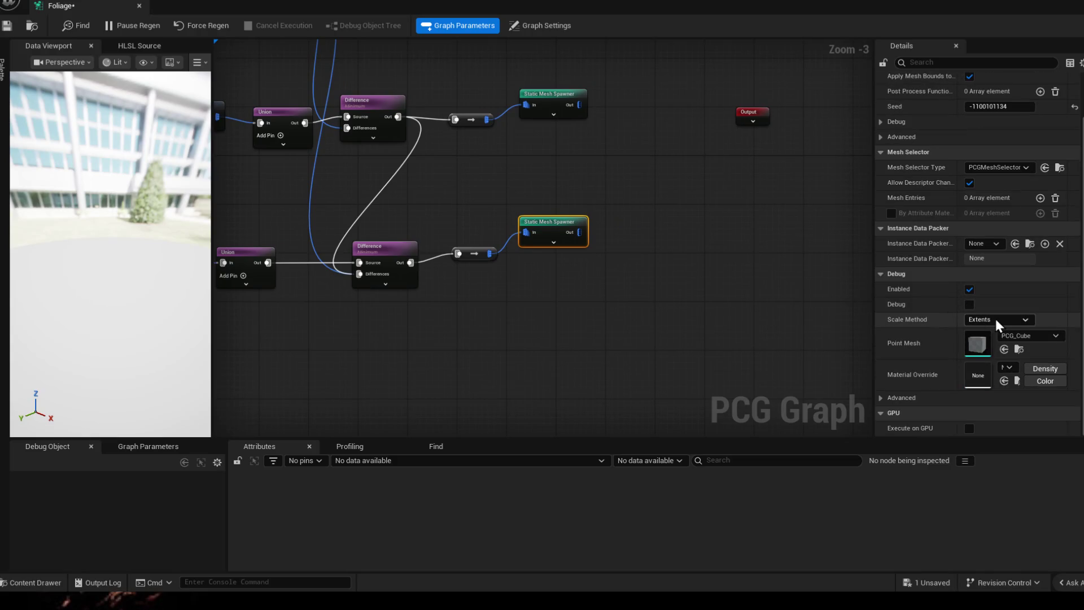
pyautogui.moveTo(762, 254)
pyautogui.mouseDown()
pyautogui.moveTo(841, 276)
pyautogui.moveTo(660, 305)
pyautogui.mouseUp()
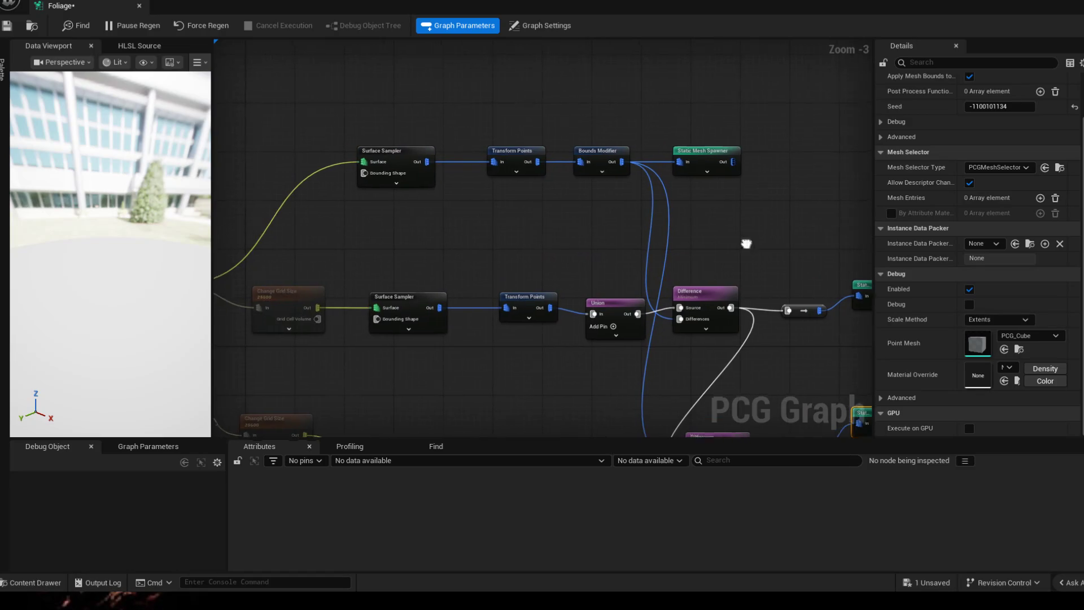
pyautogui.moveTo(703, 169); pyautogui.dragTo(734, 192)
# - Add a mesh entry to the Trees Static Mesh Spawner after Bounds Modifier
pyautogui.click(734, 192)
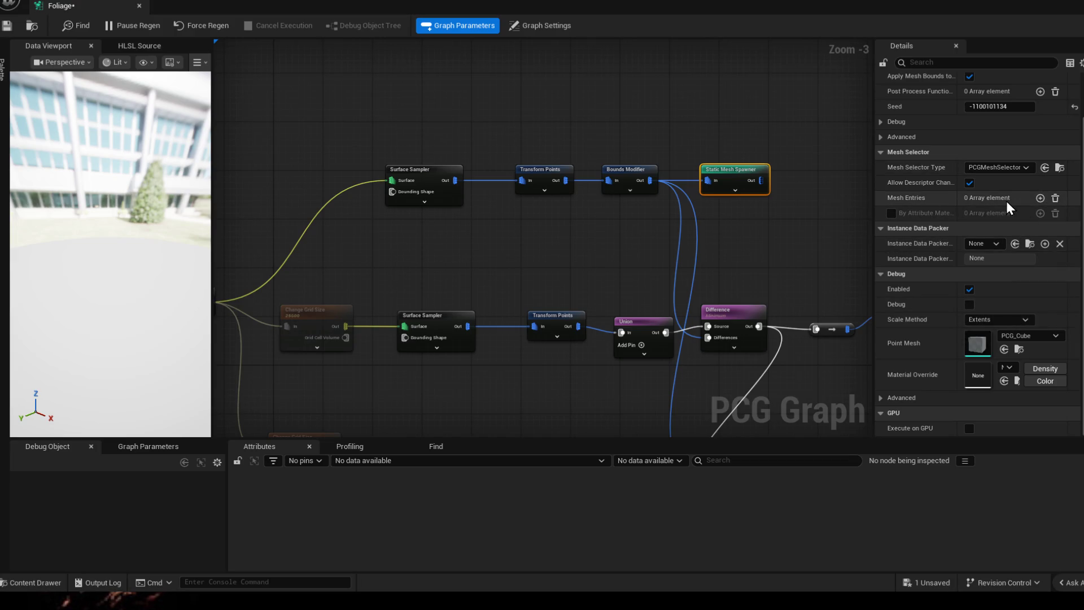
pyautogui.click(1040, 197)
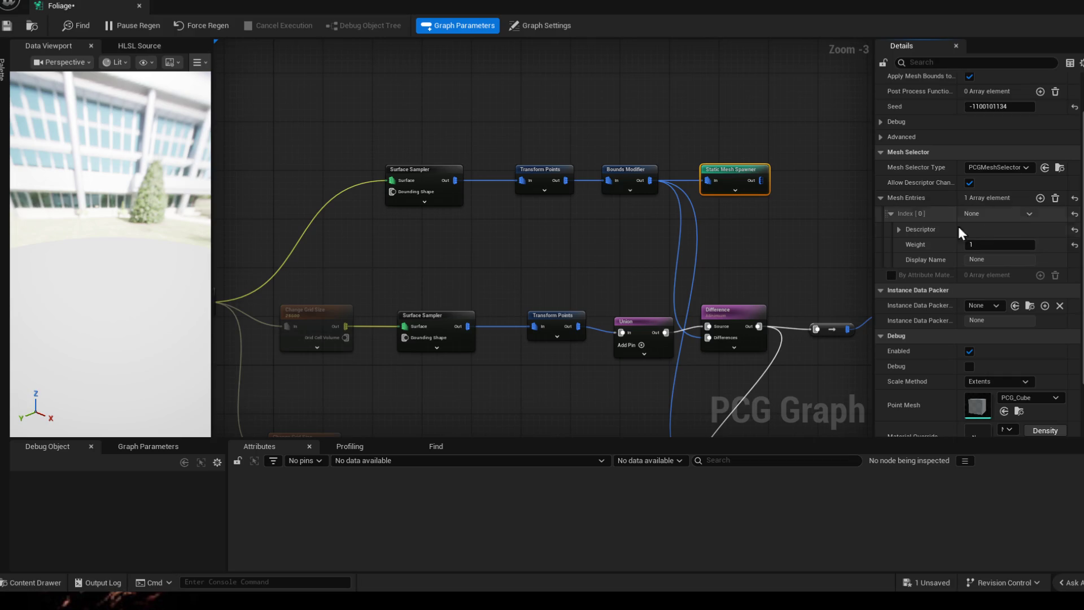
# - Set the mesh entry's static mesh to SM_TreeOakFix and dock the Foliage graph beside Worldlvl1
pyautogui.click(900, 229)
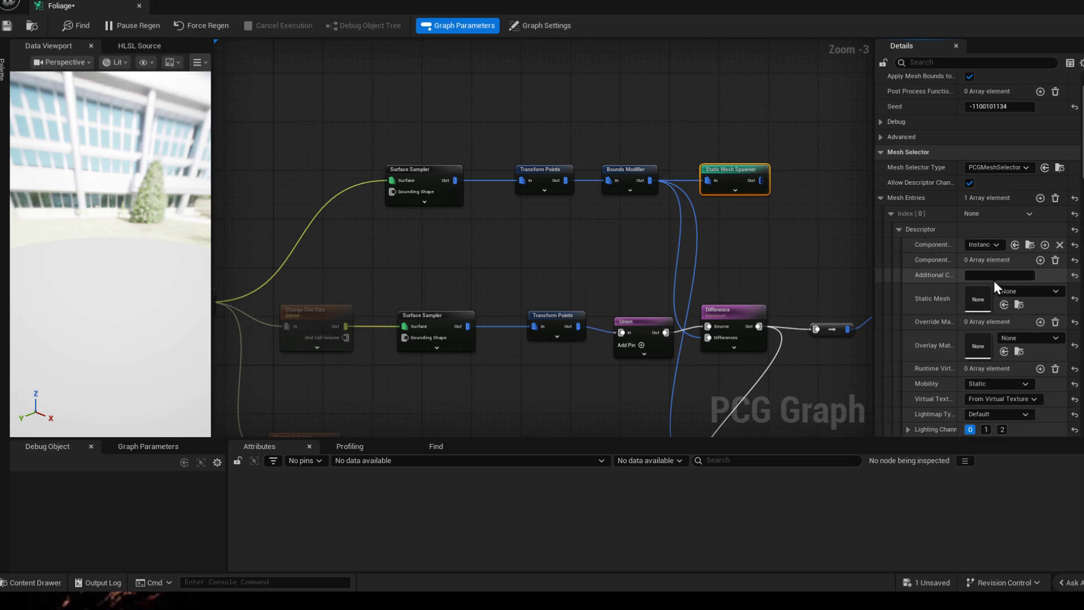
pyautogui.click(1026, 291)
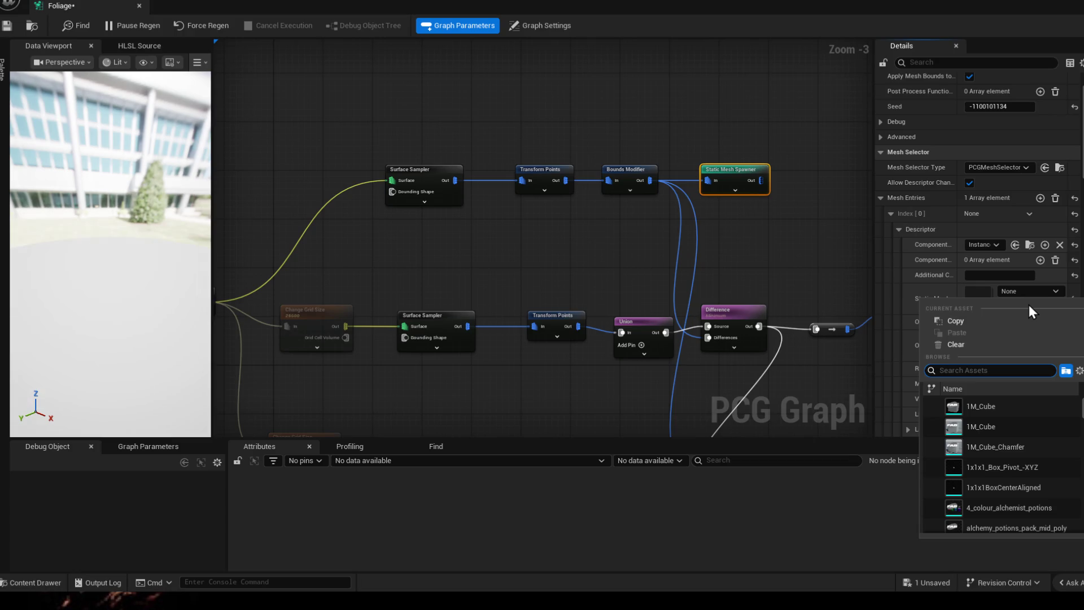
pyautogui.write('tree')
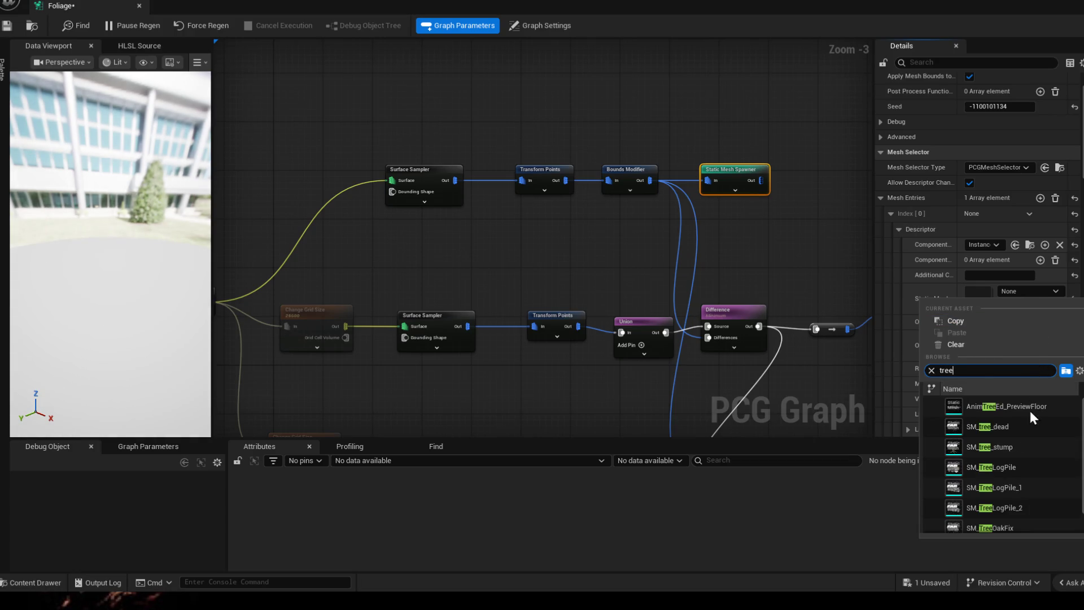
pyautogui.scroll(-1, 1021, 440)
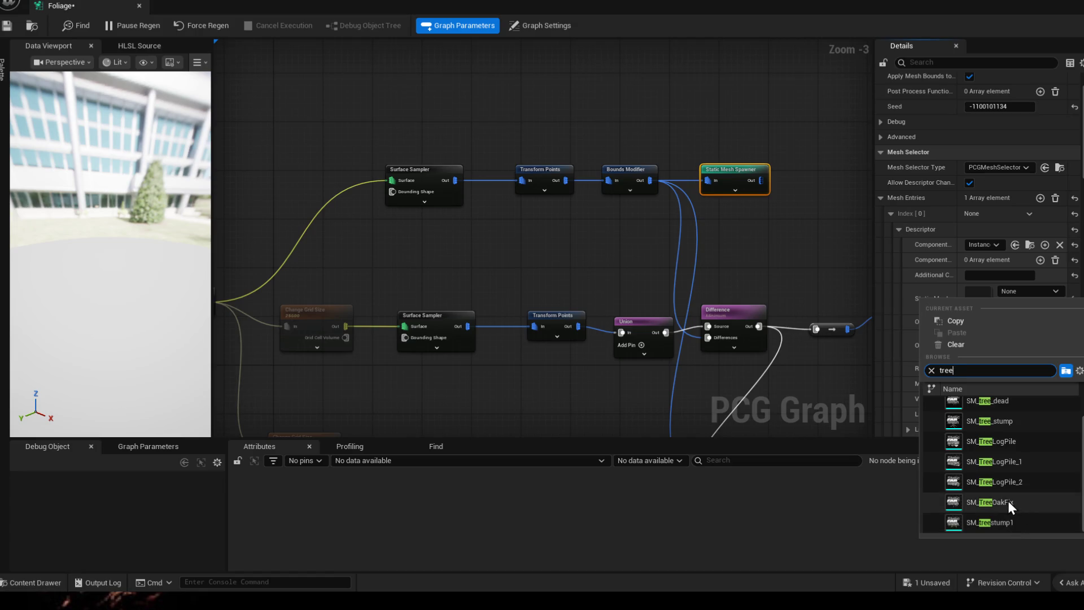
pyautogui.click(1008, 501)
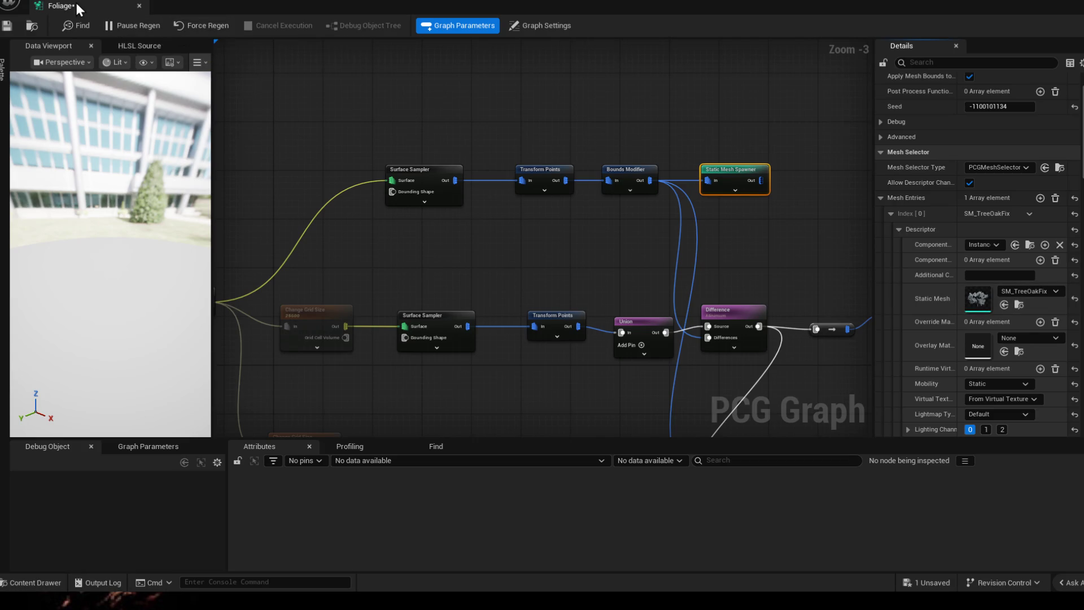
pyautogui.moveTo(75, 6); pyautogui.dragTo(235, 7)
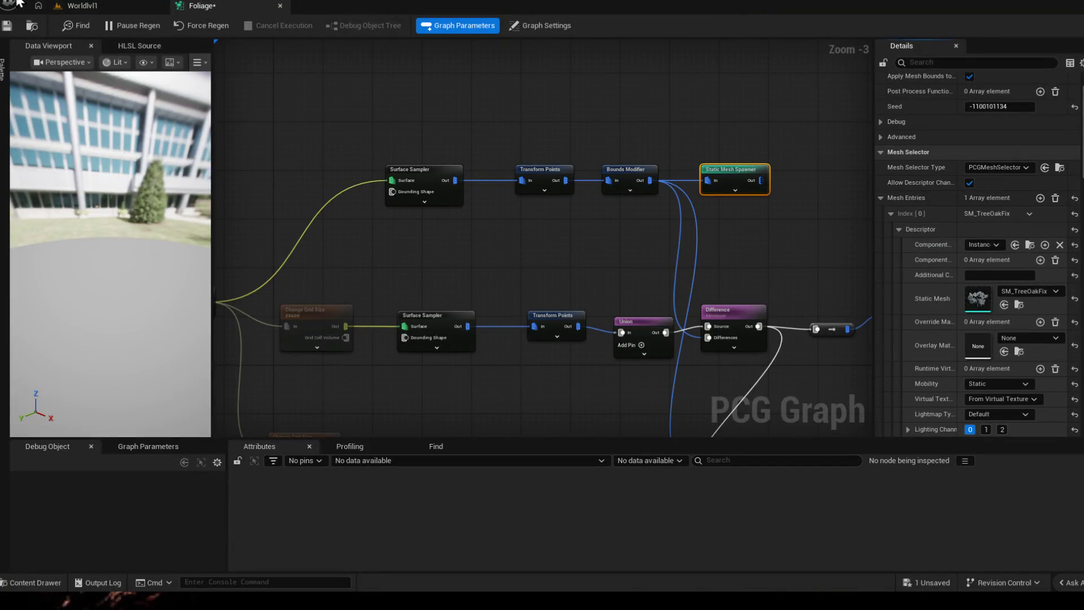
# - Place a new PCG Volume actor over the island terrain in the Worldlvl1 level
pyautogui.click(83, 6)
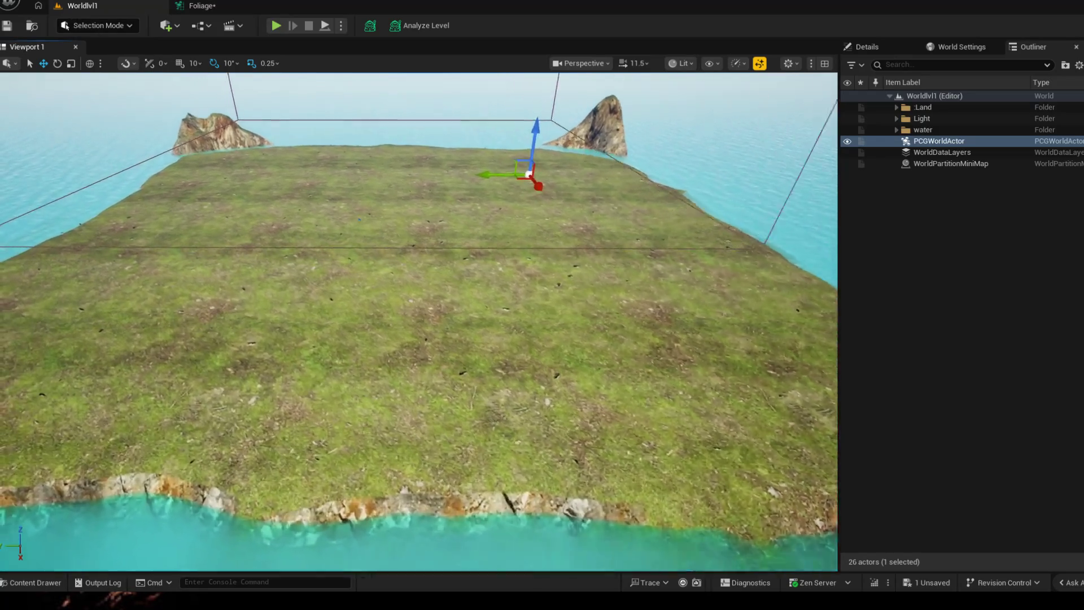
pyautogui.moveTo(423, 322); pyautogui.dragTo(254, 340)
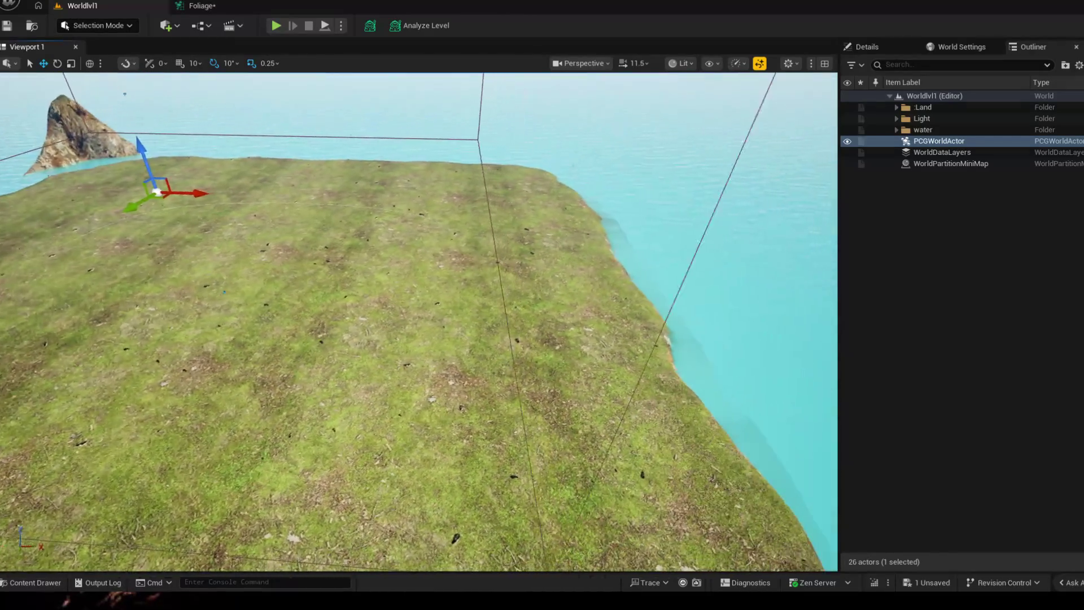
pyautogui.moveTo(423, 322); pyautogui.dragTo(474, 213)
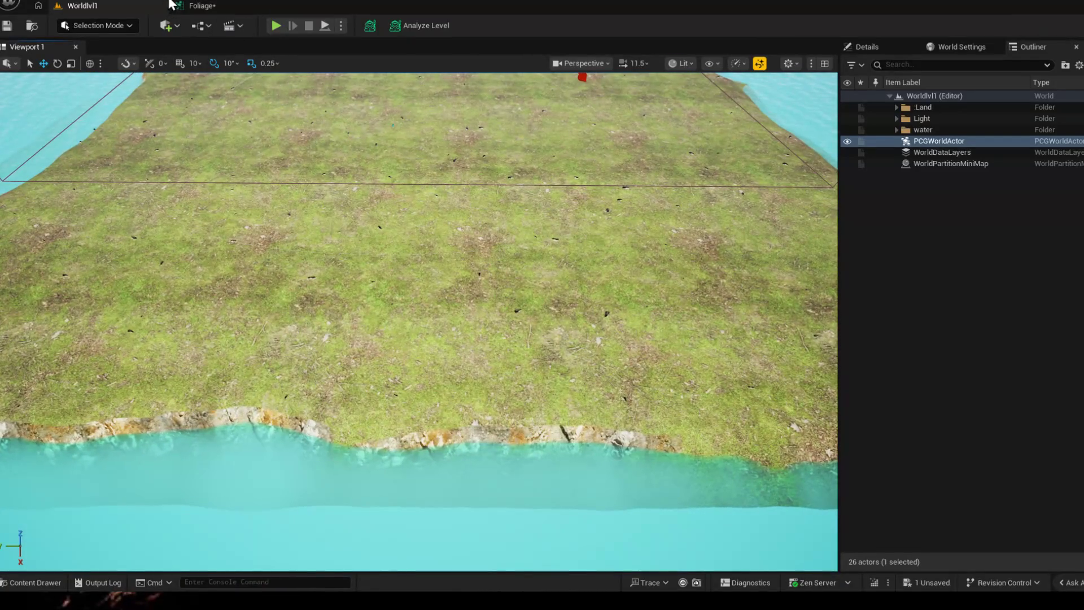
pyautogui.click(167, 26)
pyautogui.write('pc')
pyautogui.write('o')
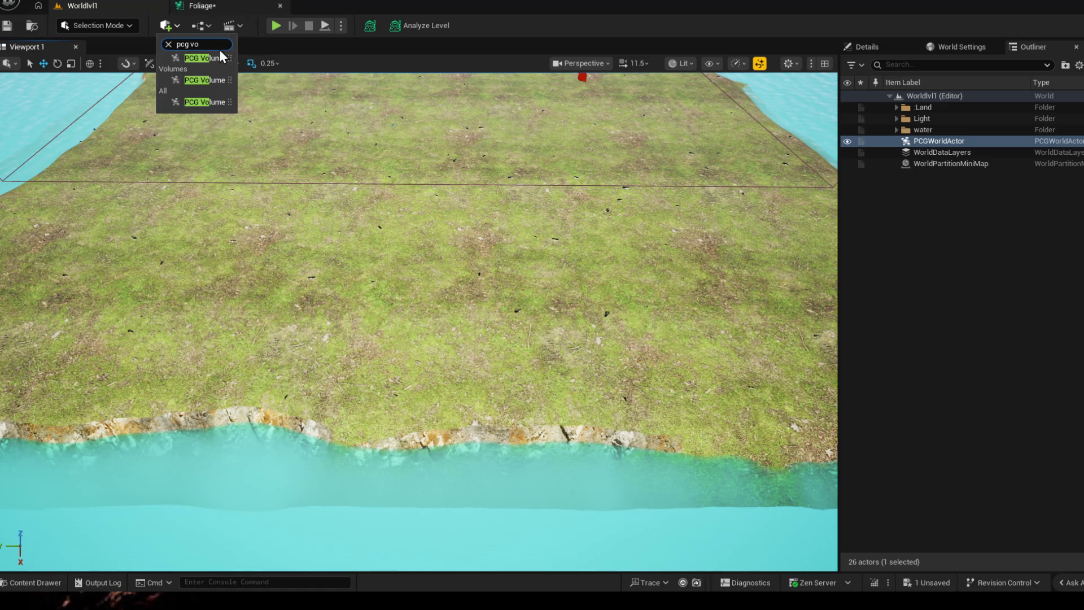
pyautogui.click(204, 81)
pyautogui.moveTo(434, 330)
pyautogui.mouseDown()
pyautogui.moveTo(434, 170)
pyautogui.moveTo(466, 371)
pyautogui.moveTo(465, 254)
pyautogui.mouseUp()
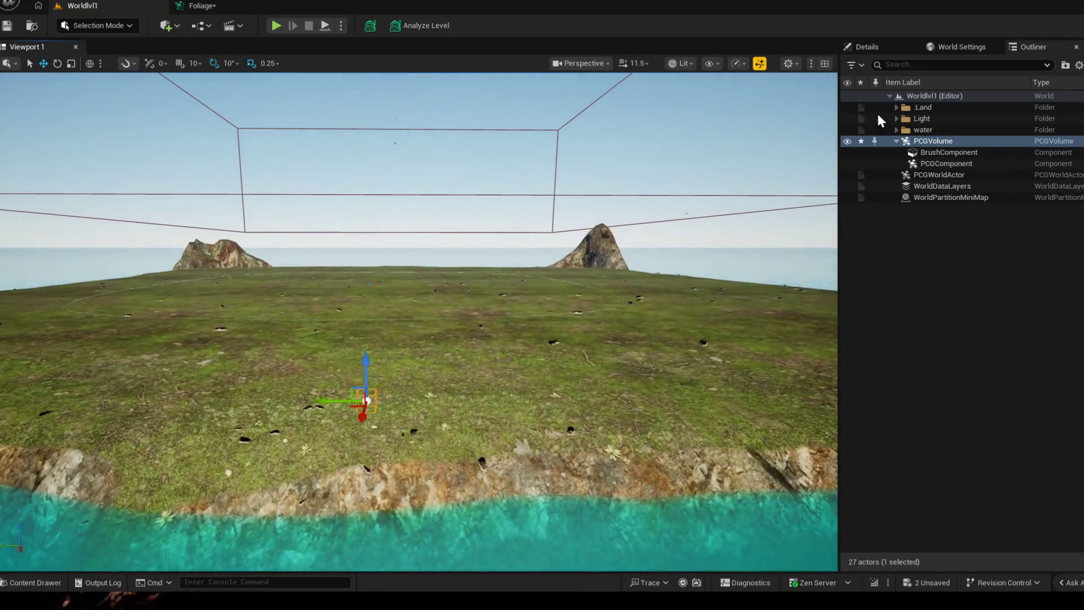
# - Scale the PCG Volume uniformly to 20 and move it from the water onto the island
pyautogui.click(866, 47)
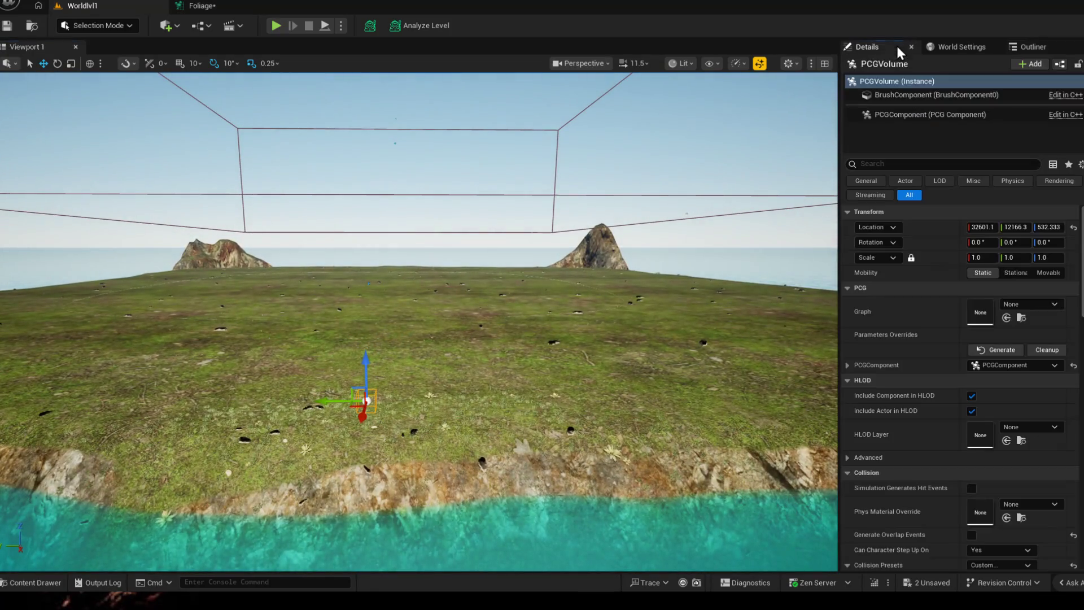
pyautogui.click(981, 256)
pyautogui.write('20')
pyautogui.press('Return')
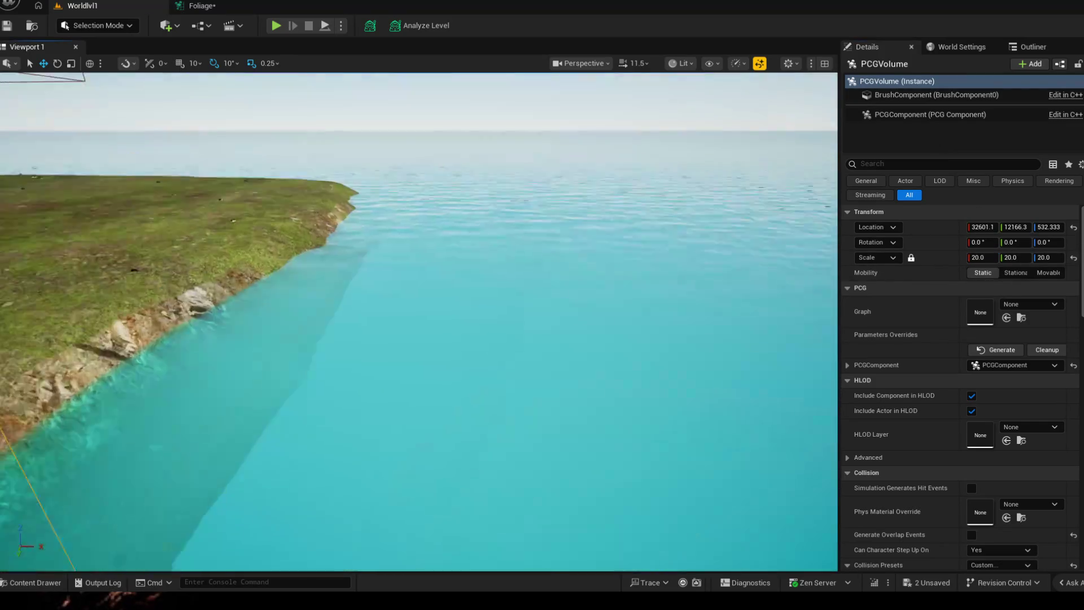
pyautogui.moveTo(551, 386)
pyautogui.mouseDown()
pyautogui.moveTo(366, 395)
pyautogui.moveTo(342, 289)
pyautogui.moveTo(346, 314)
pyautogui.mouseUp()
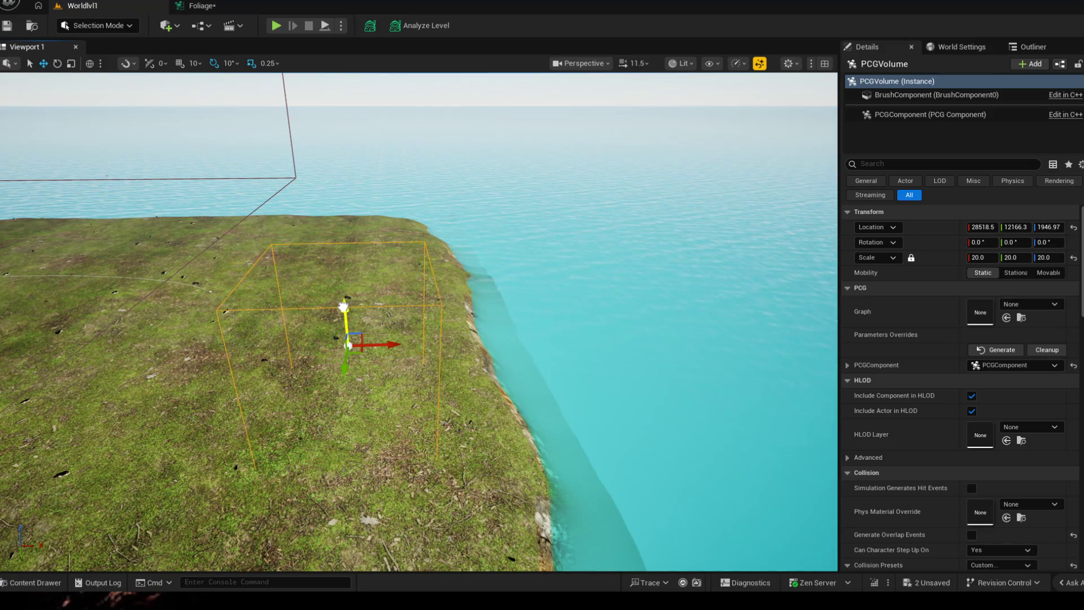
pyautogui.scroll(5, 419, 321)
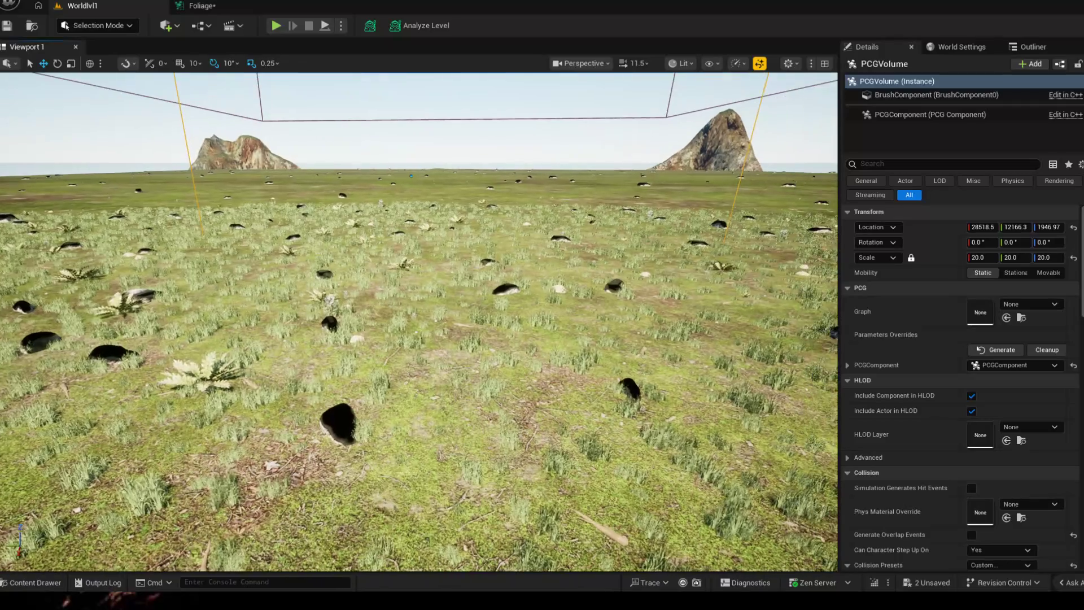
pyautogui.scroll(-5, 420, 322)
pyautogui.scroll(-2, 419, 322)
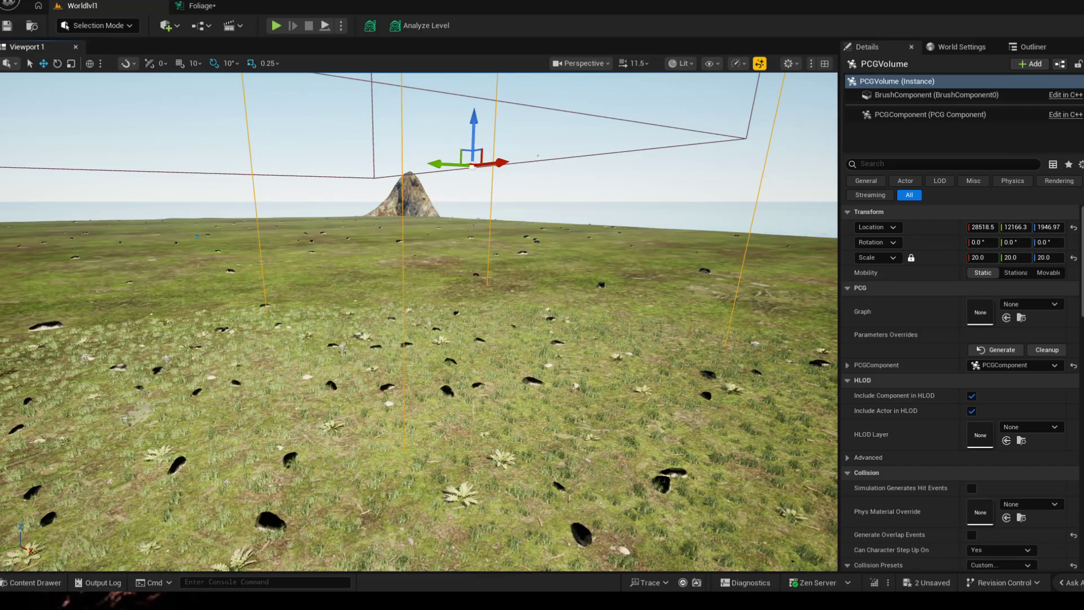
# - Assign the Foliage graph to the volume's PCGComponent and return to the Foliage graph editor
pyautogui.click(931, 114)
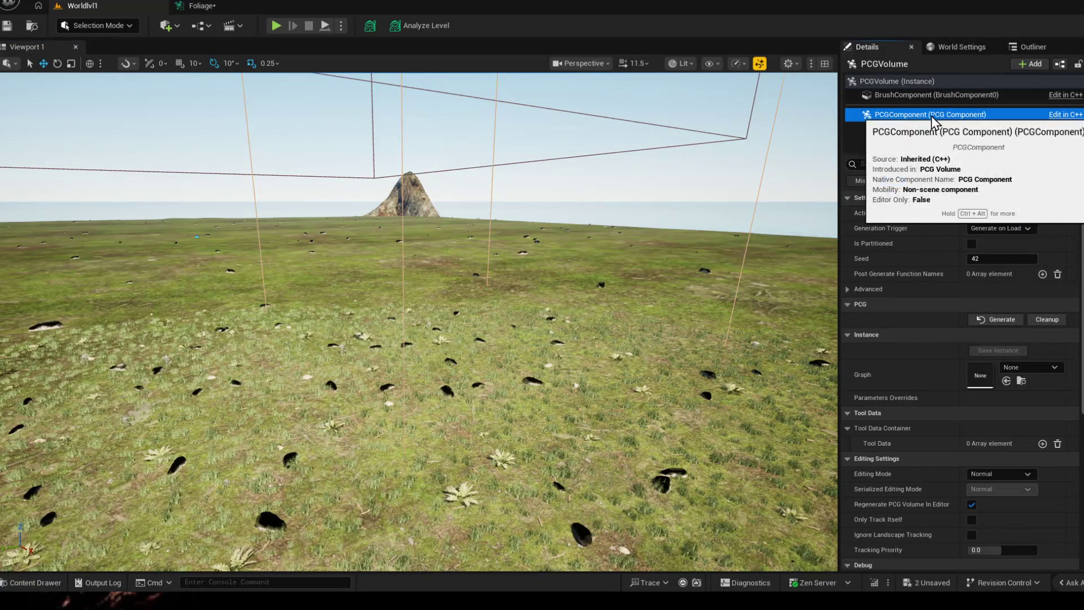
pyautogui.click(1029, 367)
pyautogui.click(962, 235)
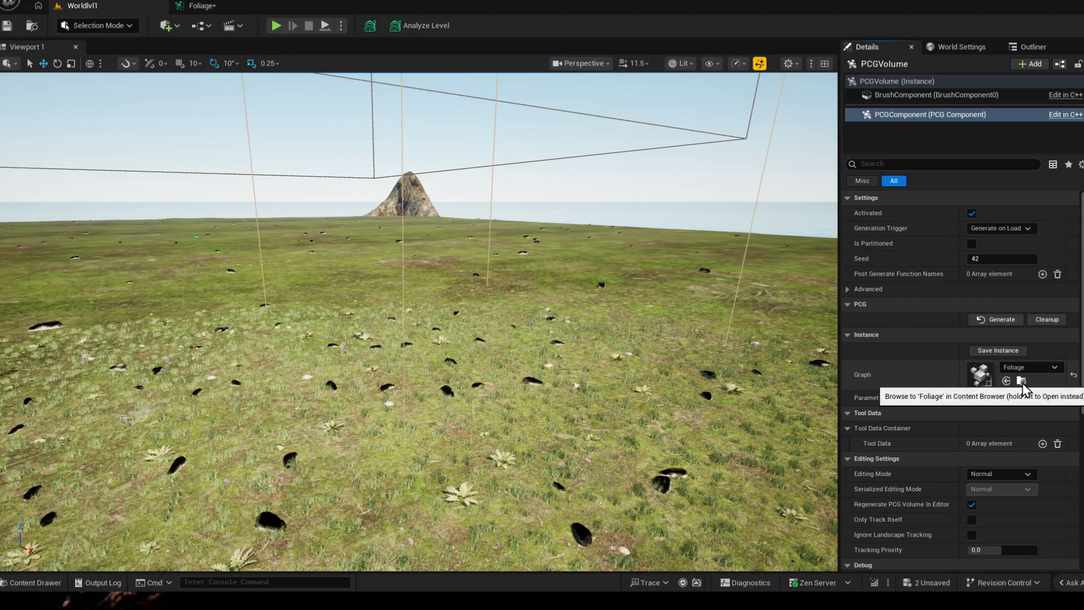
pyautogui.click(202, 6)
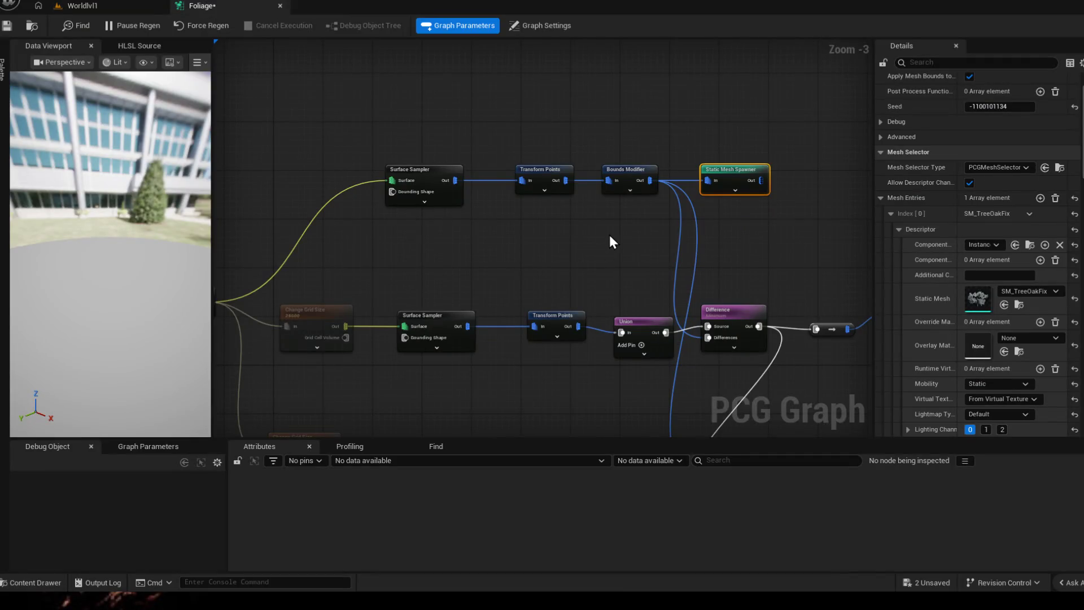
pyautogui.moveTo(521, 240); pyautogui.dragTo(541, 242)
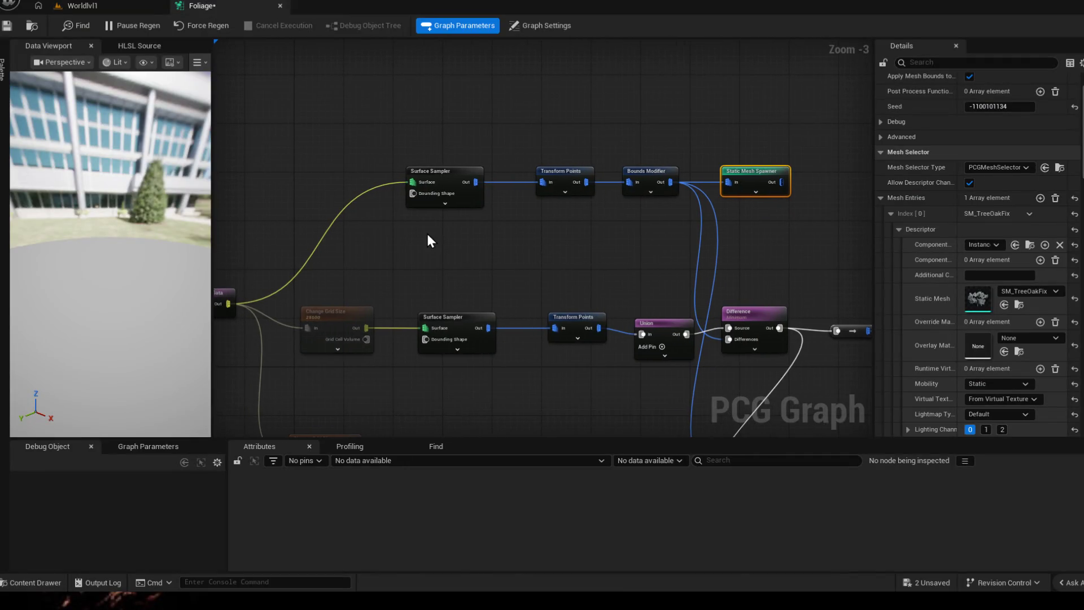
# - Toggle the Surface Sampler back to compact form and expand all pins of the upper Transform Points node
pyautogui.click(446, 204)
pyautogui.scroll(3, 539, 269)
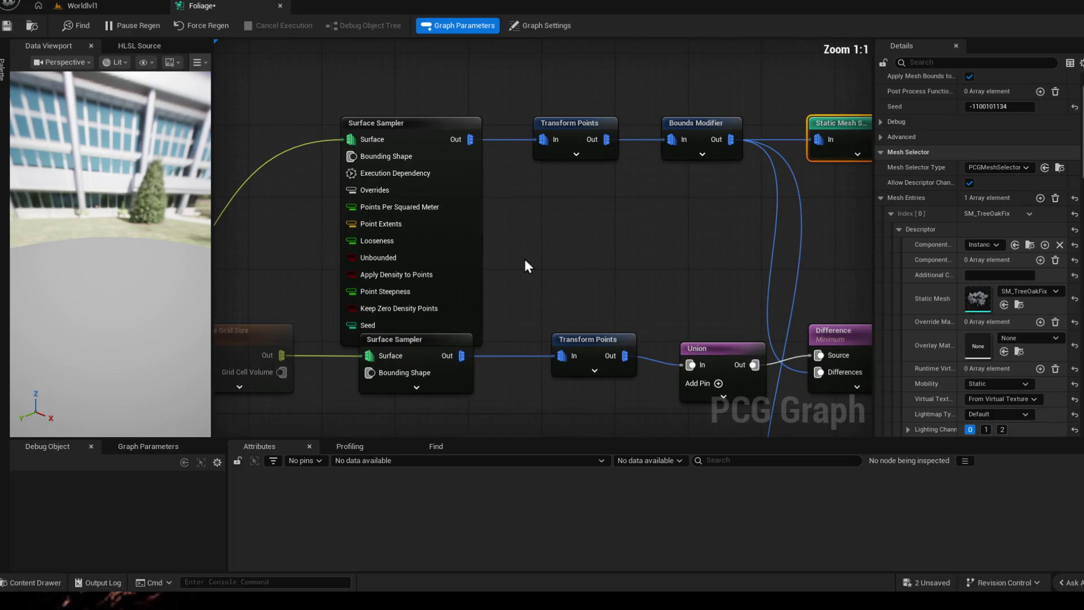
pyautogui.moveTo(523, 257); pyautogui.dragTo(537, 263)
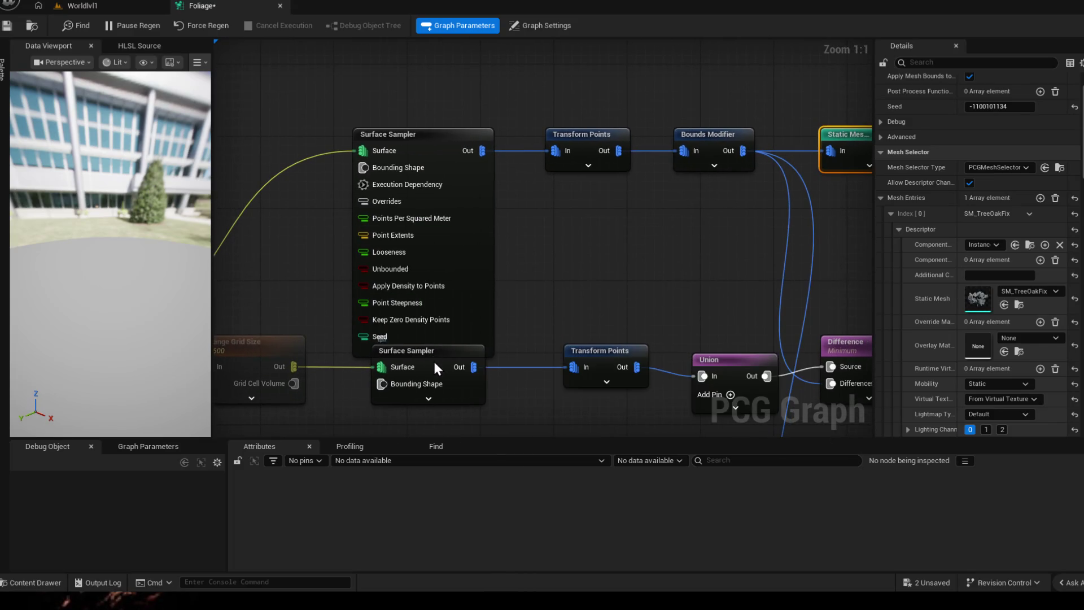
pyautogui.moveTo(433, 356); pyautogui.dragTo(434, 301)
pyautogui.click(433, 302)
pyautogui.moveTo(496, 285); pyautogui.dragTo(539, 337)
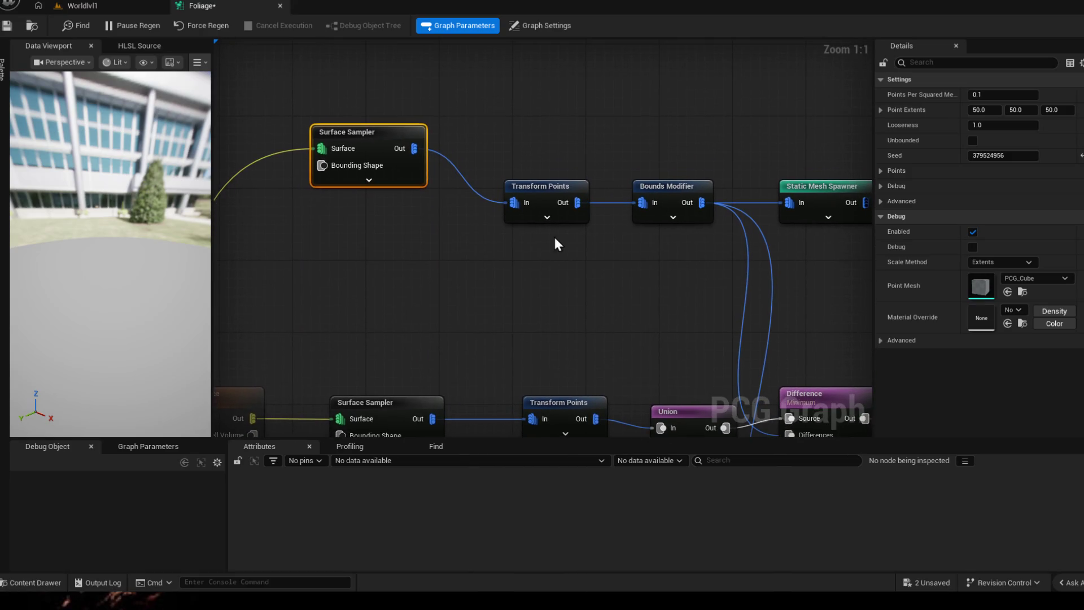
pyautogui.click(546, 221)
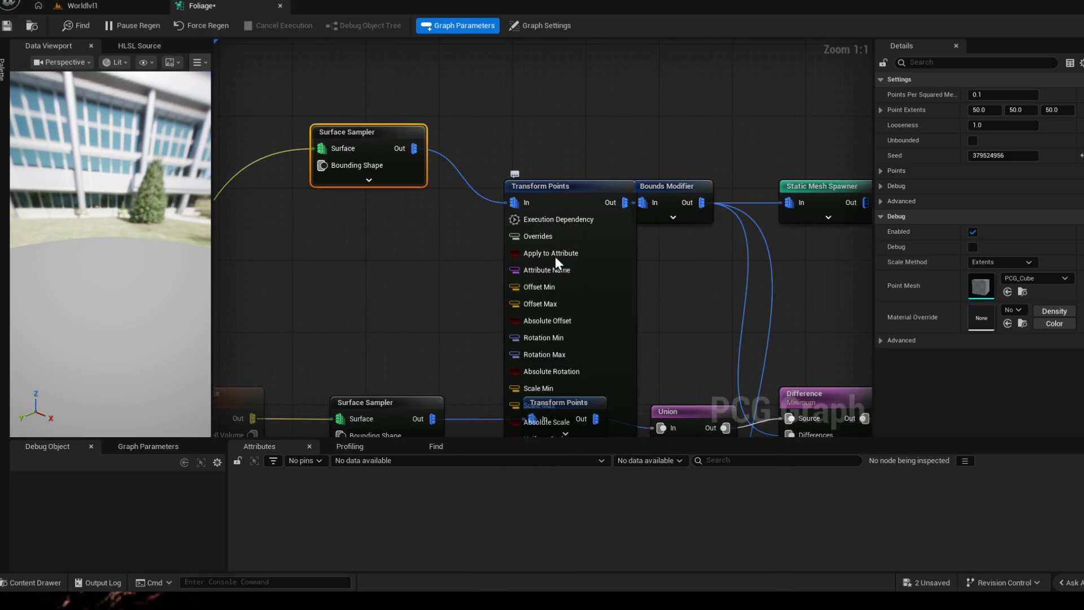
# - Select Transform Points to inspect its settings, check the preview cubes, and go to the Worldlvl1 level
pyautogui.click(563, 188)
pyautogui.moveTo(726, 344); pyautogui.dragTo(690, 220)
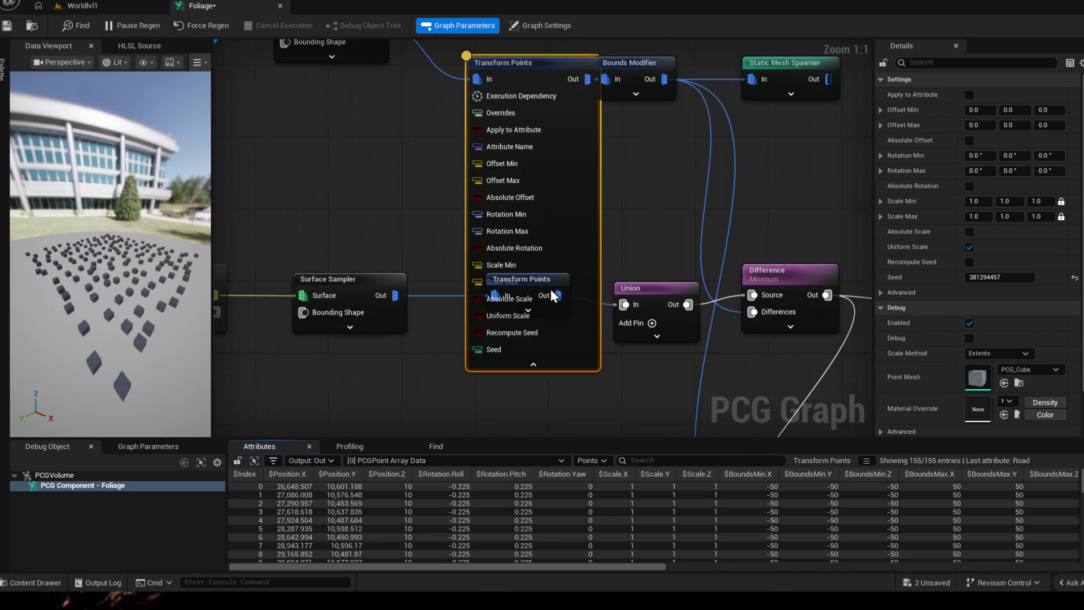
pyautogui.moveTo(534, 278); pyautogui.dragTo(540, 300)
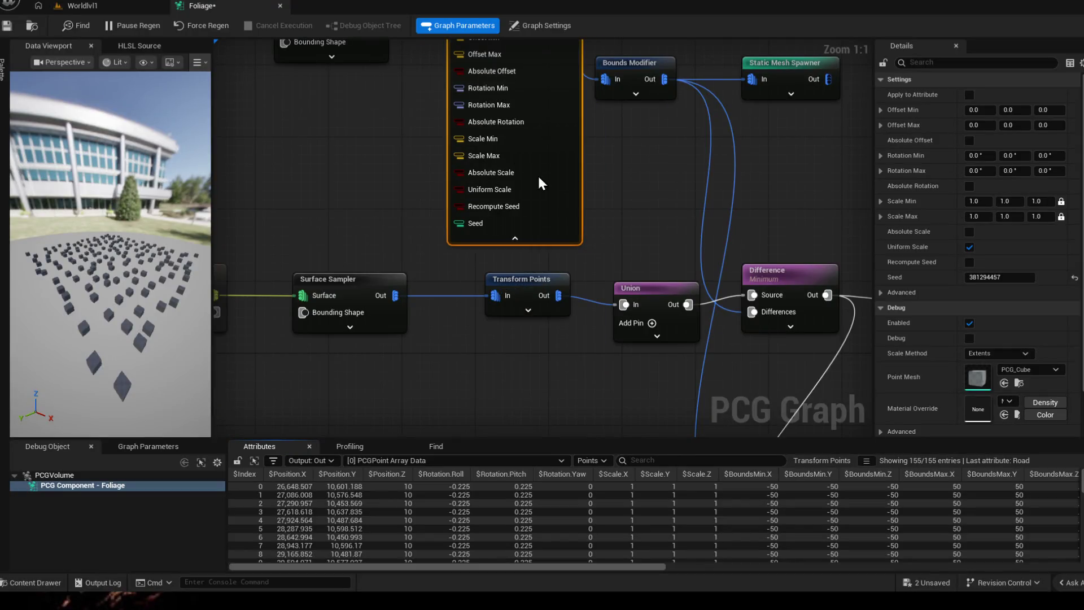
pyautogui.moveTo(695, 178); pyautogui.dragTo(657, 297)
pyautogui.moveTo(153, 212); pyautogui.dragTo(51, 212)
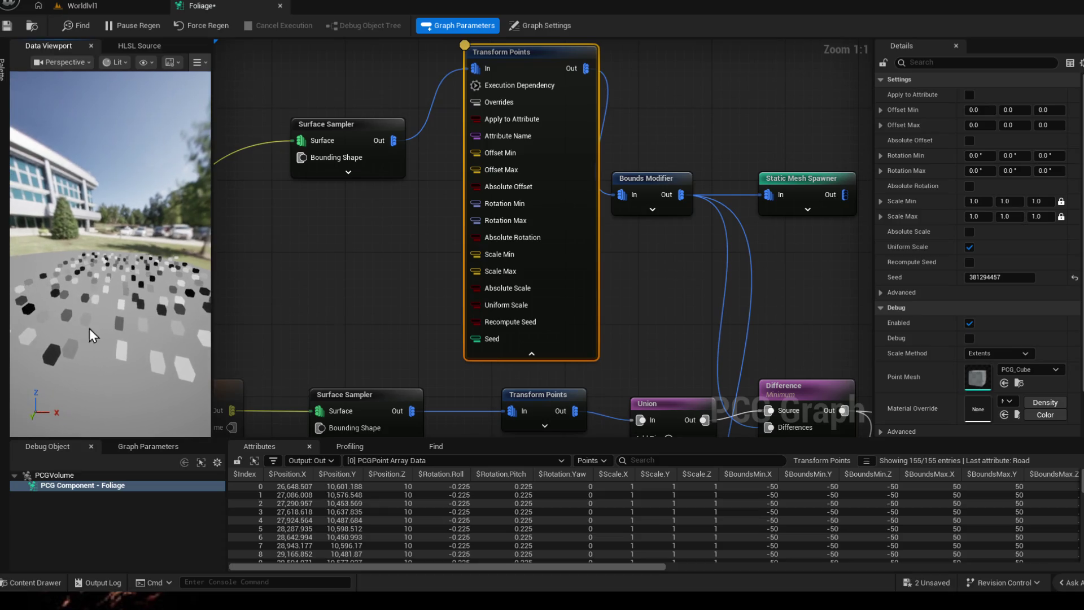
pyautogui.click(83, 6)
# - Fly the level camera around the dense generated tree patch on the island grassland, then return to the Foliage graph
pyautogui.moveTo(424, 339); pyautogui.dragTo(254, 254)
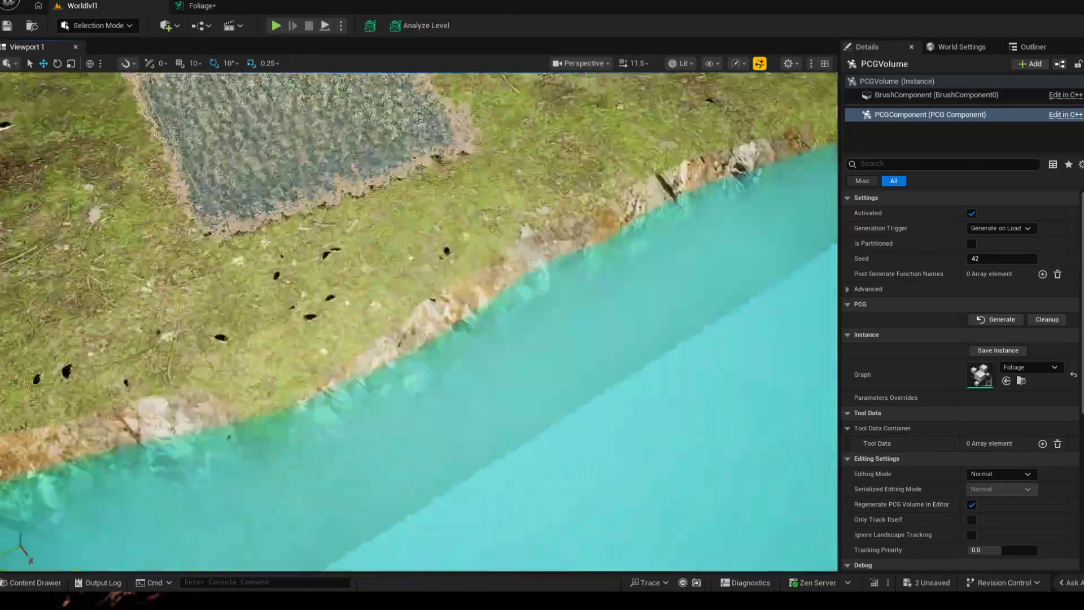
pyautogui.moveTo(424, 338); pyautogui.dragTo(255, 255)
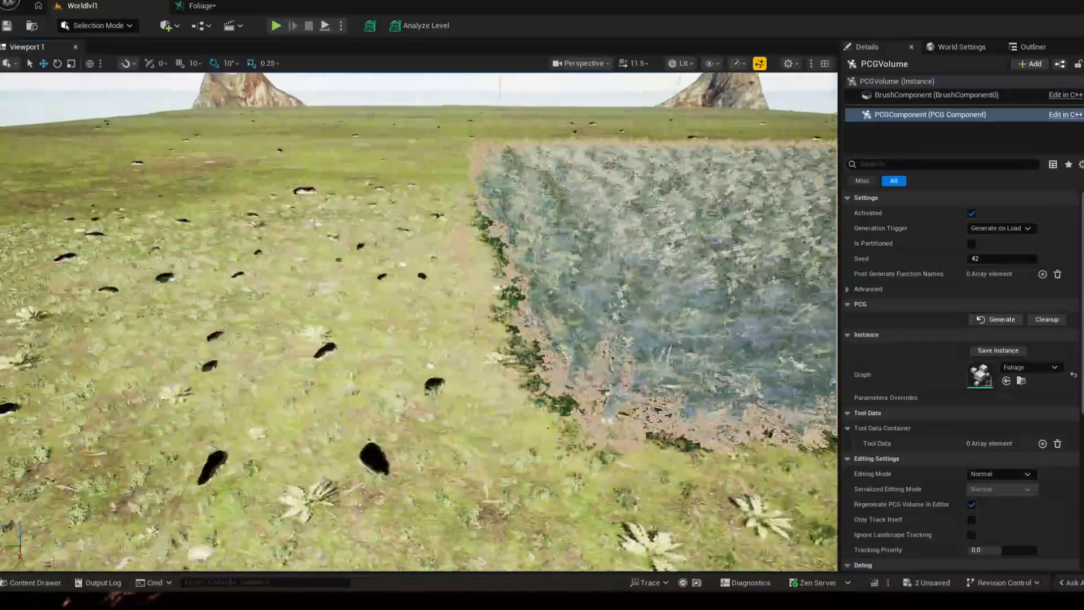
pyautogui.moveTo(423, 339); pyautogui.dragTo(254, 254)
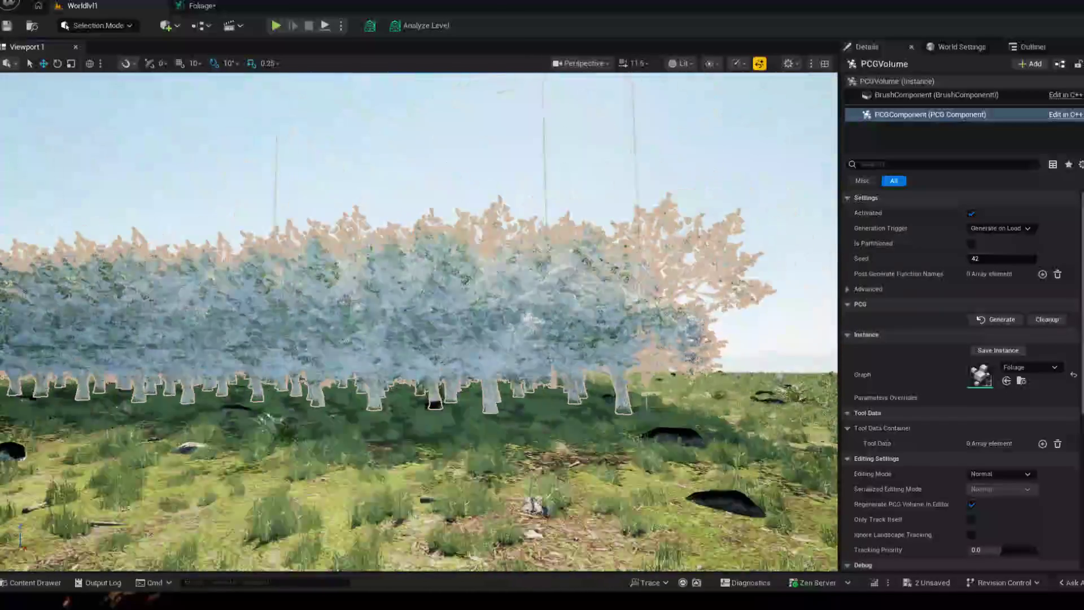
pyautogui.moveTo(423, 339); pyautogui.dragTo(254, 254)
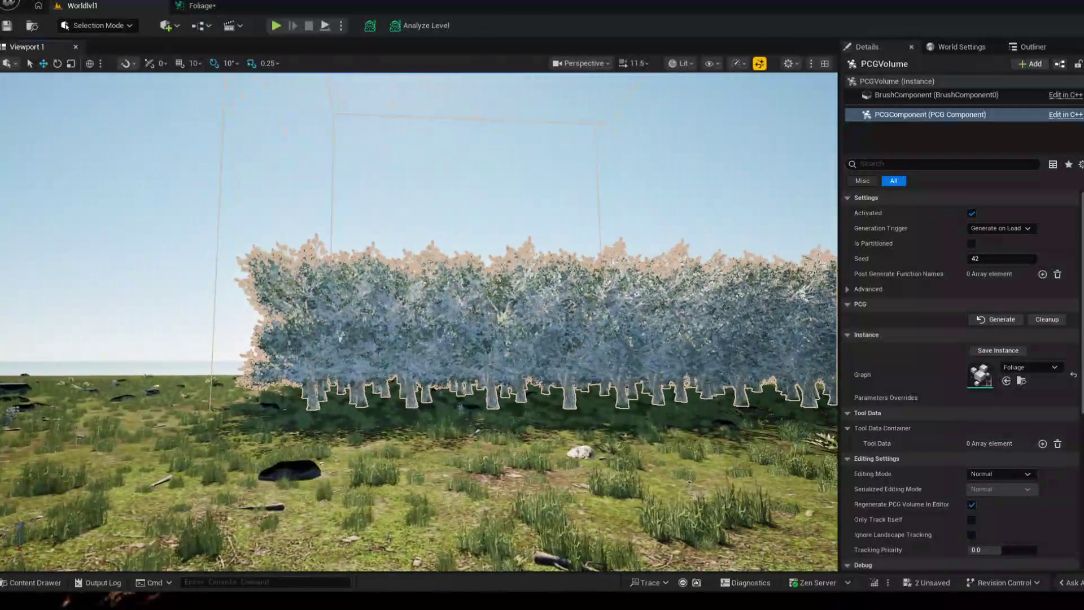
pyautogui.moveTo(423, 339); pyautogui.dragTo(254, 254)
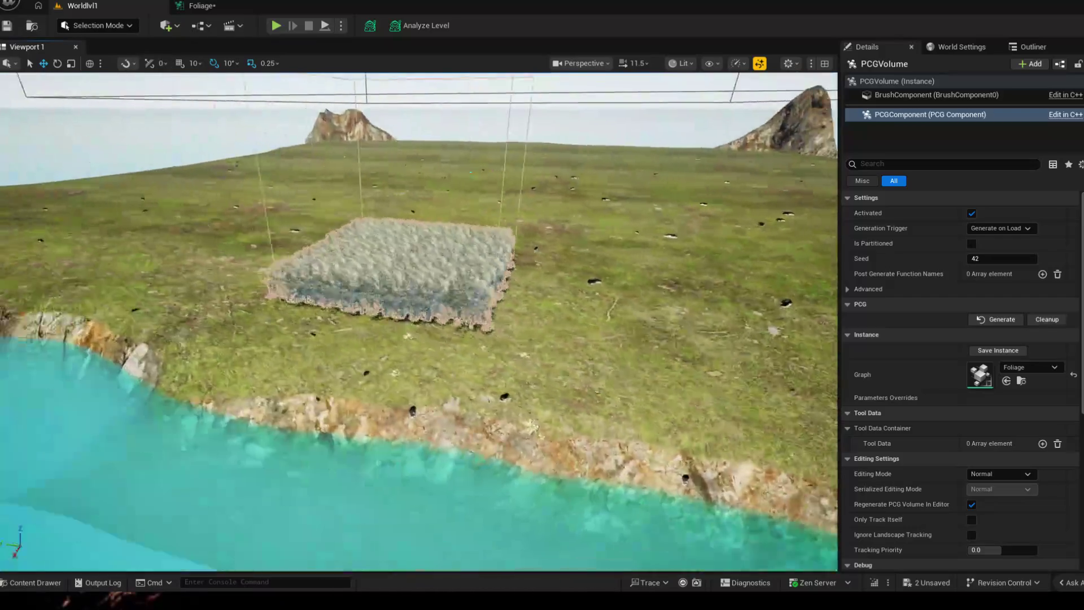
pyautogui.moveTo(423, 339); pyautogui.dragTo(254, 254)
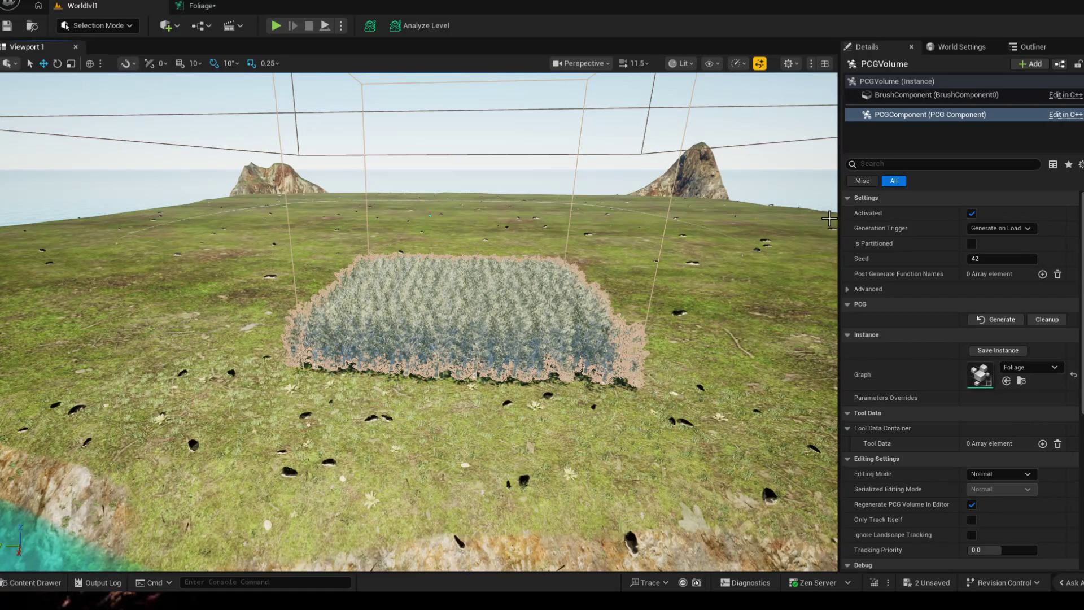
pyautogui.click(202, 6)
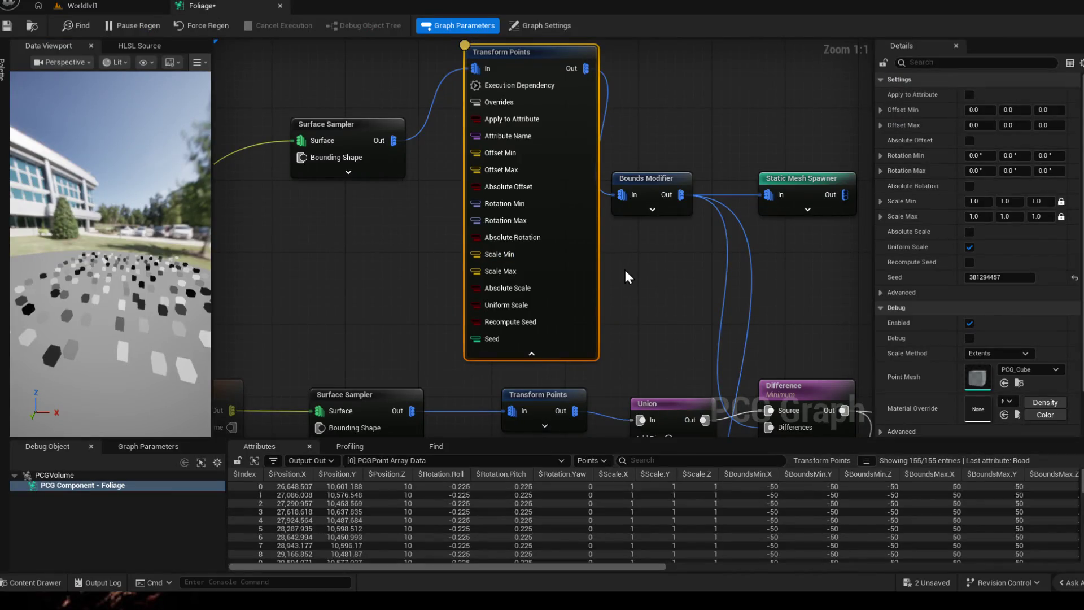
# - Move the Bounds Modifier and Static Mesh Spawner nodes higher beside Transform Points
pyautogui.moveTo(676, 300); pyautogui.dragTo(638, 309)
pyautogui.moveTo(630, 223); pyautogui.dragTo(653, 143)
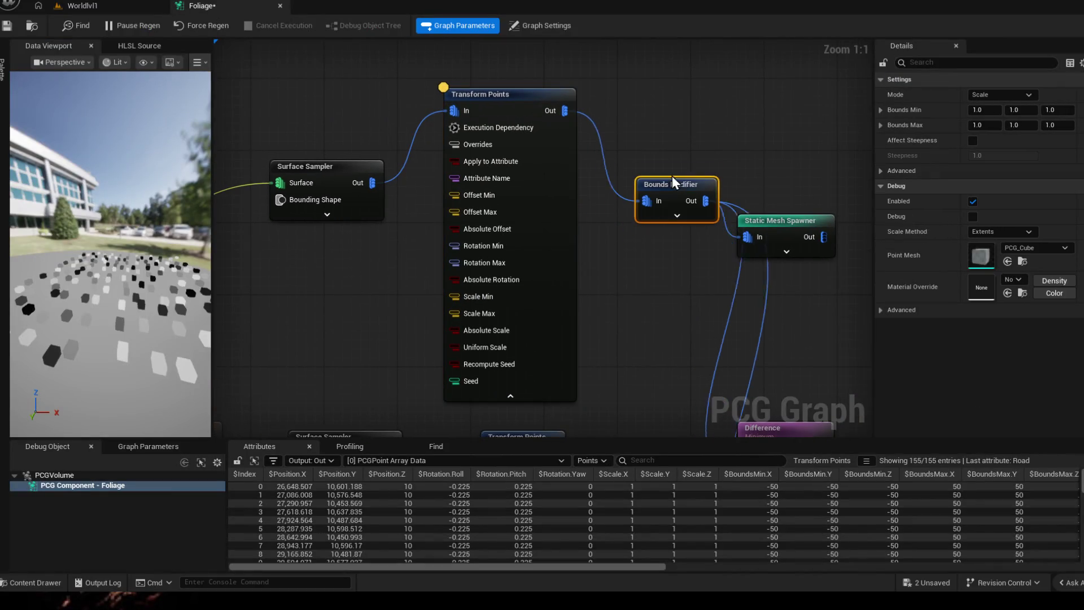
pyautogui.moveTo(786, 222); pyautogui.dragTo(838, 133)
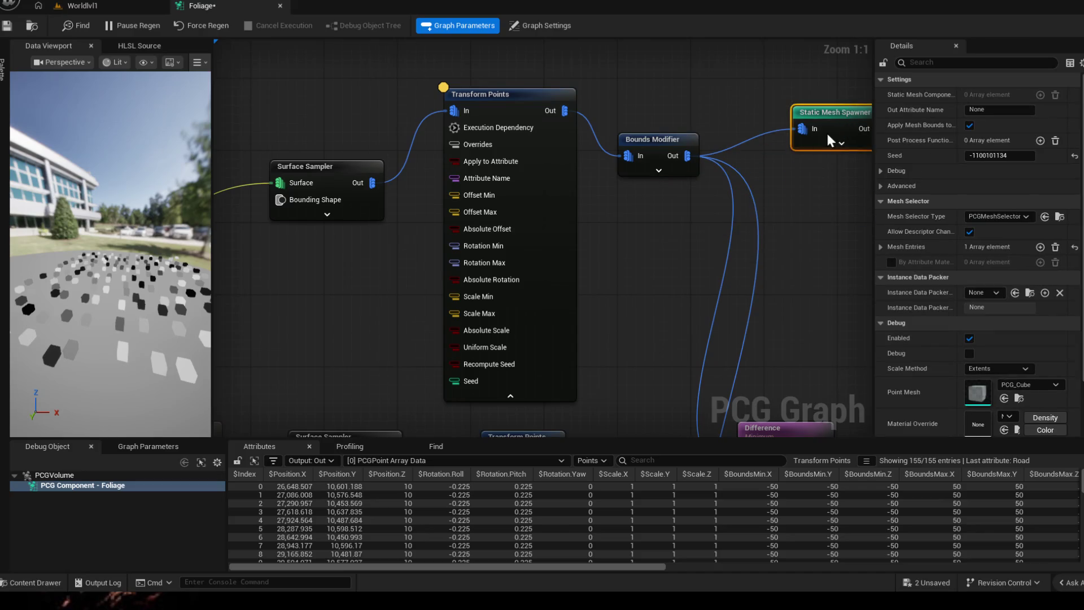
pyautogui.moveTo(148, 329); pyautogui.dragTo(119, 334)
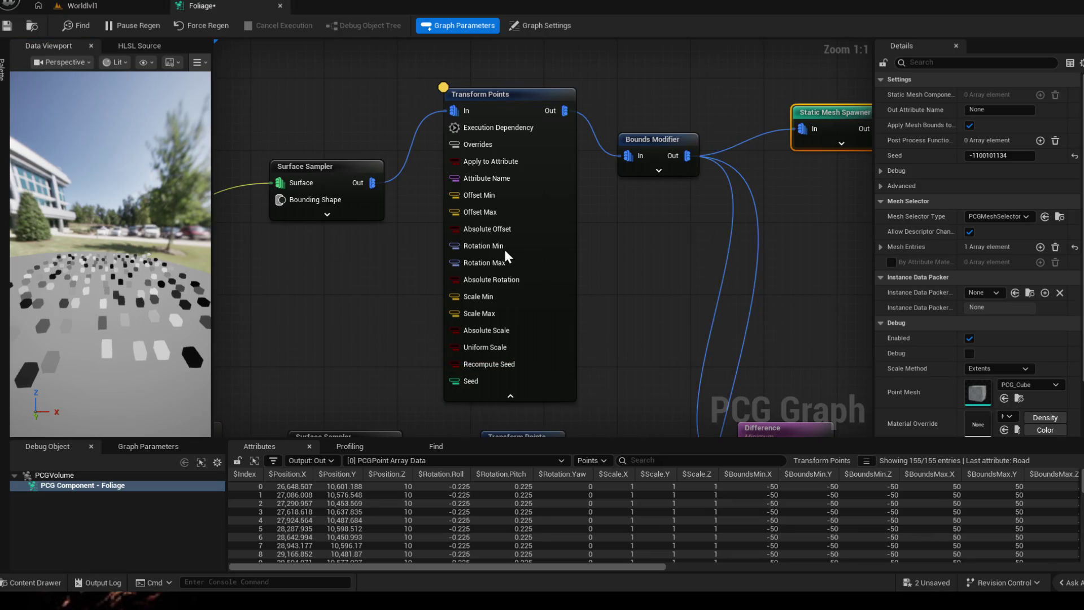
pyautogui.scroll(2, 968, 242)
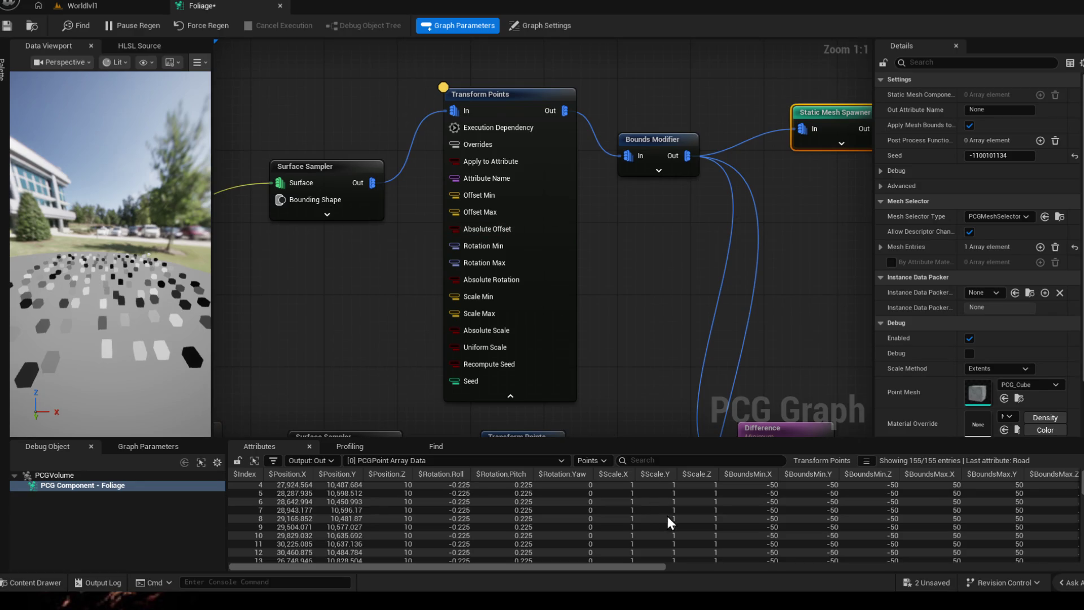
pyautogui.moveTo(595, 571); pyautogui.dragTo(762, 569)
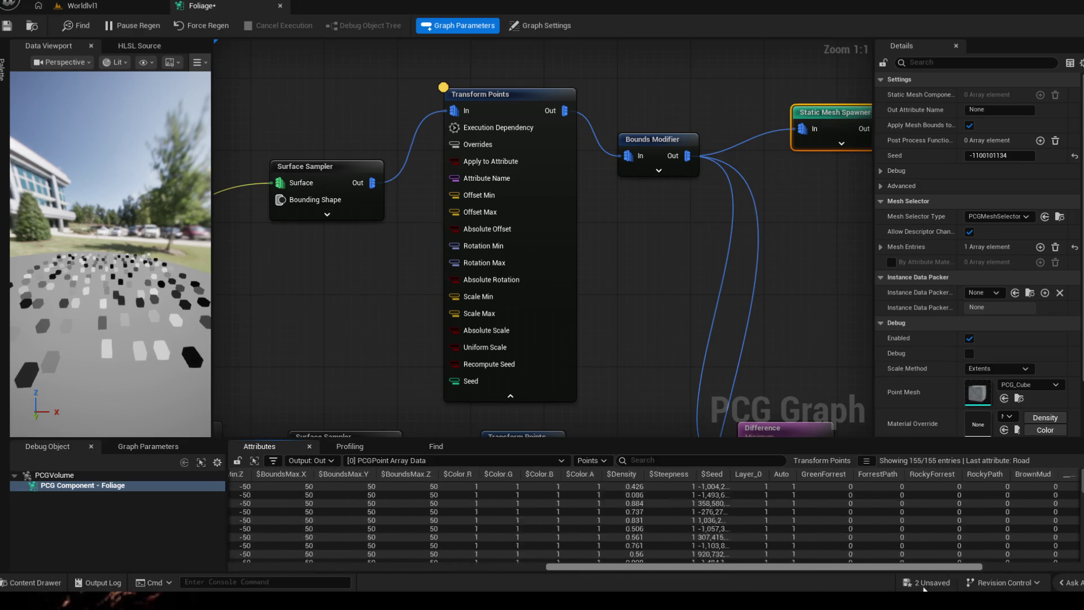
pyautogui.moveTo(641, 314); pyautogui.dragTo(663, 278)
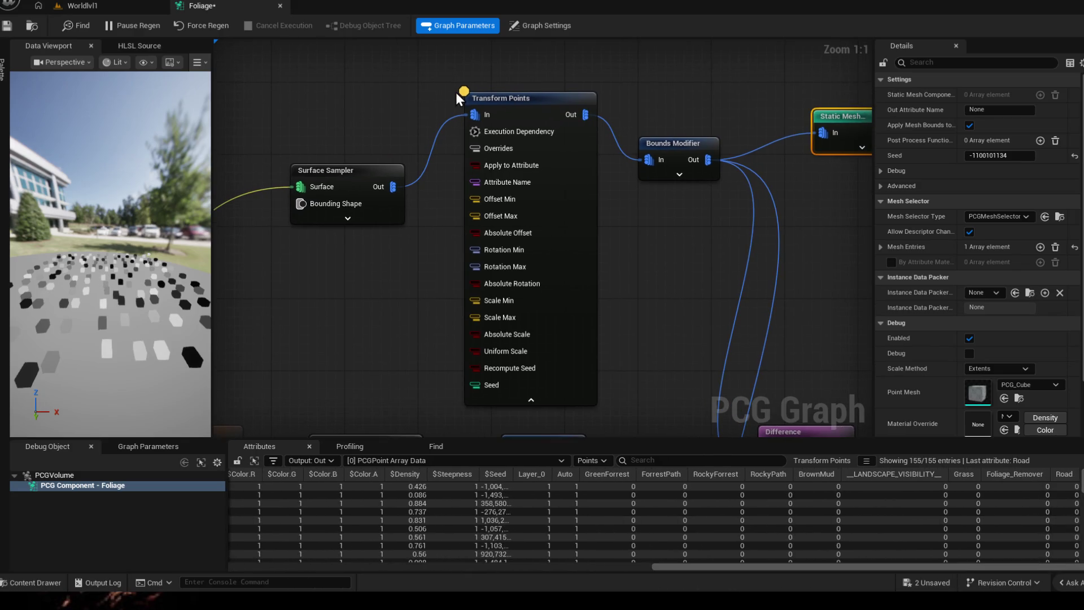
# - Select the upper Transform Points node and review its settings after a glance at the level
pyautogui.click(471, 100)
pyautogui.click(83, 6)
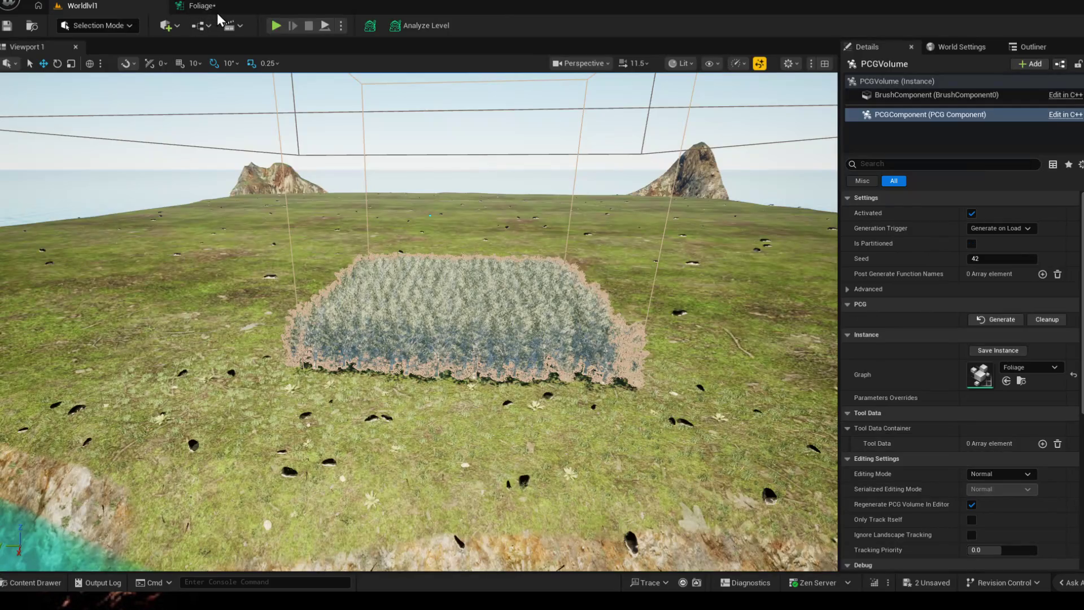
pyautogui.click(202, 5)
pyautogui.moveTo(467, 91); pyautogui.dragTo(560, 85)
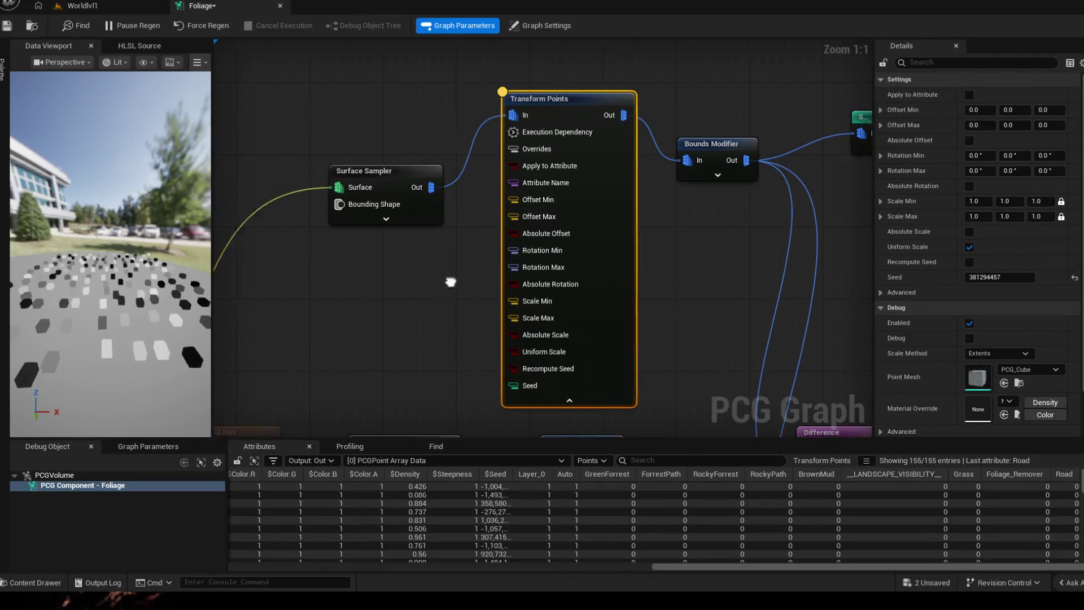
# - Collapse the Surface Sampler and Transform Points nodes to compact form
pyautogui.click(438, 206)
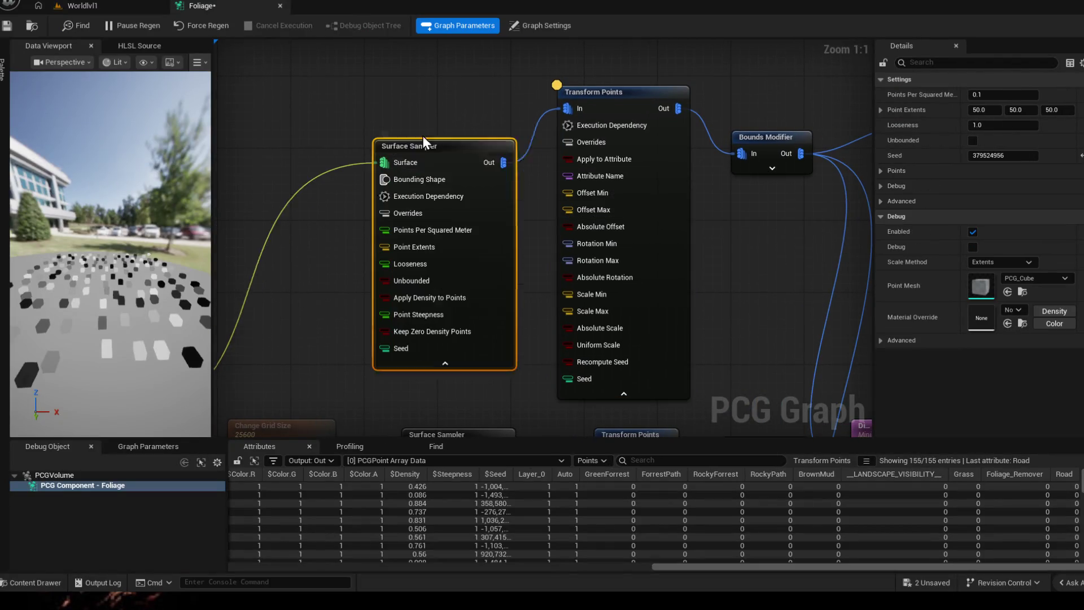
pyautogui.moveTo(441, 166); pyautogui.dragTo(395, 131)
pyautogui.click(408, 345)
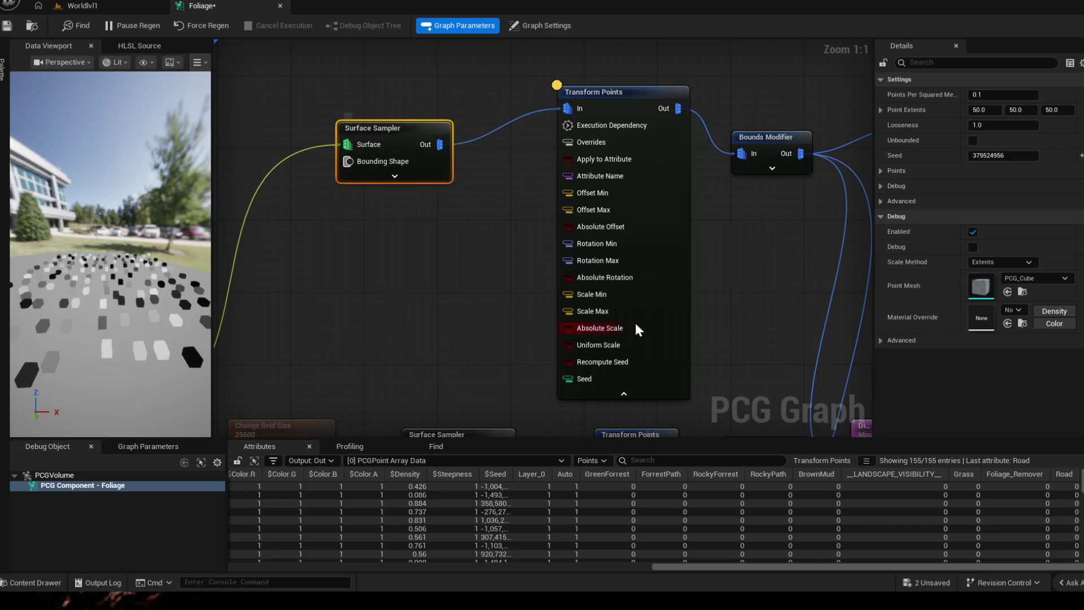
pyautogui.moveTo(783, 255); pyautogui.dragTo(699, 254)
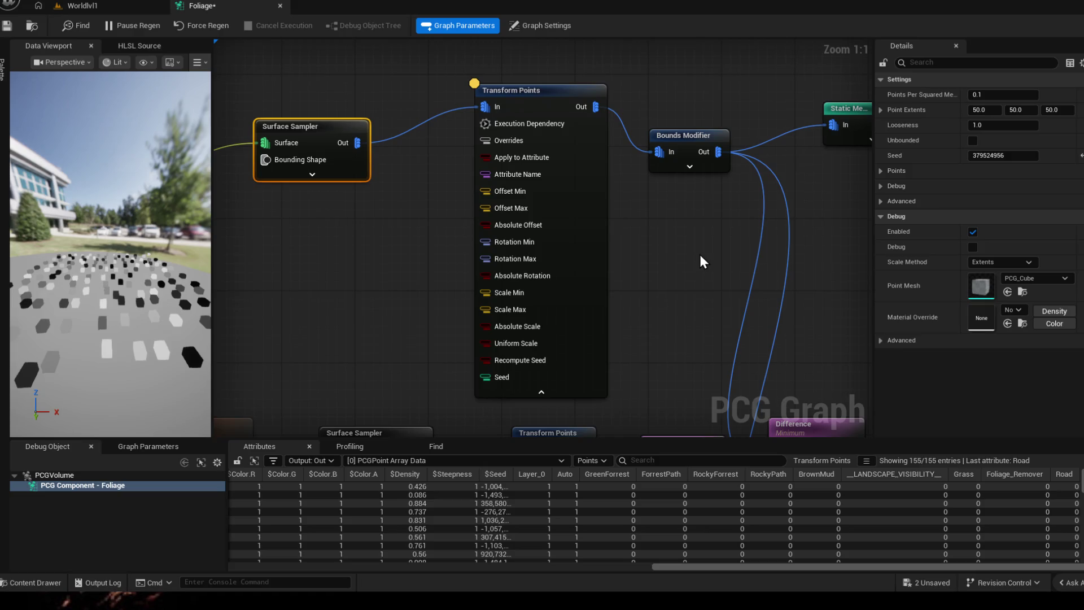
pyautogui.click(540, 391)
# - Inspect the Static Mesh Spawner's settings, then select Transform Points for editing
pyautogui.moveTo(667, 274); pyautogui.dragTo(523, 333)
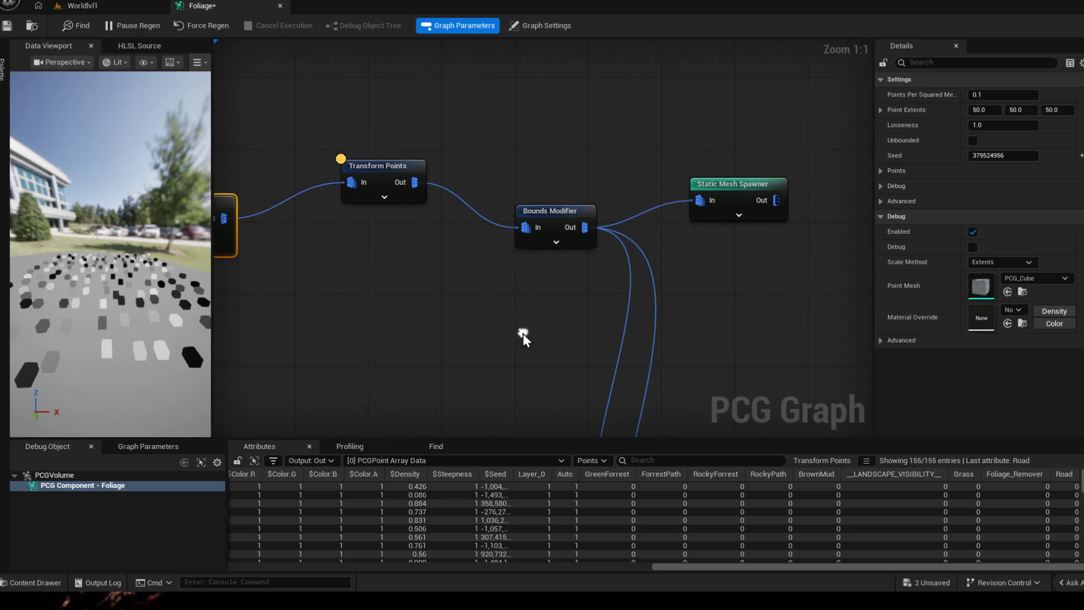
pyautogui.click(732, 190)
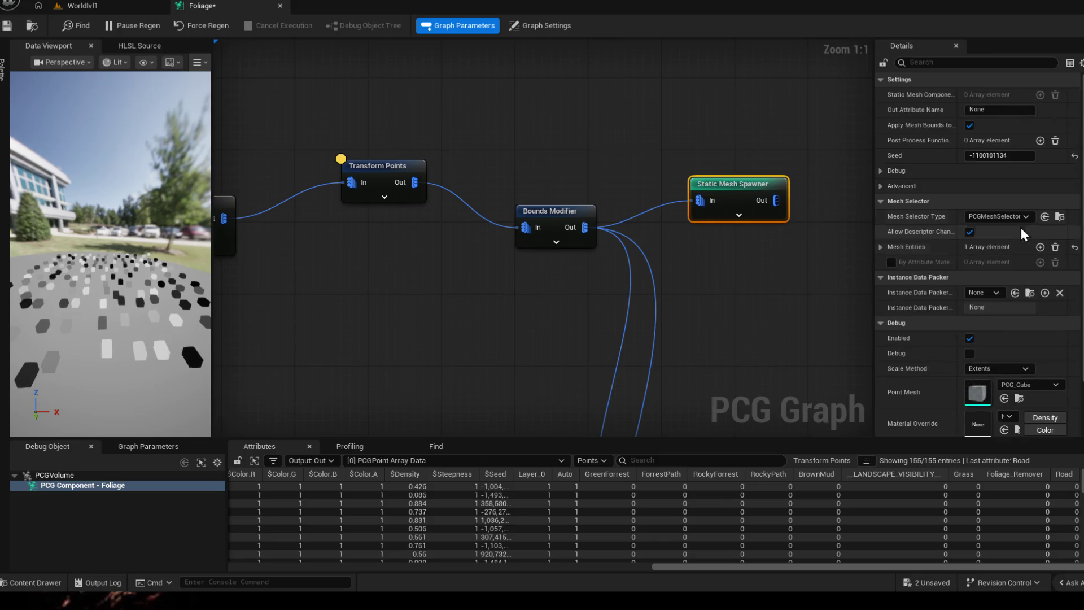
pyautogui.scroll(-3, 1006, 254)
pyautogui.scroll(1, 978, 321)
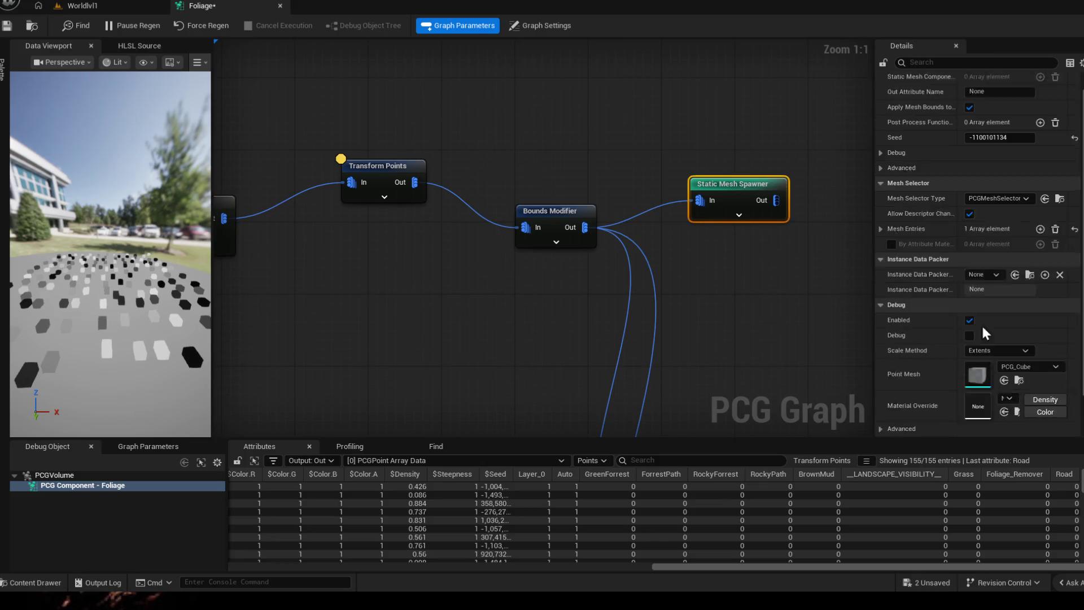
pyautogui.scroll(2, 973, 291)
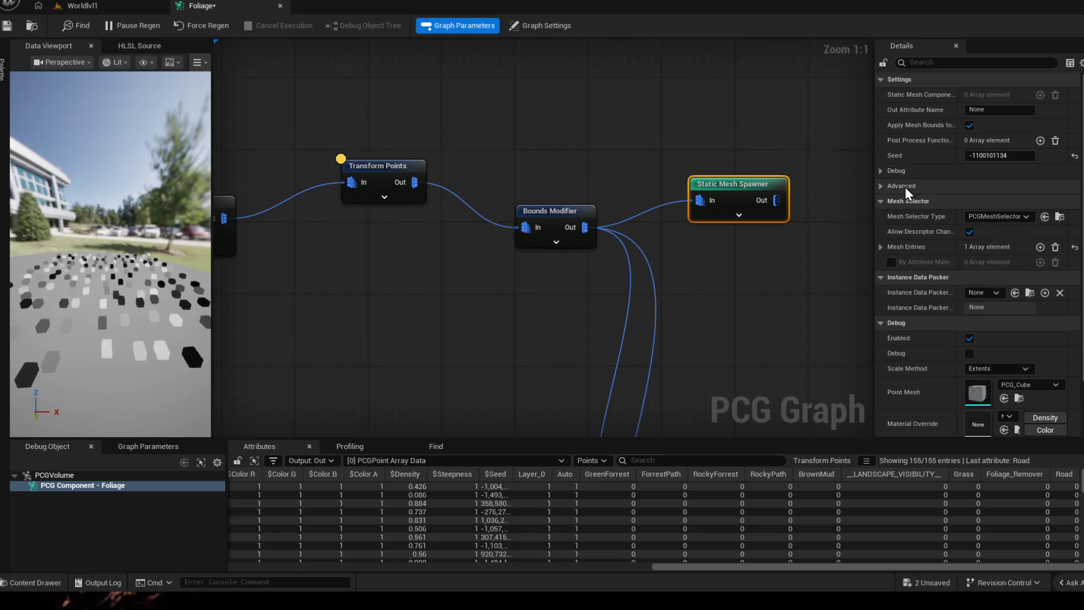
pyautogui.moveTo(393, 285); pyautogui.dragTo(576, 255)
pyautogui.click(578, 147)
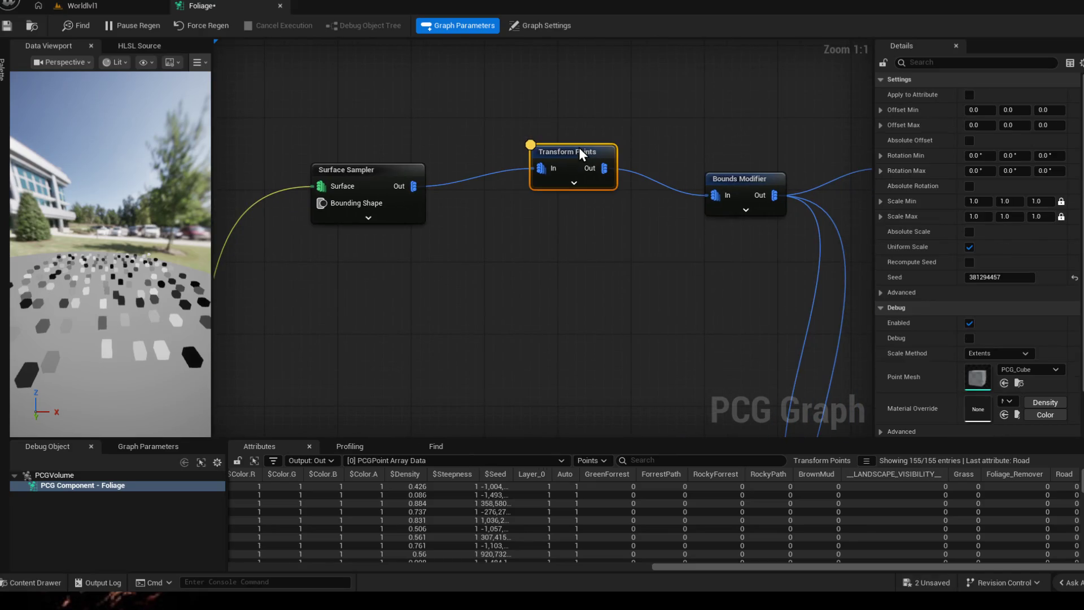
# - Set a random point offset range on the Transform Points node
pyautogui.moveTo(574, 153); pyautogui.dragTo(556, 172)
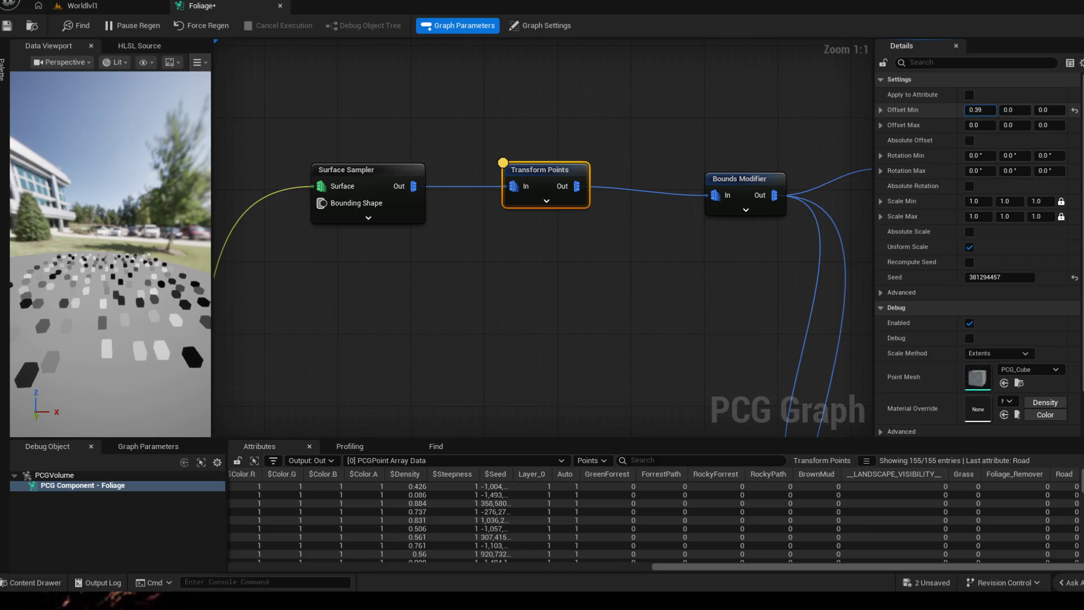
pyautogui.moveTo(976, 110); pyautogui.dragTo(995, 110)
pyautogui.moveTo(191, 258); pyautogui.dragTo(111, 254)
pyautogui.moveTo(169, 271); pyautogui.dragTo(110, 271)
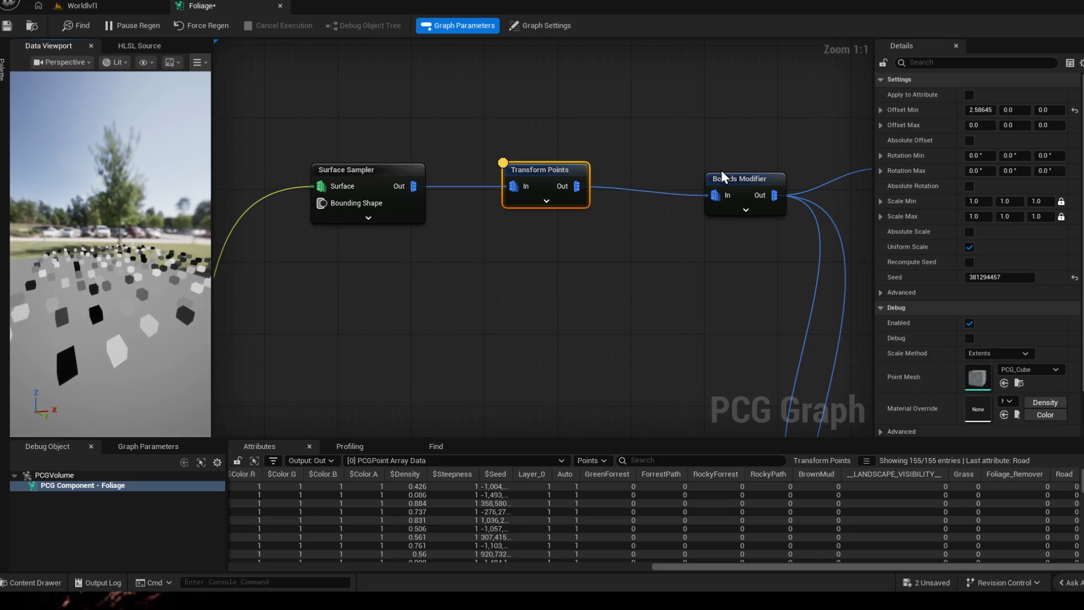
pyautogui.moveTo(982, 110)
pyautogui.mouseDown()
pyautogui.moveTo(972, 111)
pyautogui.moveTo(1021, 111)
pyautogui.moveTo(984, 126)
pyautogui.moveTo(1004, 136)
pyautogui.moveTo(993, 156)
pyautogui.mouseUp()
# - Set rotation Min X 1.0 and a maximum Z rotation of 360 degrees
pyautogui.doubleClick(980, 156)
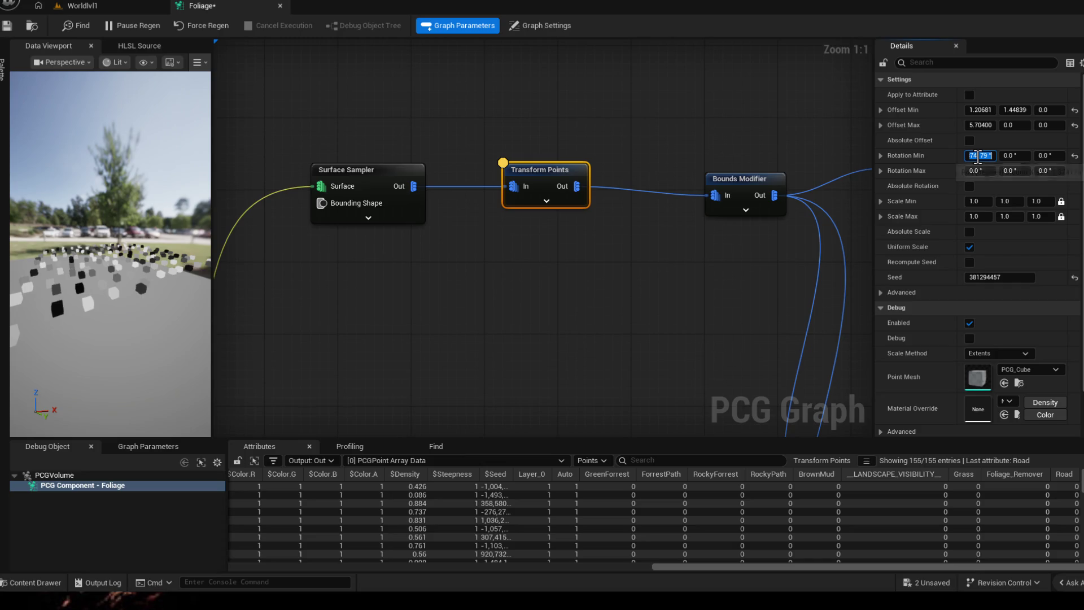
pyautogui.write('1.0')
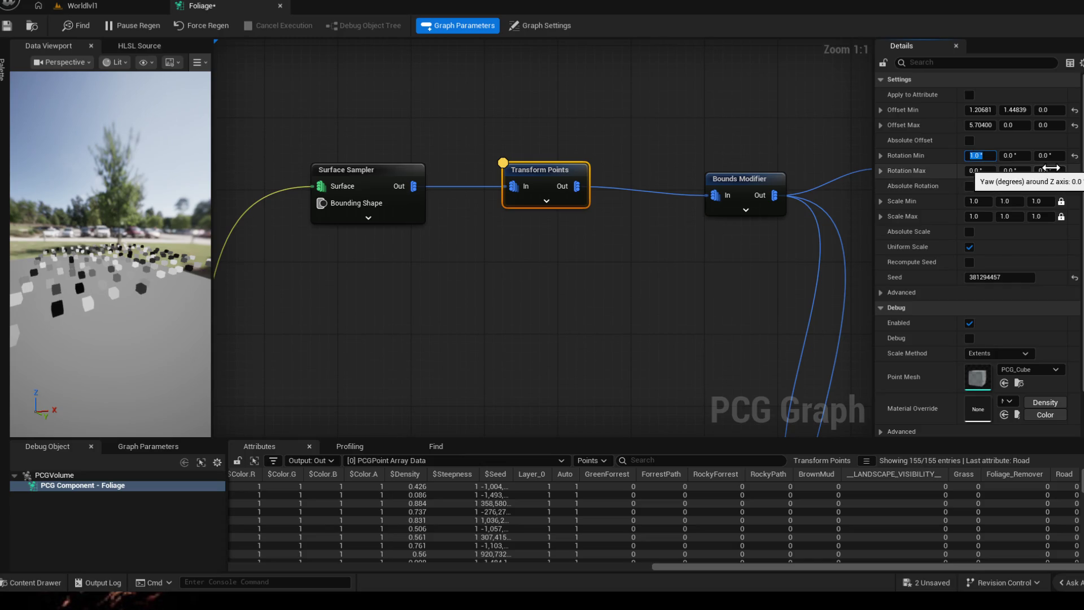
pyautogui.doubleClick(976, 171)
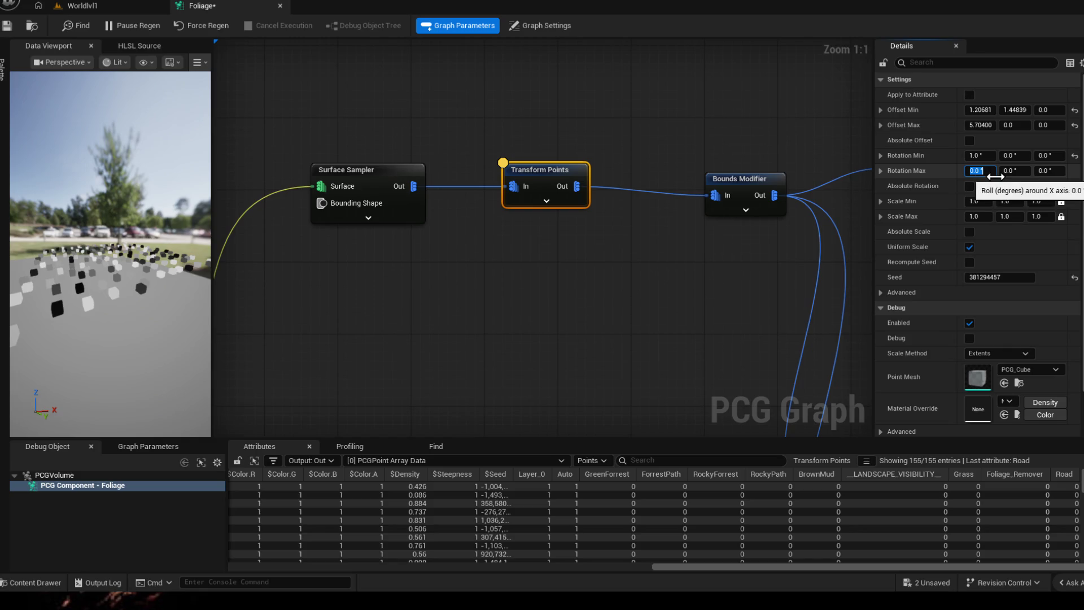
pyautogui.doubleClick(1046, 170)
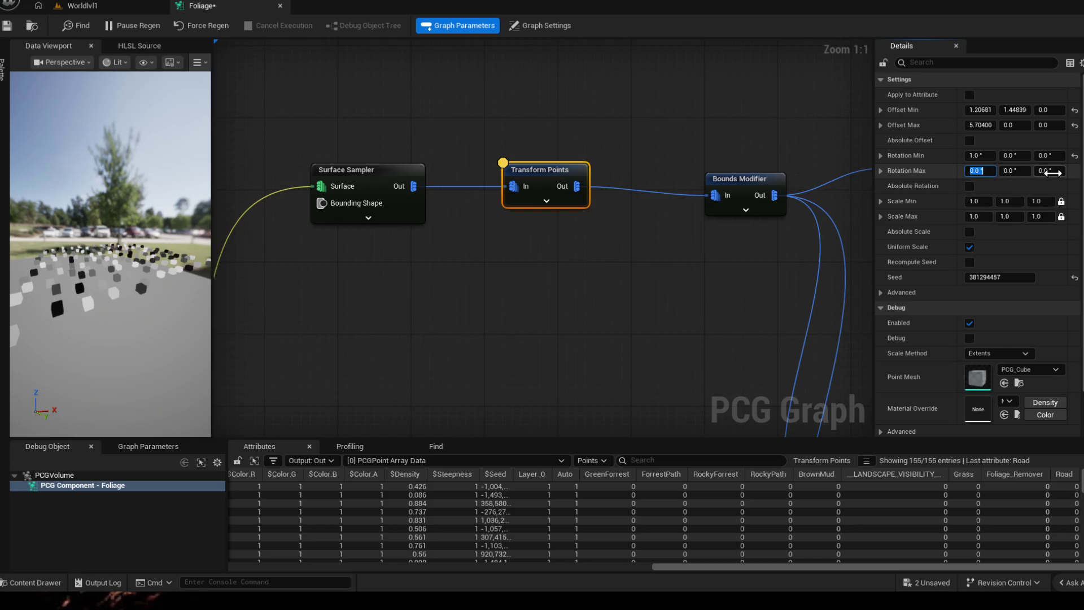
pyautogui.write('360')
pyautogui.press('Return')
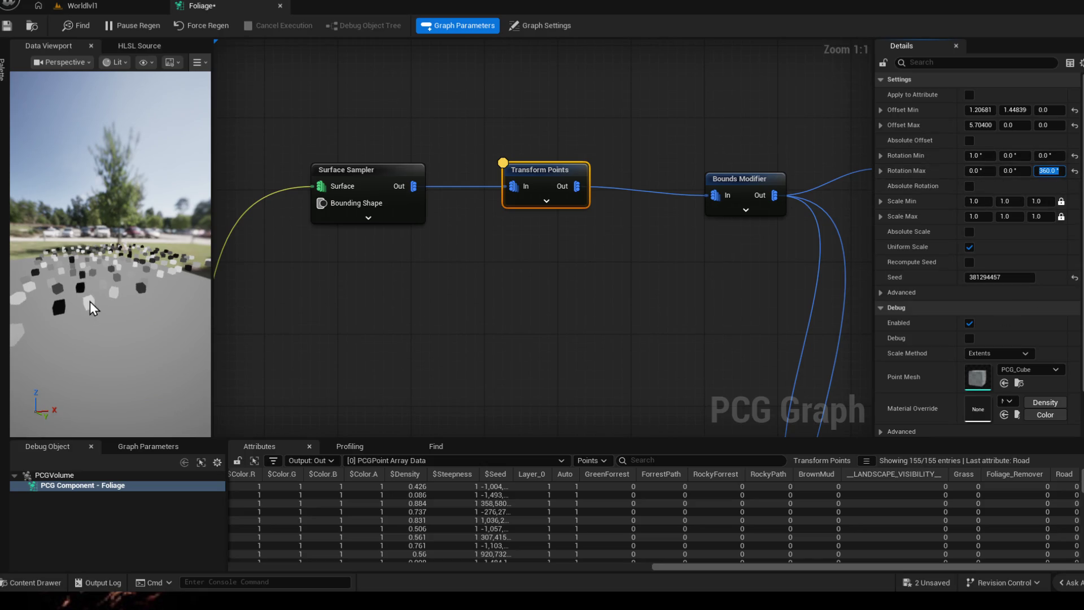
pyautogui.moveTo(102, 314); pyautogui.dragTo(51, 238)
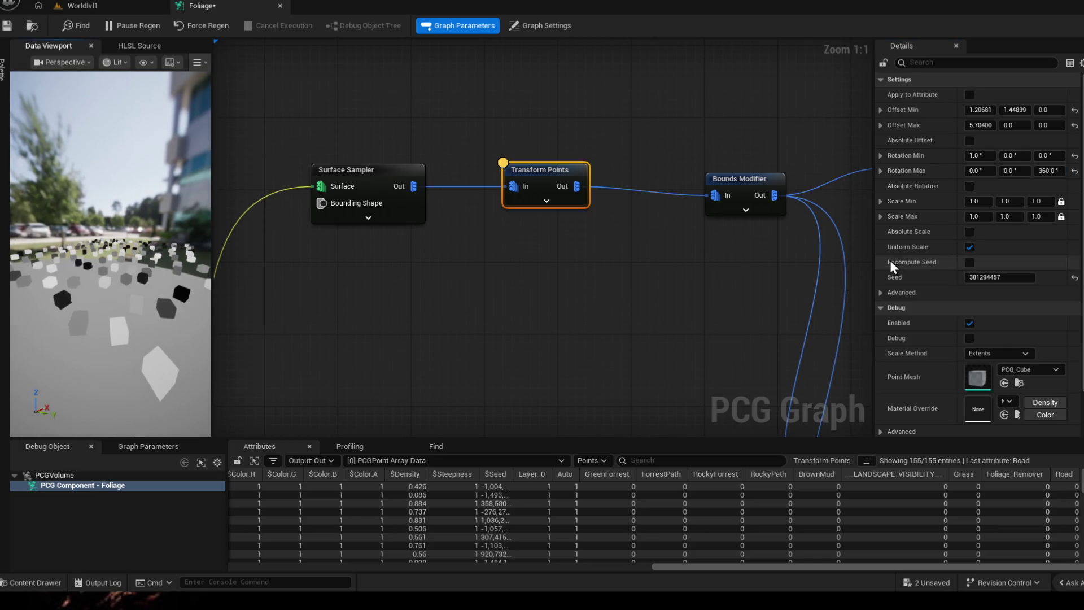
pyautogui.scroll(-1, 985, 313)
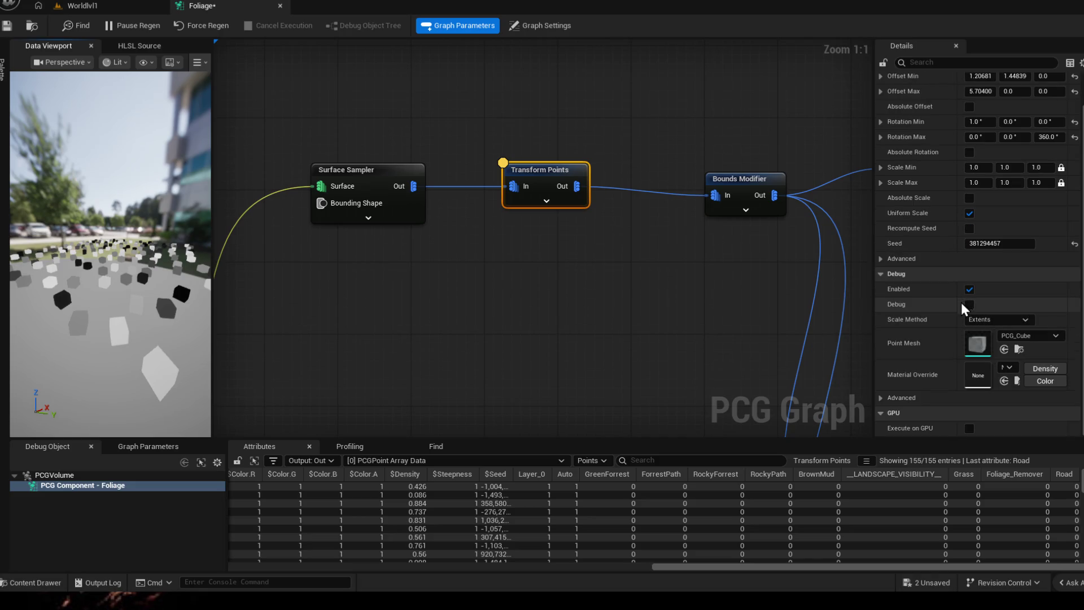
pyautogui.scroll(1, 965, 337)
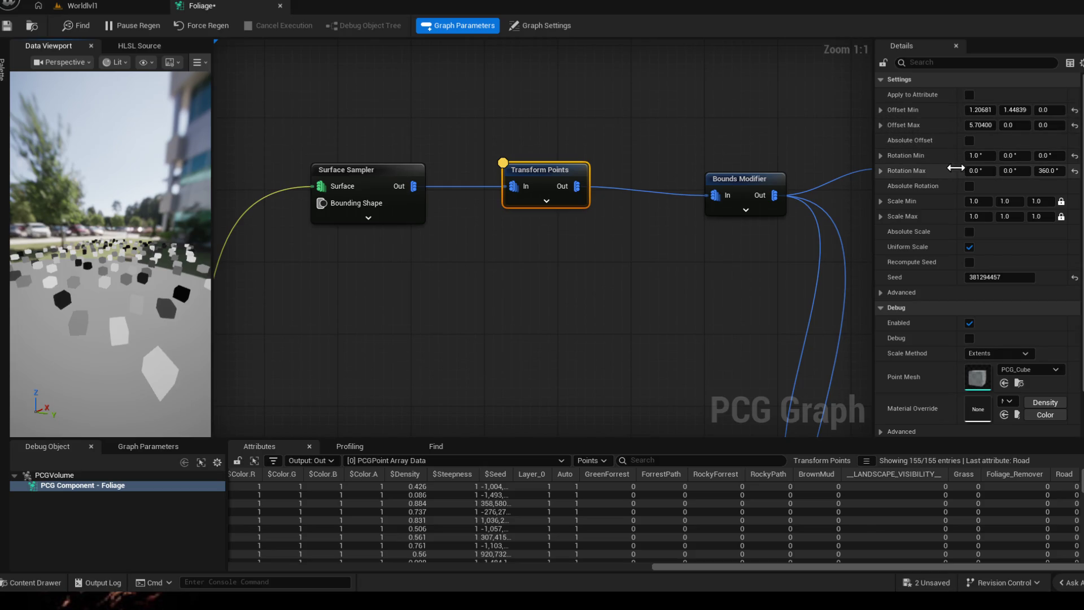
# - Set the maximum scale to 1.5 and view the resulting tree cluster in the level
pyautogui.click(1038, 216)
pyautogui.write('1.5')
pyautogui.press('BackSpace')
pyautogui.press('BackSpace')
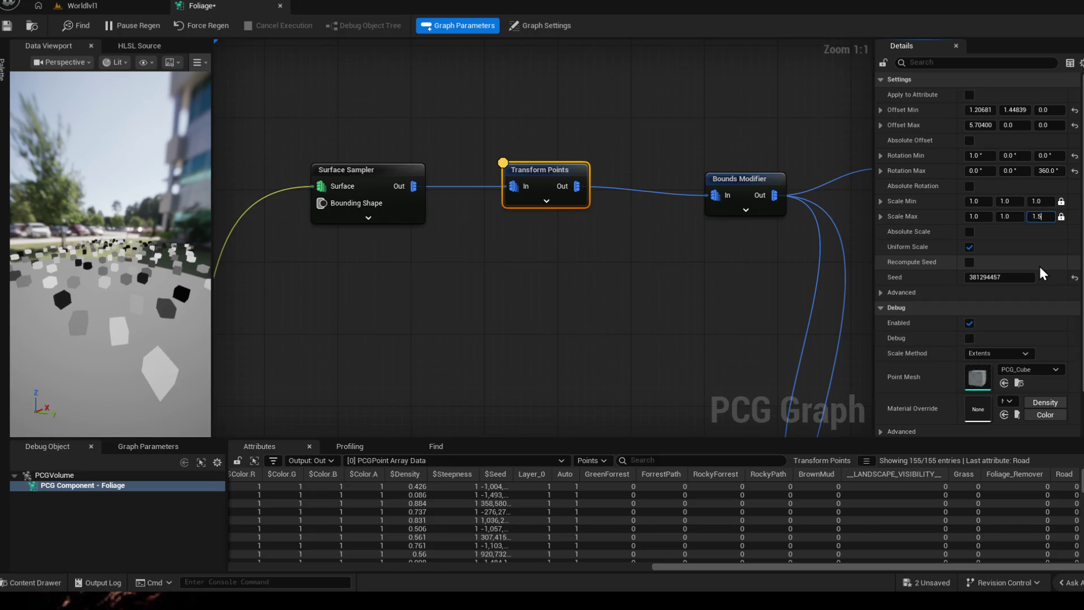
pyautogui.write('5')
pyautogui.press('Return')
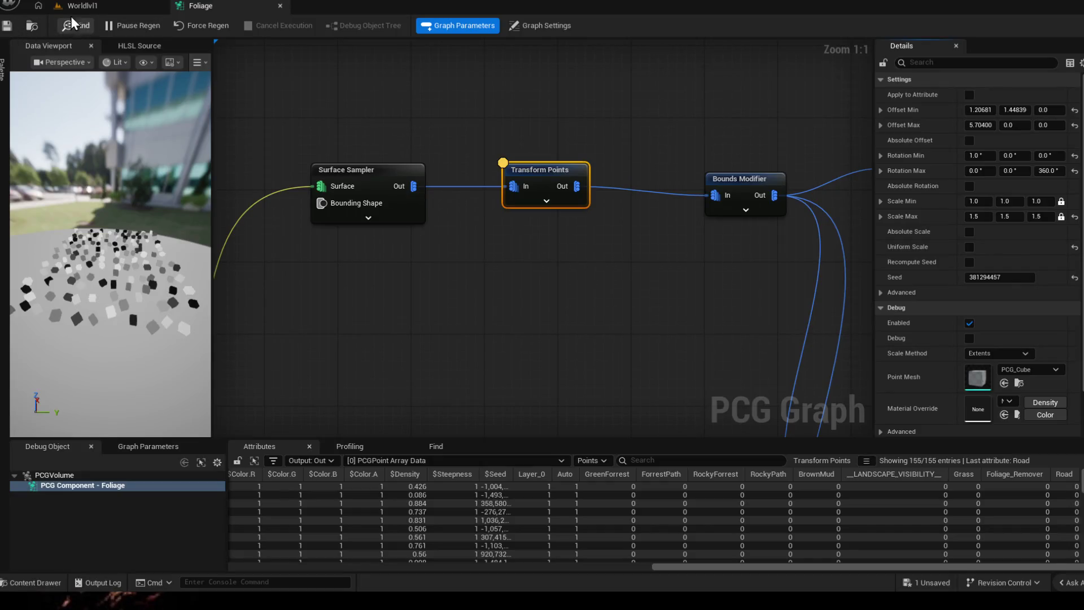
pyautogui.click(82, 6)
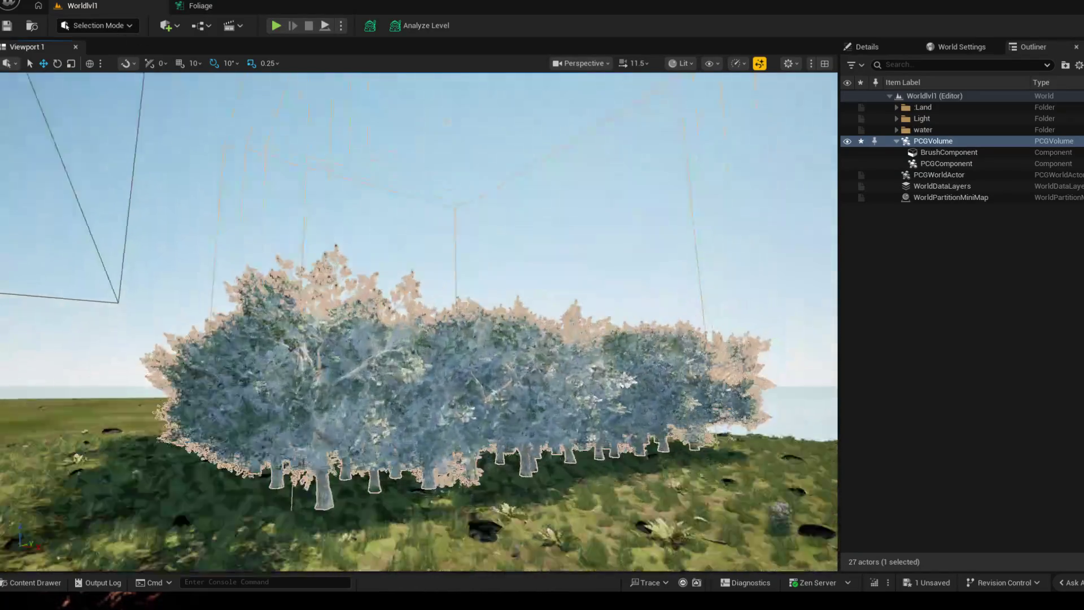
pyautogui.moveTo(424, 339); pyautogui.dragTo(509, 322)
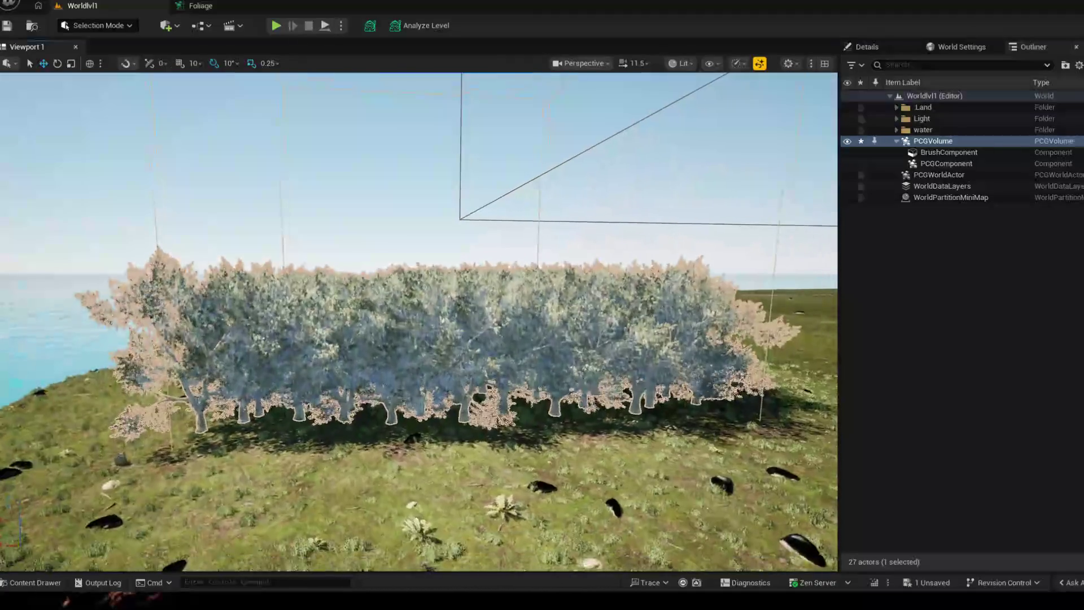
# - Review the PCG Volume's PCGComponent settings with the Foliage graph assigned, then select its brush component
pyautogui.moveTo(423, 339); pyautogui.dragTo(509, 323)
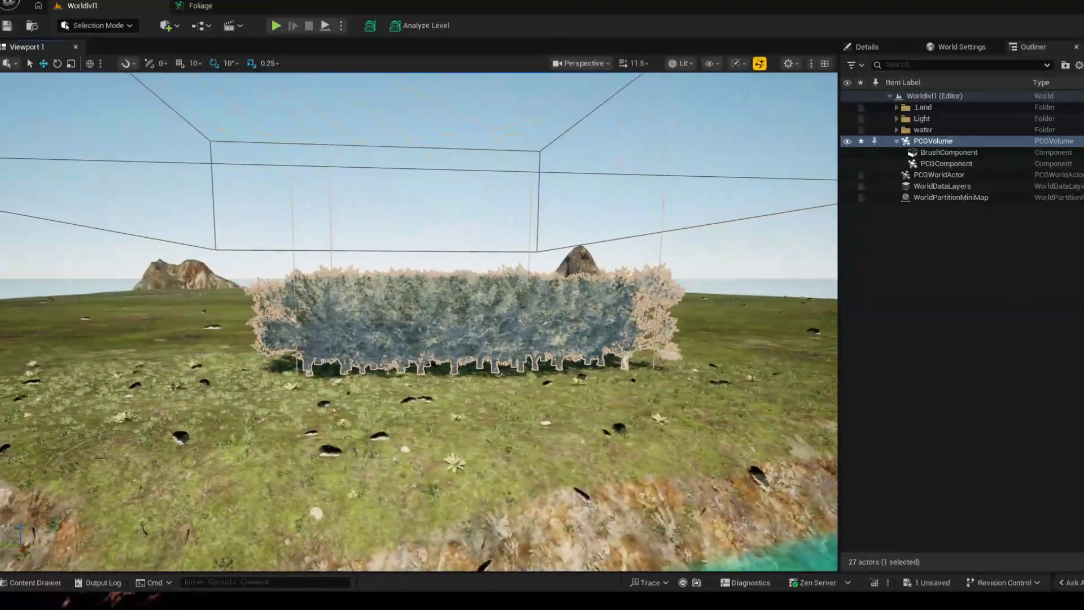
pyautogui.moveTo(423, 339); pyautogui.dragTo(254, 338)
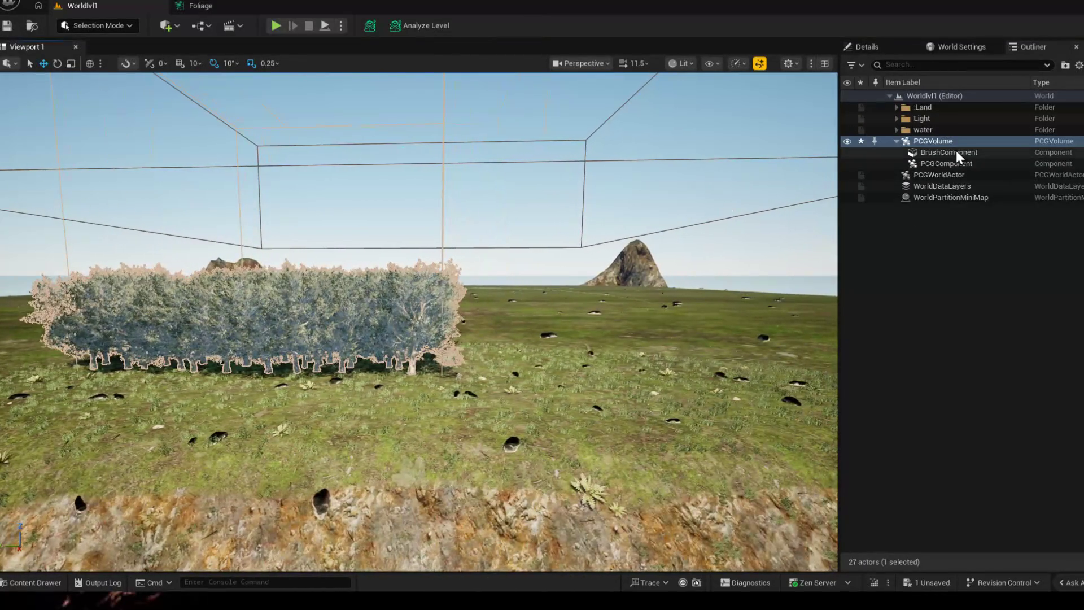
pyautogui.click(946, 164)
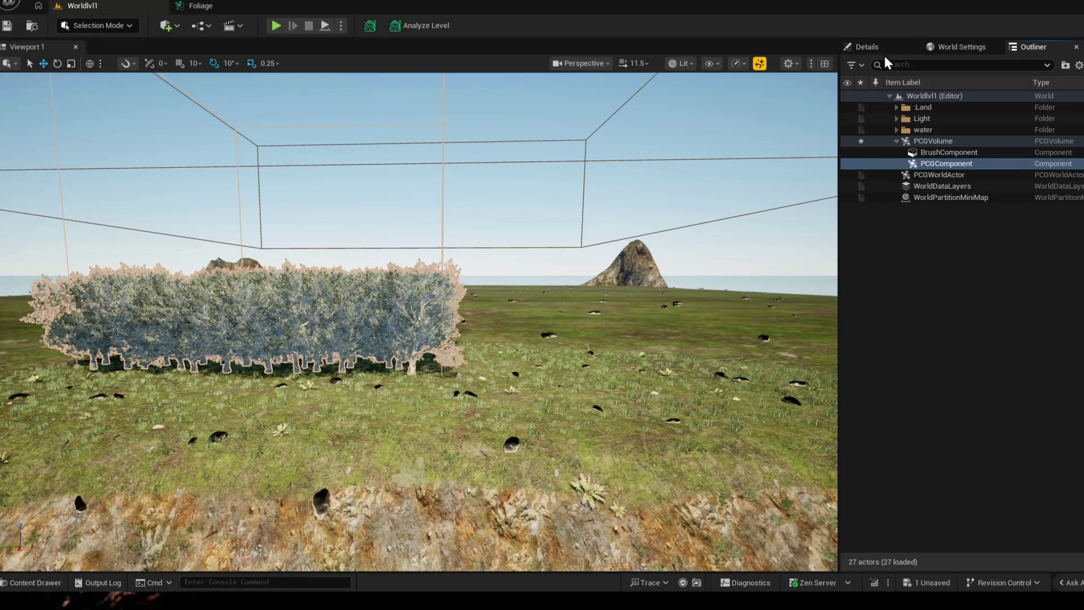
pyautogui.click(866, 46)
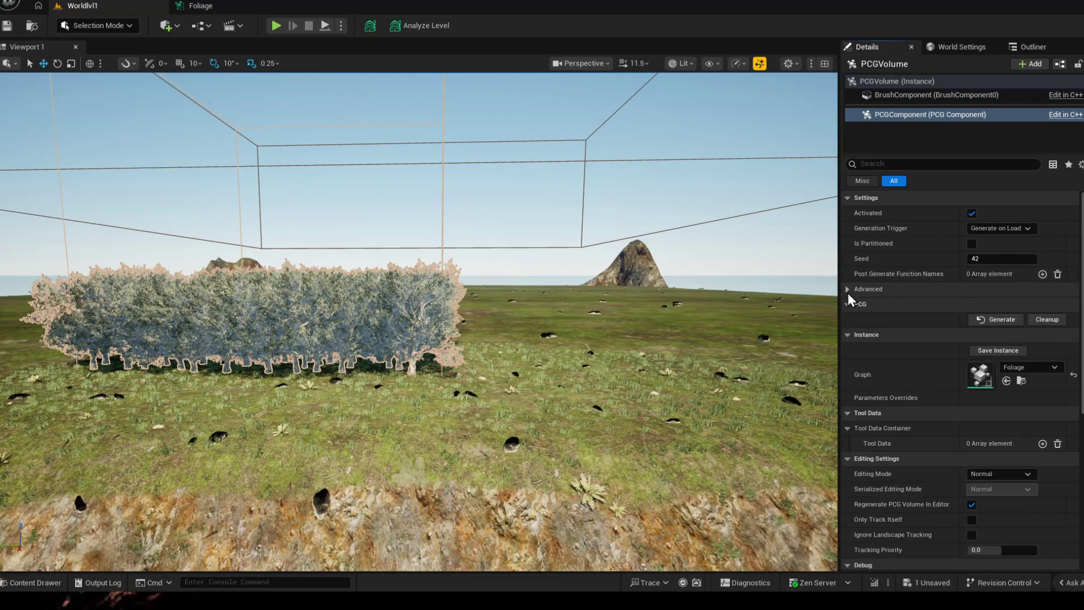
pyautogui.scroll(-1, 953, 340)
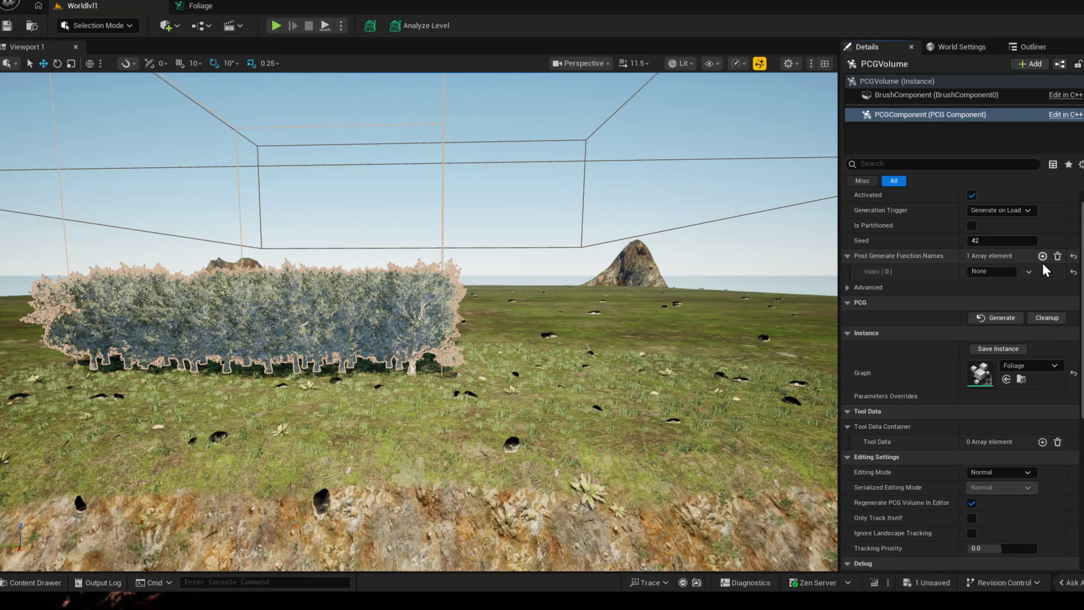
pyautogui.scroll(-2, 967, 356)
pyautogui.scroll(-2, 967, 364)
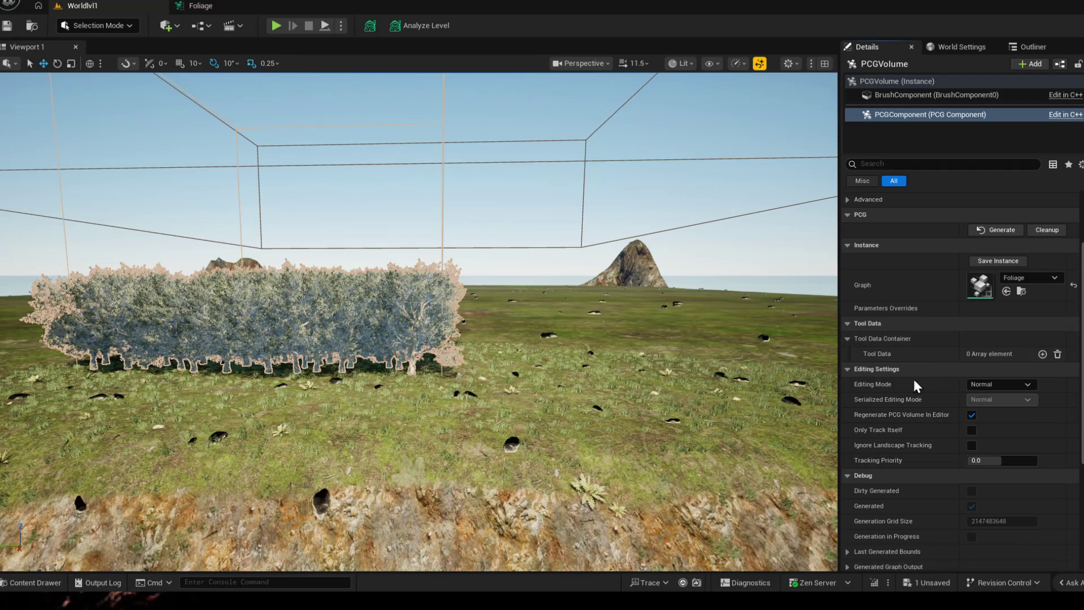
pyautogui.scroll(-3, 929, 442)
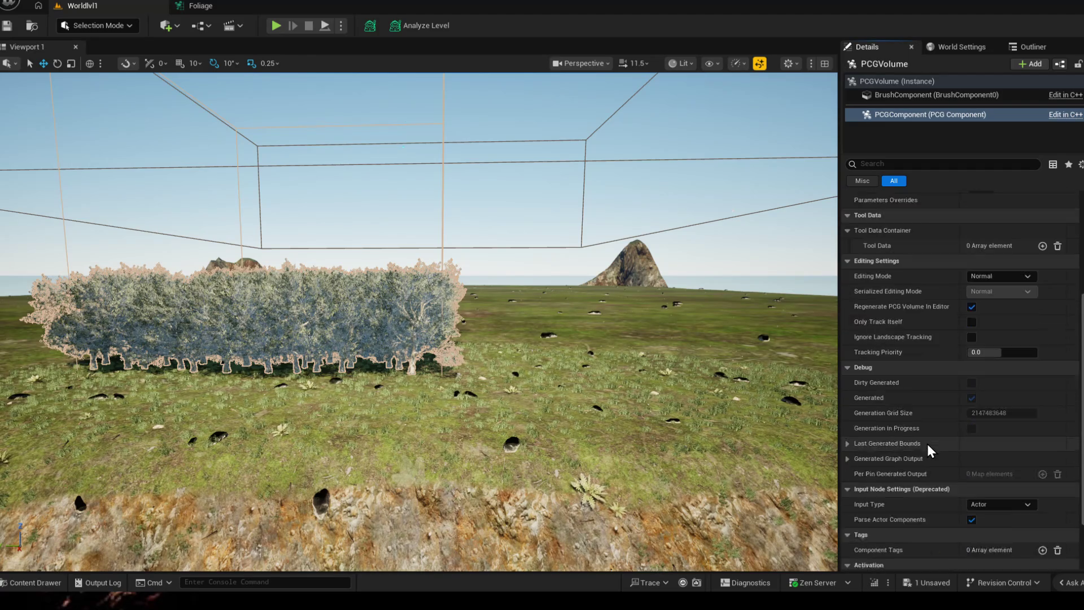
pyautogui.scroll(-3, 928, 442)
pyautogui.scroll(5, 924, 454)
pyautogui.scroll(3, 925, 339)
pyautogui.click(925, 95)
pyautogui.scroll(-2, 943, 343)
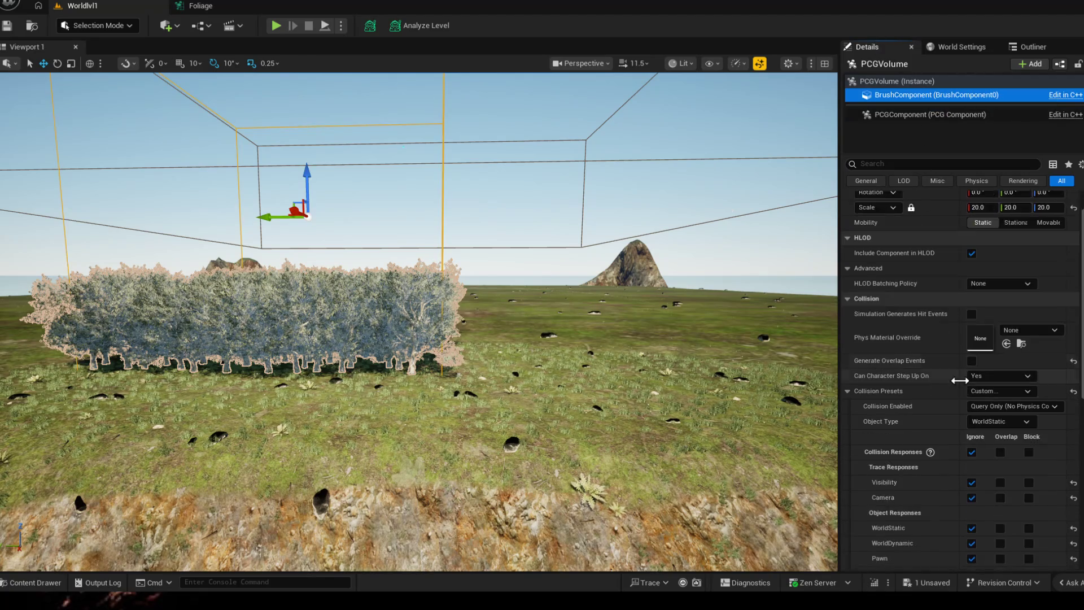
# - Make the brush component block all collision channels with Collision Enabled (Query and Physics)
pyautogui.click(1028, 434)
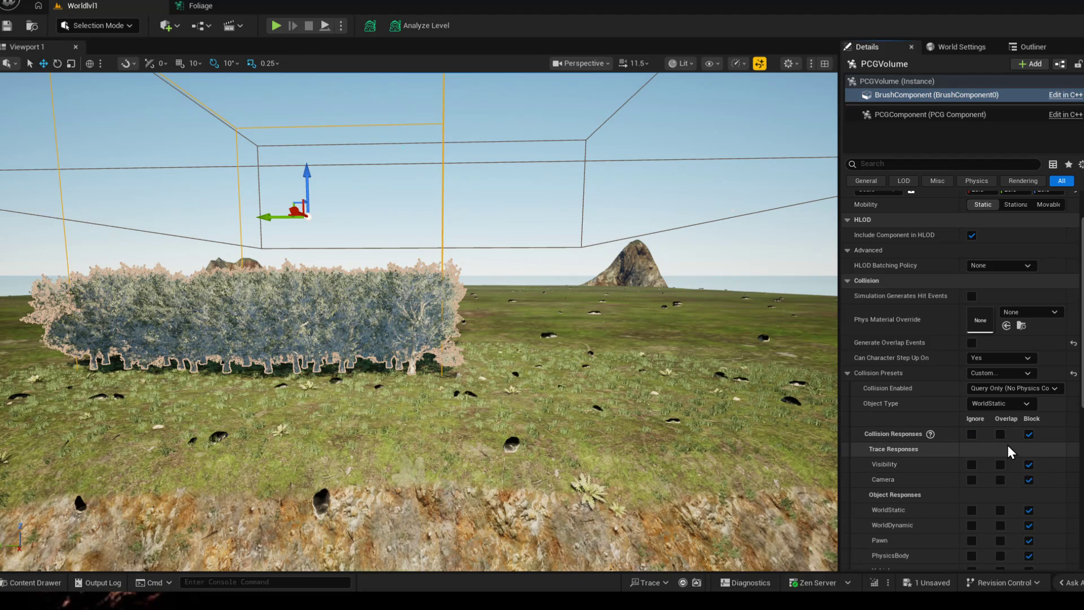
pyautogui.scroll(-1, 1024, 454)
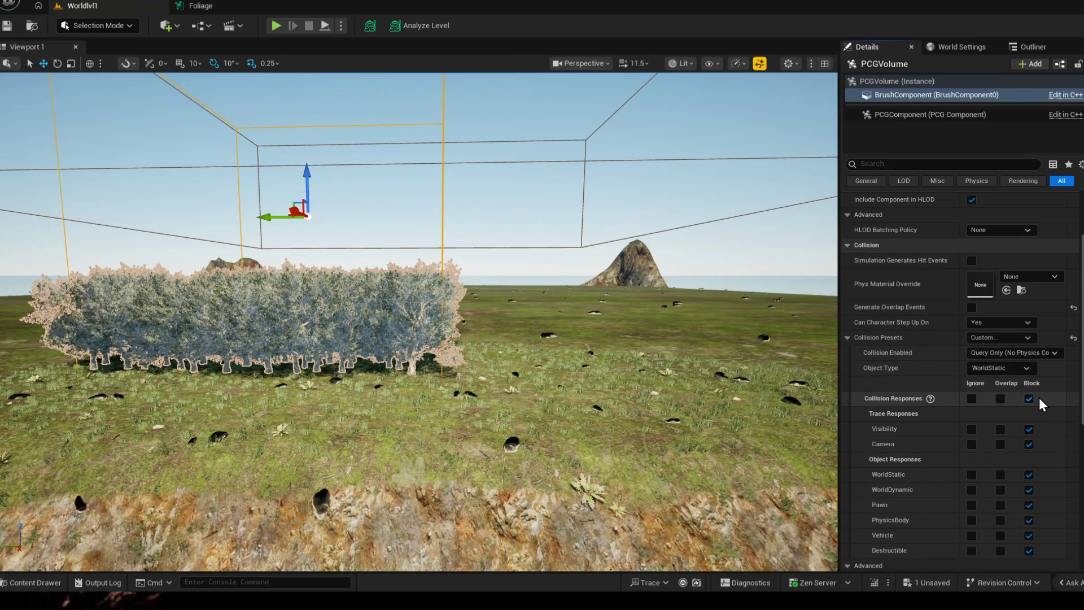
pyautogui.scroll(1, 1005, 400)
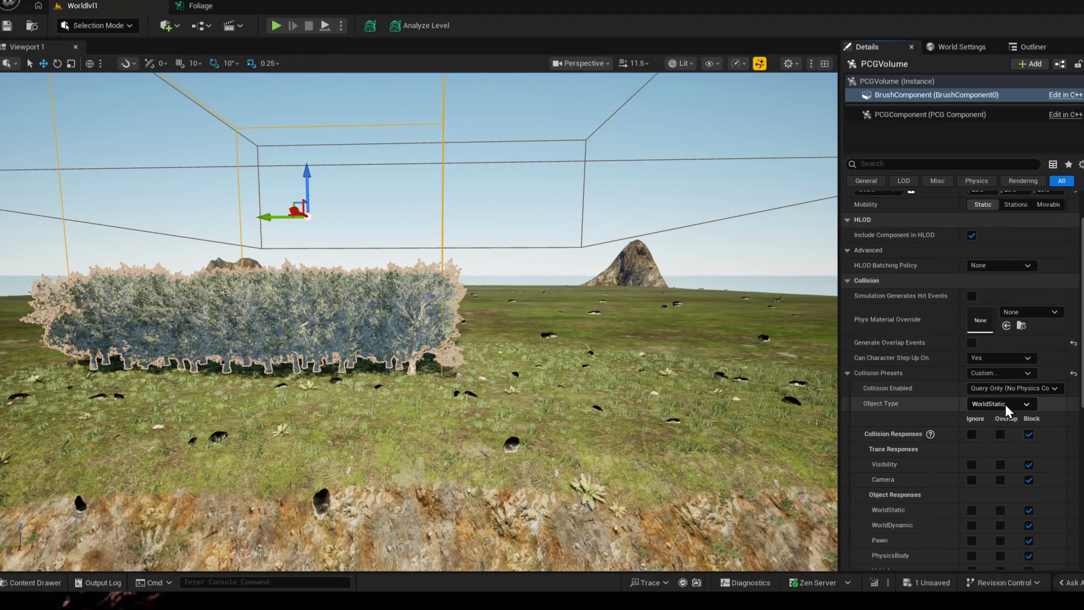
pyautogui.click(1005, 405)
pyautogui.click(1005, 405)
pyautogui.click(1012, 388)
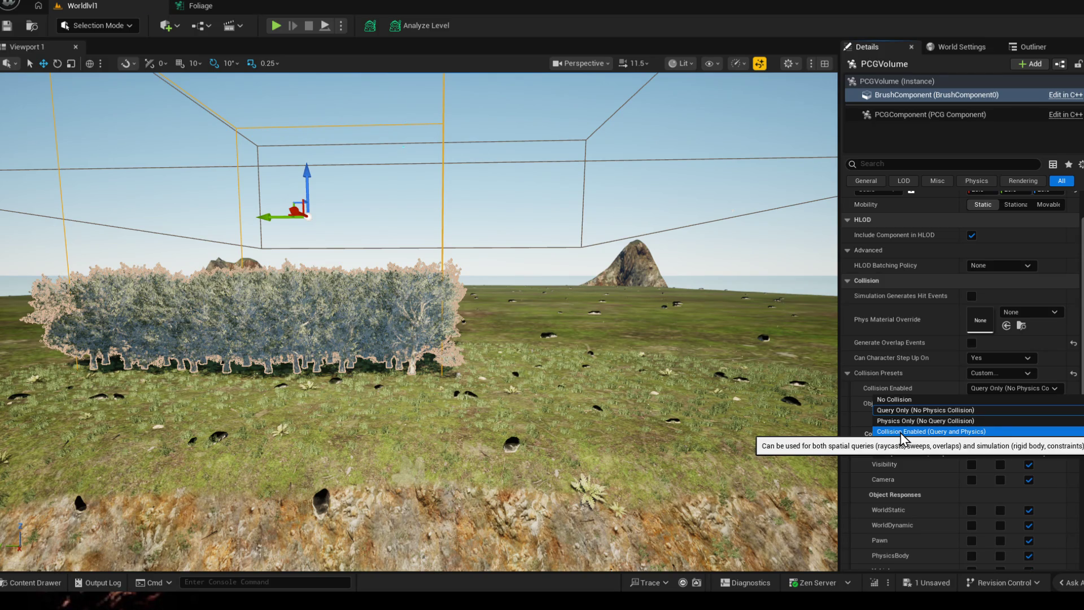
pyautogui.click(930, 432)
pyautogui.scroll(1, 1003, 390)
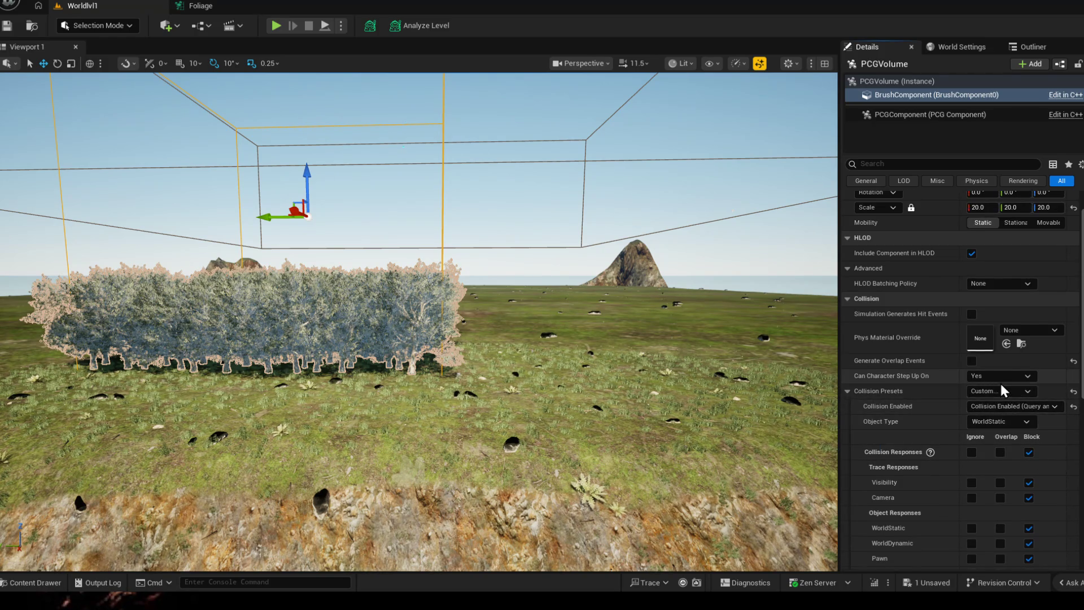
pyautogui.scroll(1, 1003, 390)
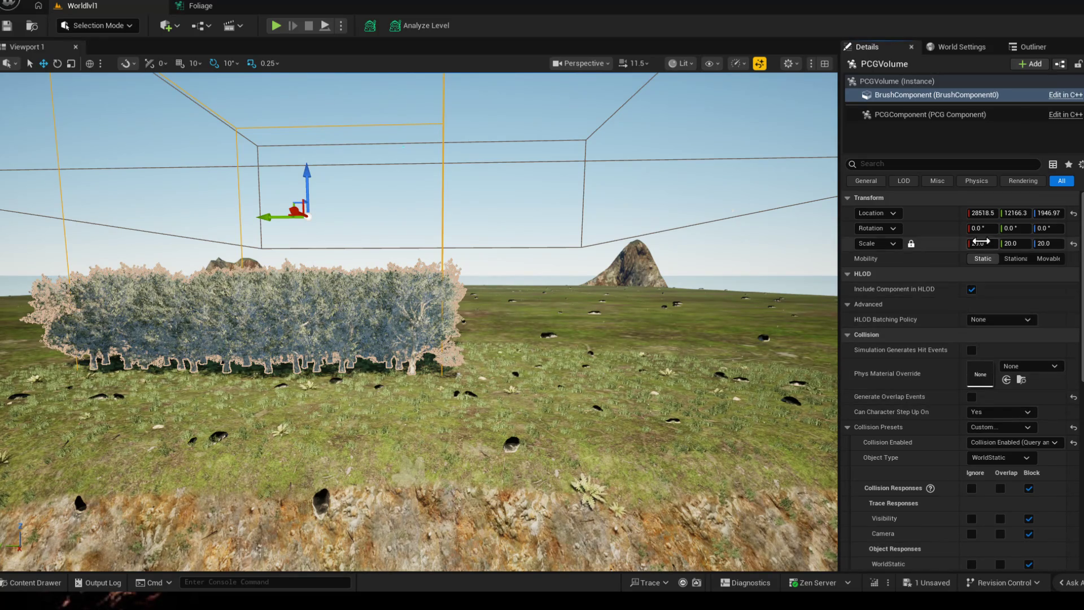
# - Expand the Static Mesh Spawner's SM_TreeOakFix mesh entry down to its Weight field in the Foliage graph
pyautogui.click(201, 6)
pyautogui.moveTo(739, 171)
pyautogui.mouseDown()
pyautogui.moveTo(521, 177)
pyautogui.moveTo(529, 216)
pyautogui.mouseUp()
pyautogui.scroll(-2, 974, 309)
pyautogui.click(883, 247)
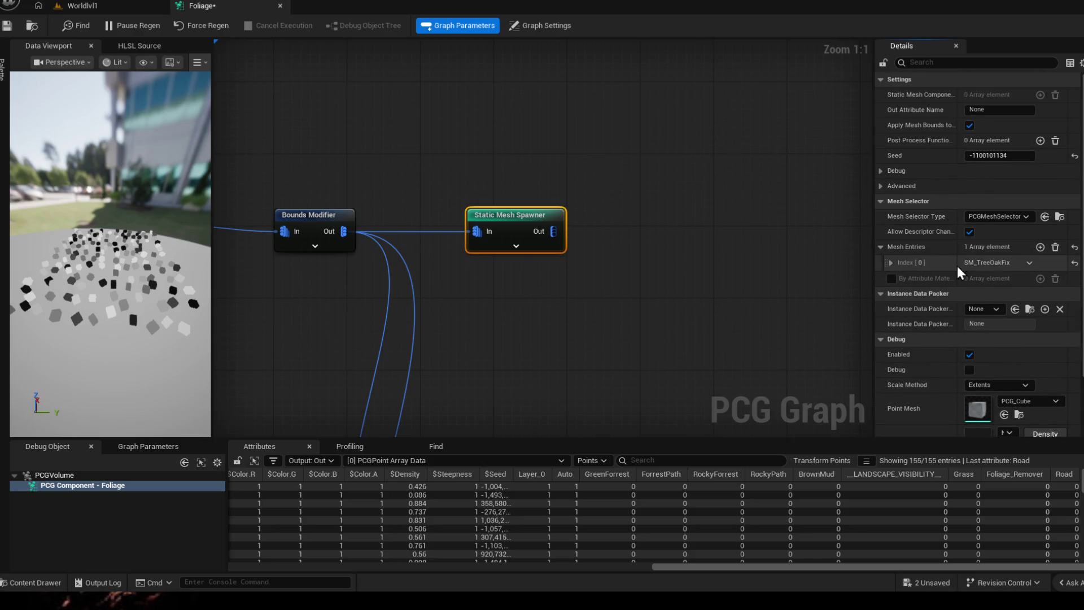
pyautogui.click(892, 263)
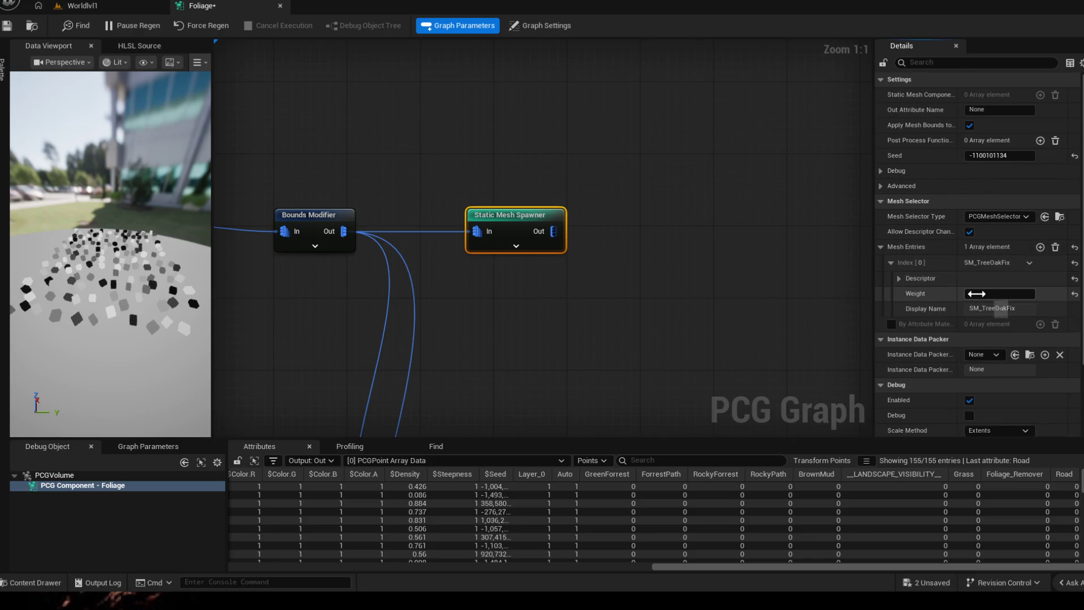
pyautogui.click(999, 293)
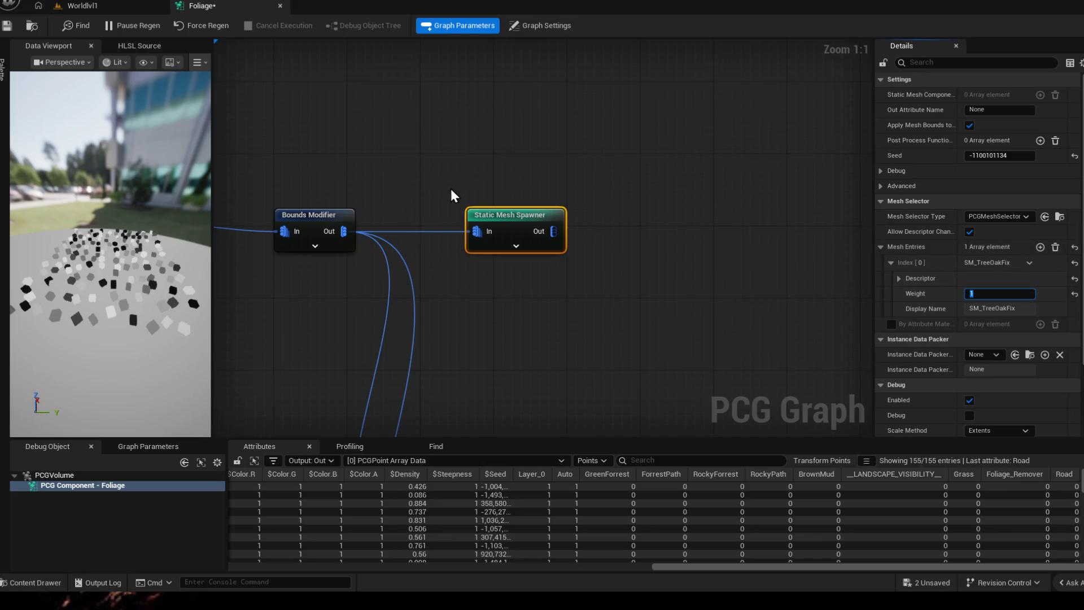
pyautogui.moveTo(452, 198); pyautogui.dragTo(649, 162)
pyautogui.click(309, 171)
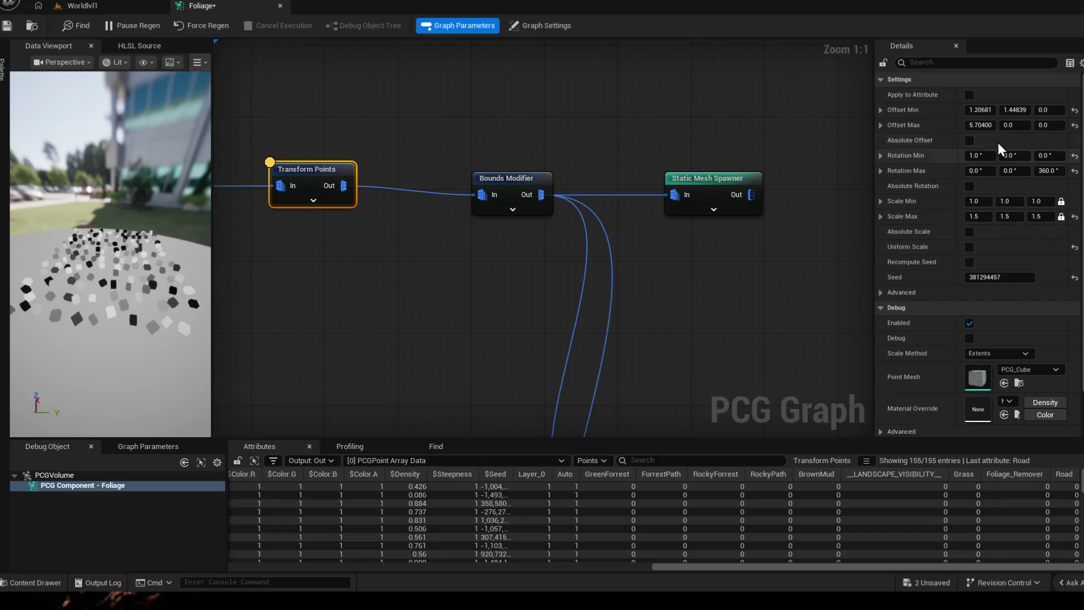
# - Zero the Transform Points Offset Min X/Y and Offset Max X values
pyautogui.moveTo(984, 109); pyautogui.dragTo(975, 109)
pyautogui.doubleClick(974, 110)
pyautogui.write('0.0')
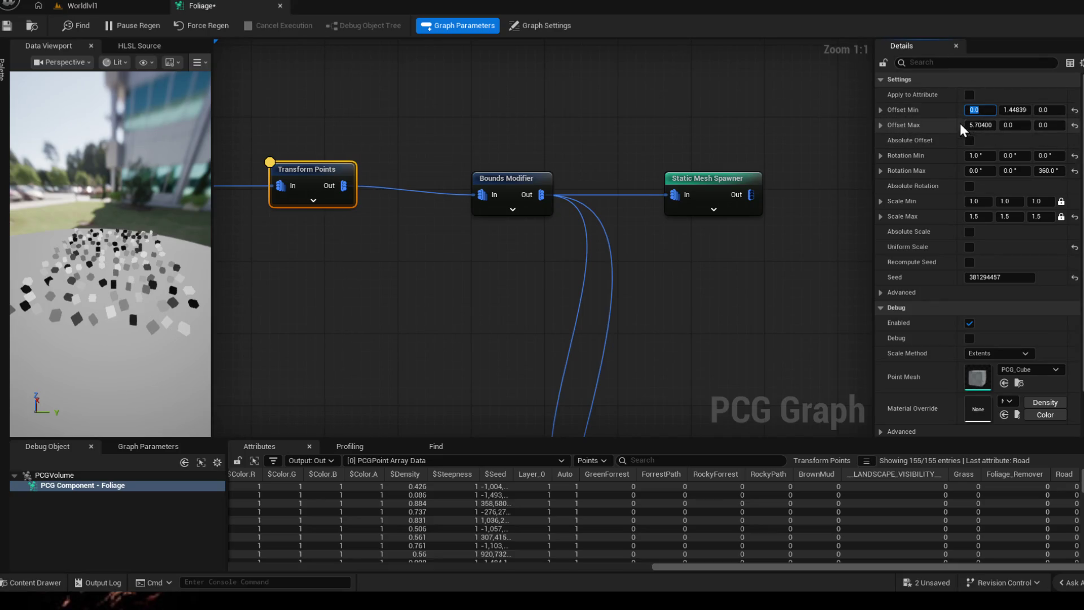
pyautogui.doubleClick(1013, 109)
pyautogui.write('0.0')
pyautogui.doubleClick(980, 126)
pyautogui.write('0.0')
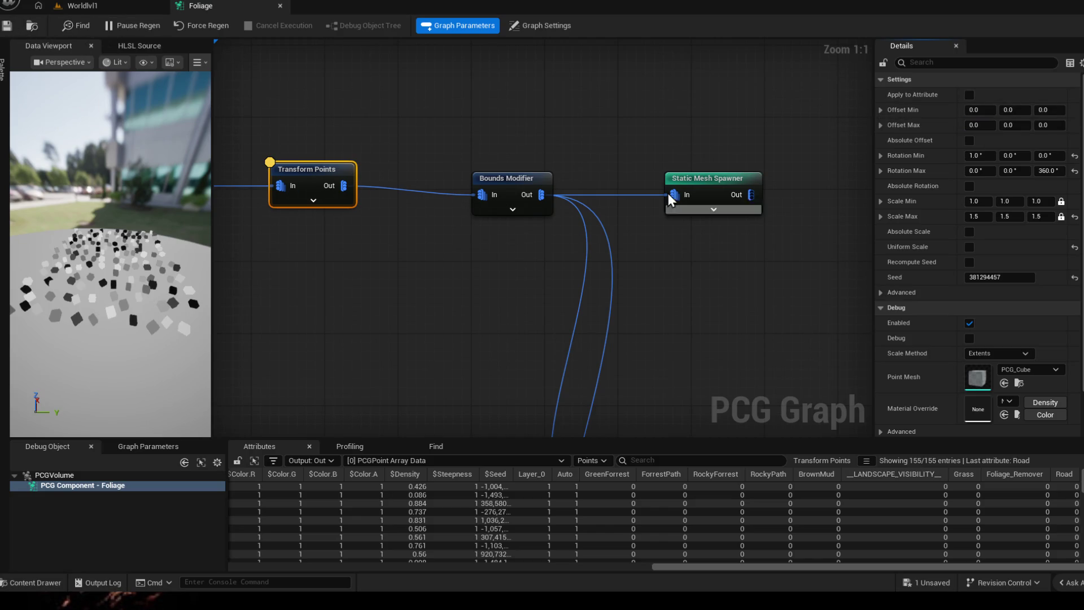
# - Try the Density debug material on Transform Points, check the level, then clear the override
pyautogui.click(206, 9)
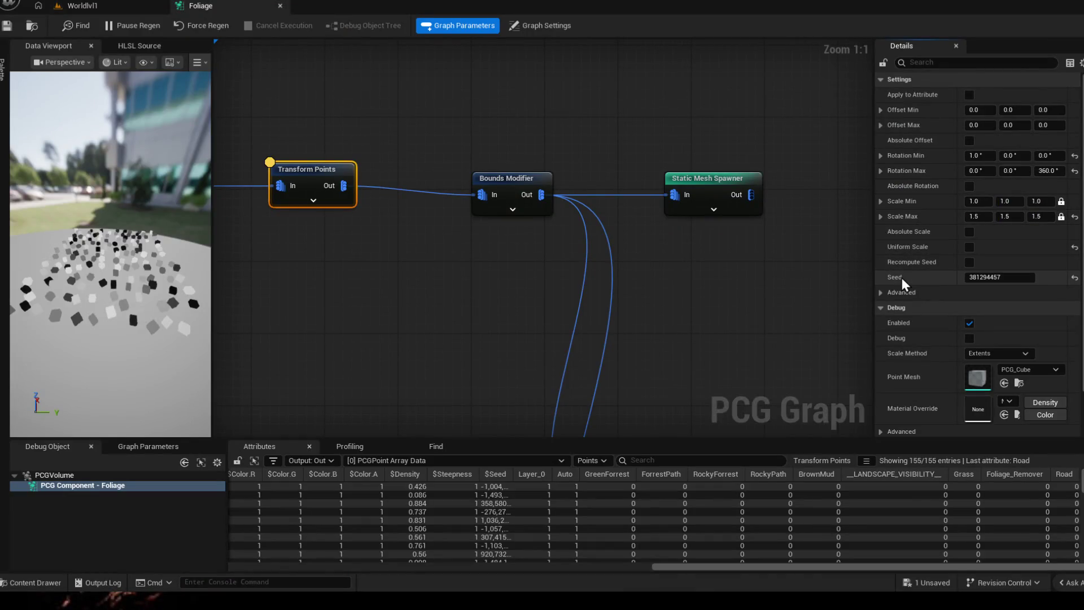
pyautogui.click(880, 292)
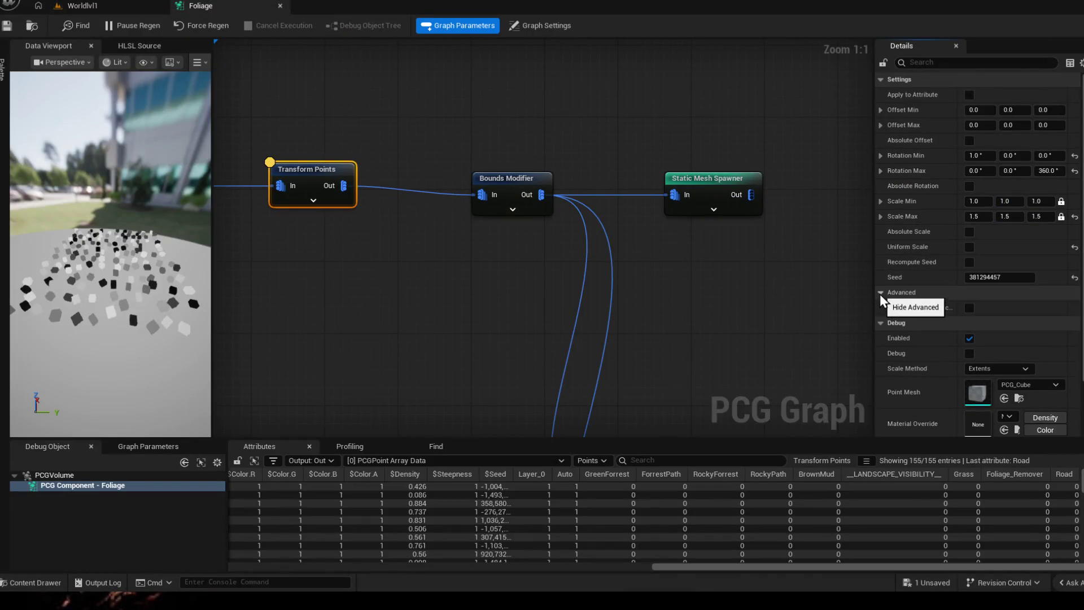
pyautogui.click(880, 293)
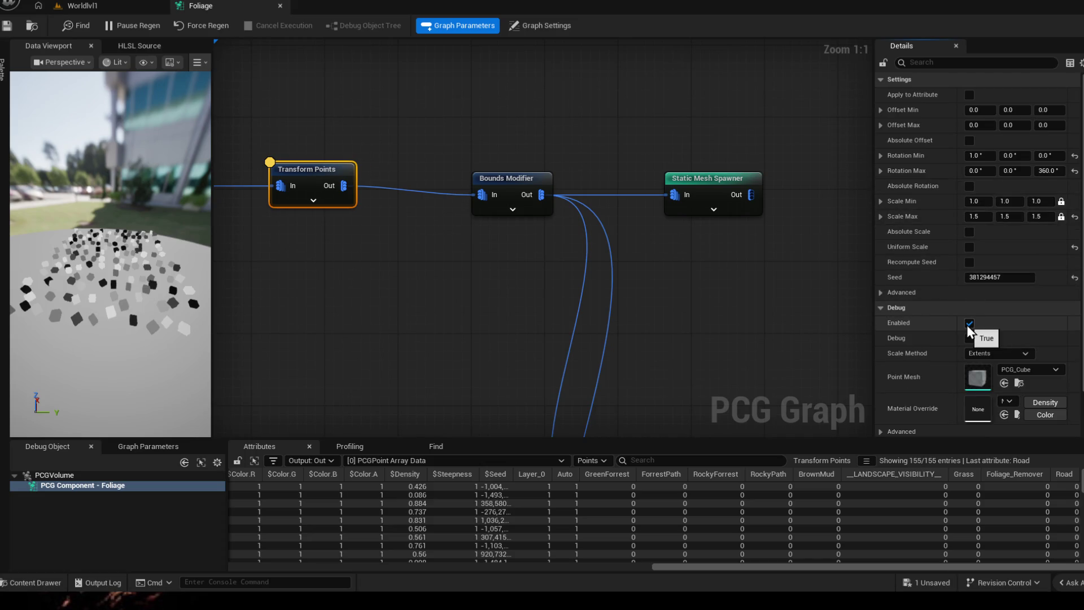
pyautogui.scroll(-1, 1007, 354)
pyautogui.click(1045, 368)
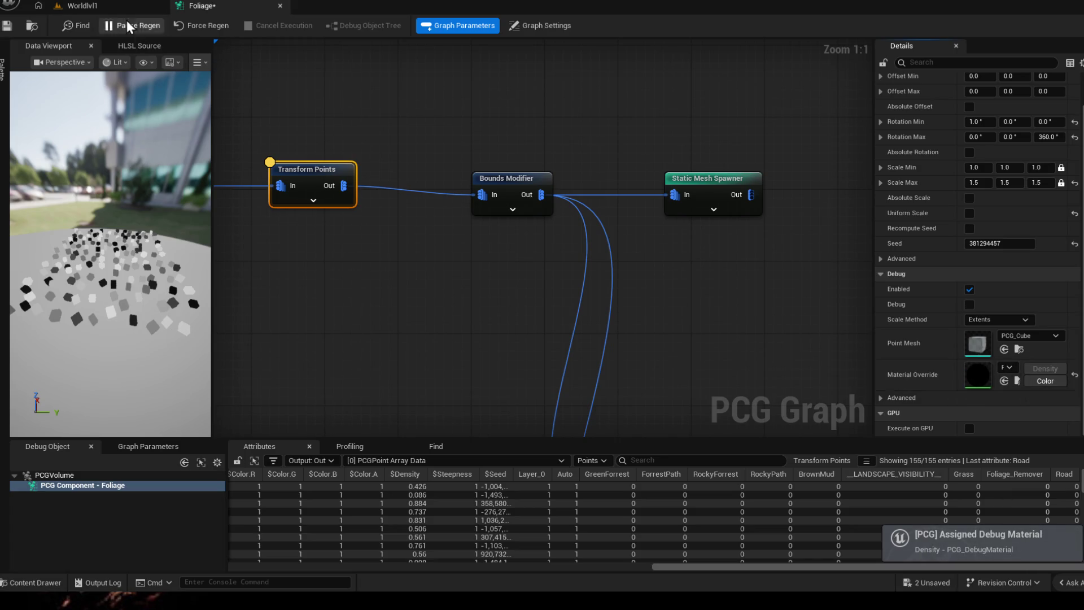
pyautogui.click(82, 5)
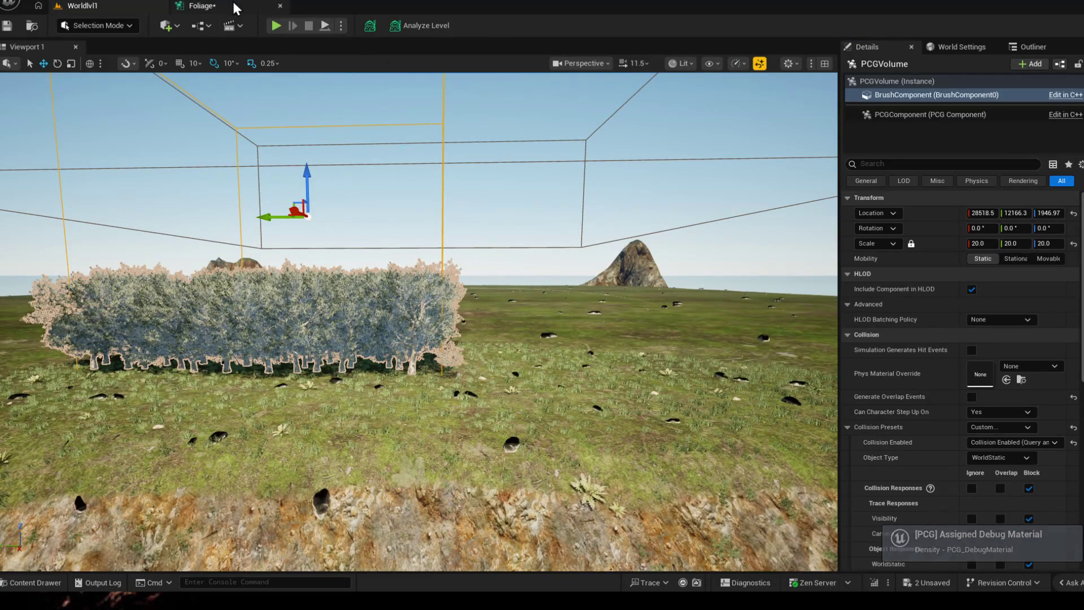
pyautogui.click(202, 5)
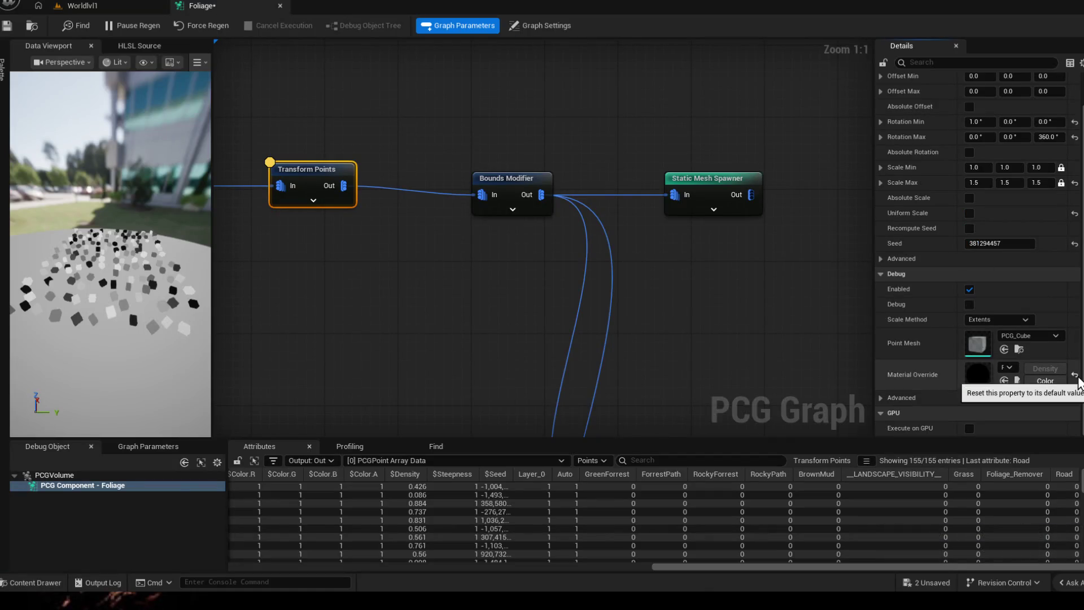
pyautogui.click(1074, 376)
pyautogui.scroll(1, 1035, 182)
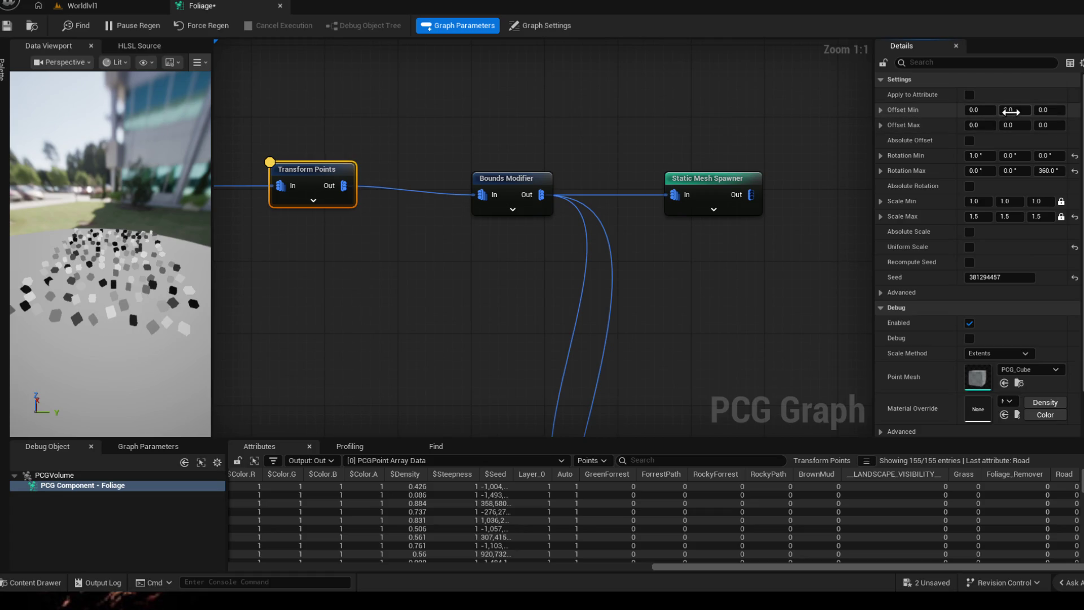
pyautogui.moveTo(759, 220); pyautogui.dragTo(668, 116)
pyautogui.scroll(-3, 667, 117)
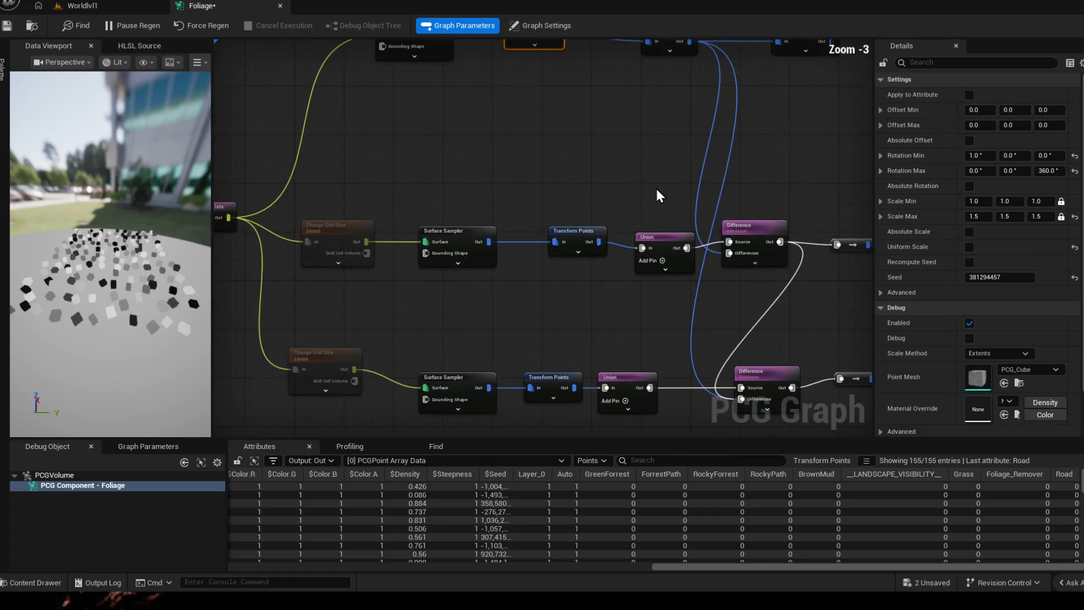
pyautogui.moveTo(661, 186)
pyautogui.mouseDown()
pyautogui.moveTo(702, 167)
pyautogui.moveTo(778, 276)
pyautogui.moveTo(544, 298)
pyautogui.mouseUp()
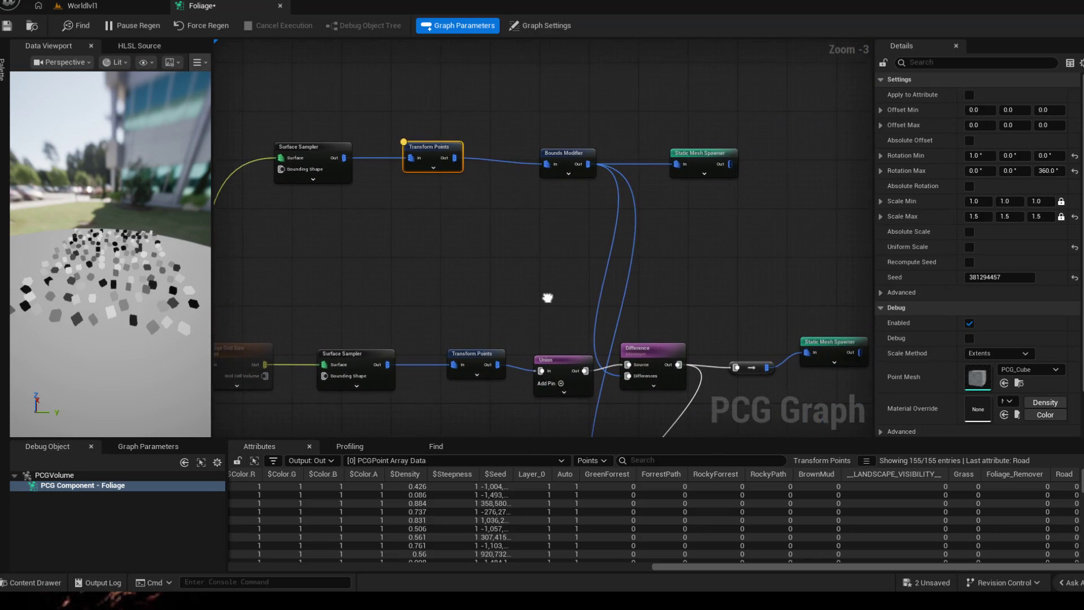
pyautogui.click(322, 155)
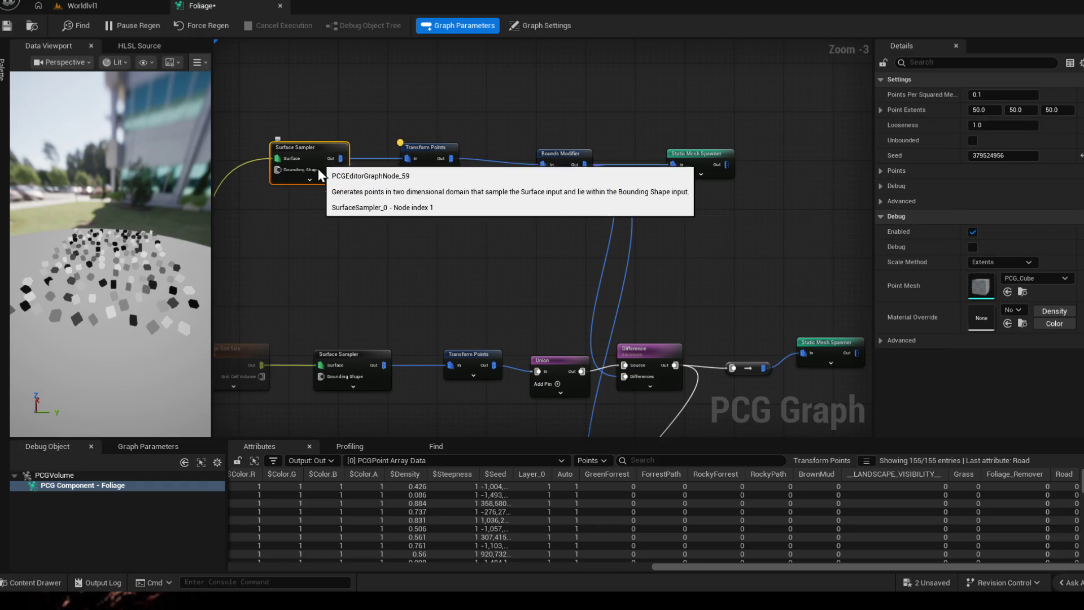
pyautogui.write('c')
pyautogui.write('V')
pyautogui.press('Return')
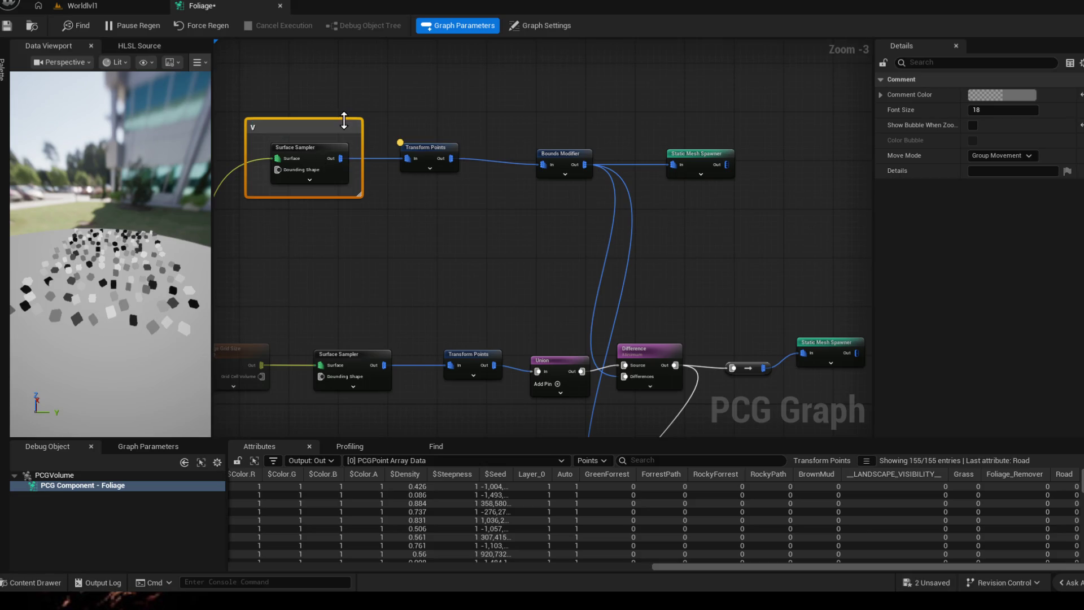
pyautogui.doubleClick(340, 127)
pyautogui.press('Return')
pyautogui.click(337, 203)
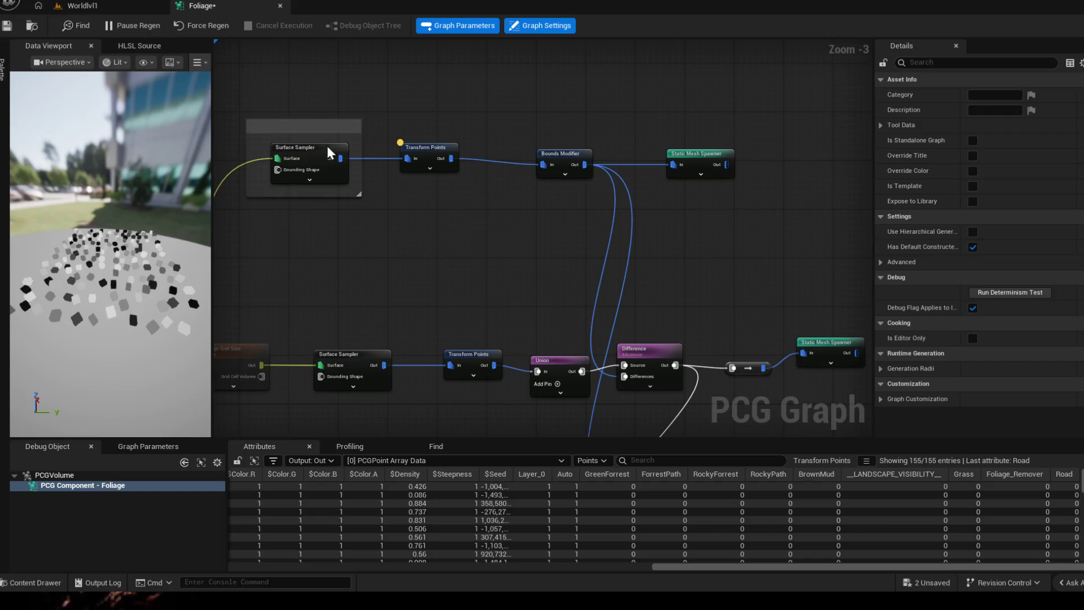
pyautogui.click(304, 134)
pyautogui.press('Delete')
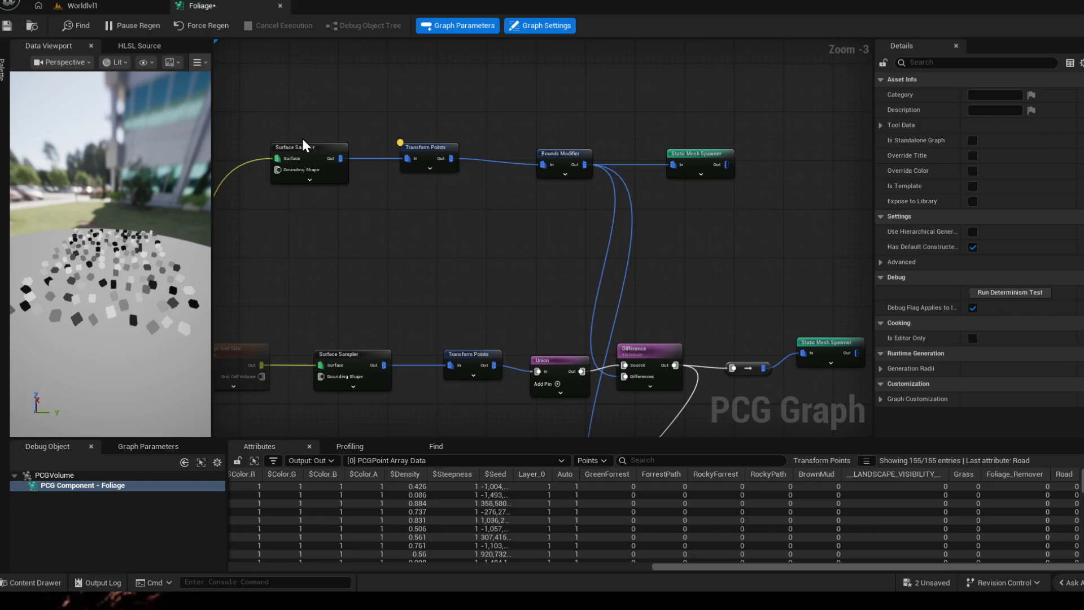
pyautogui.click(304, 149)
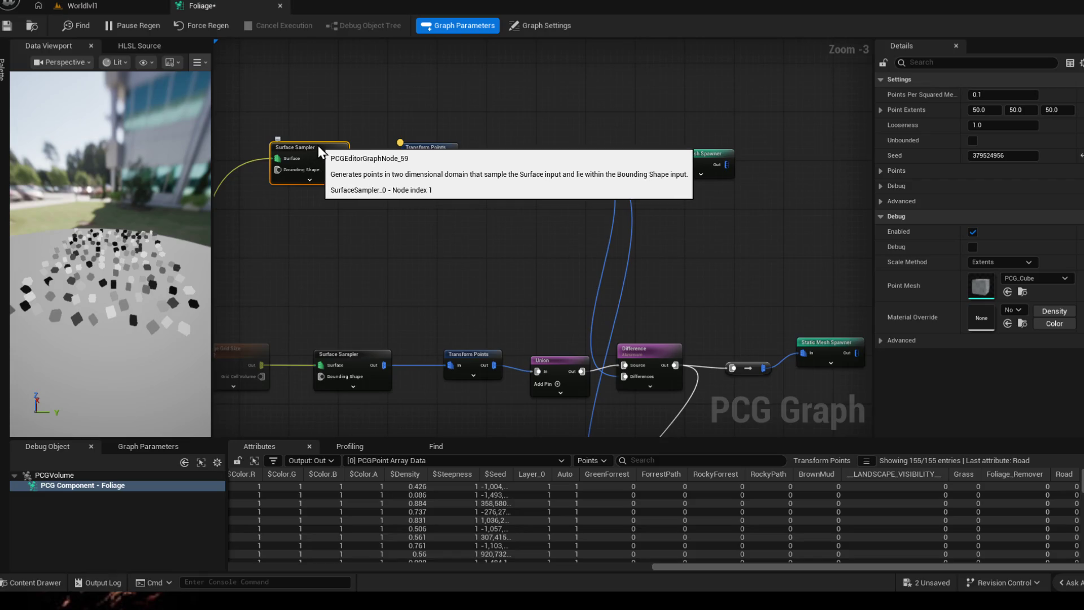
pyautogui.click(562, 154)
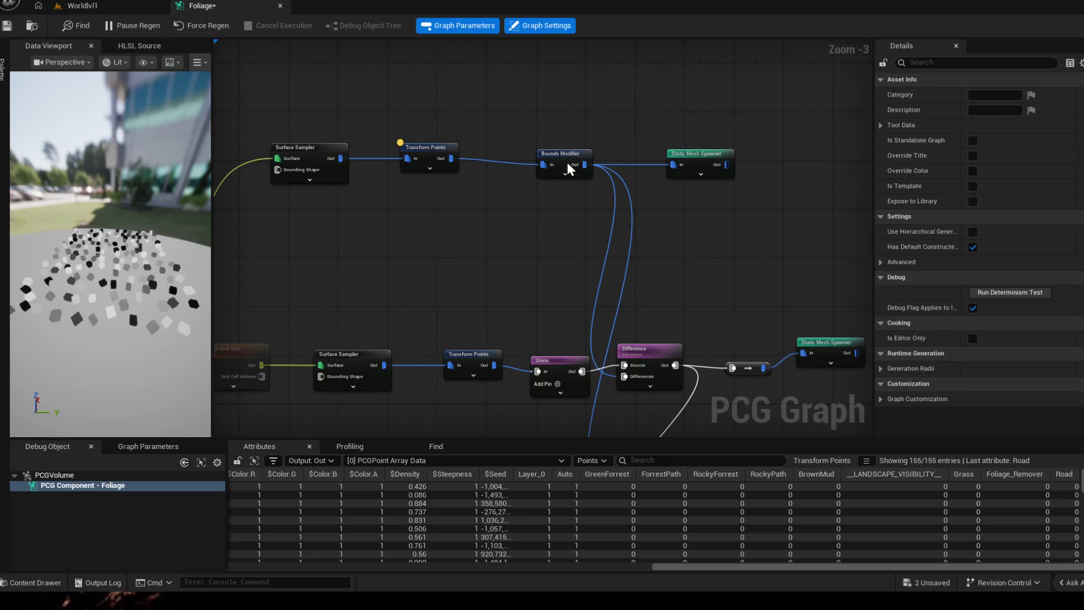
# - Set Transform Points Offset Min X to 1.0 and Offset Max Z to 36.0, then save the Foliage graph
pyautogui.click(426, 149)
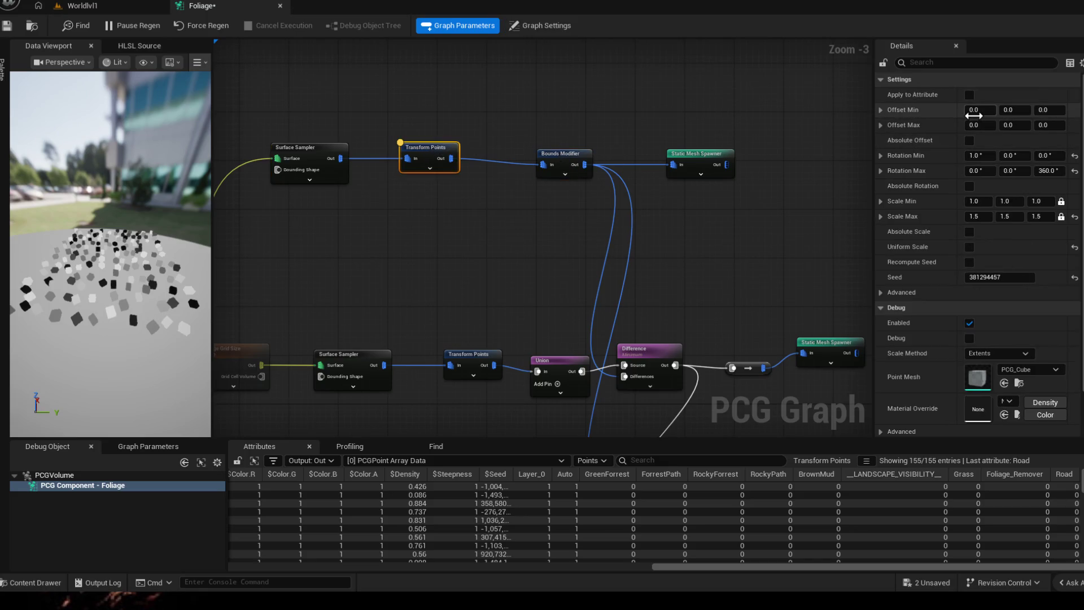
pyautogui.moveTo(974, 110); pyautogui.dragTo(995, 109)
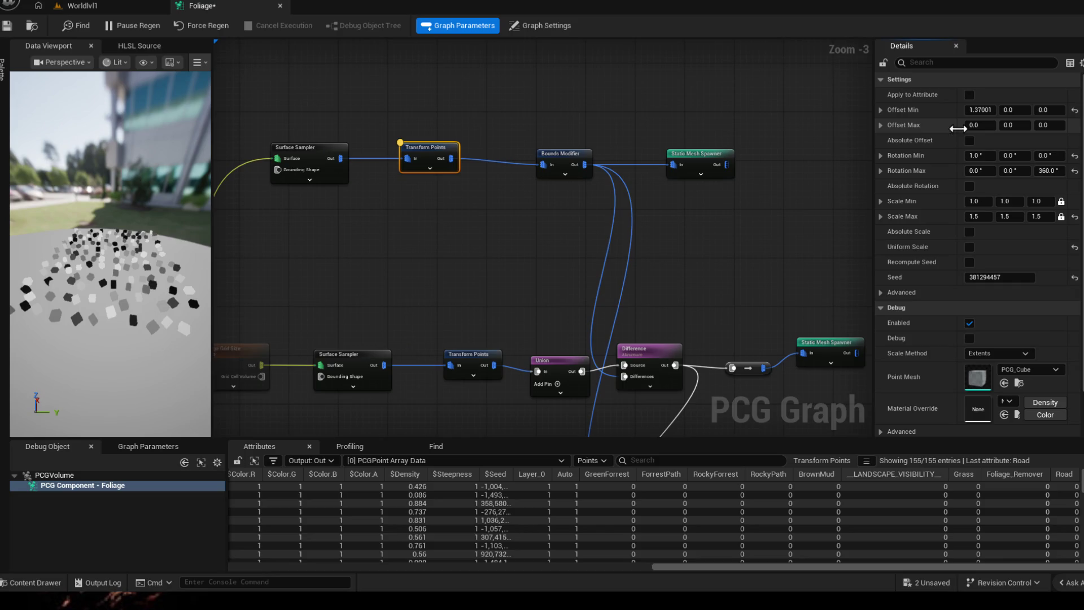
pyautogui.click(981, 109)
pyautogui.write('1')
pyautogui.press('Return')
pyautogui.click(1044, 124)
pyautogui.write('36')
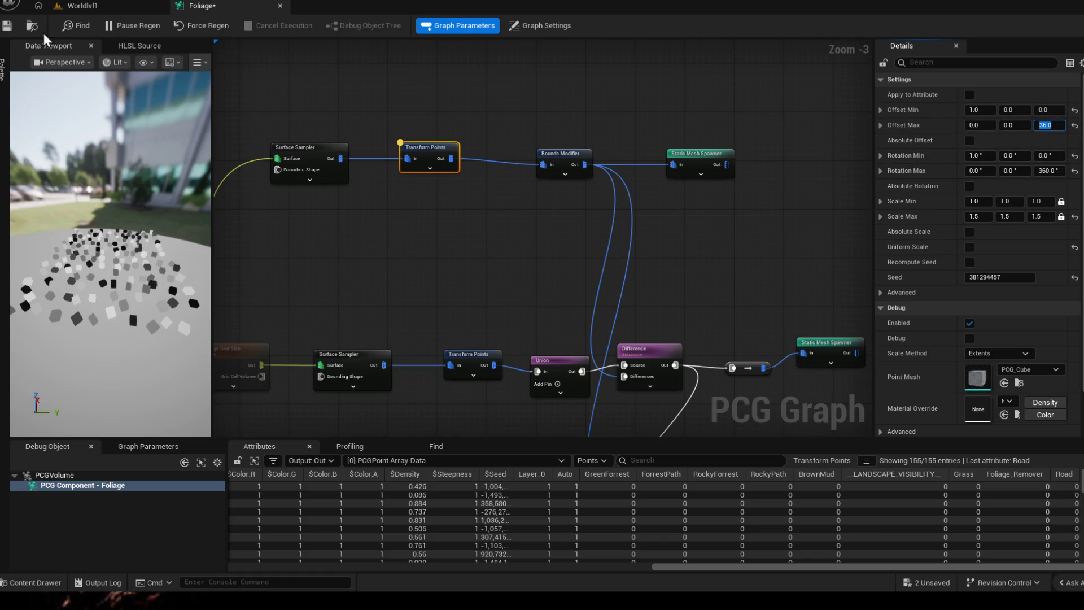
pyautogui.click(14, 25)
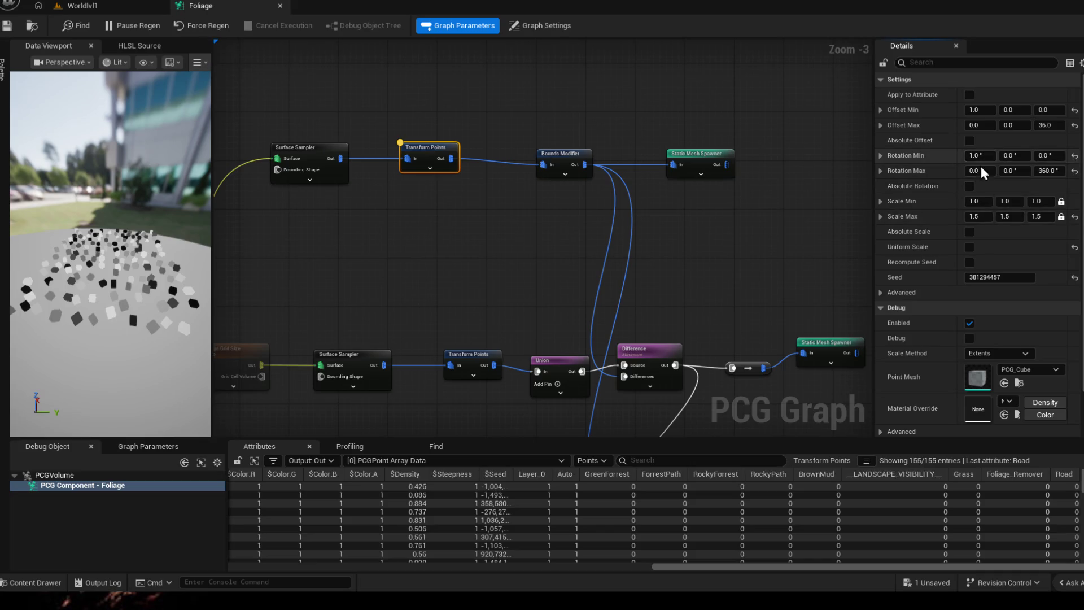
pyautogui.click(970, 262)
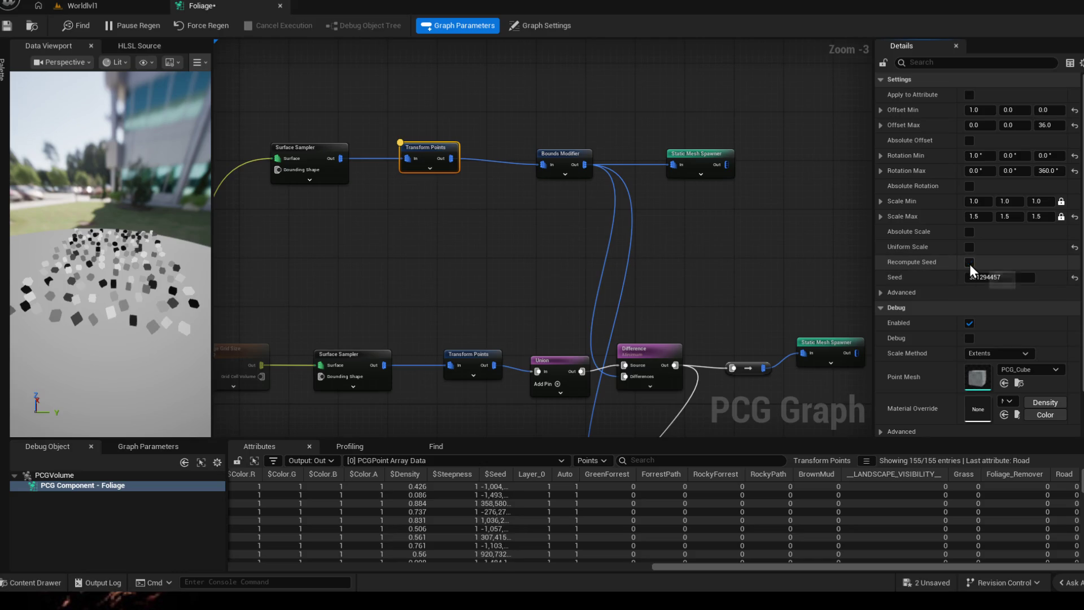
pyautogui.scroll(-1, 970, 264)
pyautogui.scroll(1, 980, 285)
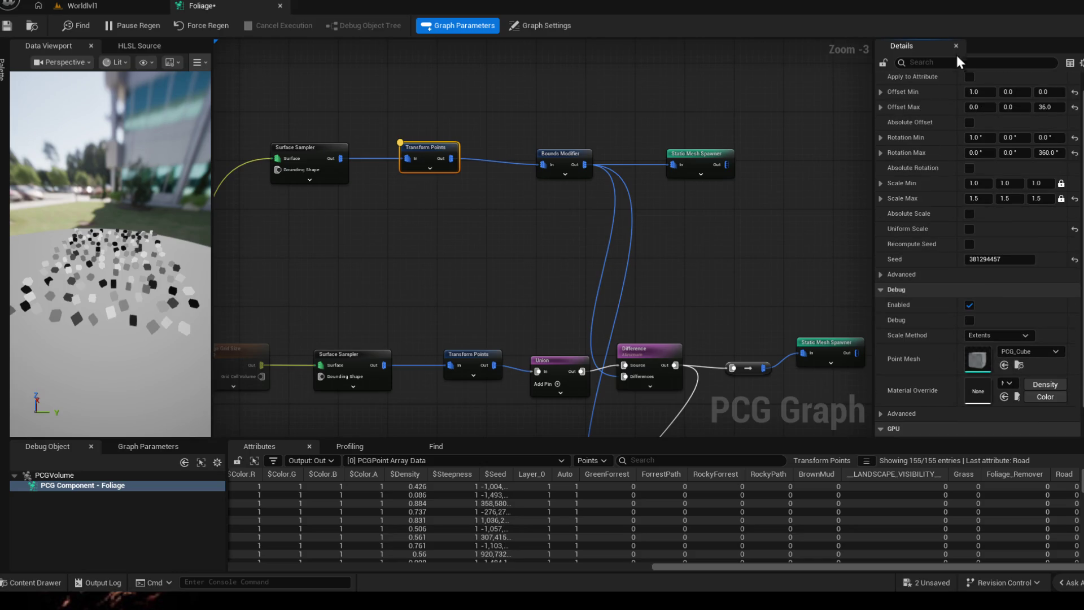
pyautogui.click(708, 155)
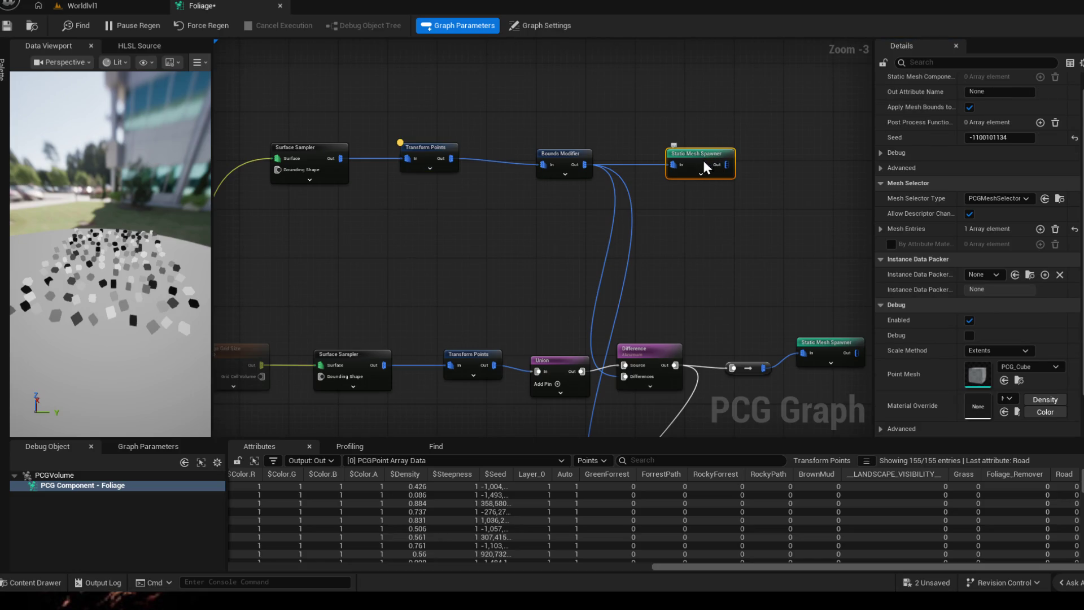
pyautogui.moveTo(812, 208); pyautogui.dragTo(644, 208)
pyautogui.scroll(-1, 928, 219)
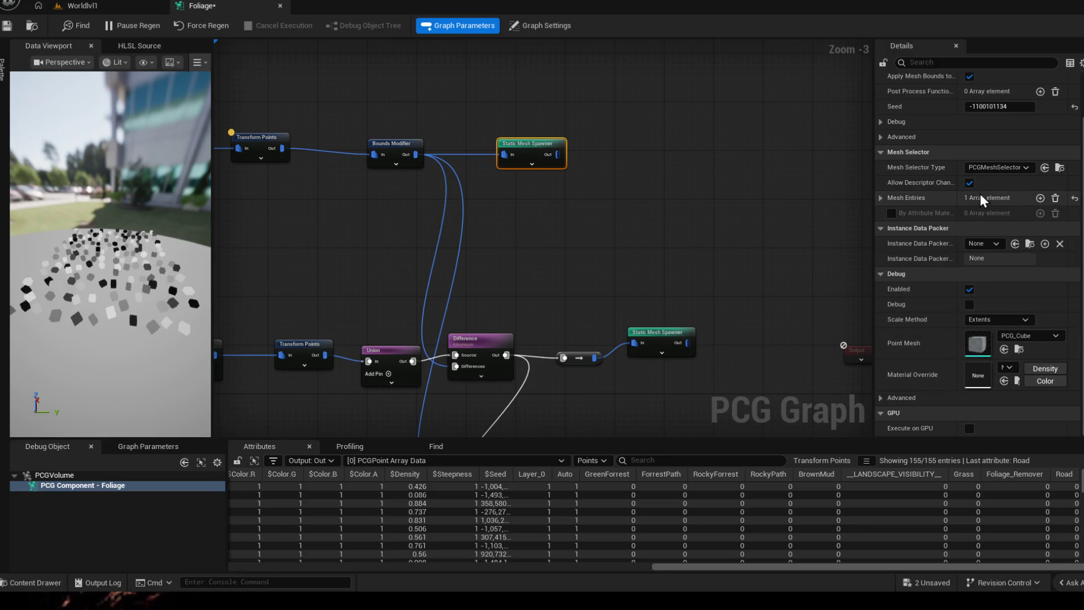
# - Set the SM_TreeOakFix mesh entry's Mobility to Stationary in the Static Mesh Spawner descriptor
pyautogui.click(880, 198)
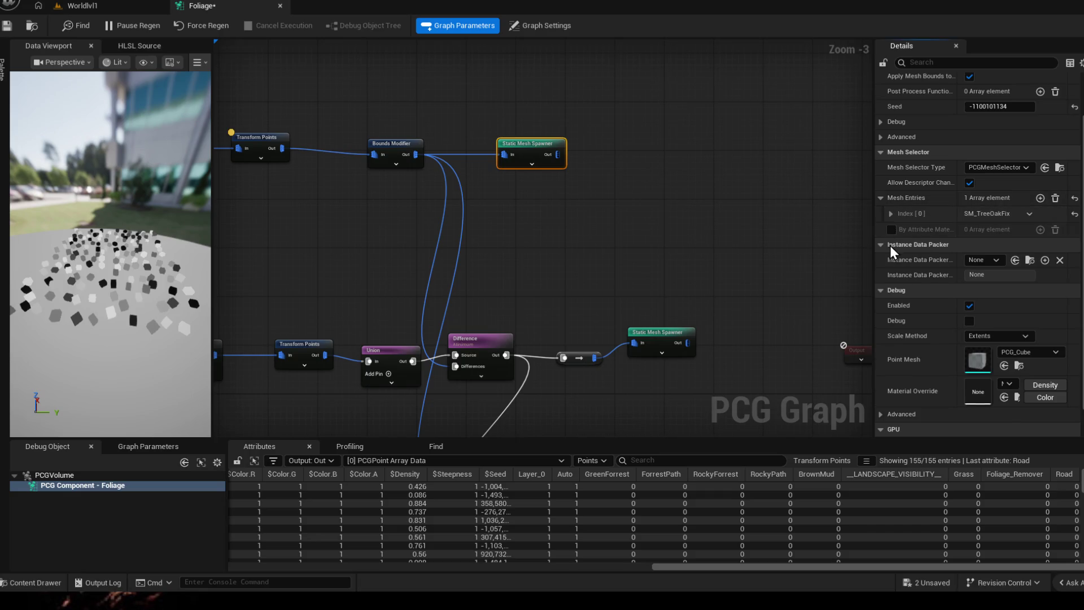
pyautogui.click(890, 213)
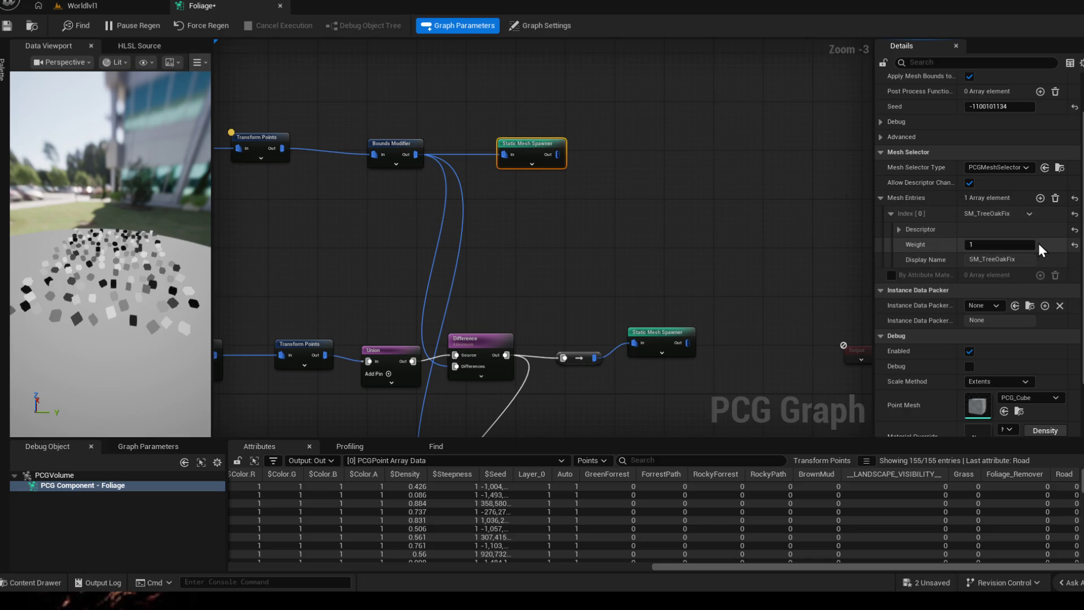
pyautogui.click(899, 230)
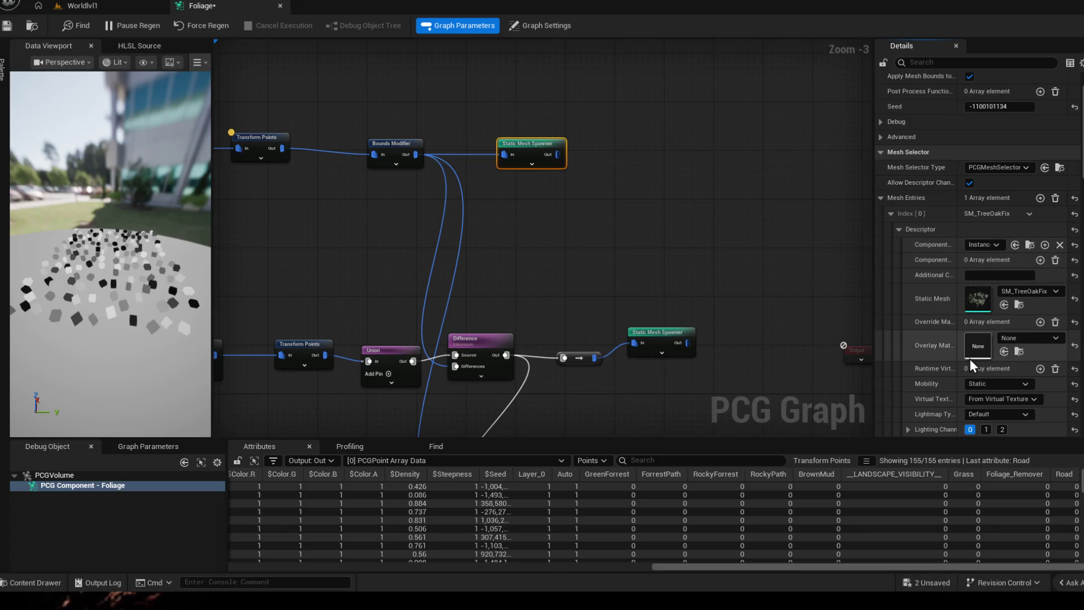
pyautogui.scroll(-2, 979, 344)
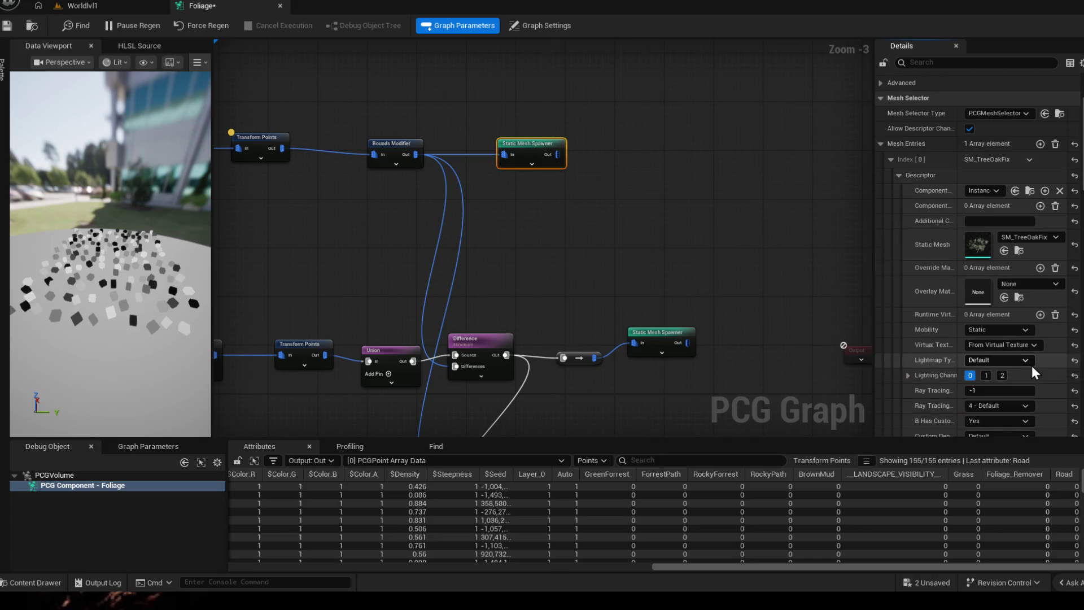
pyautogui.scroll(-1, 1032, 365)
pyautogui.scroll(-1, 1033, 367)
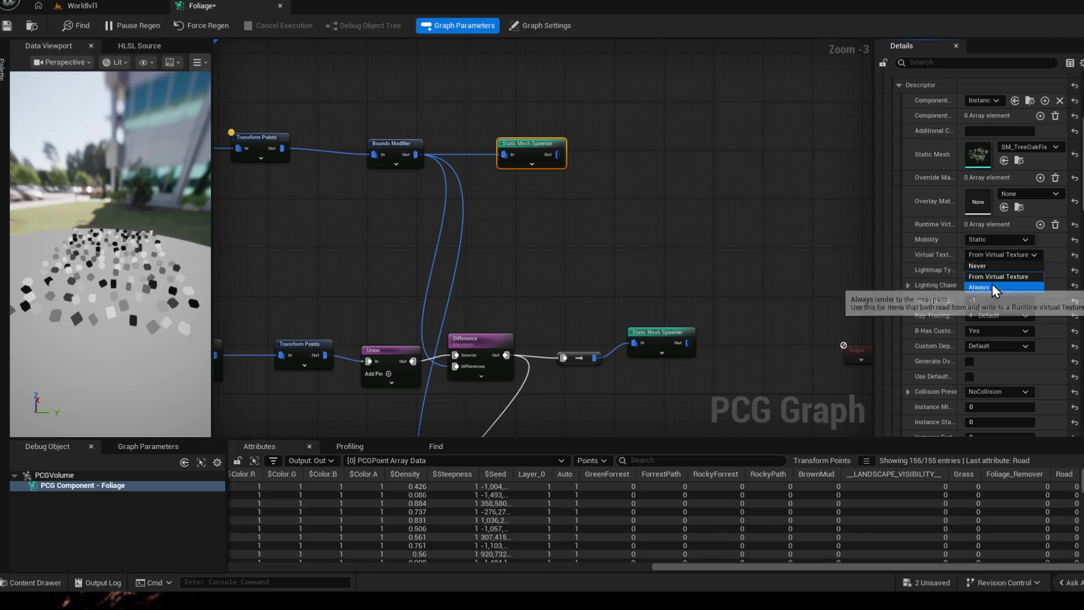
pyautogui.click(999, 240)
pyautogui.click(983, 260)
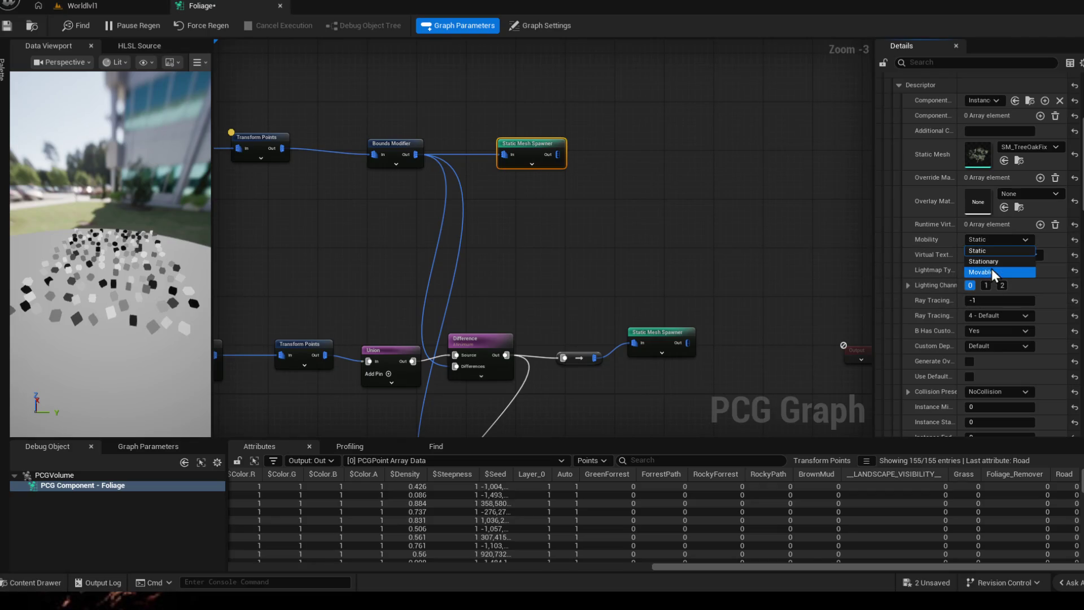
# - Save the Foliage graph and view the foliage patch in the Worldlvl1 level
pyautogui.hotkey('ctrl', 's')
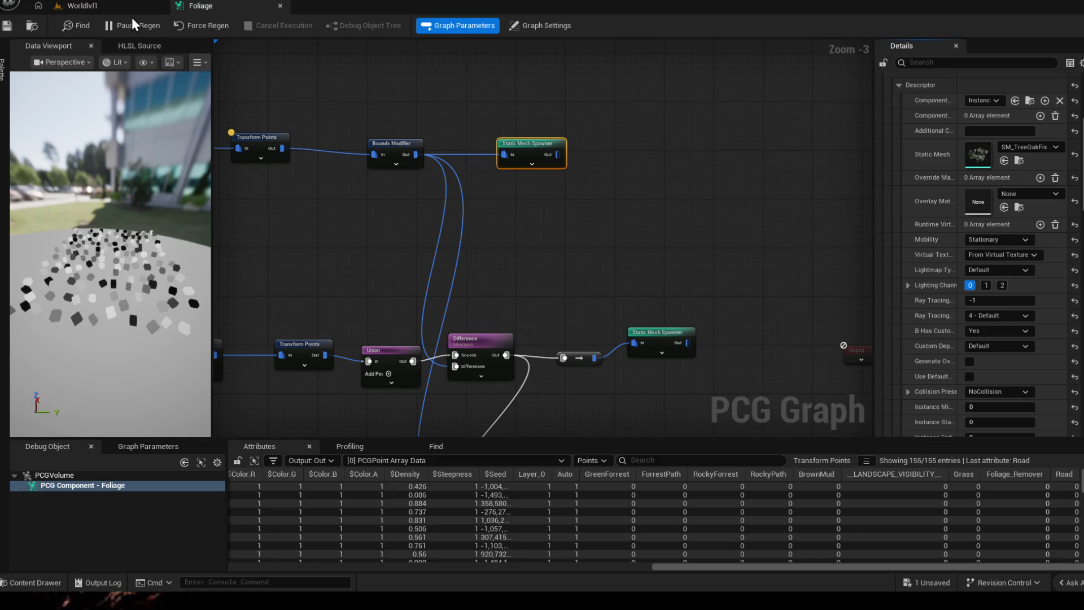
pyautogui.click(82, 6)
pyautogui.moveTo(379, 278)
pyautogui.mouseDown()
pyautogui.moveTo(423, 212)
pyautogui.moveTo(417, 305)
pyautogui.mouseUp()
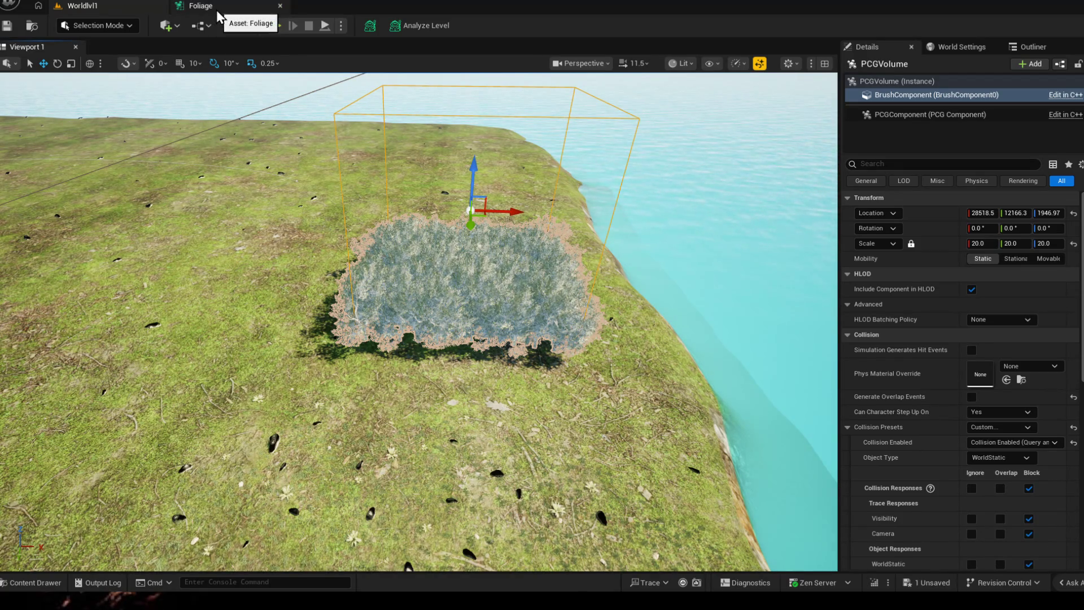
# - Review the PCG Volume's PCGComponent settings and Cleanup the generated foliage patch
pyautogui.click(931, 114)
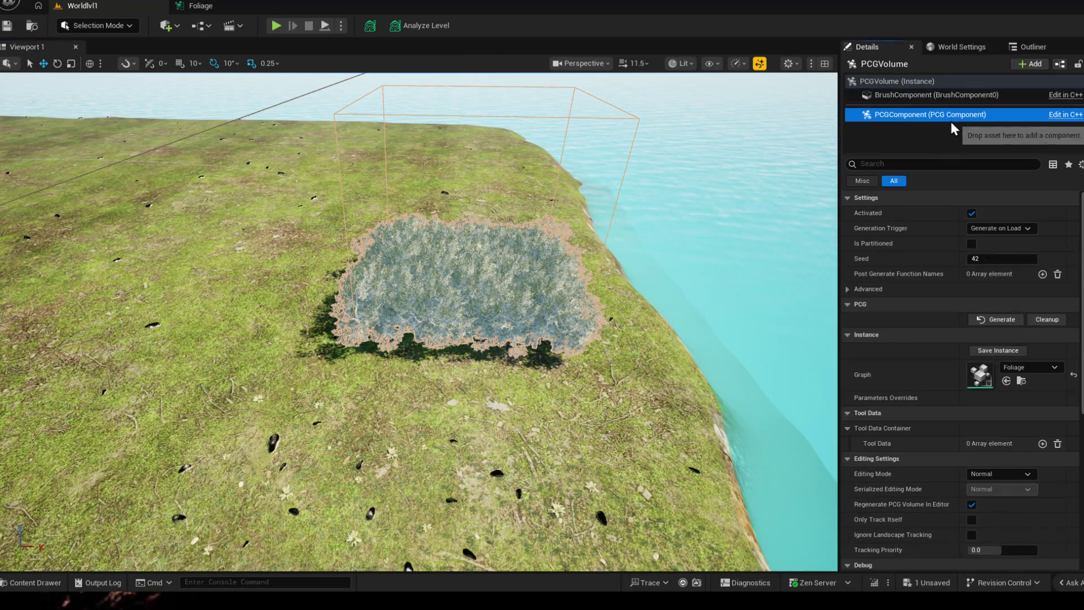
pyautogui.click(897, 80)
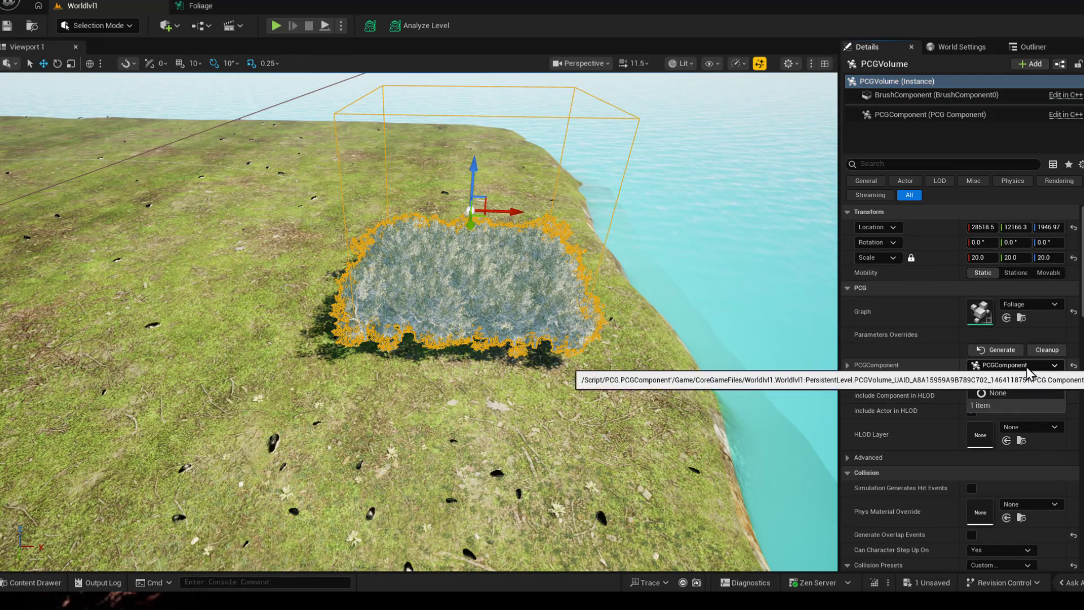
pyautogui.scroll(-2, 1029, 400)
pyautogui.scroll(-3, 997, 381)
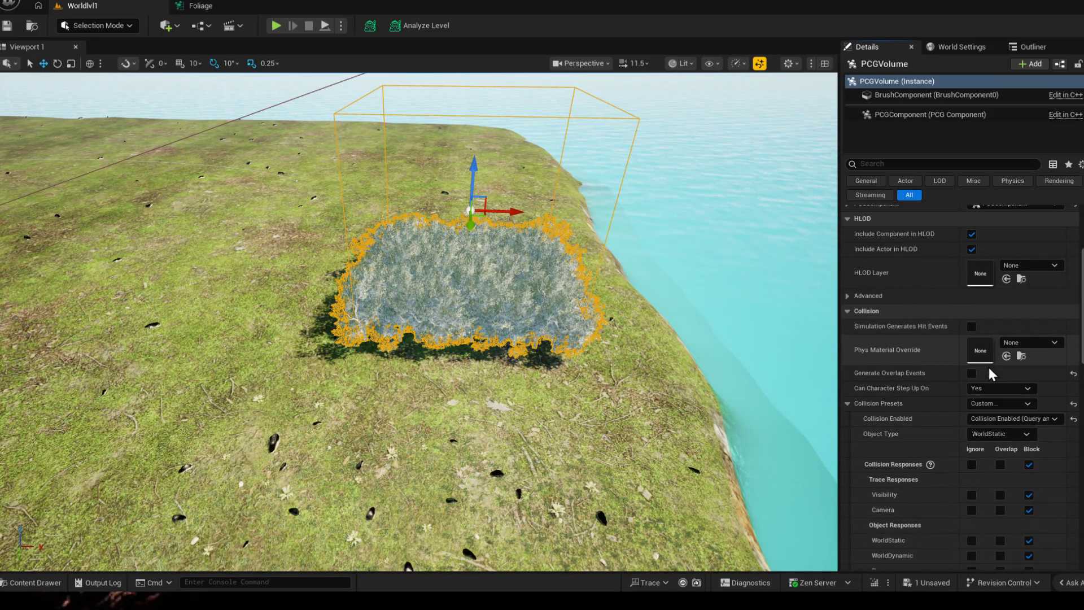
pyautogui.scroll(-3, 995, 388)
pyautogui.scroll(-3, 1002, 399)
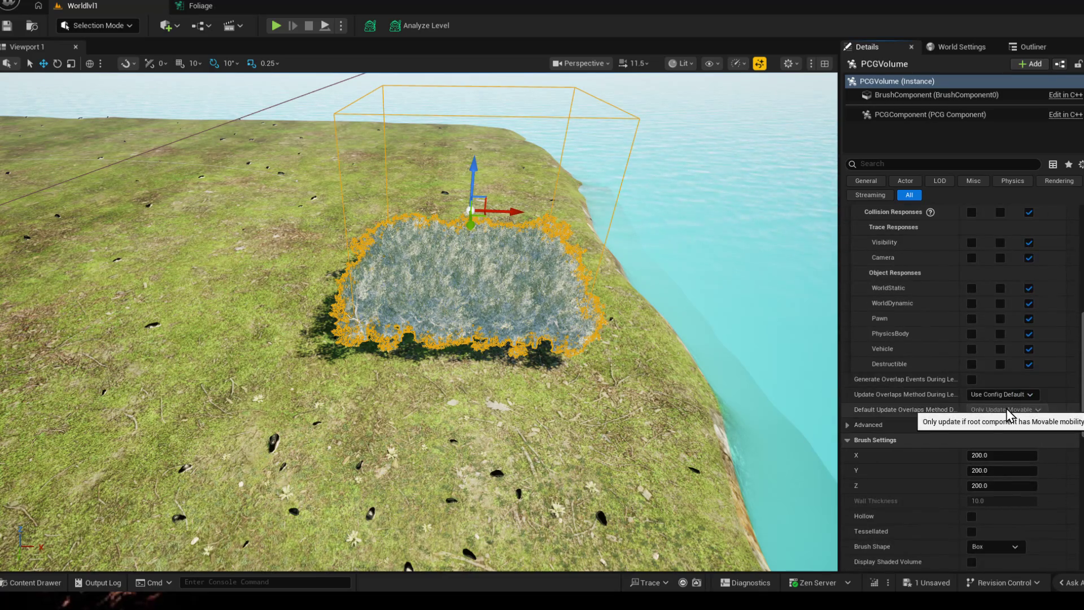
pyautogui.scroll(-3, 1005, 409)
pyautogui.scroll(-2, 1017, 430)
pyautogui.scroll(-3, 1017, 430)
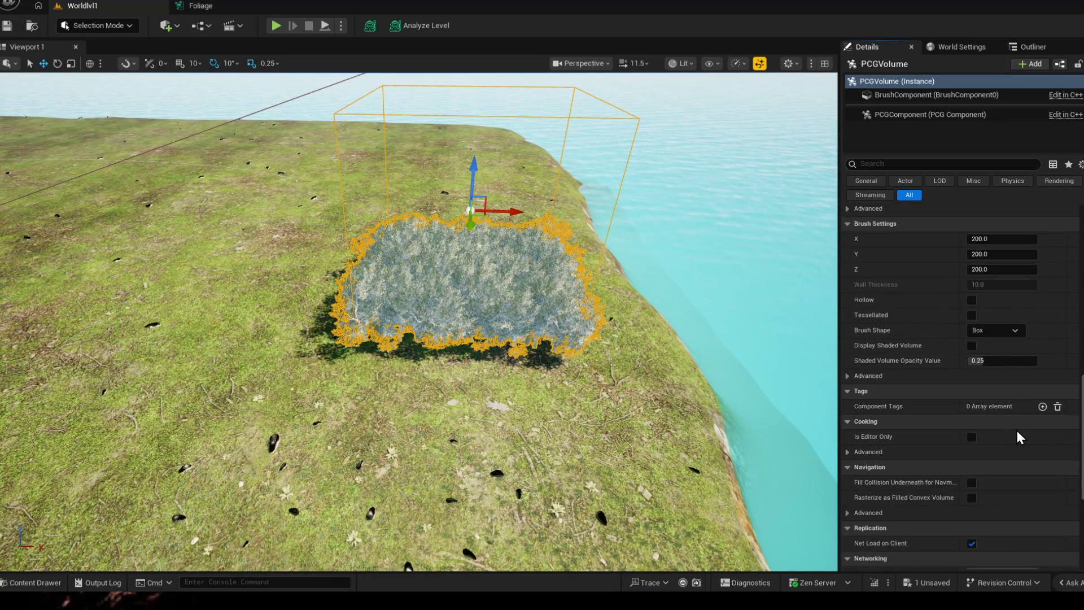
pyautogui.scroll(5, 1019, 436)
pyautogui.click(931, 114)
pyautogui.scroll(-3, 987, 312)
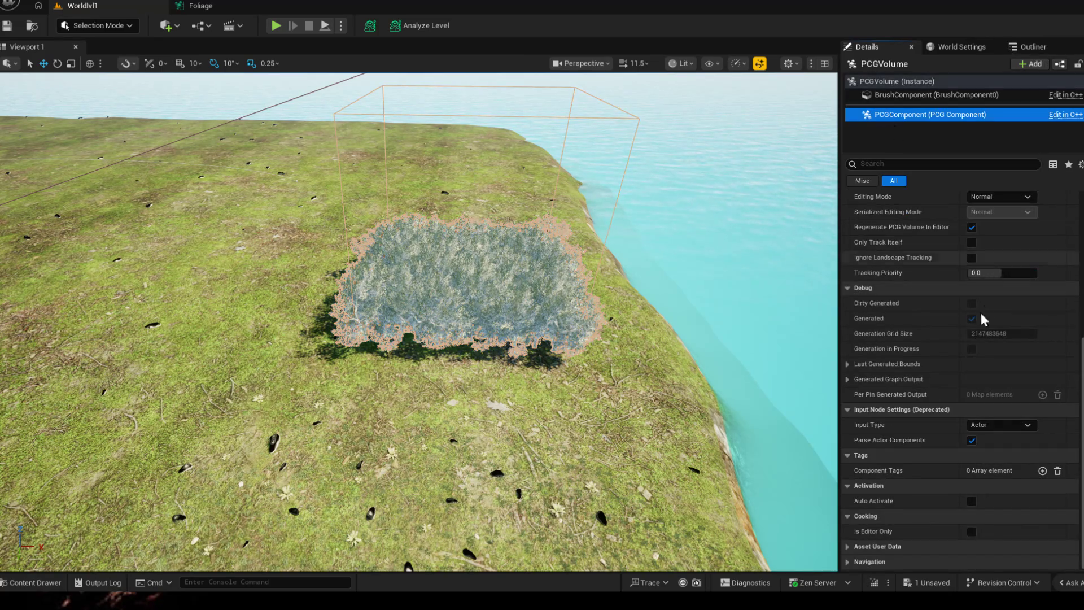
pyautogui.scroll(3, 930, 381)
pyautogui.scroll(3, 930, 374)
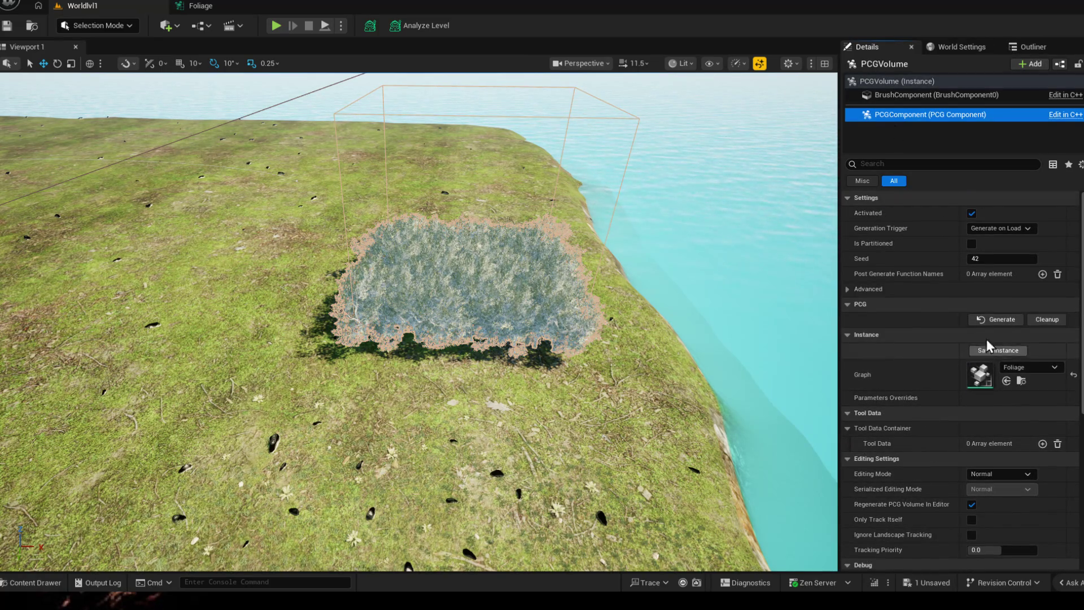
pyautogui.click(1048, 320)
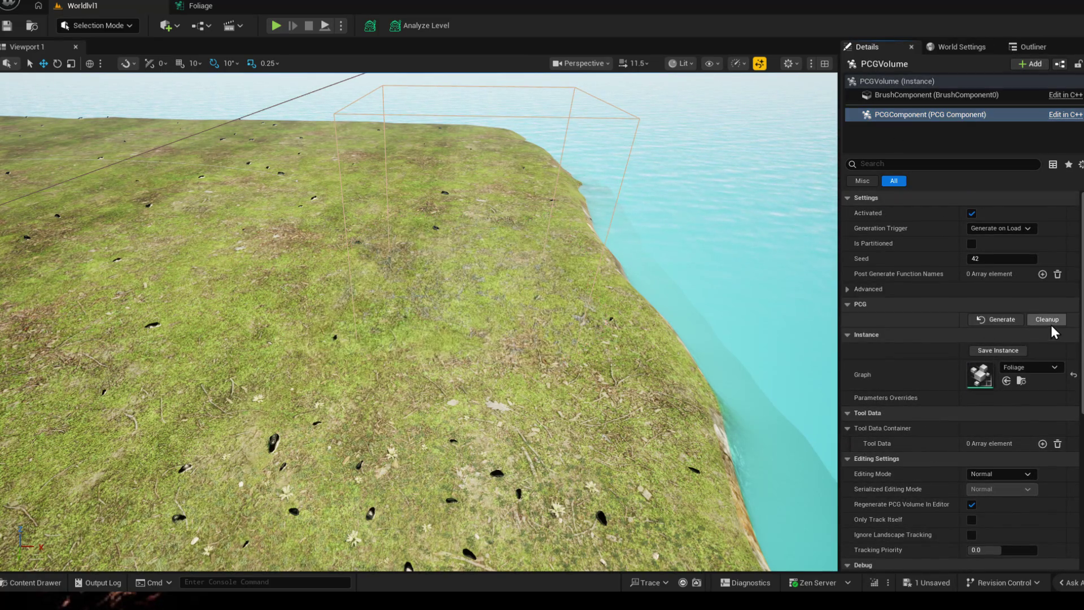
# - Regenerate the oak trees in the PCG volume a few times and fly the camera around them
pyautogui.click(997, 319)
pyautogui.scroll(5, 424, 339)
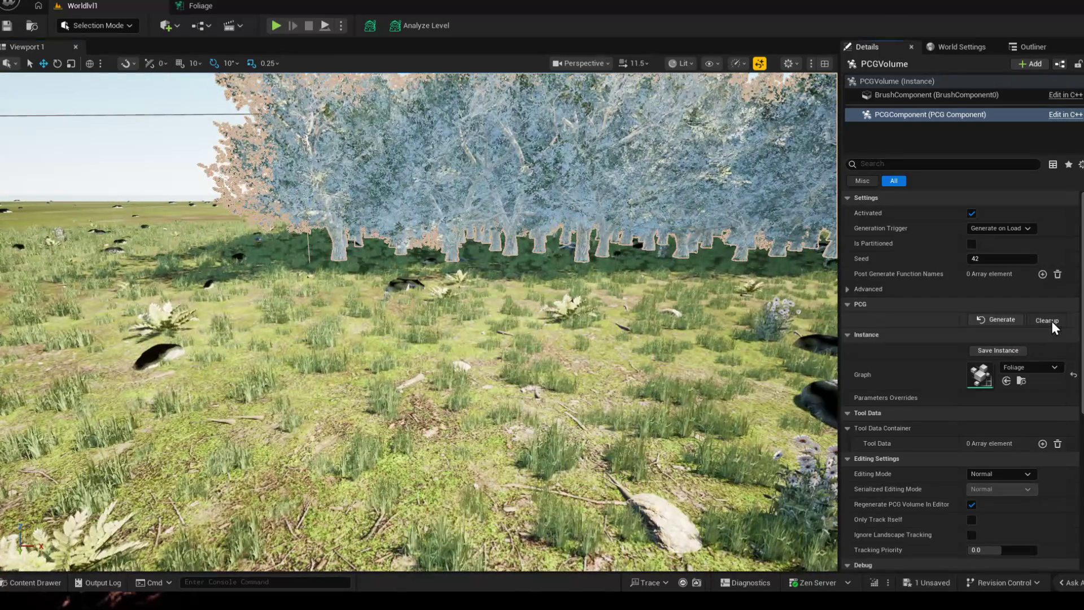
pyautogui.click(1046, 319)
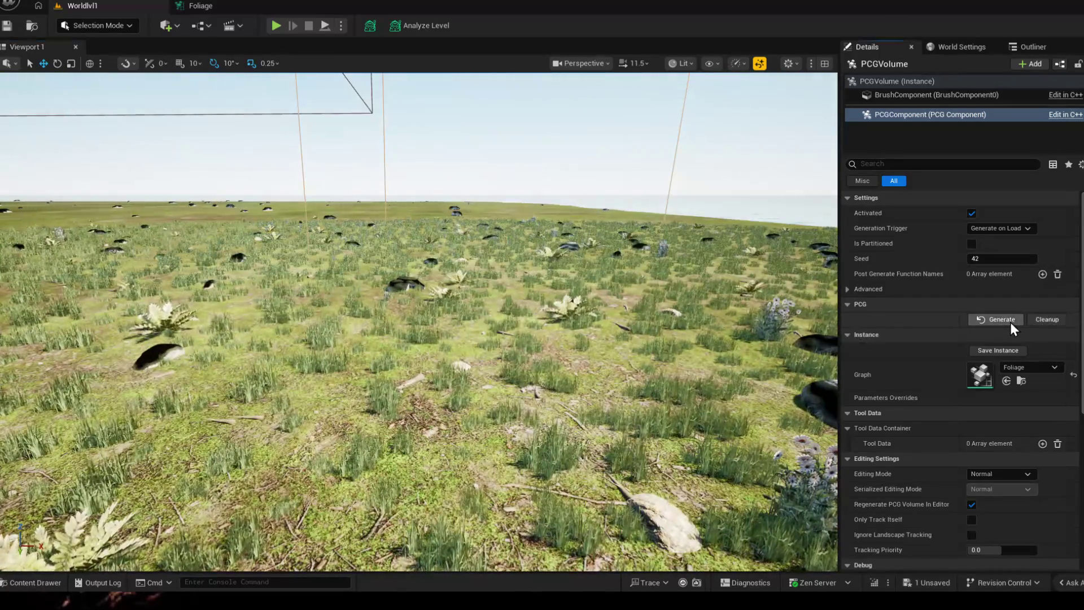
pyautogui.click(1002, 319)
pyautogui.click(1048, 319)
pyautogui.click(1001, 319)
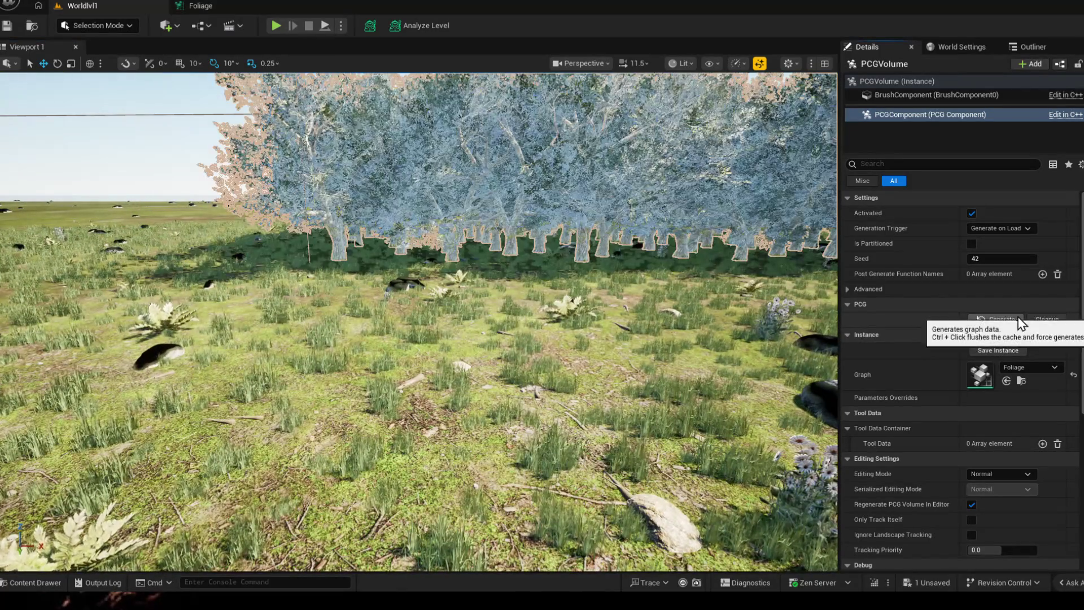
pyautogui.moveTo(424, 339); pyautogui.dragTo(338, 322)
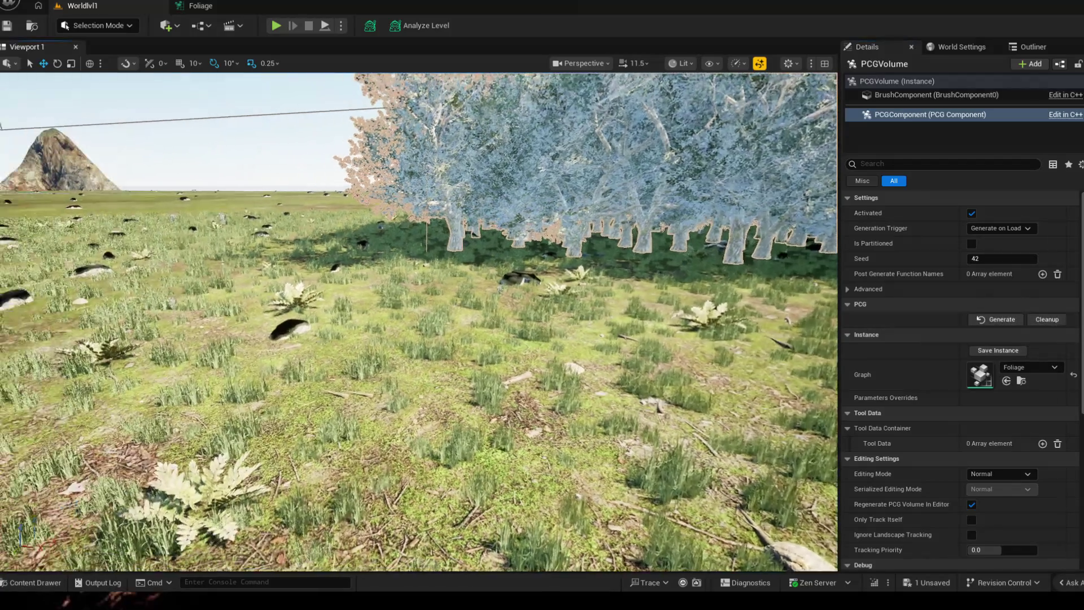
pyautogui.moveTo(423, 323)
pyautogui.mouseDown()
pyautogui.moveTo(423, 254)
pyautogui.moveTo(424, 381)
pyautogui.mouseUp()
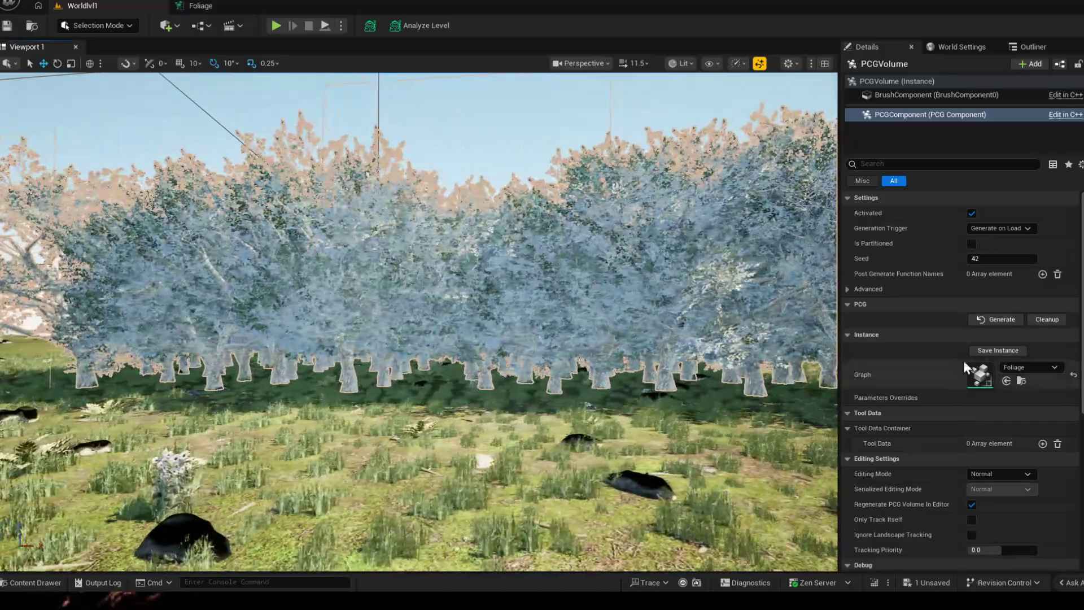
pyautogui.click(944, 95)
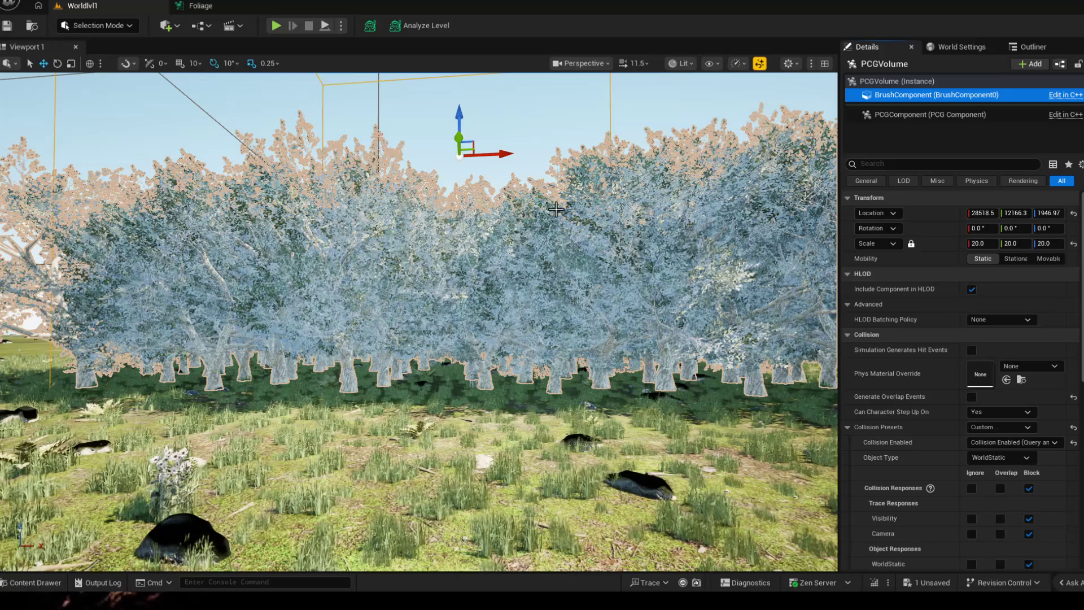
pyautogui.click(220, 8)
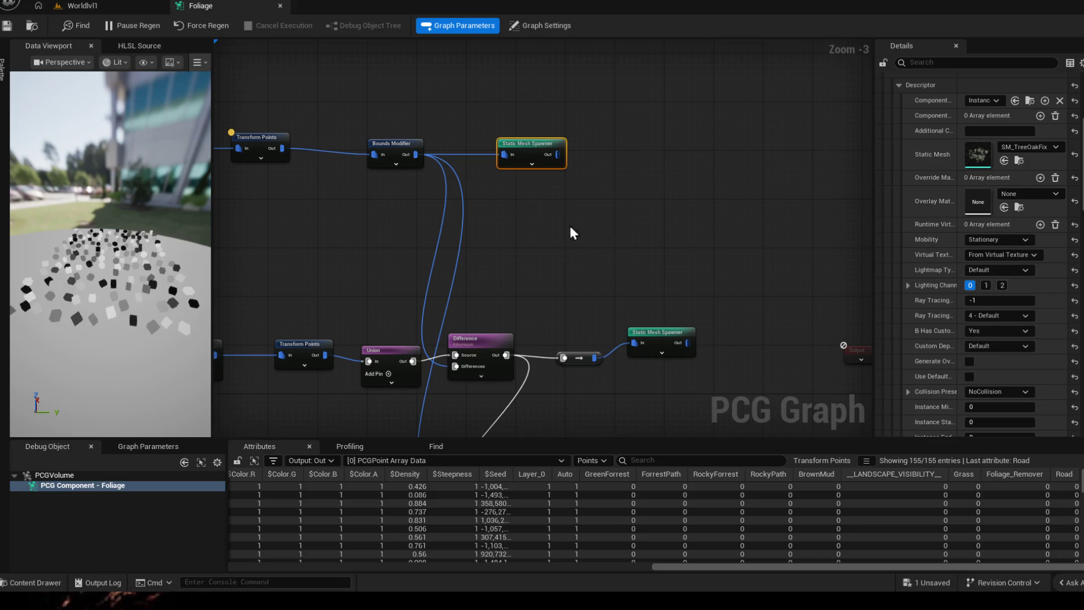
# - Spread the Bounds Modifier and upper Static Mesh Spawner nodes further apart
pyautogui.moveTo(600, 225); pyautogui.dragTo(653, 261)
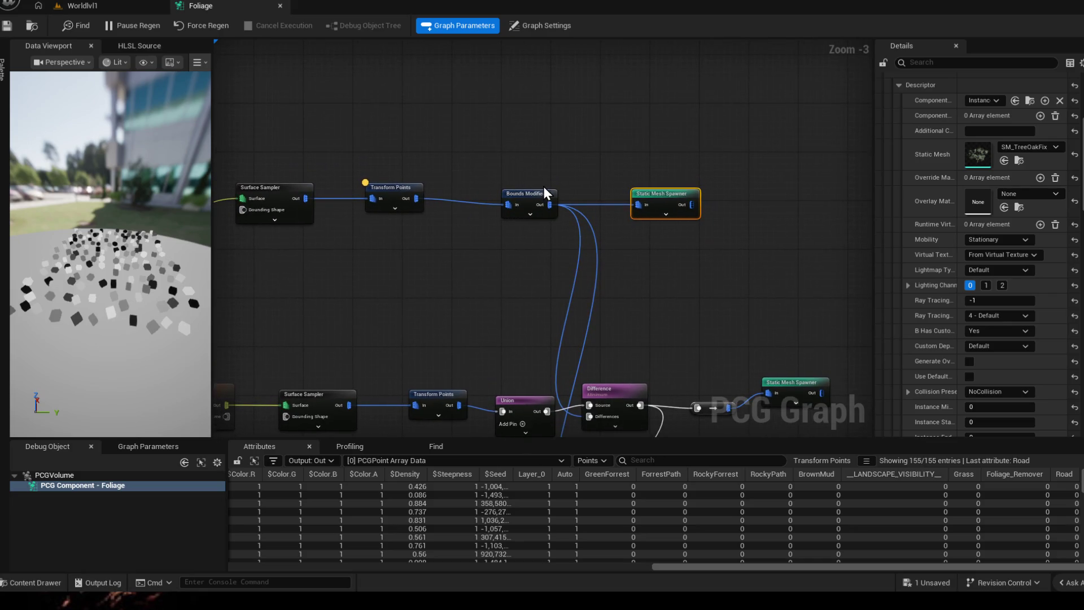
pyautogui.moveTo(527, 194); pyautogui.dragTo(433, 201)
pyautogui.moveTo(619, 204); pyautogui.dragTo(668, 210)
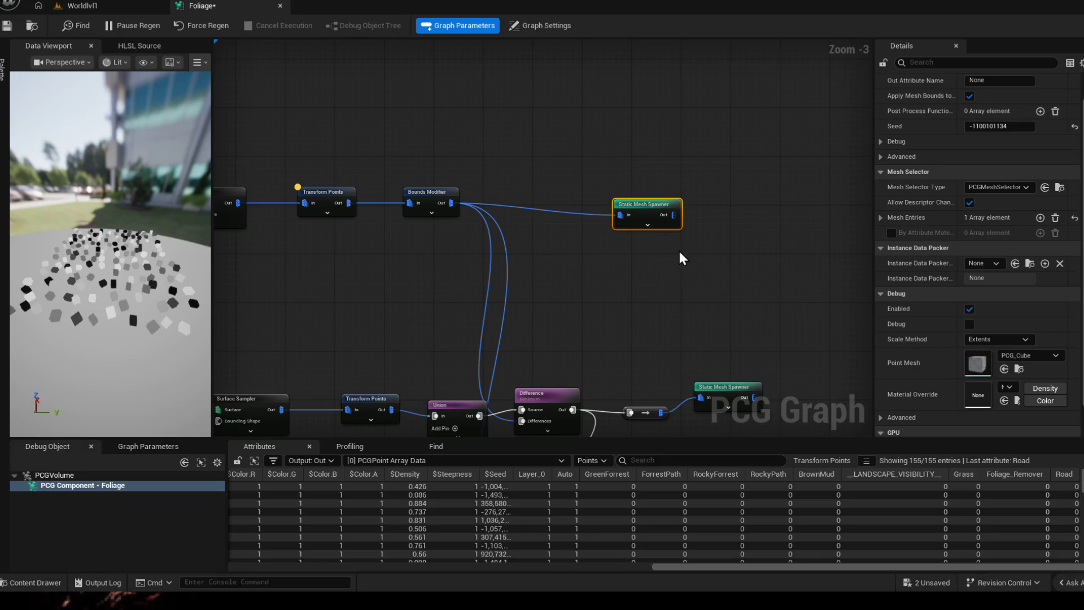
# - Inspect the Bounds Modifier's Mode (kept Scale), Advanced and Debug settings
pyautogui.click(409, 195)
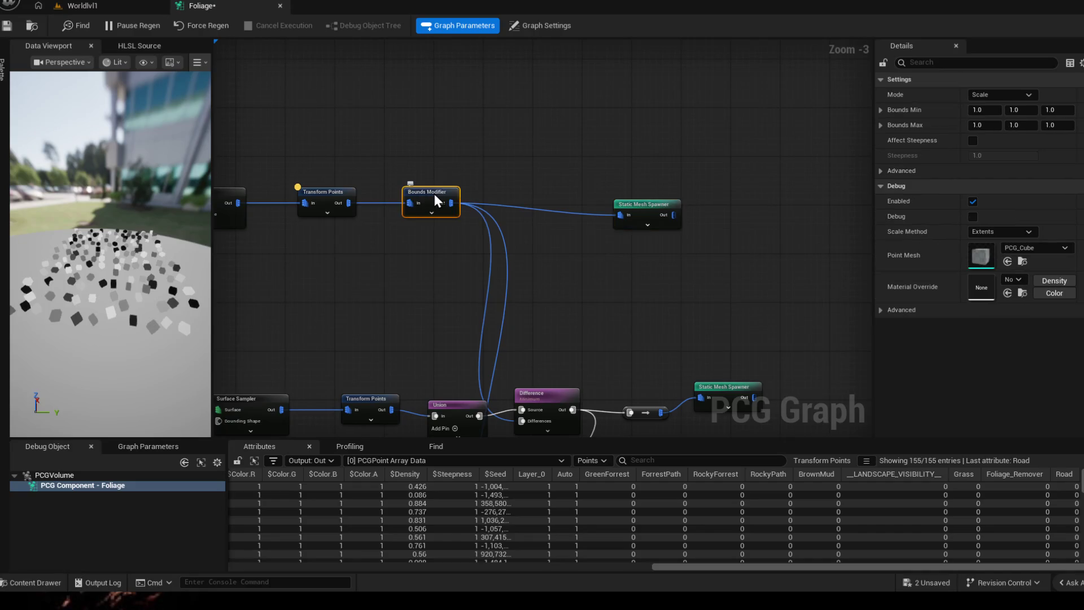
pyautogui.click(1000, 94)
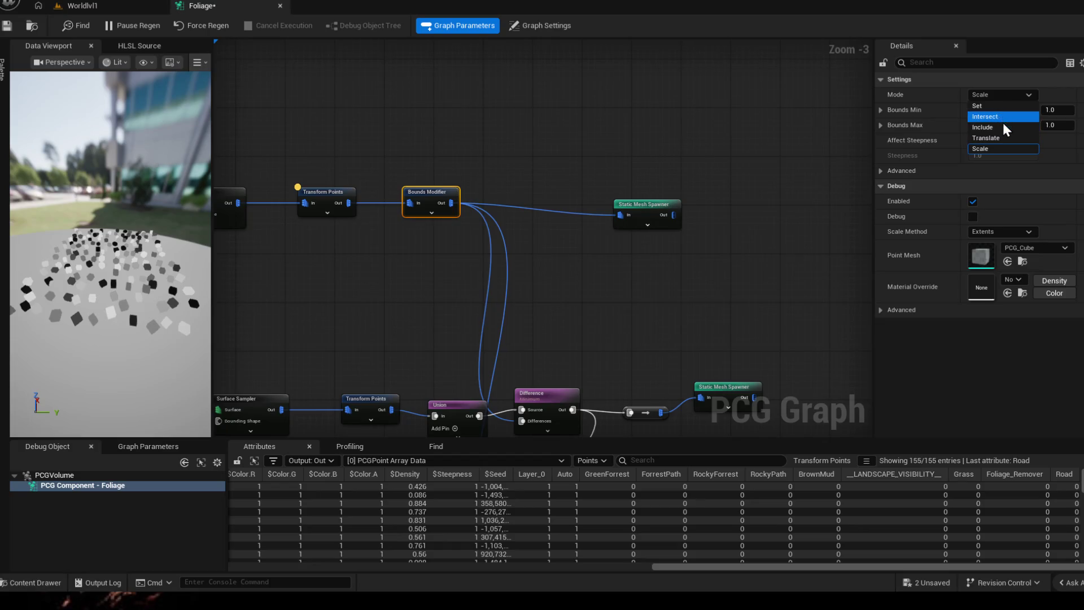
pyautogui.click(1024, 185)
pyautogui.click(928, 170)
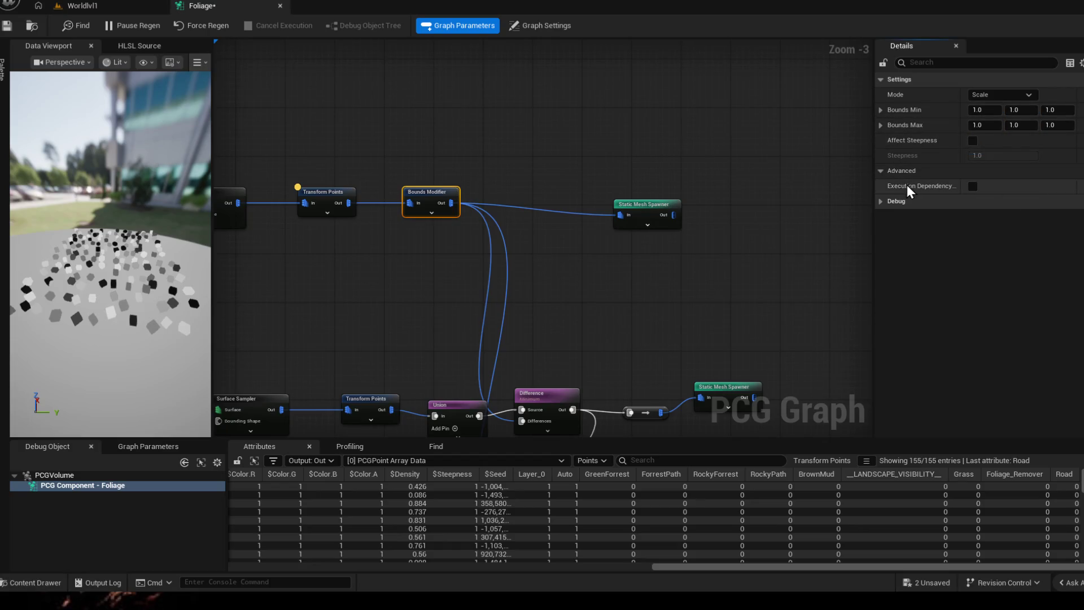
pyautogui.click(896, 200)
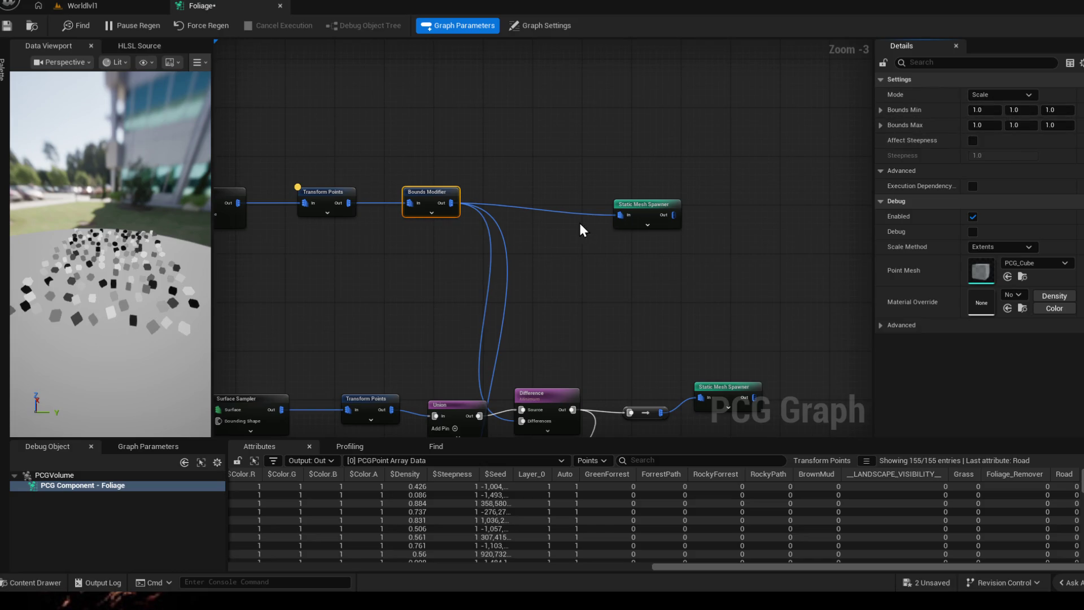
pyautogui.rightClick(551, 185)
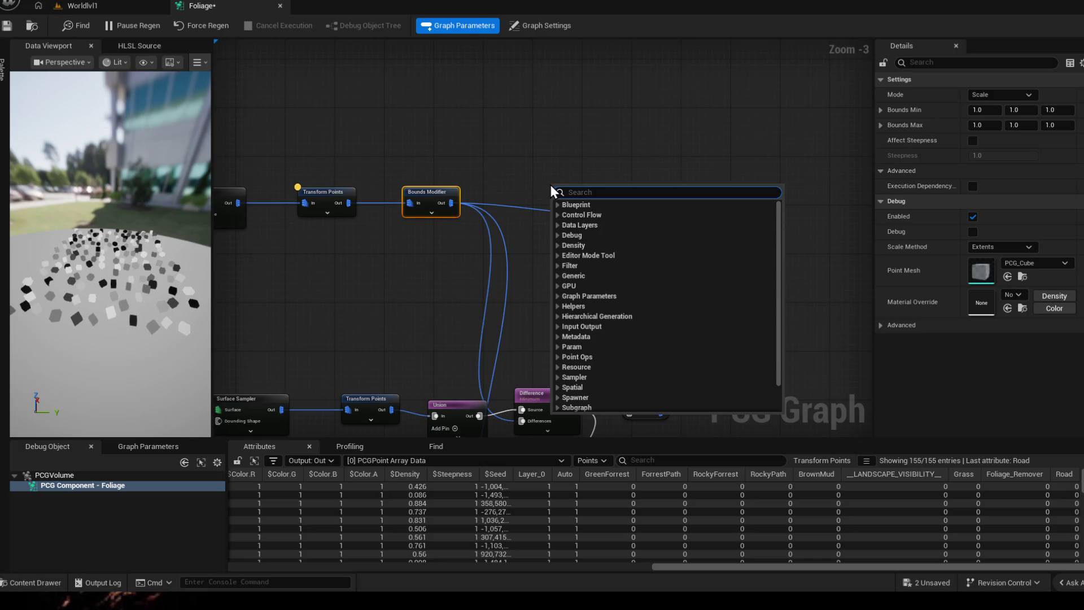
pyautogui.write('desi')
# - Insert a Density Filter node on the wire between Bounds Modifier and Static Mesh Spawner
pyautogui.press('BackSpace')
pyautogui.press('BackSpace')
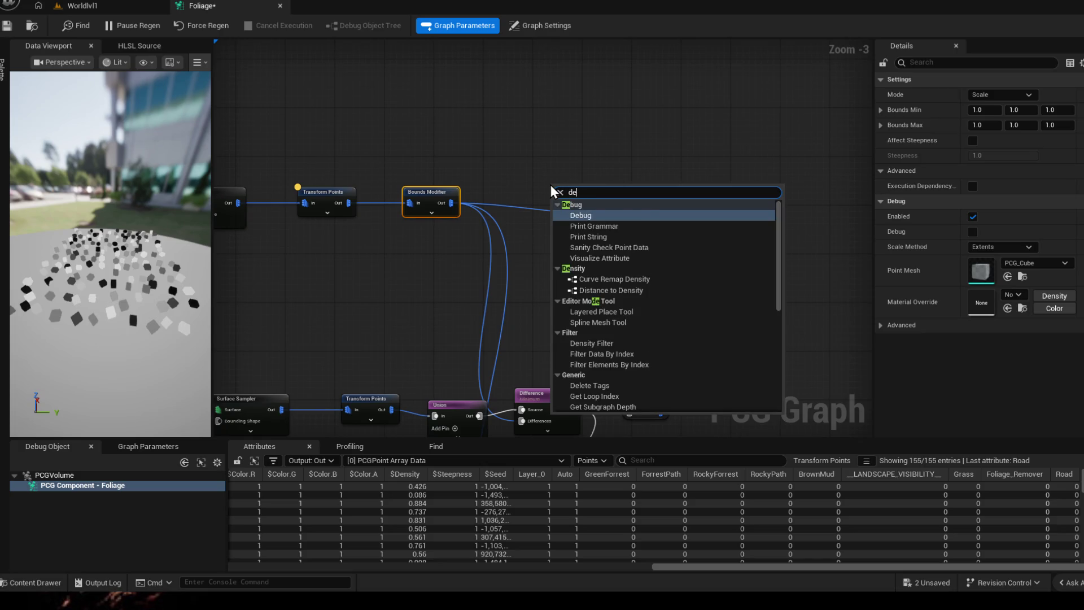
pyautogui.write('n')
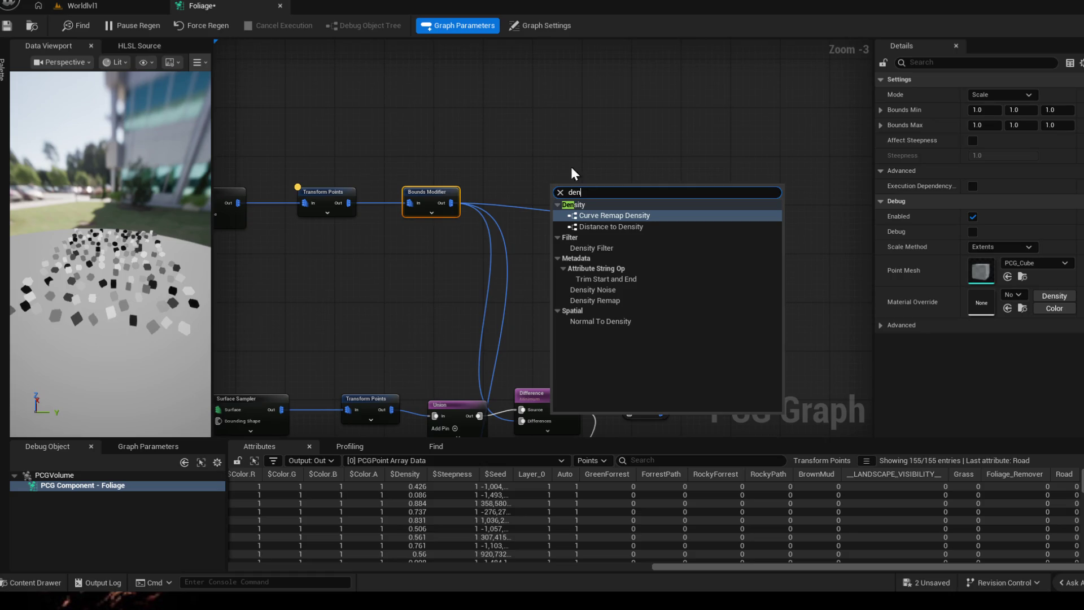
pyautogui.click(598, 248)
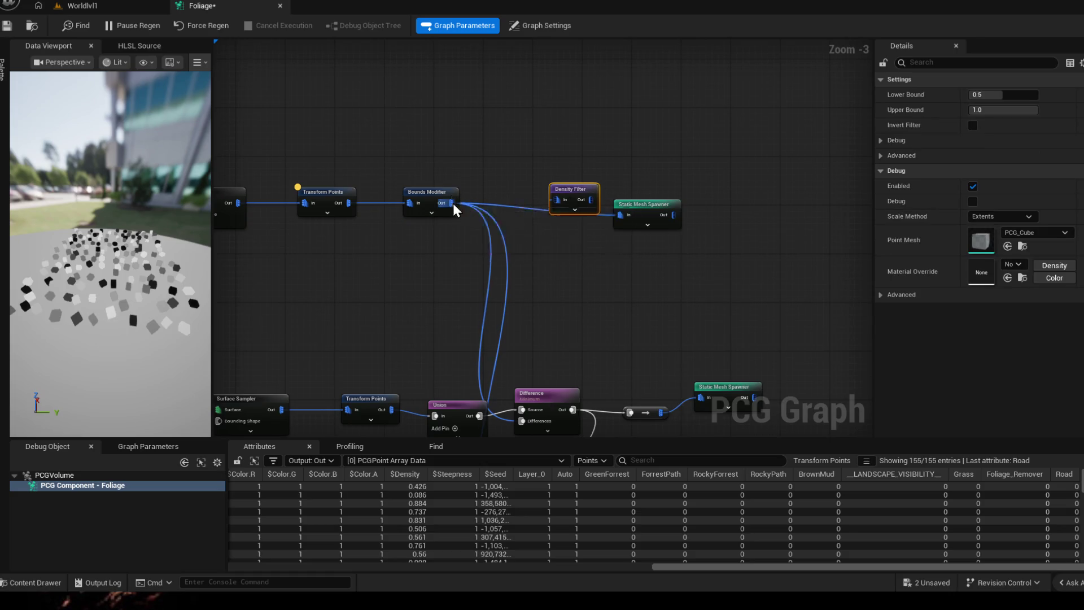
pyautogui.moveTo(553, 198)
pyautogui.mouseDown()
pyautogui.moveTo(592, 192)
pyautogui.moveTo(577, 228)
pyautogui.moveTo(582, 247)
pyautogui.mouseUp()
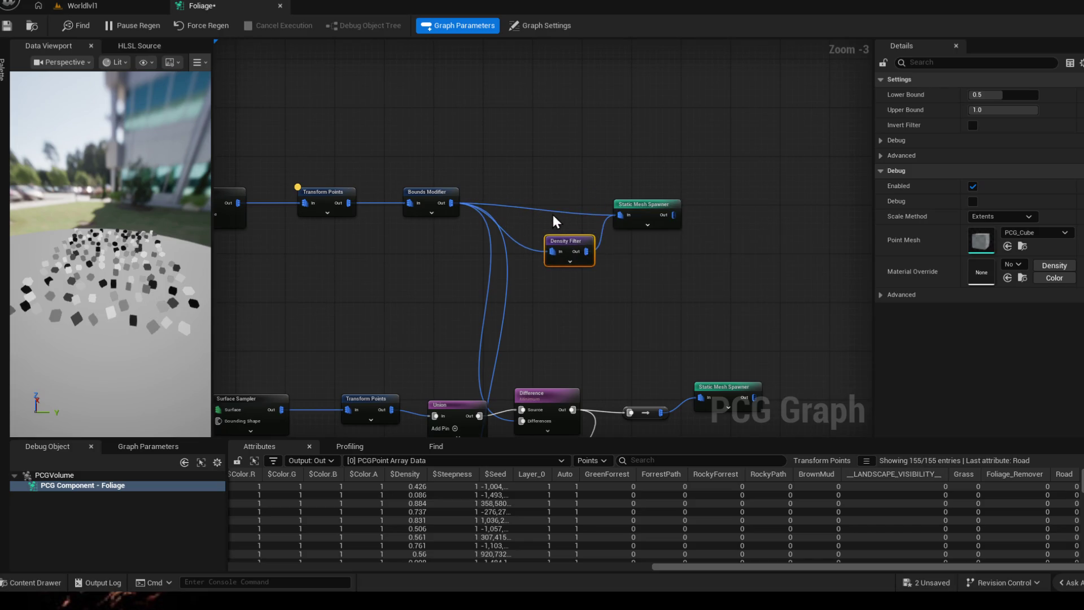
pyautogui.click(552, 211)
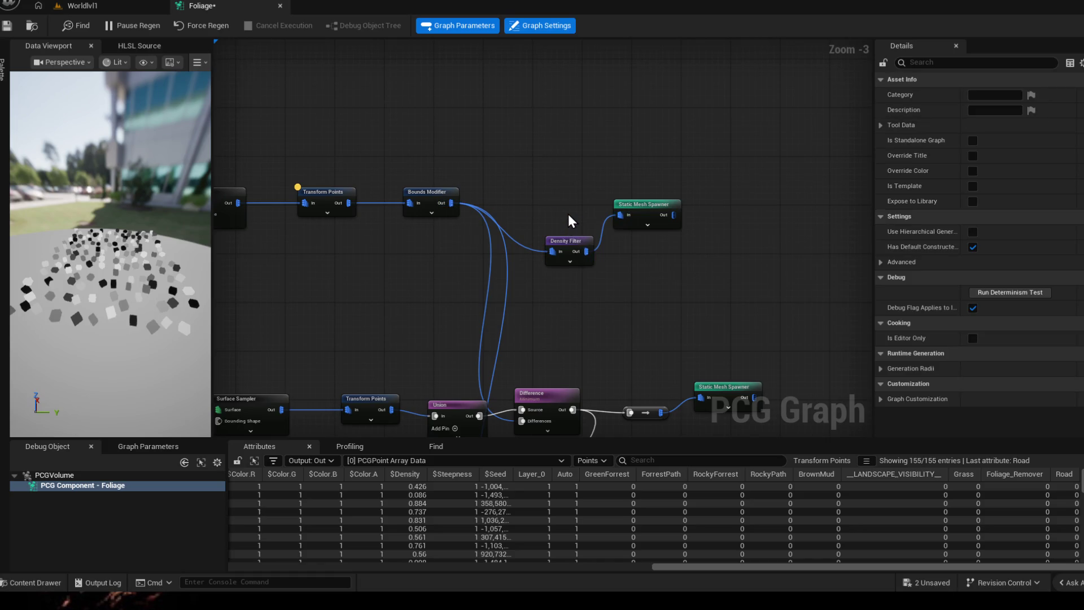
pyautogui.moveTo(569, 241); pyautogui.dragTo(552, 198)
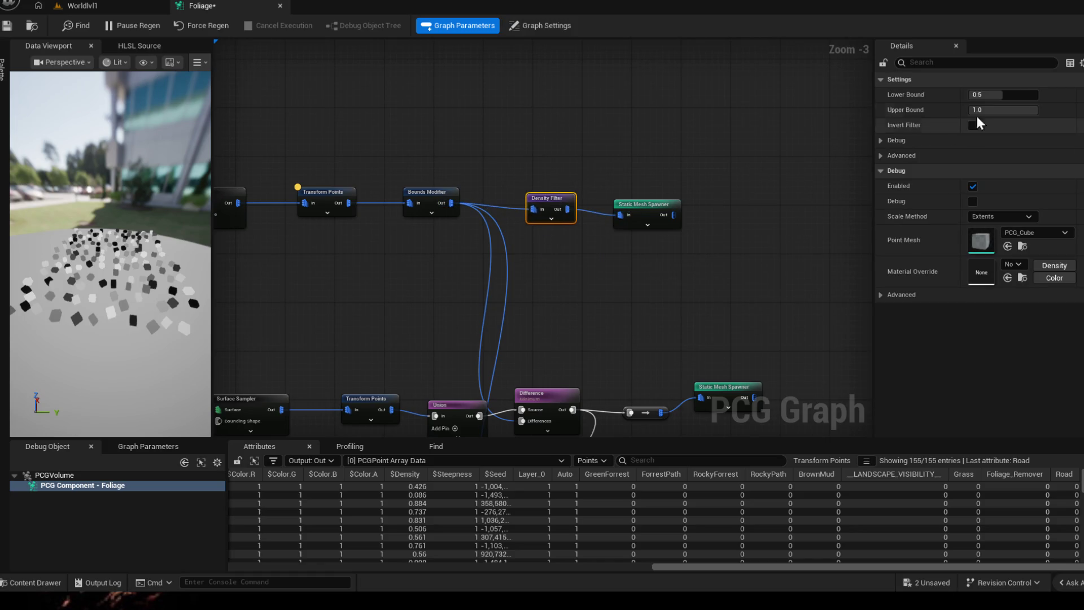
# - Lower the Density Filter Upper Bound to 0.513602 and check the result in Worldlvl1
pyautogui.moveTo(1029, 110); pyautogui.dragTo(1017, 109)
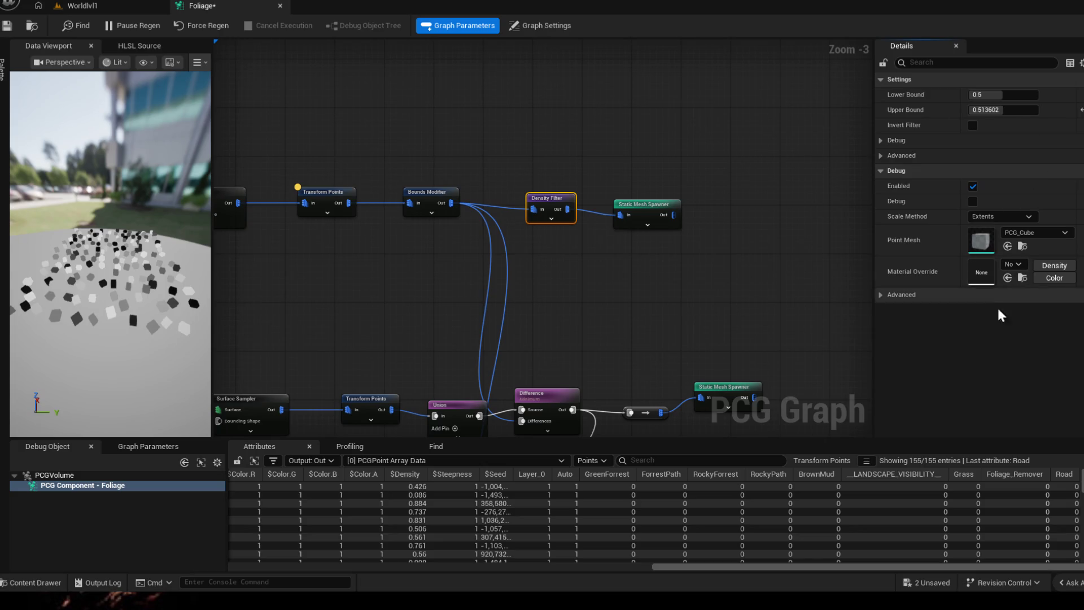
pyautogui.click(82, 5)
pyautogui.rightClick(423, 322)
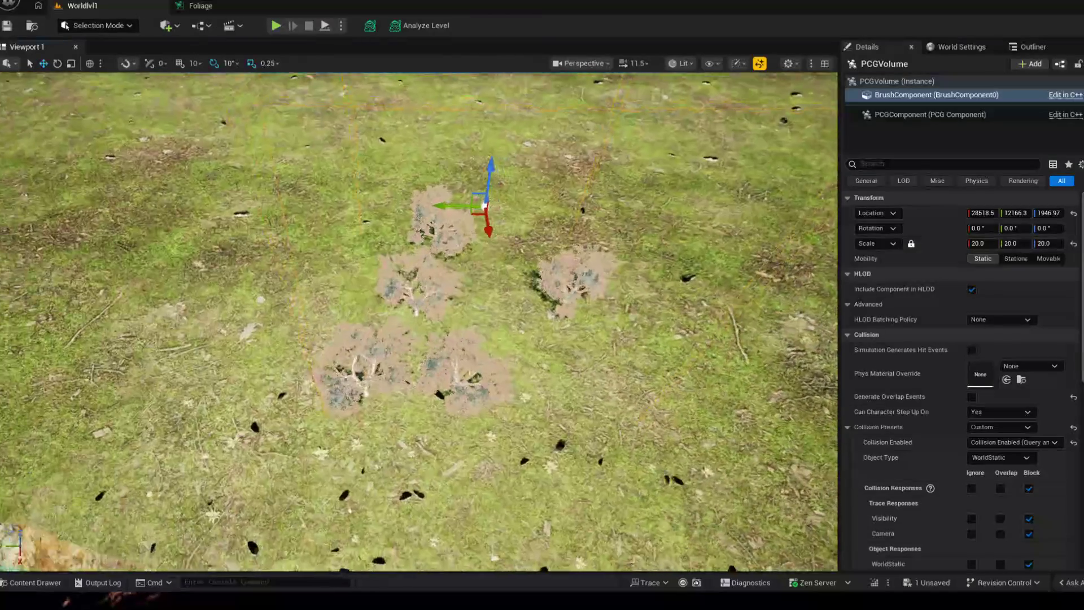
# - Fly the camera to the trees and undock the Foliage graph into its own floating window
pyautogui.moveTo(424, 322); pyautogui.dragTo(479, 298)
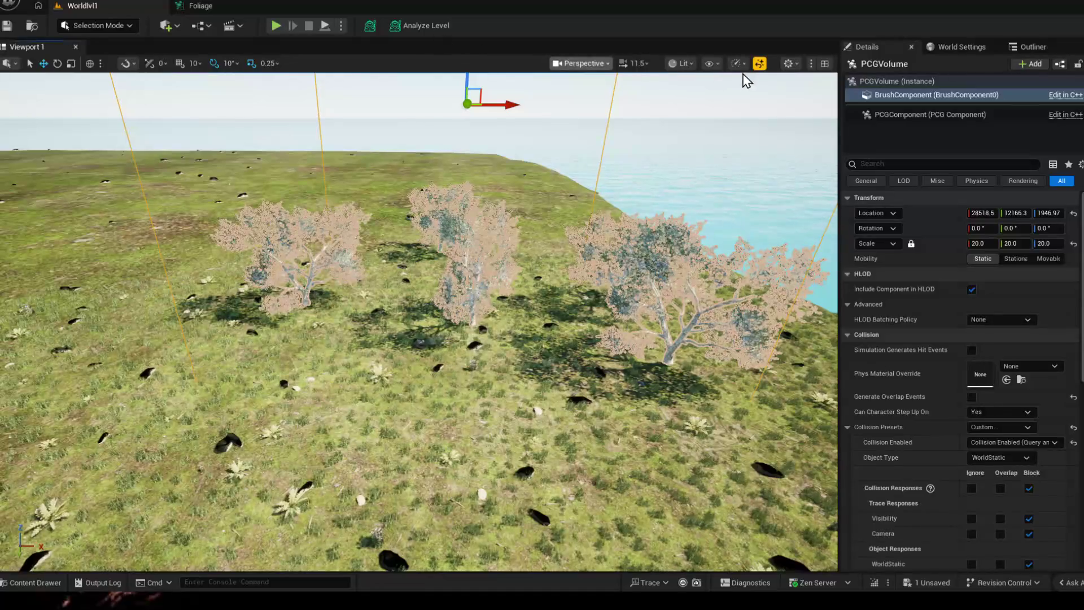
pyautogui.moveTo(201, 7)
pyautogui.mouseDown()
pyautogui.moveTo(575, 82)
pyautogui.moveTo(581, 100)
pyautogui.moveTo(522, 2)
pyautogui.moveTo(451, 8)
pyautogui.moveTo(638, 10)
pyautogui.moveTo(1076, 170)
pyautogui.mouseUp()
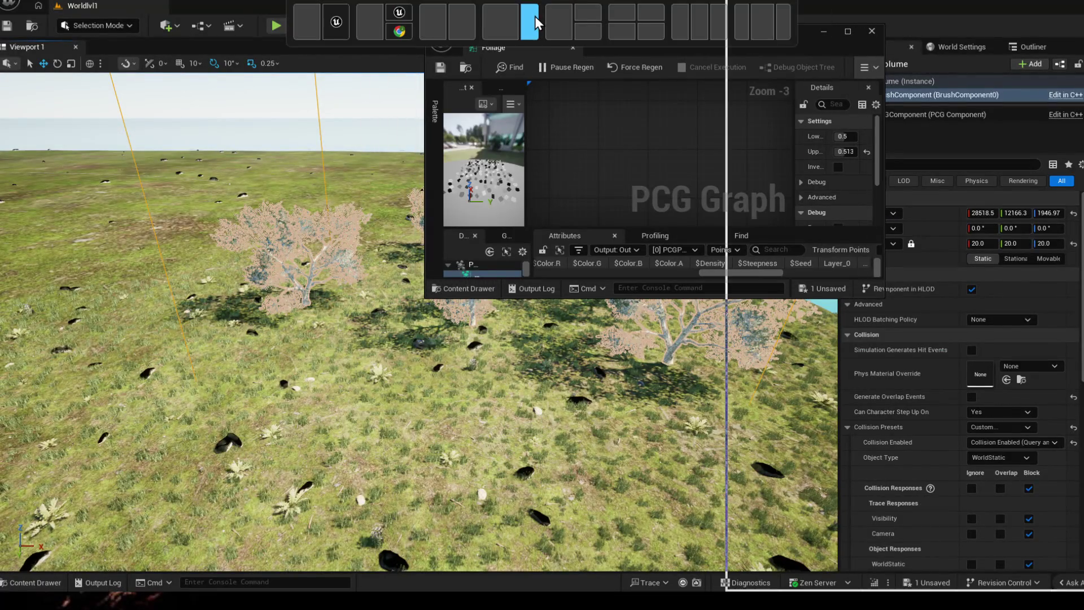
# - Snap level and Foliage graph side by side and widen the Density Filter's Details panel
pyautogui.click(164, 87)
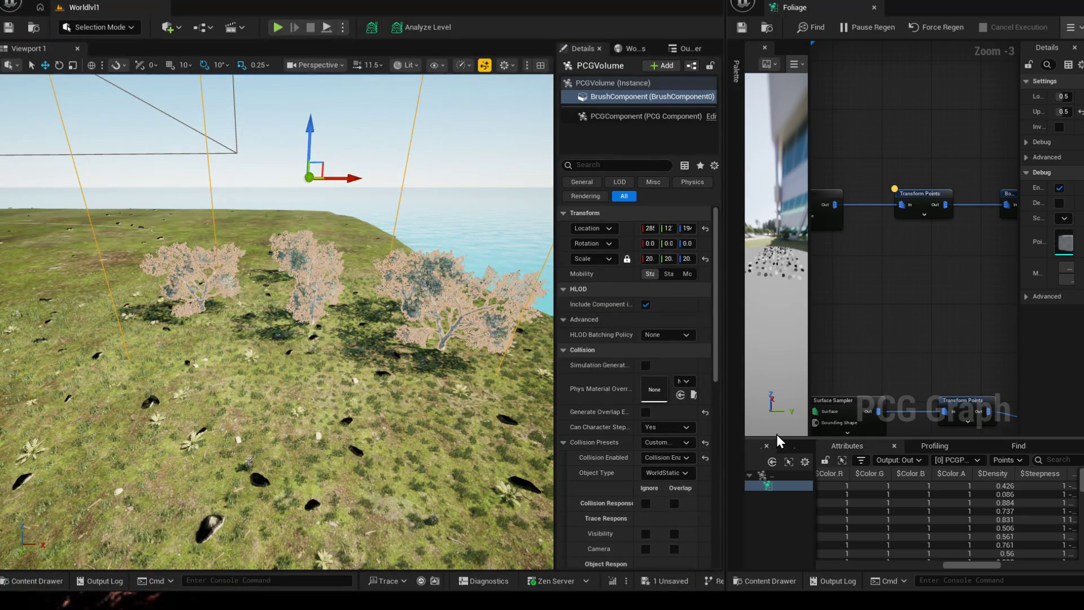
pyautogui.moveTo(779, 437)
pyautogui.mouseDown()
pyautogui.moveTo(772, 281)
pyautogui.moveTo(773, 404)
pyautogui.mouseUp()
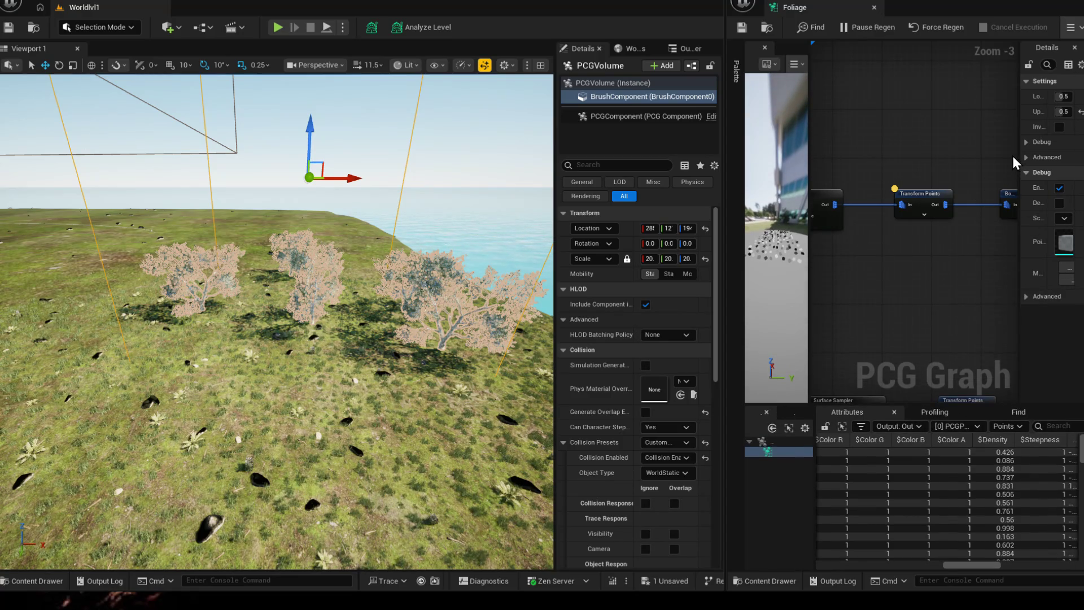
pyautogui.moveTo(932, 127); pyautogui.dragTo(995, 233)
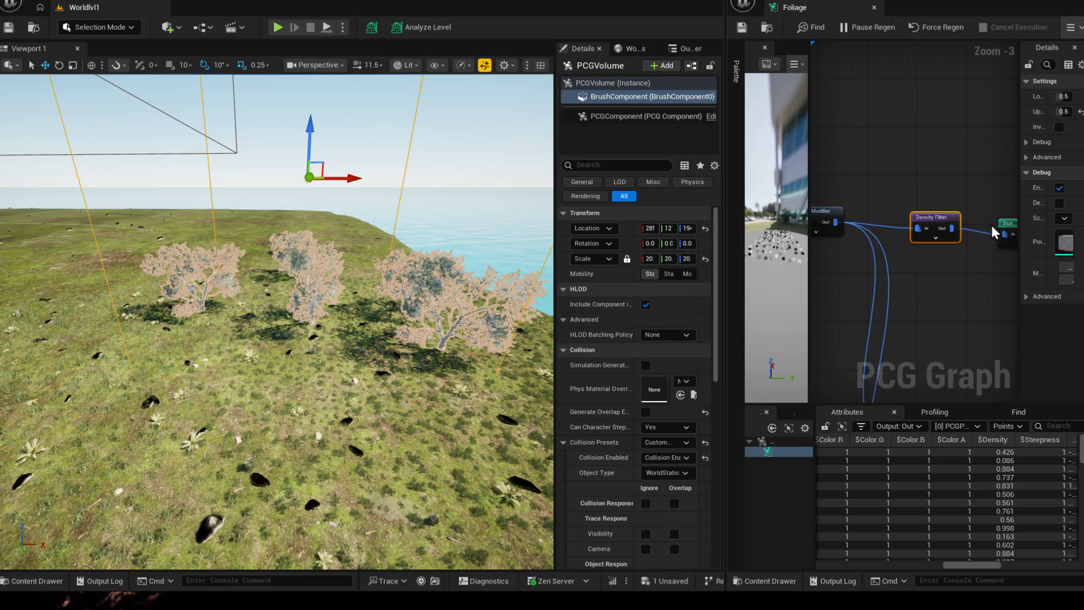
pyautogui.moveTo(928, 224); pyautogui.dragTo(928, 217)
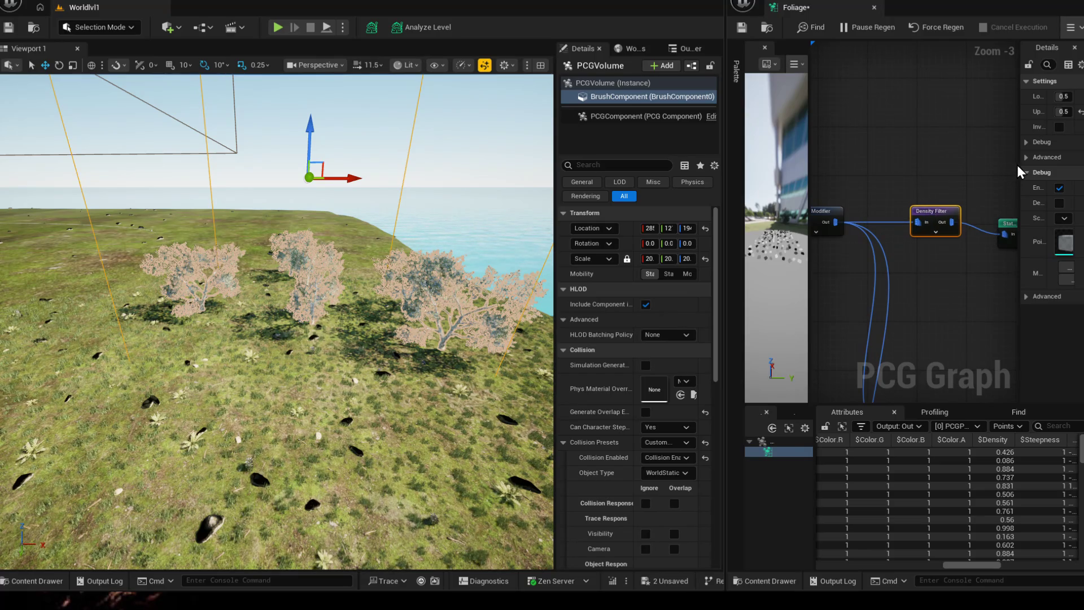
pyautogui.moveTo(1020, 172); pyautogui.dragTo(890, 172)
pyautogui.click(1012, 96)
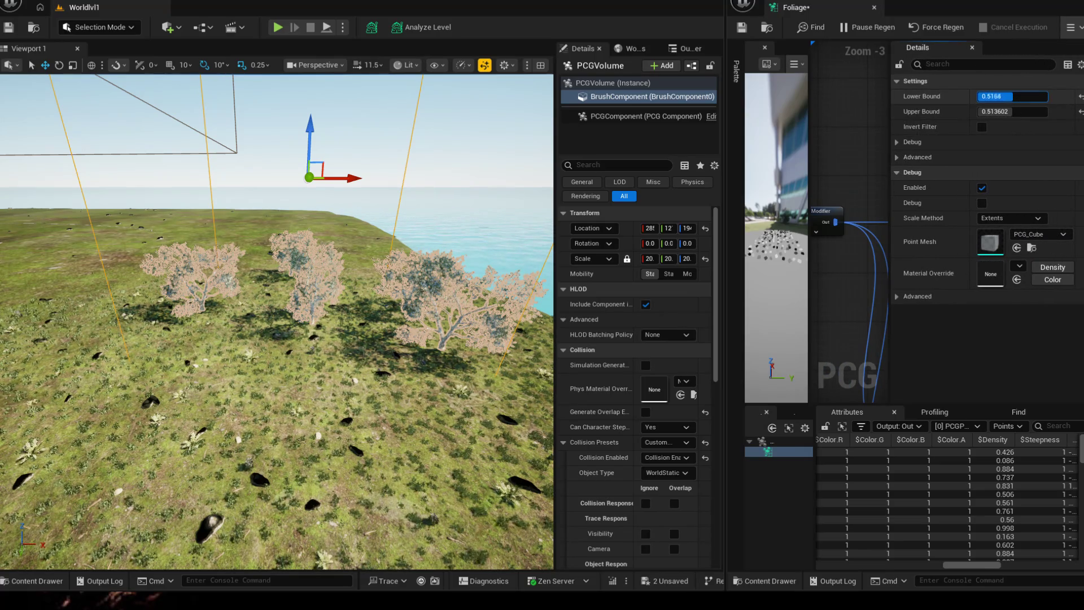
pyautogui.write('0.5872')
# - Commit the Lower Bound and slide both Density Filter bounds to thin the oak trees
pyautogui.press('Return')
pyautogui.moveTo(1007, 111)
pyautogui.mouseDown()
pyautogui.moveTo(1033, 102)
pyautogui.moveTo(999, 95)
pyautogui.mouseUp()
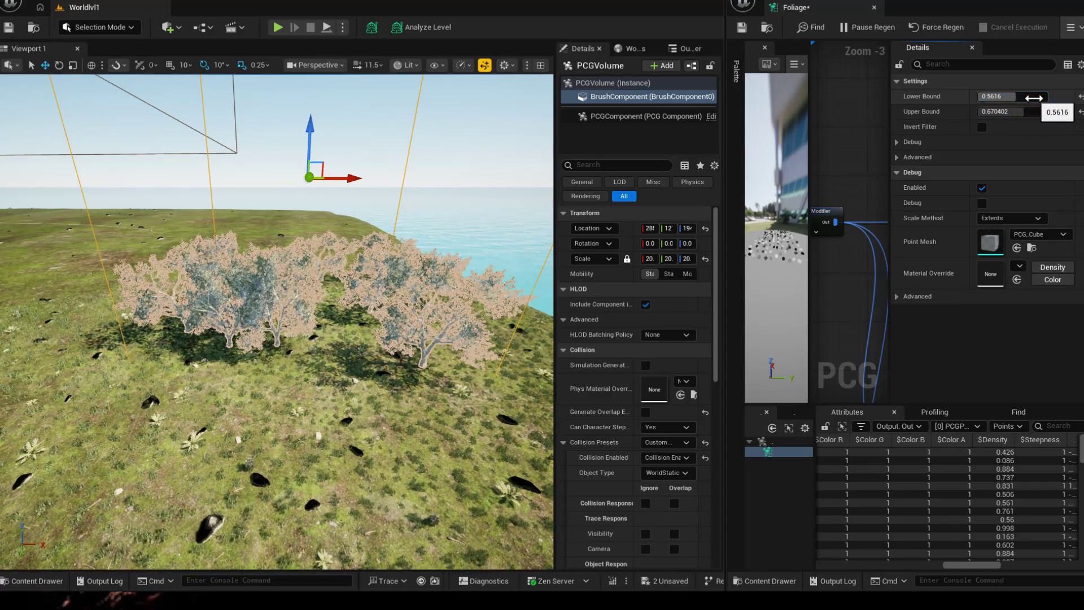
pyautogui.moveTo(999, 95)
pyautogui.mouseDown()
pyautogui.moveTo(1034, 96)
pyautogui.moveTo(991, 111)
pyautogui.moveTo(1030, 111)
pyautogui.moveTo(1035, 96)
pyautogui.mouseUp()
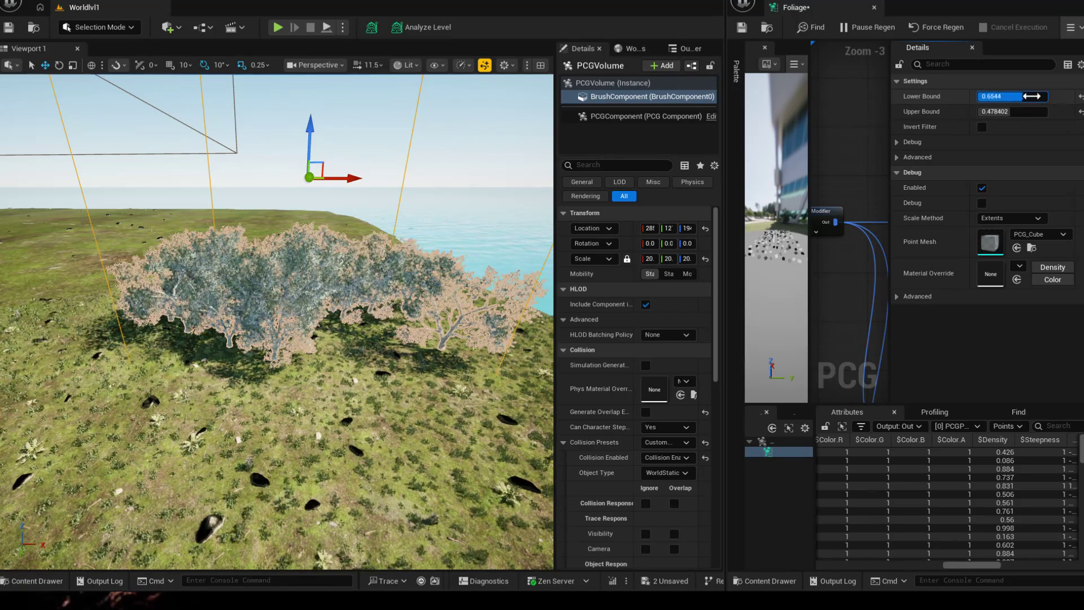
# - Toggle Invert Filter on and back off, then settle on Lower 0.6632 and Upper 0.586402 for sparse trees
pyautogui.click(983, 127)
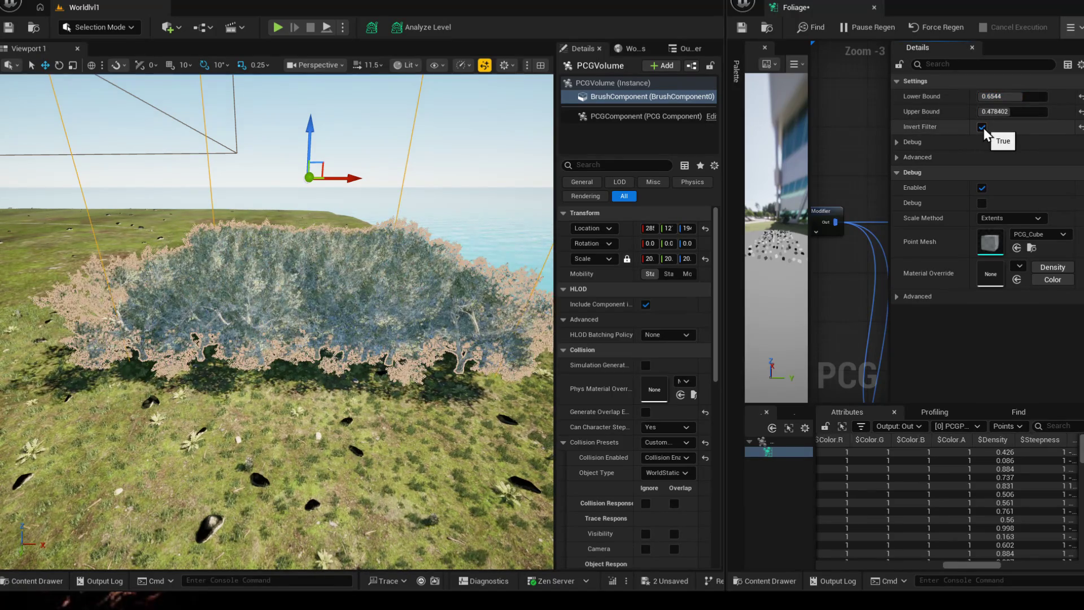
pyautogui.click(983, 125)
pyautogui.moveTo(1008, 111)
pyautogui.mouseDown()
pyautogui.moveTo(1026, 113)
pyautogui.moveTo(1030, 96)
pyautogui.mouseUp()
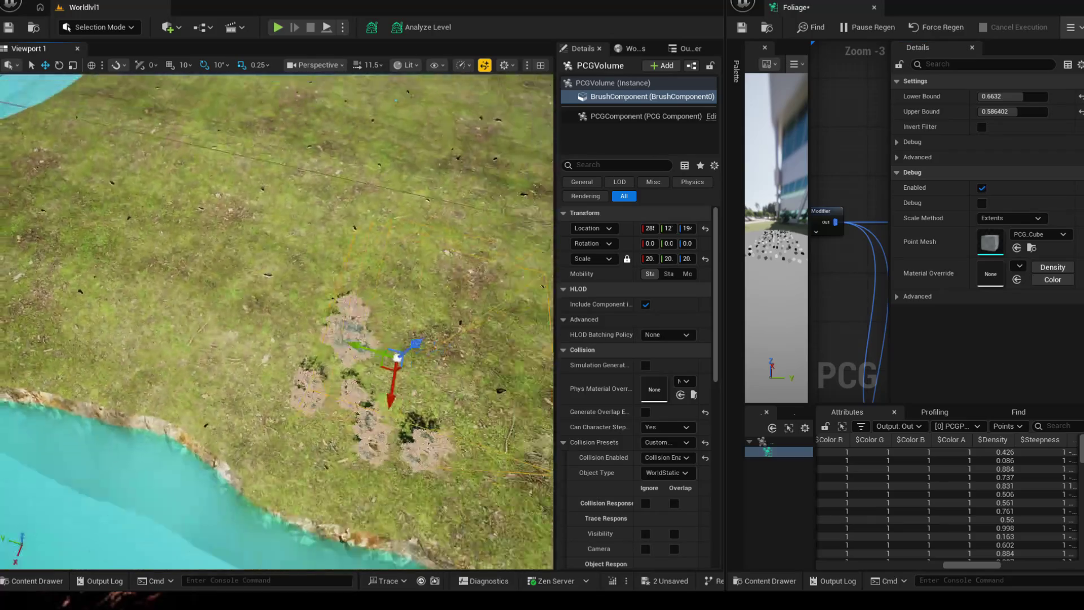
pyautogui.moveTo(280, 322); pyautogui.dragTo(279, 254)
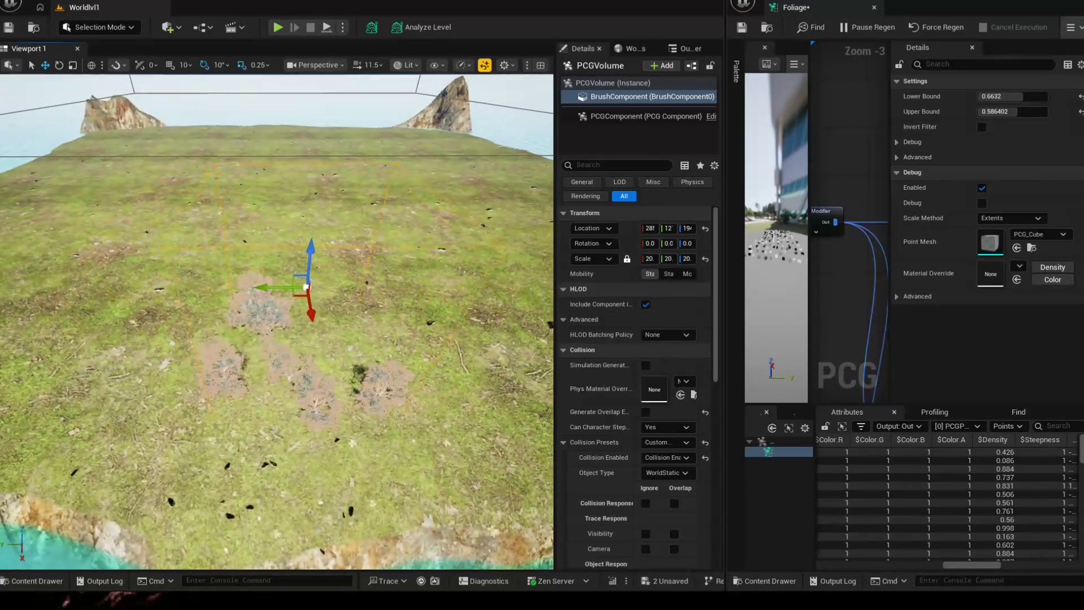
# - View the sparse oak cluster from a wider angle, save all with Ctrl+S, and maximize the Foliage graph
pyautogui.moveTo(280, 322); pyautogui.dragTo(356, 305)
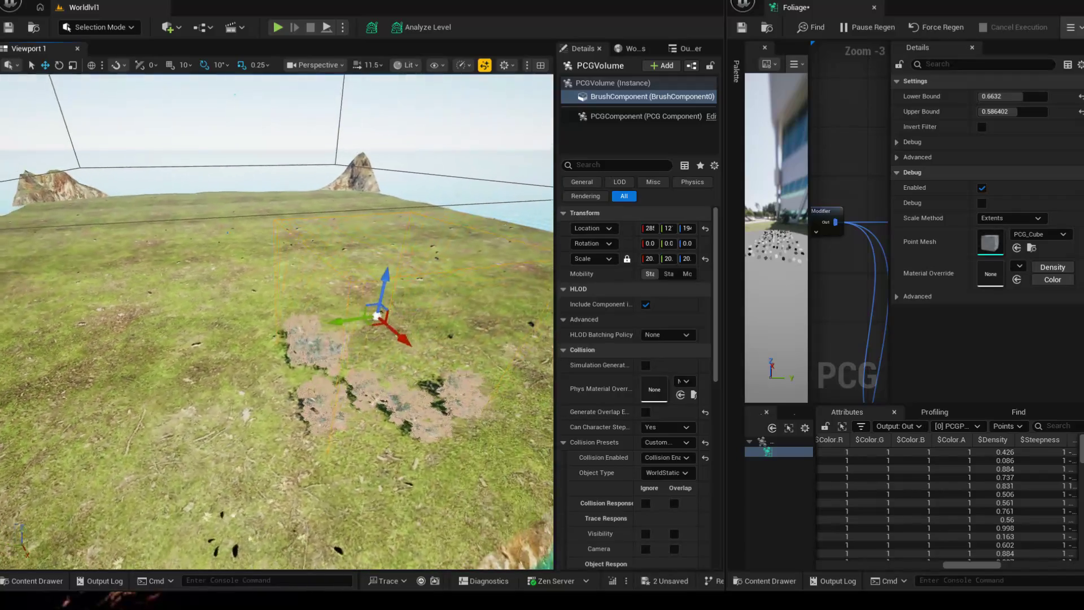
pyautogui.moveTo(279, 322); pyautogui.dragTo(352, 188)
pyautogui.hotkey('ctrl', 's')
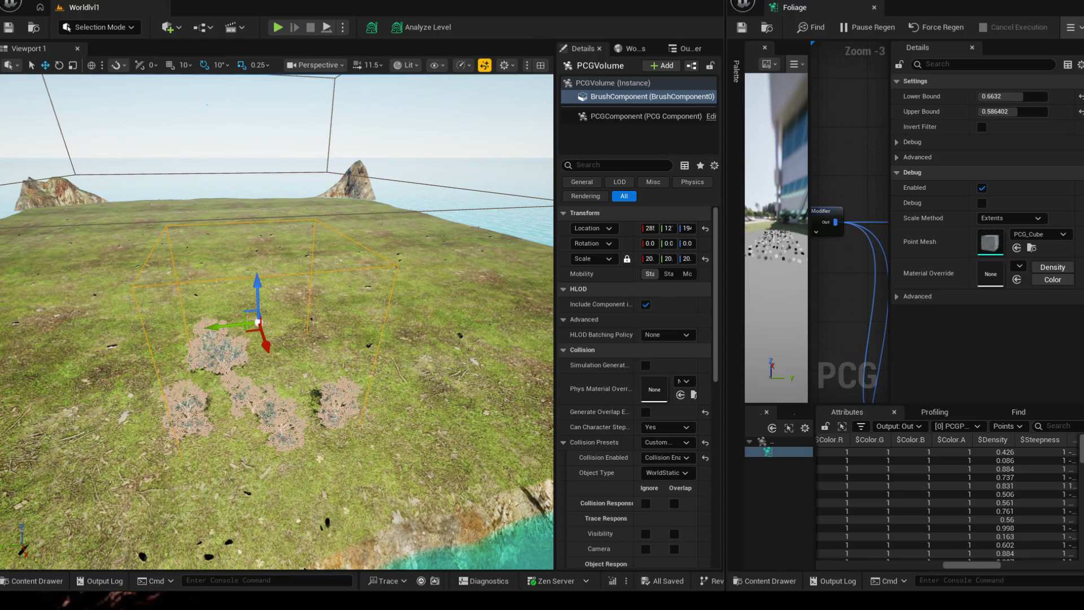
pyautogui.doubleClick(1053, 3)
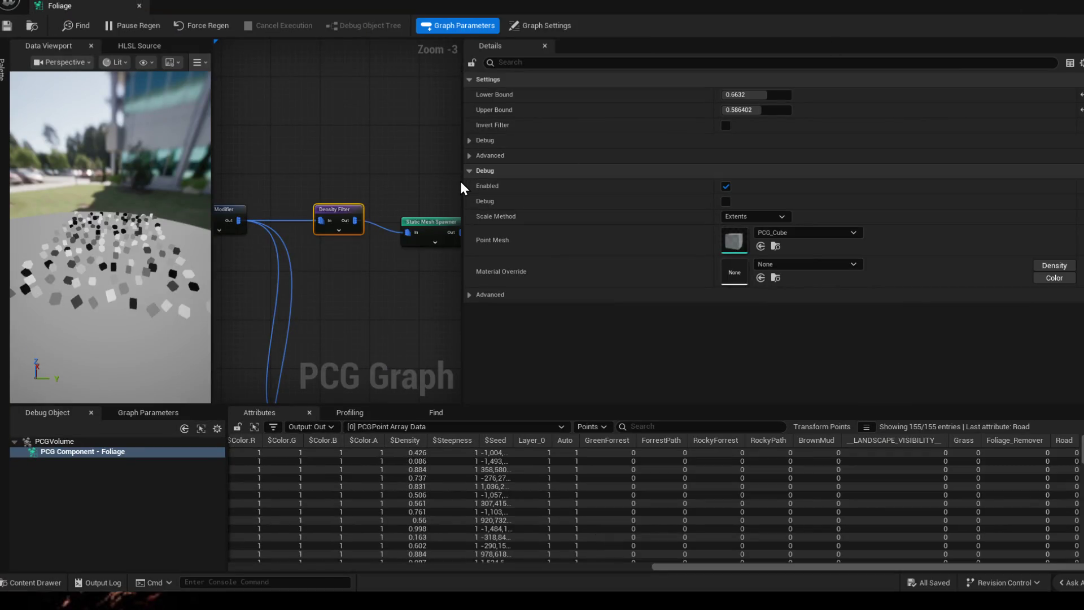
# - Narrow the Details panel and pan across the node chain and landscape inputs in the maximized graph
pyautogui.moveTo(461, 188); pyautogui.dragTo(928, 219)
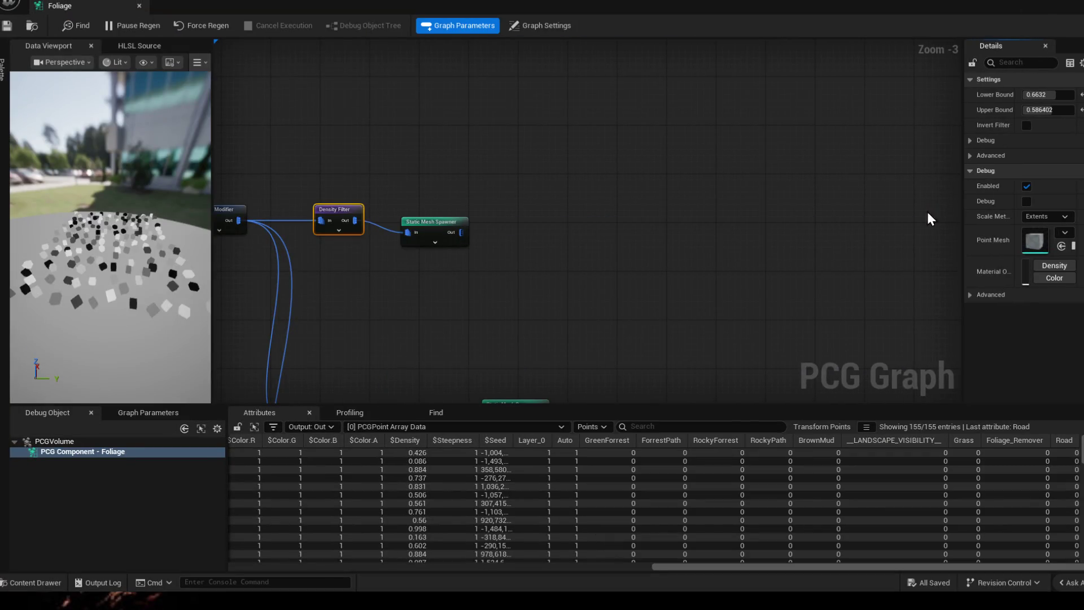
pyautogui.moveTo(457, 314); pyautogui.dragTo(773, 231)
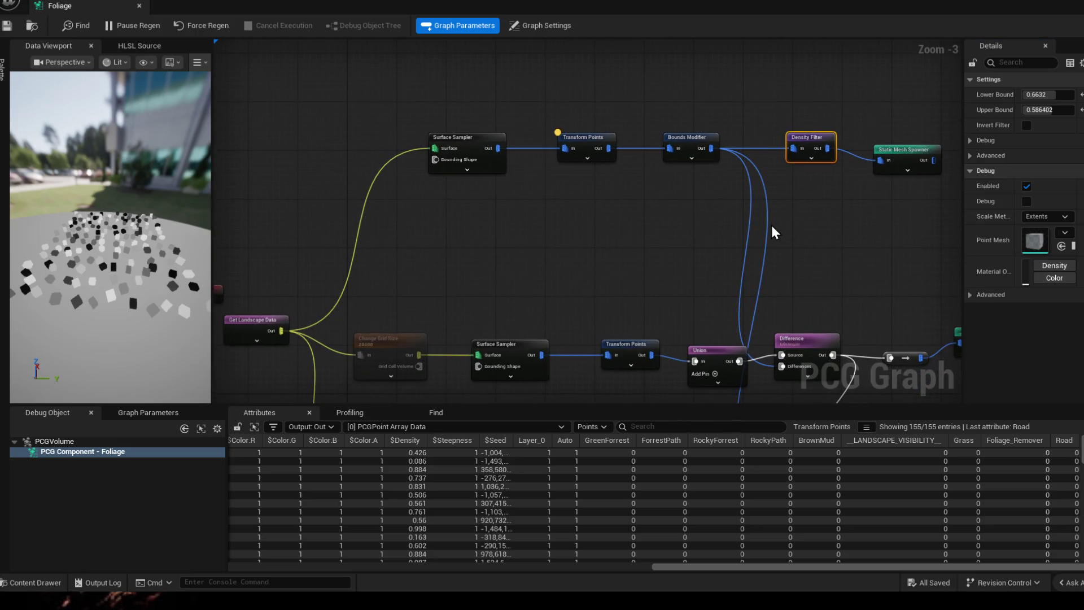
pyautogui.moveTo(495, 335); pyautogui.dragTo(551, 264)
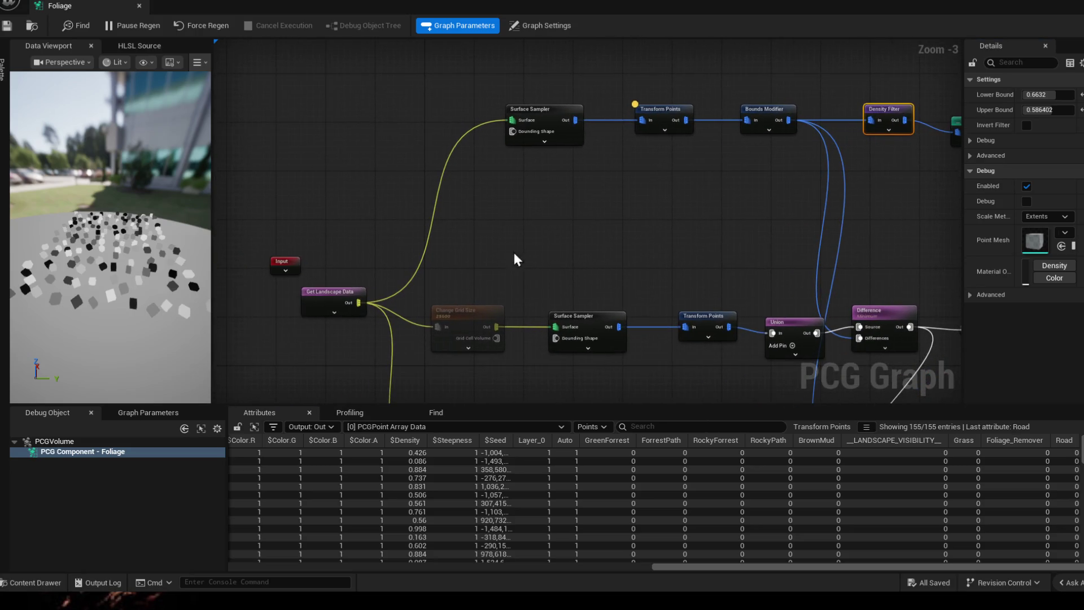
pyautogui.moveTo(627, 166); pyautogui.dragTo(530, 220)
pyautogui.moveTo(662, 219)
pyautogui.mouseDown()
pyautogui.moveTo(641, 247)
pyautogui.moveTo(649, 242)
pyautogui.mouseUp()
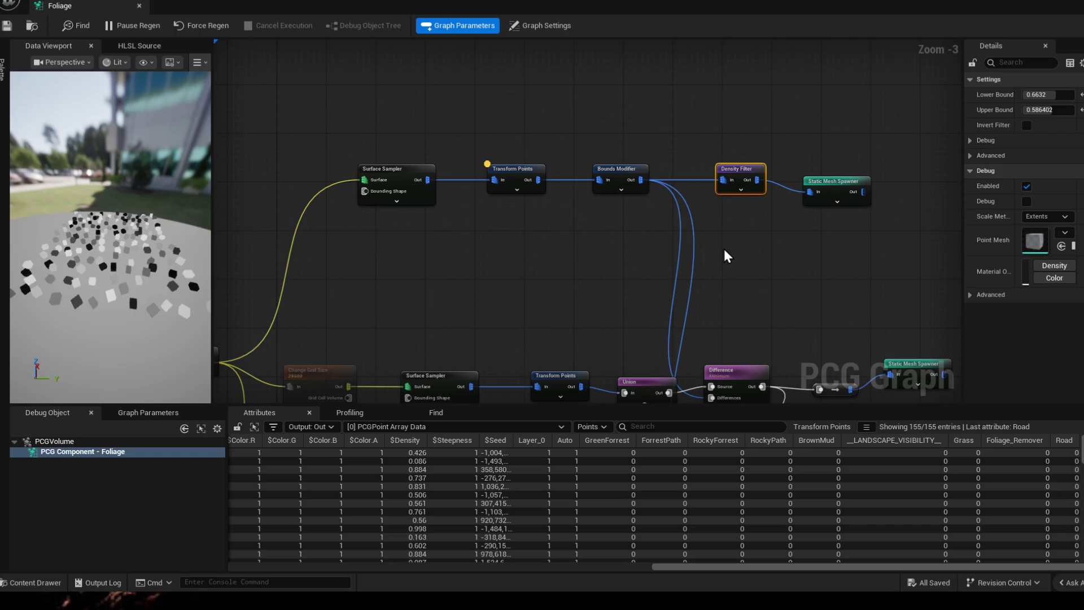
# - Move the Static Mesh Spawner farther right to leave room after the Density Filter
pyautogui.moveTo(712, 216); pyautogui.dragTo(628, 191)
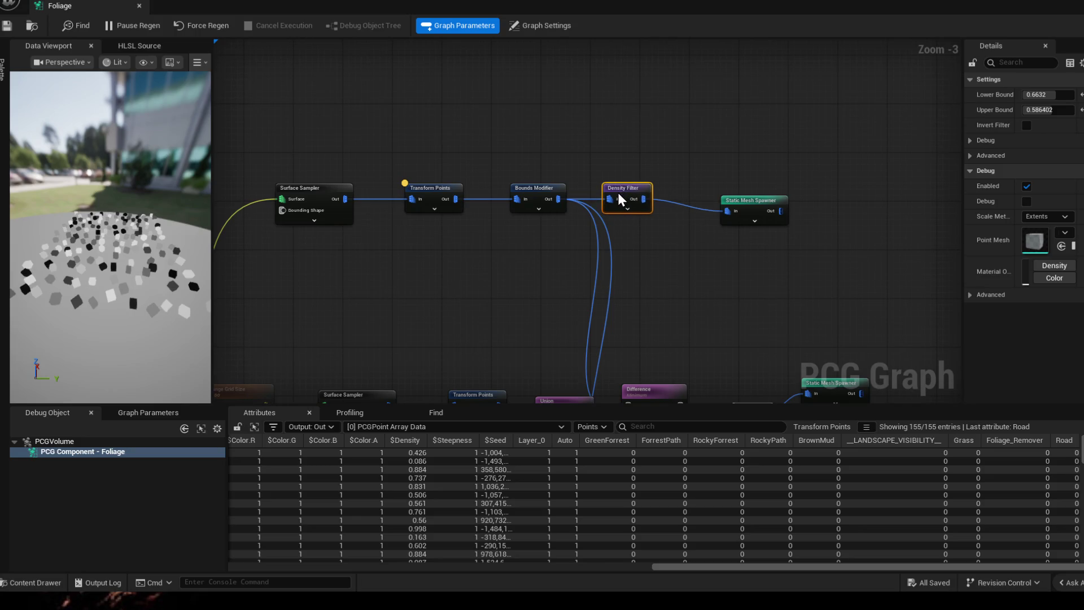
pyautogui.moveTo(744, 200); pyautogui.dragTo(844, 188)
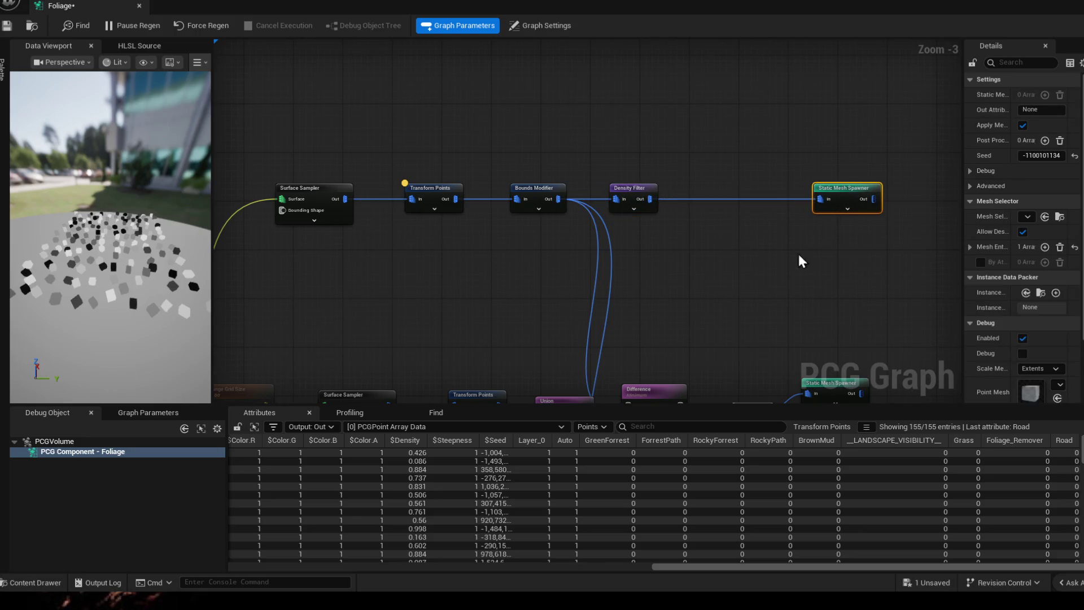
pyautogui.moveTo(796, 271); pyautogui.dragTo(743, 280)
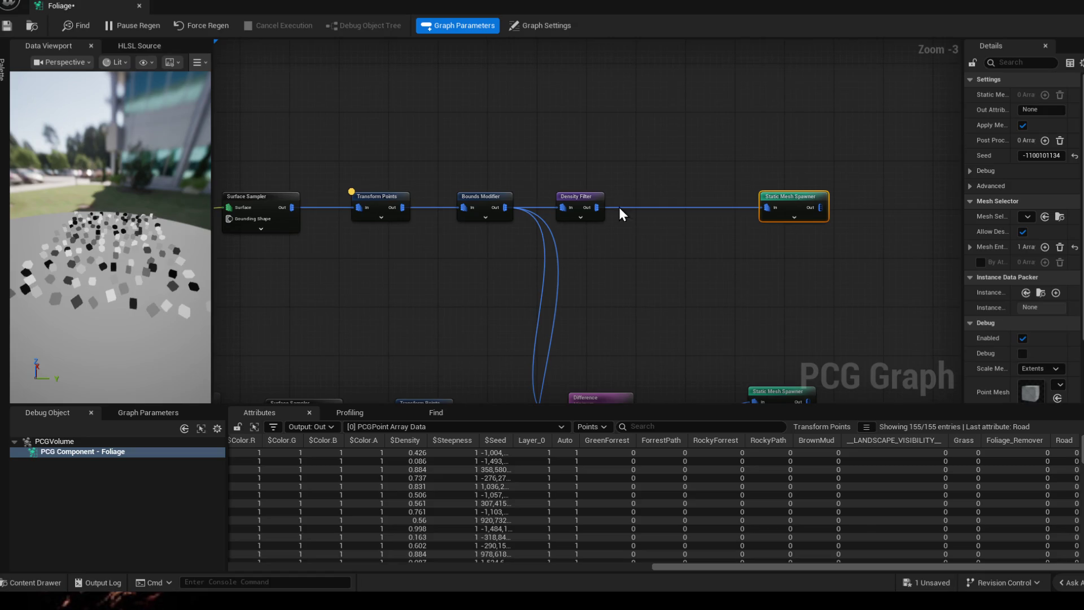
# - Add a Projection node after the upper Density Filter and position it below the chain
pyautogui.moveTo(597, 207); pyautogui.dragTo(636, 206)
pyautogui.write('pr')
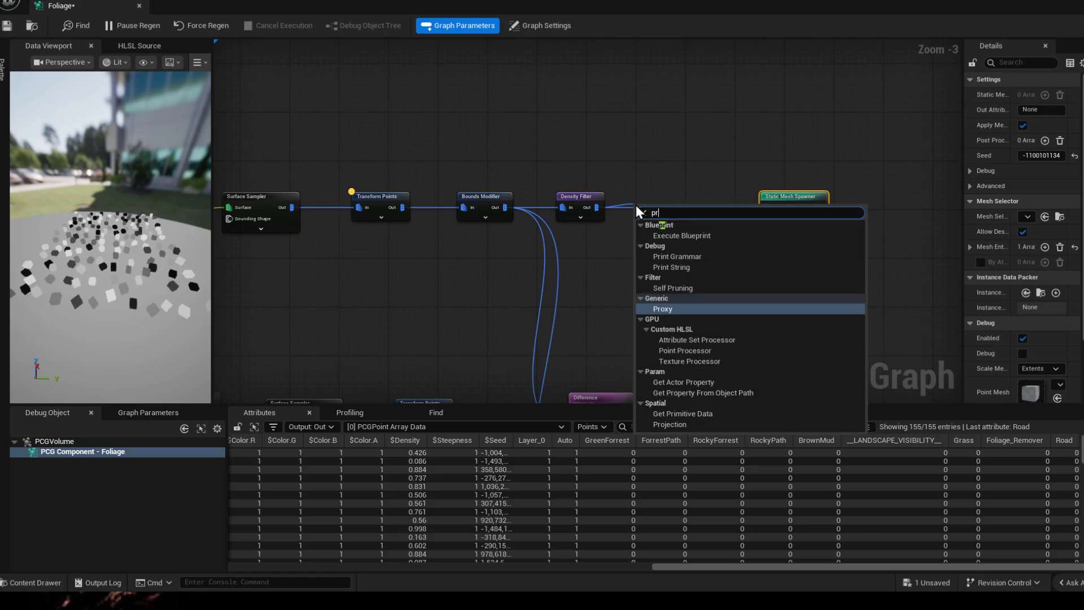
pyautogui.write('oject')
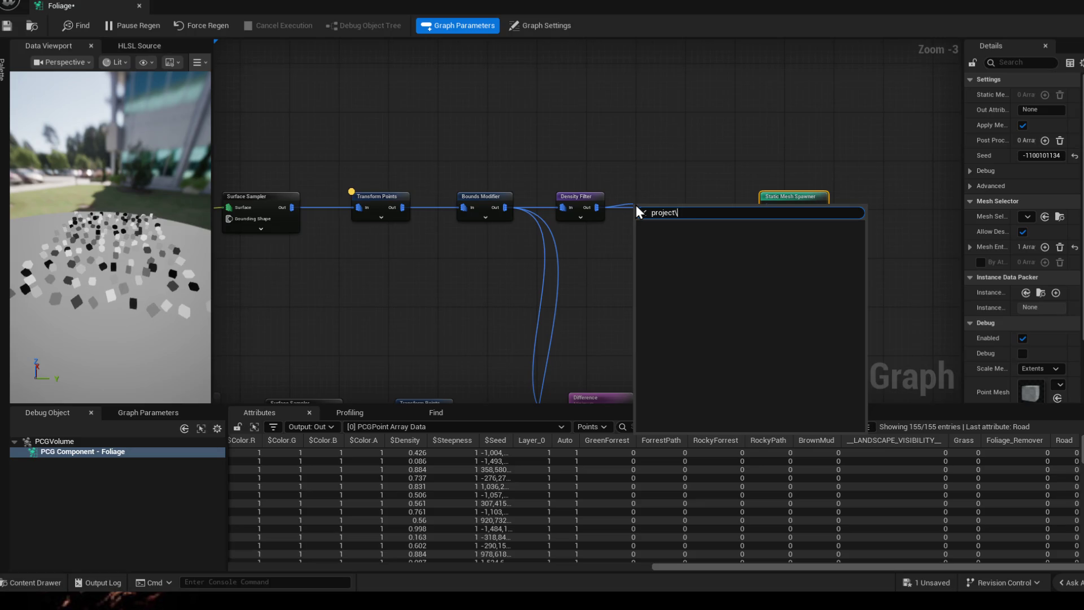
pyautogui.press('BackSpace')
pyautogui.press('Escape')
pyautogui.moveTo(669, 222)
pyautogui.mouseDown()
pyautogui.moveTo(691, 252)
pyautogui.moveTo(689, 218)
pyautogui.moveTo(764, 211)
pyautogui.mouseUp()
pyautogui.click(685, 215)
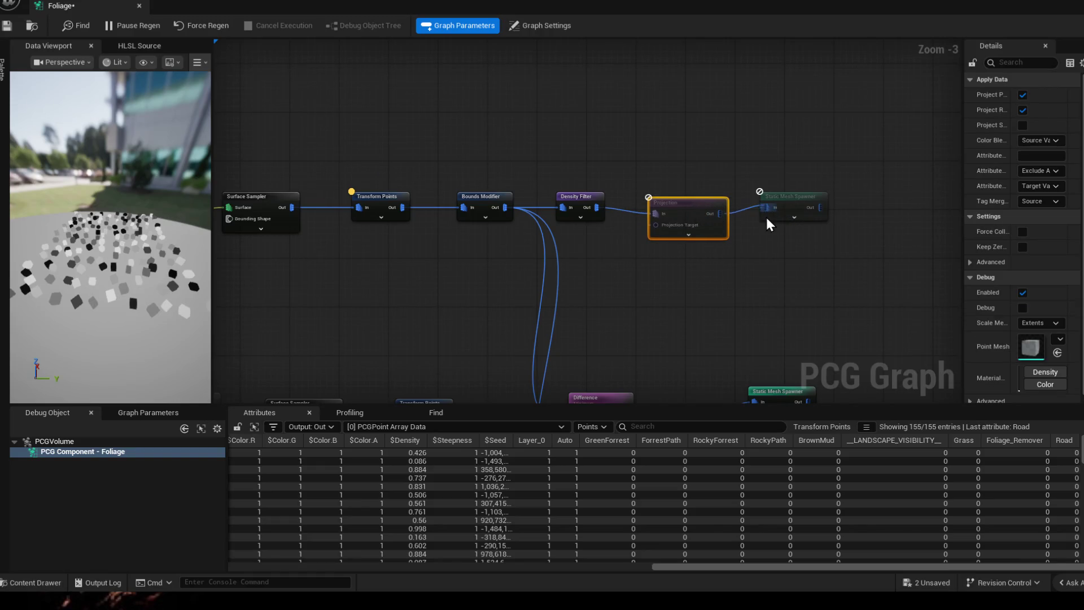
# - Inspect the Projection node's pins and start a node search from its output, trying 'hie'
pyautogui.moveTo(675, 324); pyautogui.dragTo(691, 219)
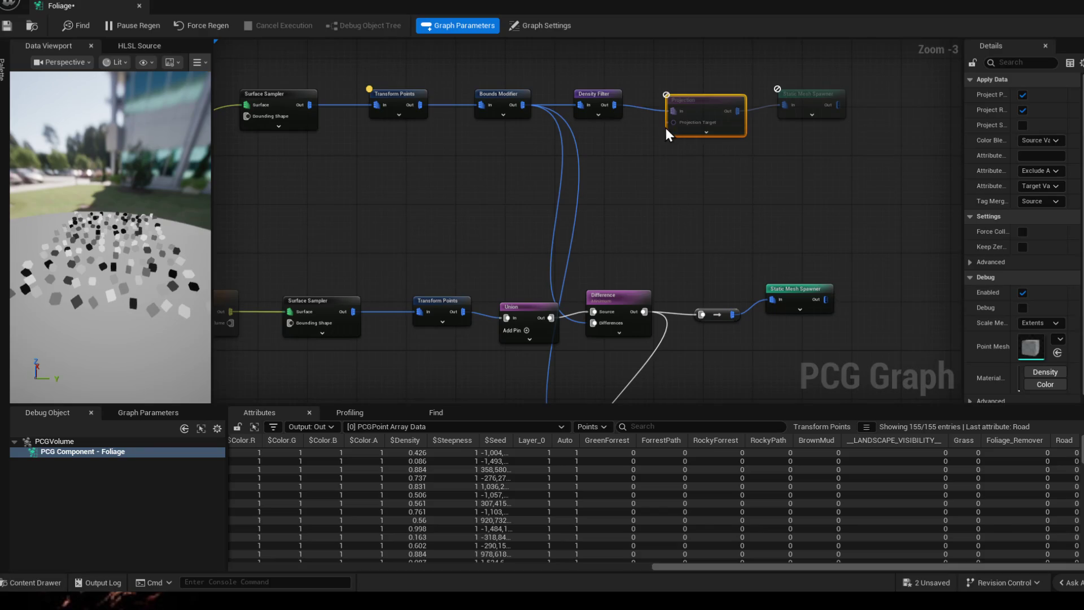
pyautogui.click(705, 132)
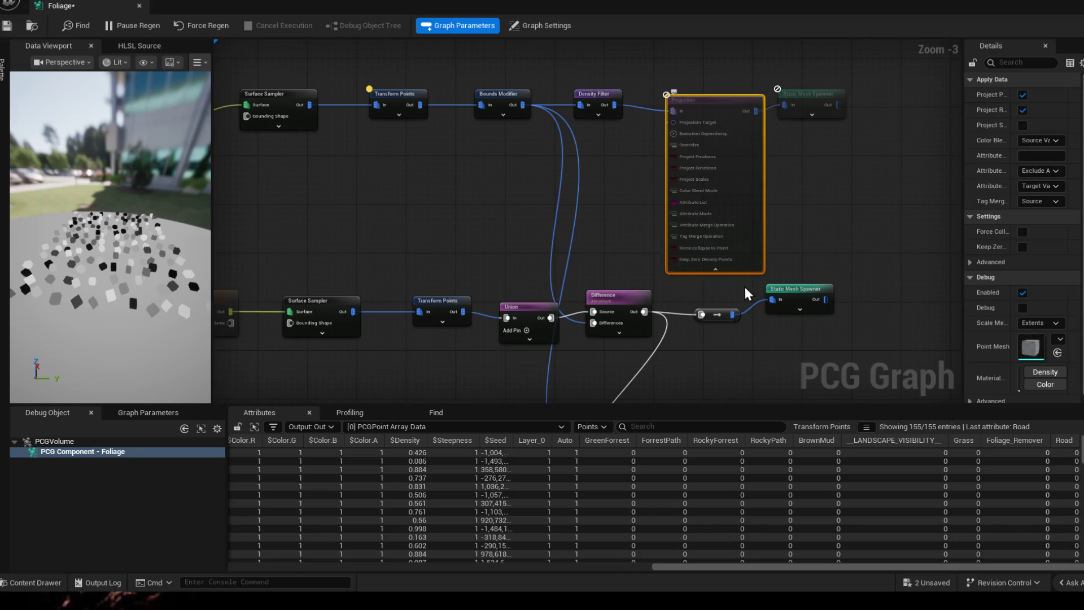
pyautogui.click(716, 269)
pyautogui.moveTo(675, 122); pyautogui.dragTo(640, 186)
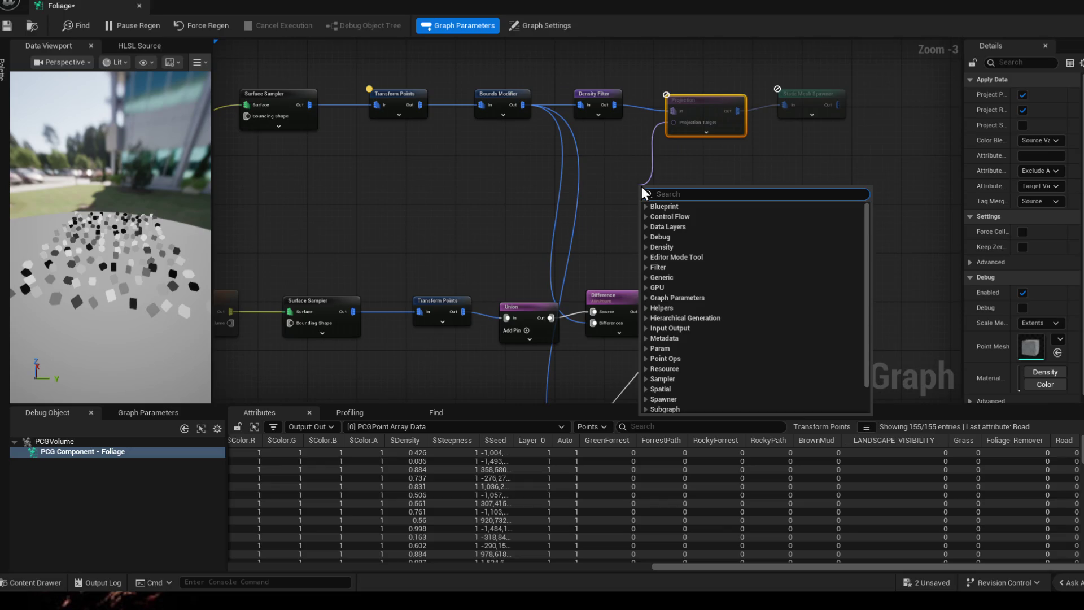
pyautogui.write('hei')
pyautogui.press('BackSpace')
pyautogui.press('BackSpace')
pyautogui.press('BackSpace')
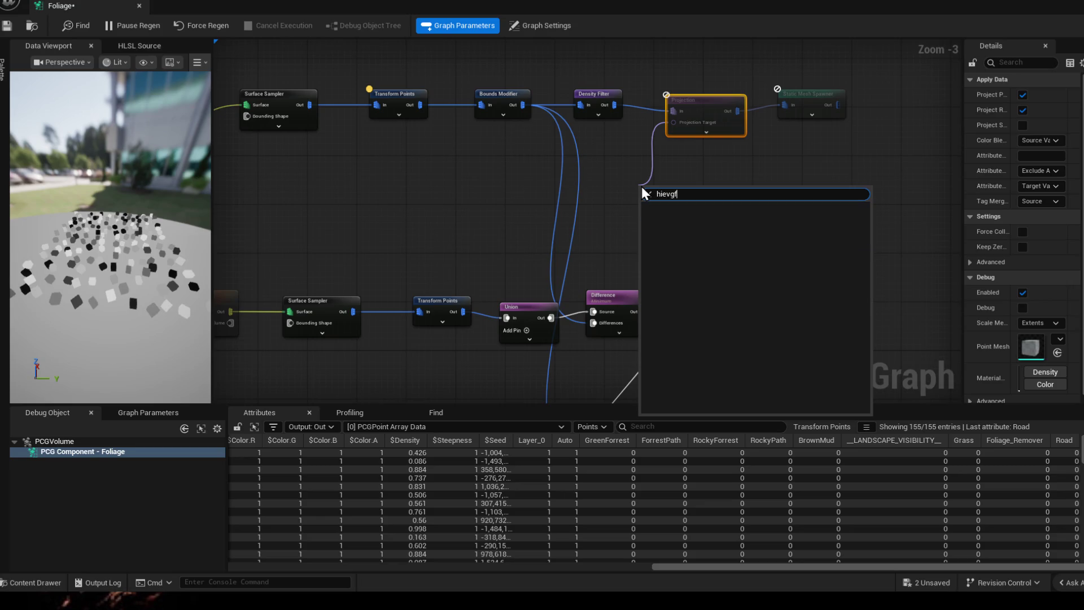
pyautogui.write('hie')
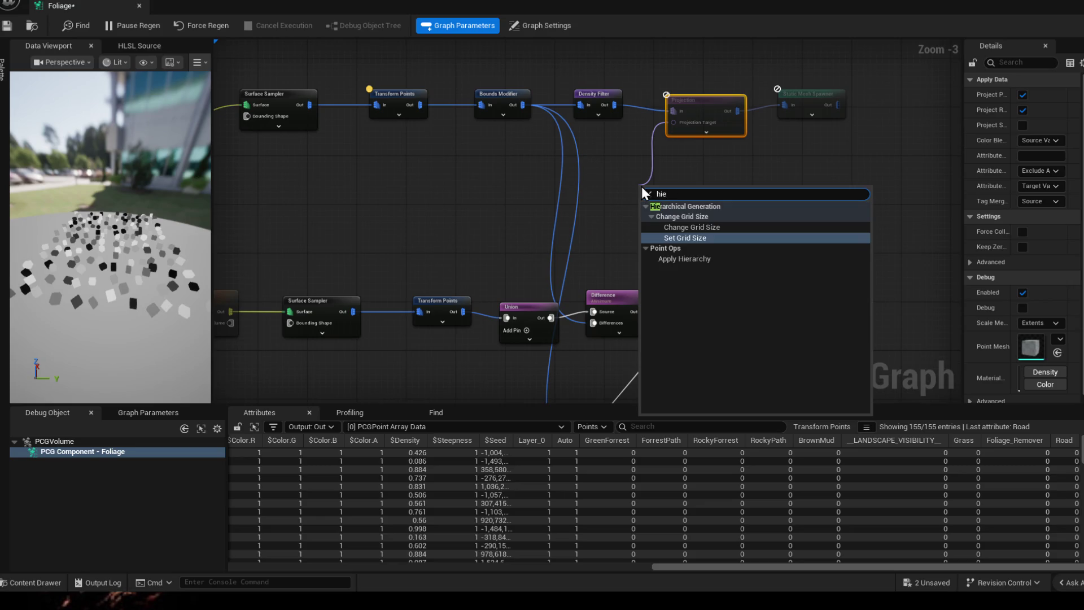
# - Clear and abandon the node search without adding anything, then save the Foliage graph
pyautogui.press('BackSpace')
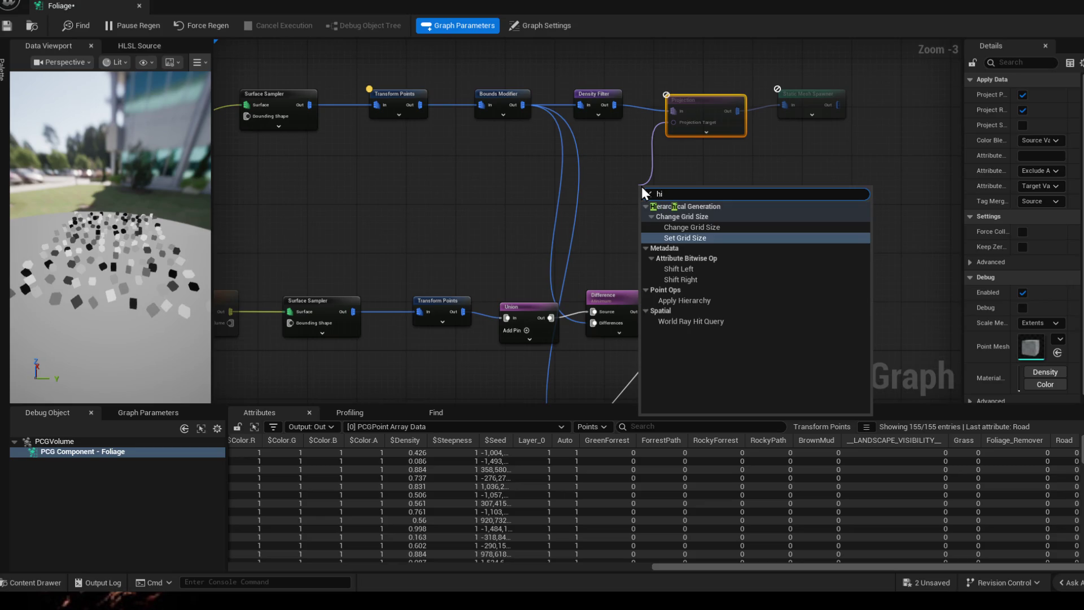
pyautogui.press('BackSpace')
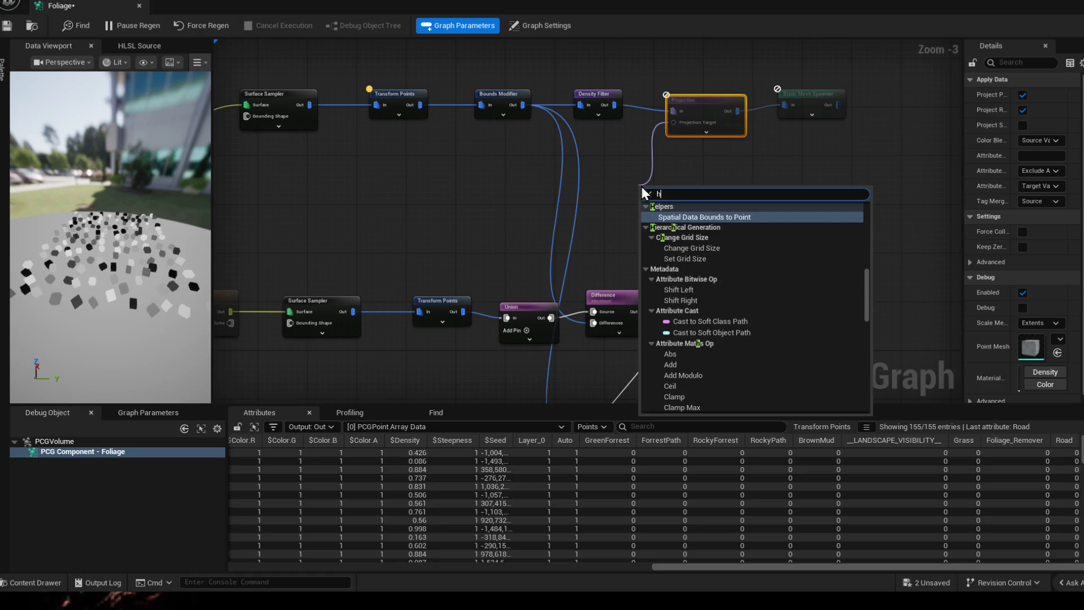
pyautogui.press('BackSpace')
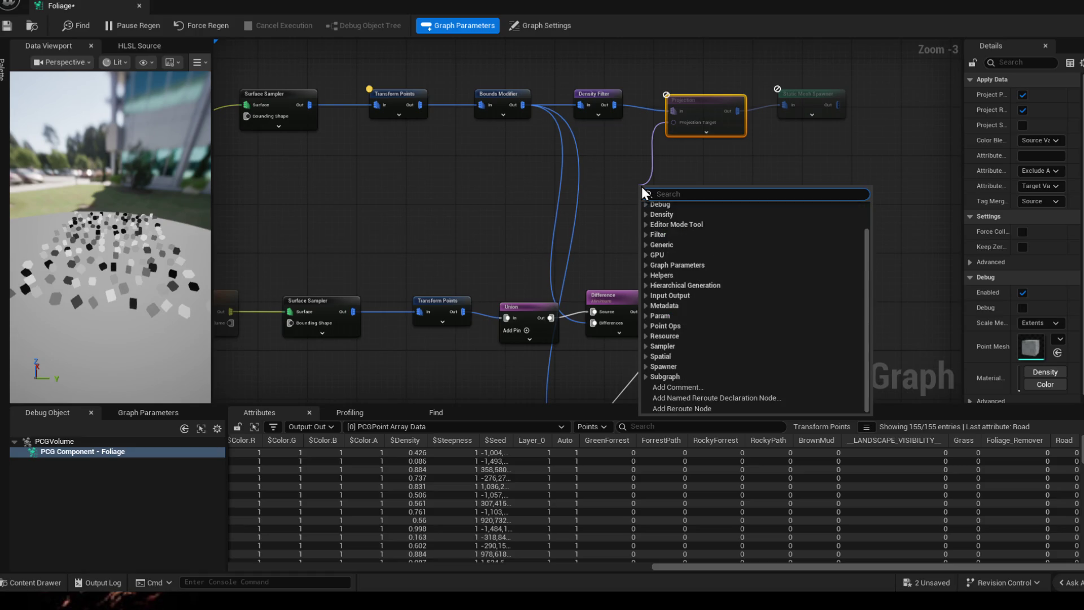
pyautogui.press('Escape')
pyautogui.click(28, 28)
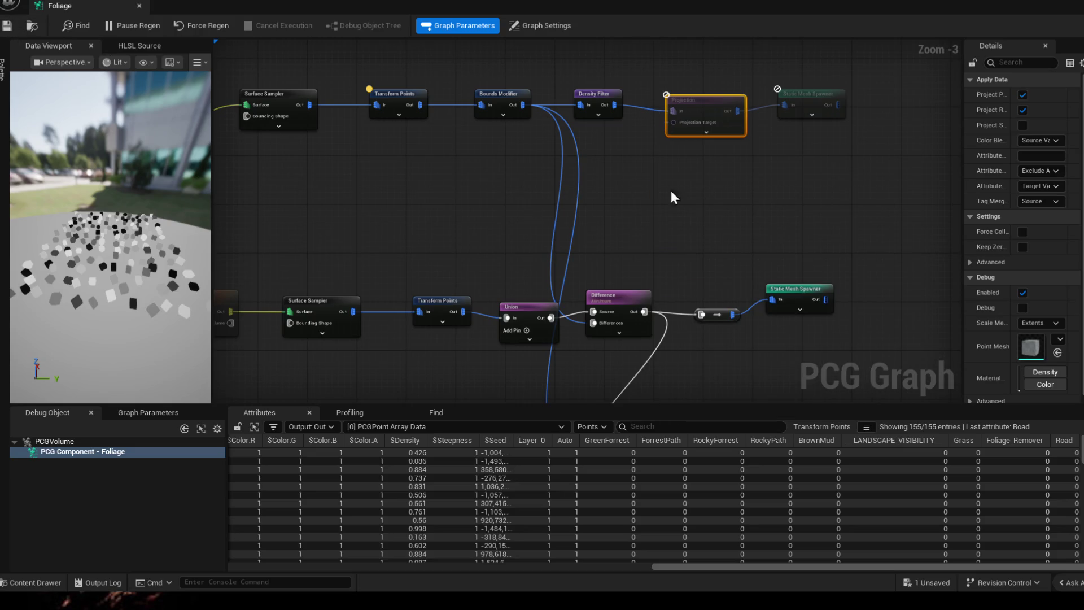
# - Wire Get Landscape Data's Out pin into the Projection node's Projection Target input
pyautogui.click(709, 138)
pyautogui.click(715, 268)
pyautogui.moveTo(688, 115); pyautogui.dragTo(678, 102)
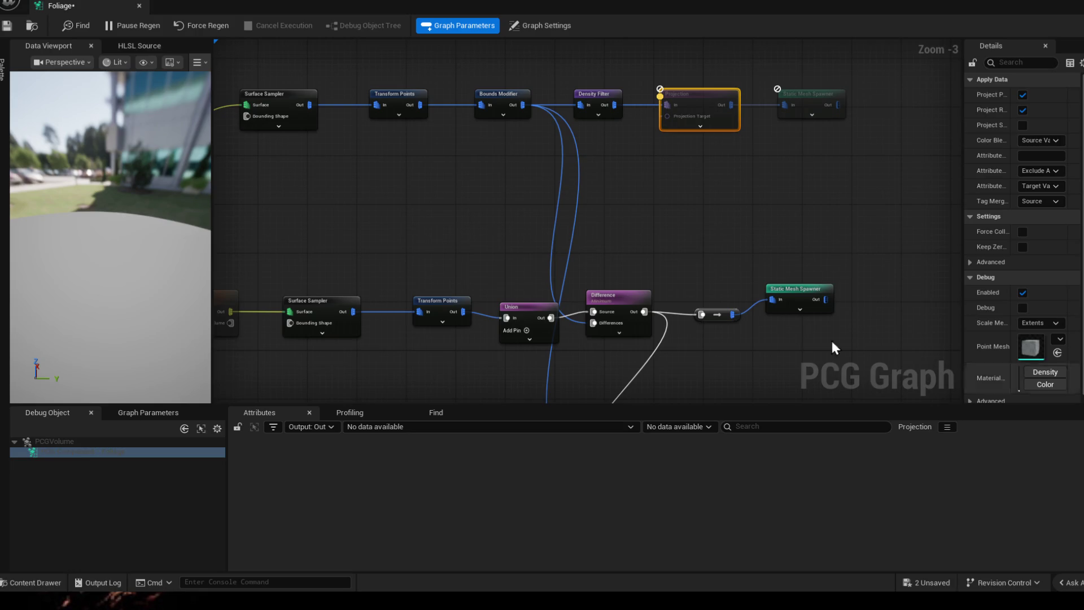
pyautogui.moveTo(667, 115); pyautogui.dragTo(643, 316)
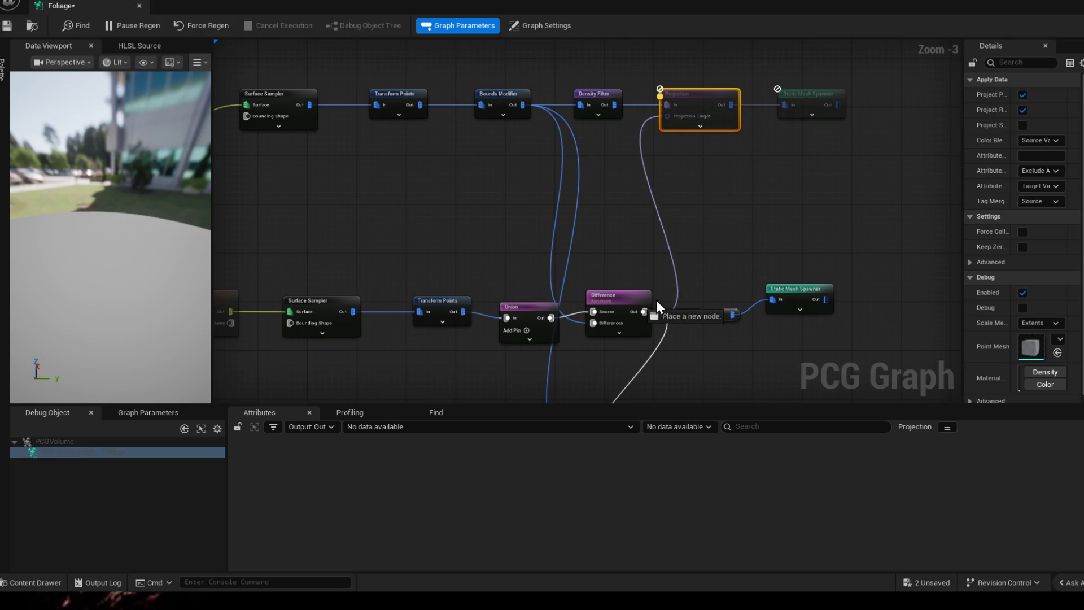
pyautogui.moveTo(279, 213); pyautogui.dragTo(576, 212)
pyautogui.moveTo(391, 289)
pyautogui.mouseDown()
pyautogui.moveTo(414, 298)
pyautogui.moveTo(391, 292)
pyautogui.mouseUp()
# - Inspect Projection's output points, save the graph, and tear the Foliage tab into a floating window
pyautogui.click(384, 288)
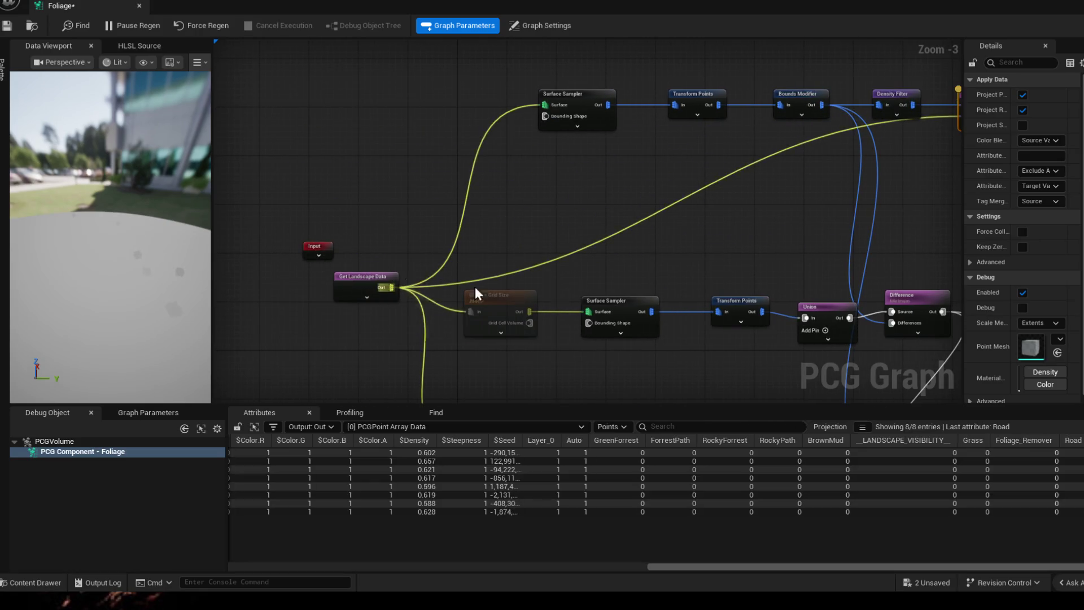
pyautogui.moveTo(695, 212); pyautogui.dragTo(489, 198)
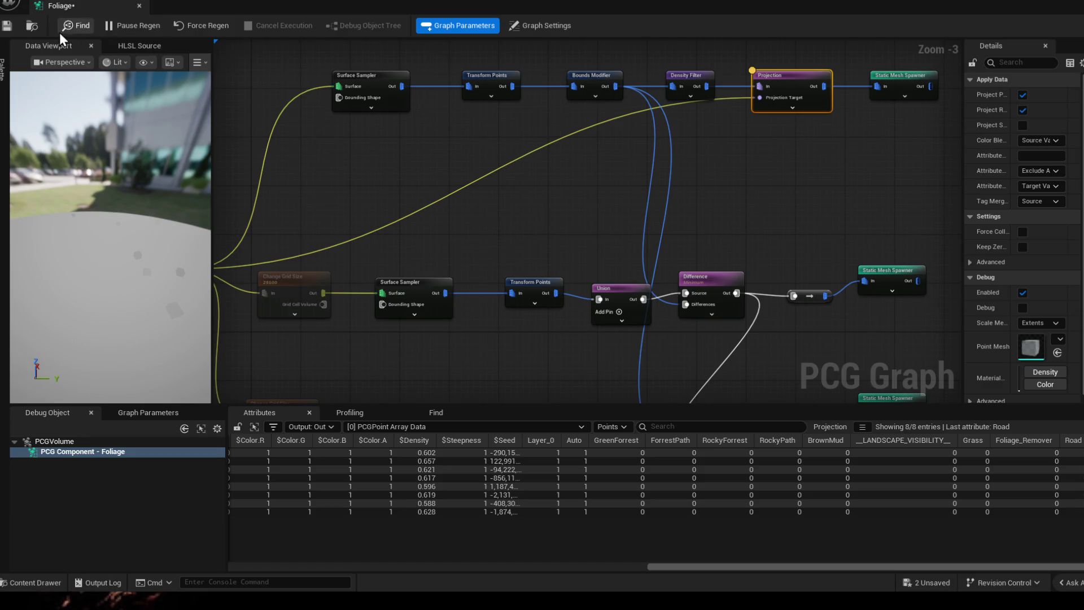
pyautogui.click(9, 25)
pyautogui.moveTo(100, 9); pyautogui.dragTo(558, 88)
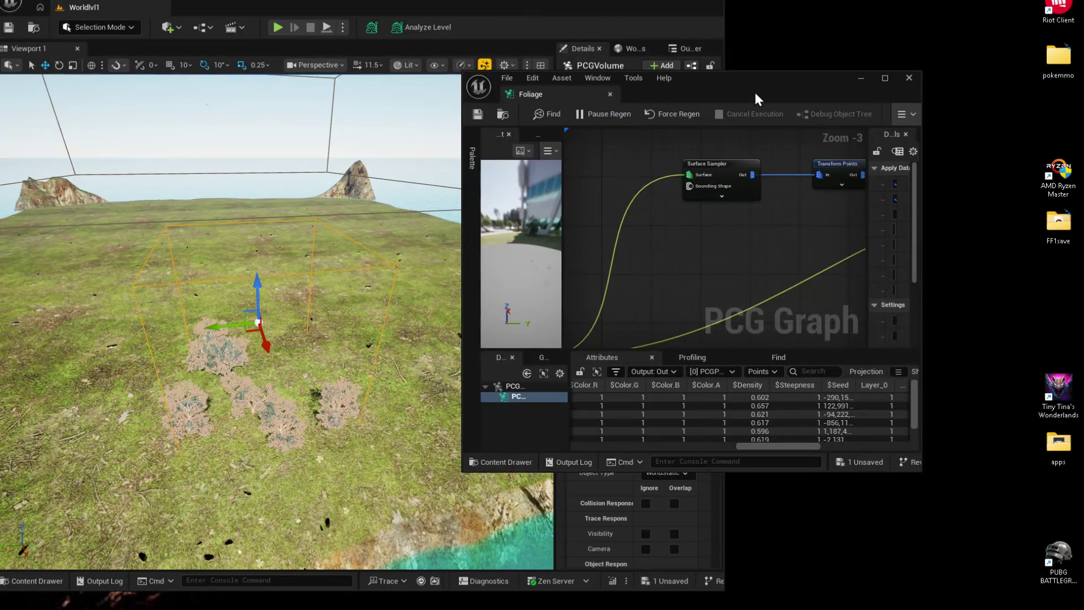
# - Dock the Foliage window on the right half and select the Bounds Modifier node
pyautogui.moveTo(754, 90); pyautogui.dragTo(1076, 17)
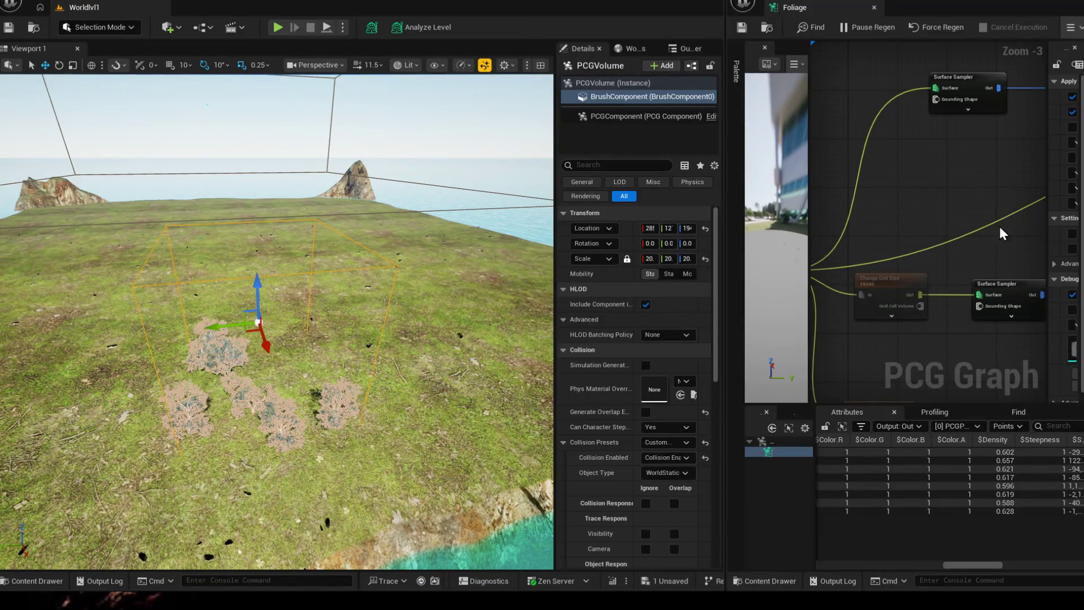
pyautogui.moveTo(1008, 238); pyautogui.dragTo(933, 197)
pyautogui.click(957, 169)
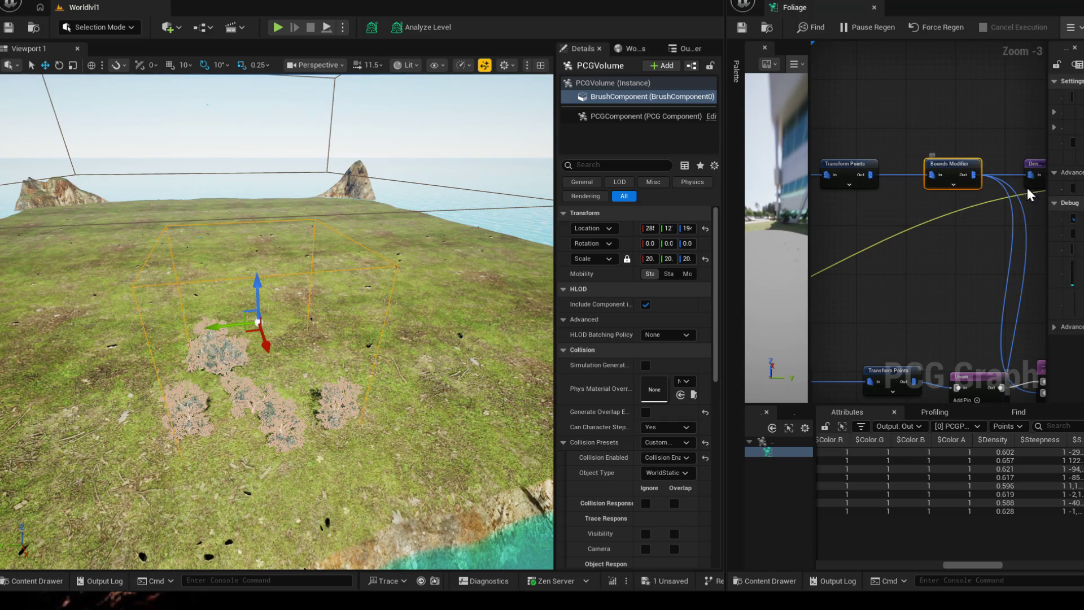
pyautogui.moveTo(1048, 196)
pyautogui.mouseDown()
pyautogui.moveTo(924, 201)
pyautogui.moveTo(1032, 201)
pyautogui.mouseUp()
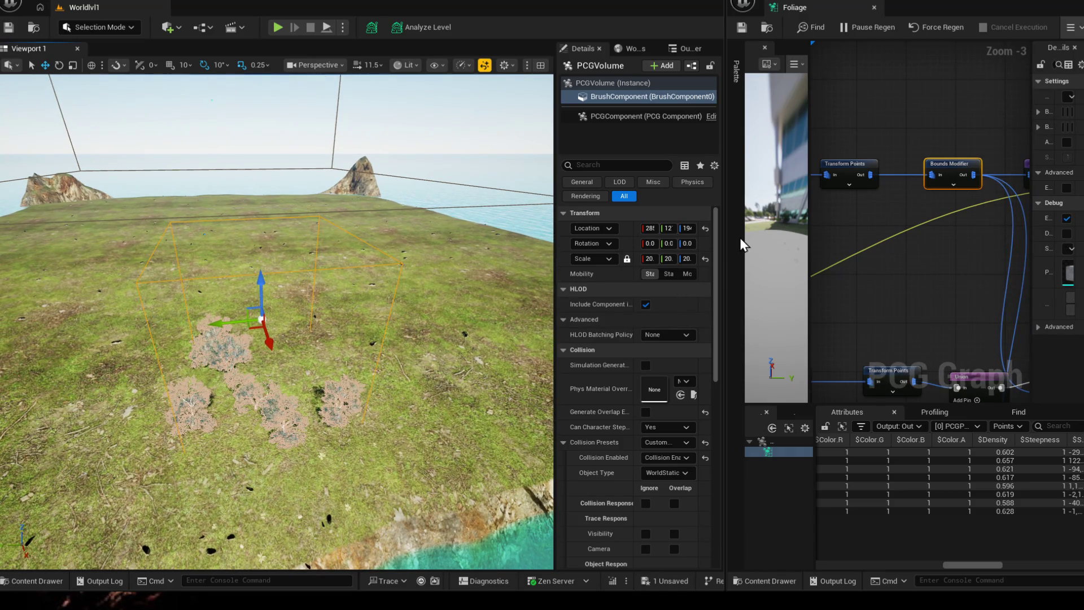
# - Widen the graph beside the level, pan to Projection and the spawner, and save the level from the autosave toast
pyautogui.moveTo(725, 245); pyautogui.dragTo(461, 246)
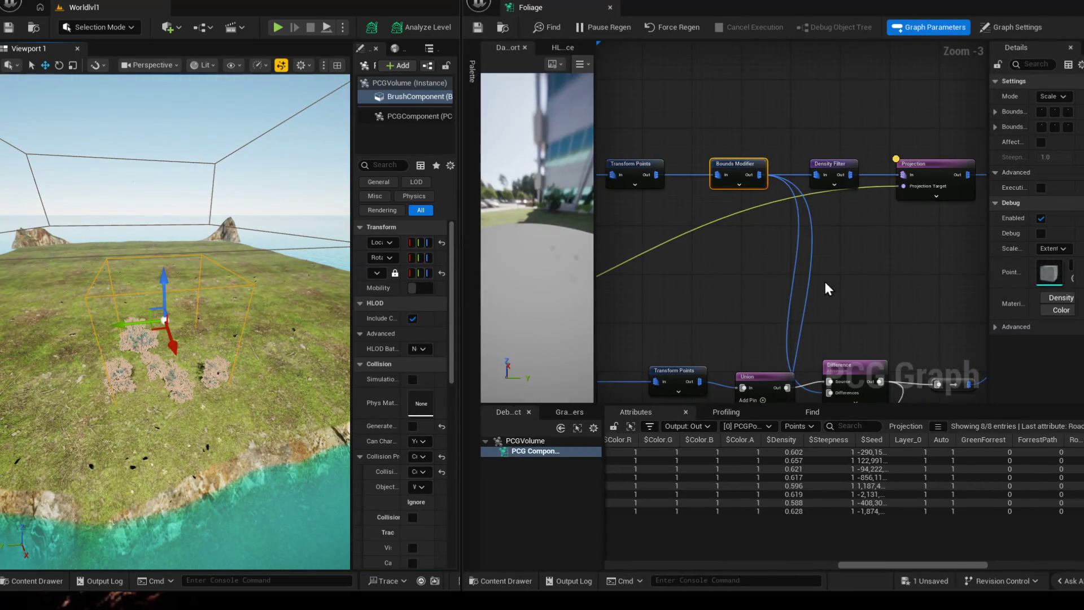
pyautogui.moveTo(827, 289); pyautogui.dragTo(597, 289)
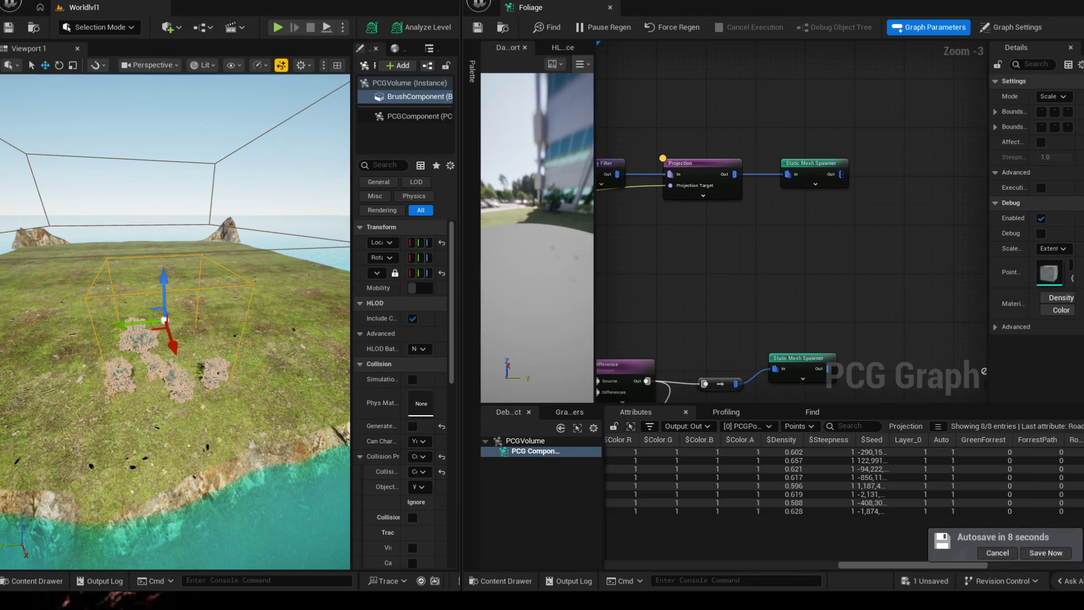
pyautogui.click(1046, 553)
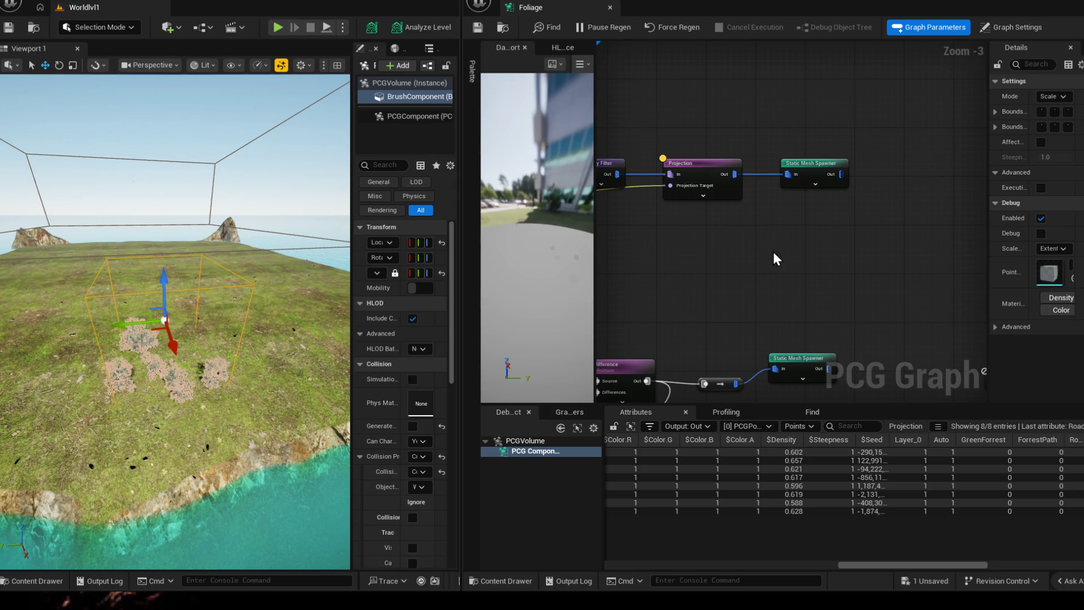
# - Expand Transform Points' pins and widen the Data Viewport to orbit around the few projected debug points
pyautogui.moveTo(703, 250); pyautogui.dragTo(900, 225)
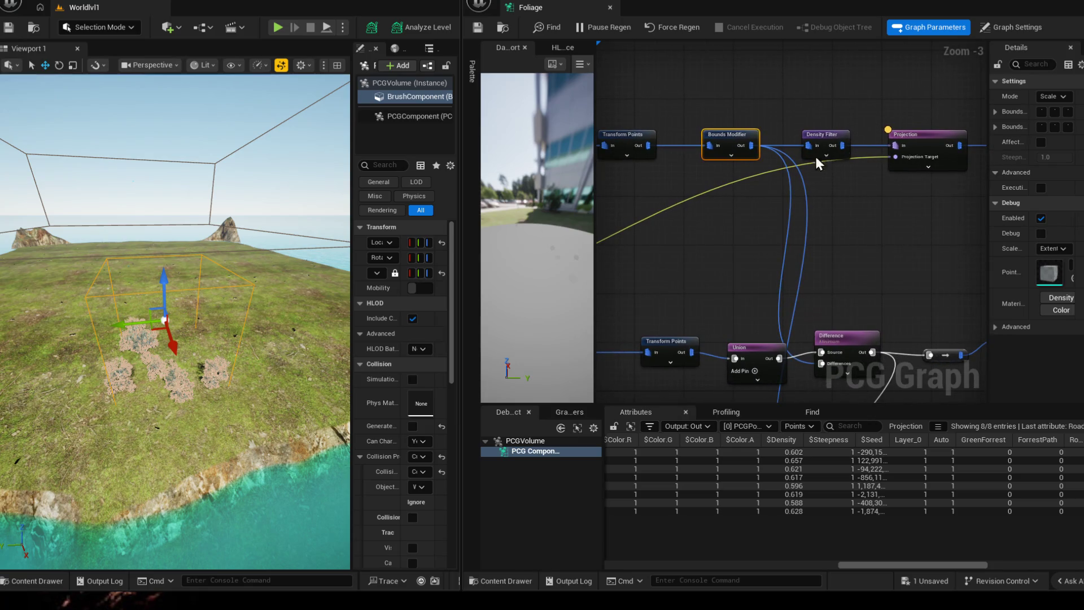
pyautogui.click(617, 155)
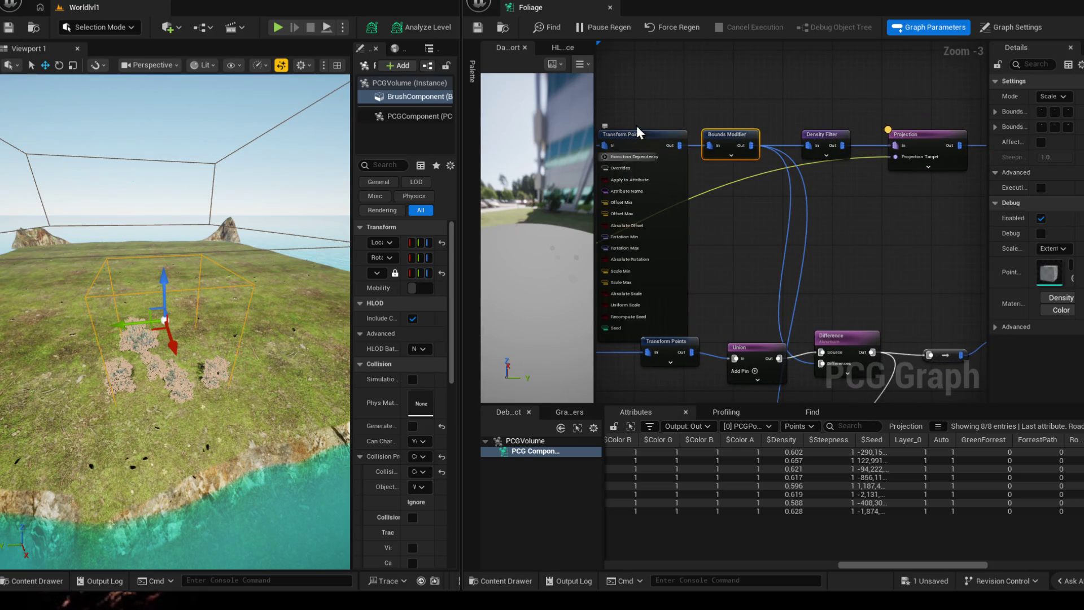
pyautogui.moveTo(637, 335)
pyautogui.mouseDown()
pyautogui.moveTo(722, 269)
pyautogui.moveTo(833, 238)
pyautogui.mouseUp()
pyautogui.scroll(-2, 732, 263)
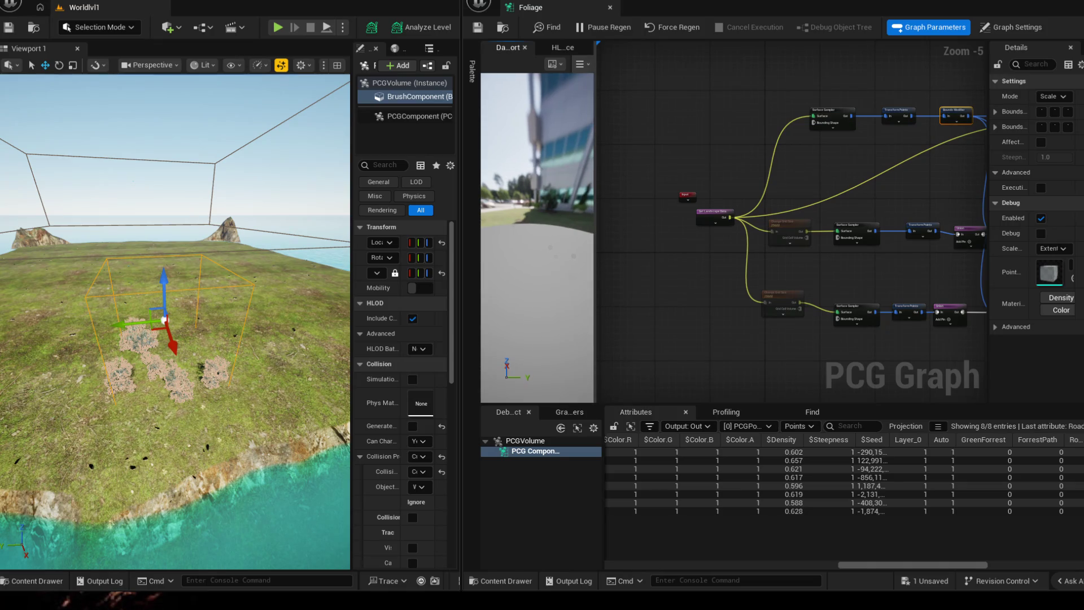
pyautogui.moveTo(593, 272); pyautogui.dragTo(712, 272)
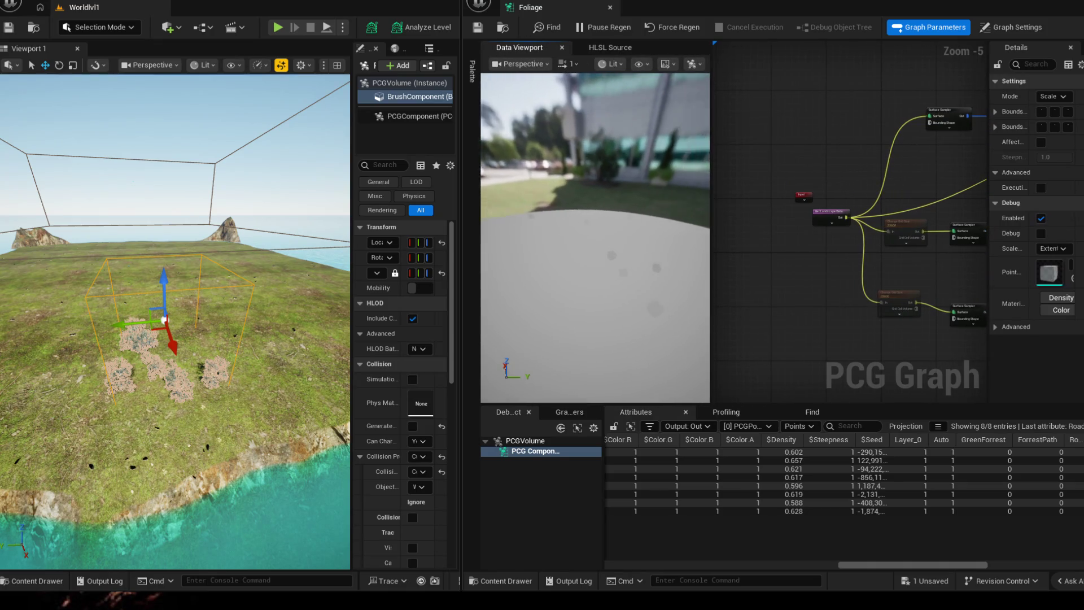
pyautogui.moveTo(593, 212); pyautogui.dragTo(609, 254)
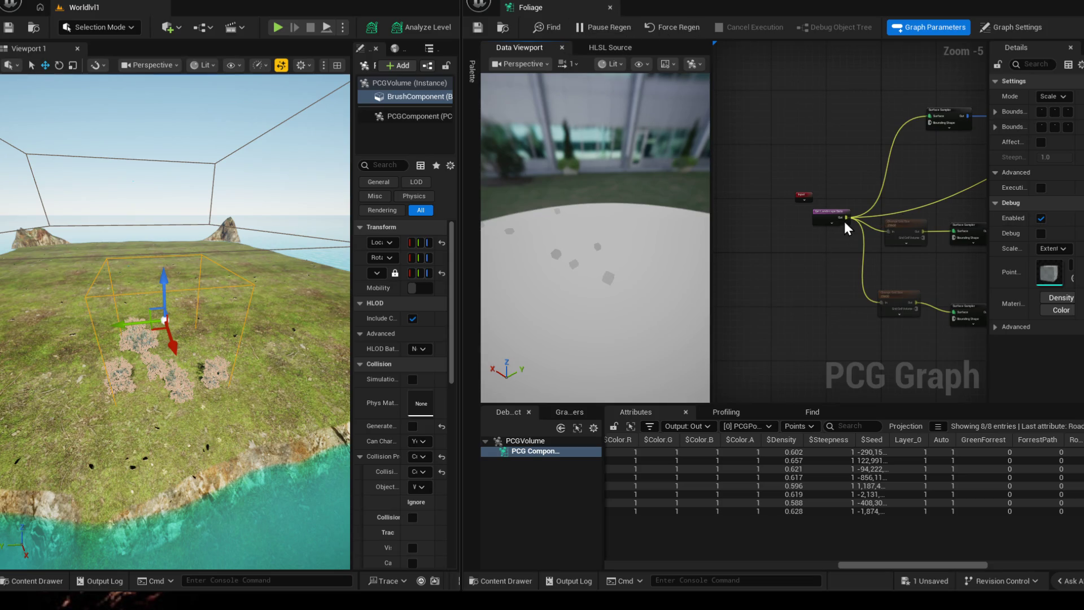
# - Toggle Unbounded off and back on for the Get Landscape Data node, saving the Foliage graph each time
pyautogui.click(815, 215)
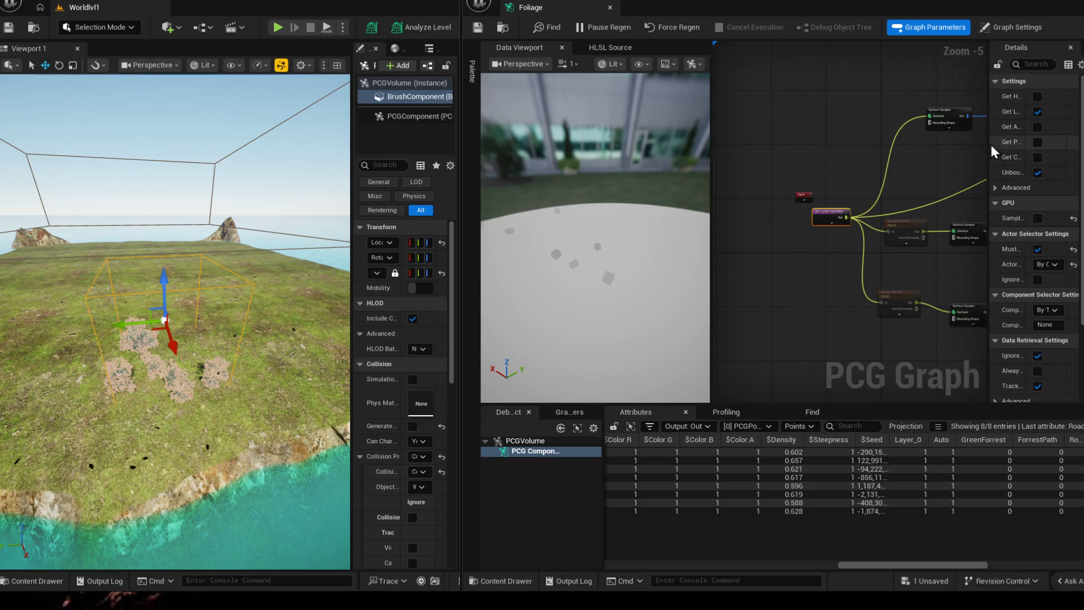
pyautogui.moveTo(990, 151); pyautogui.dragTo(792, 182)
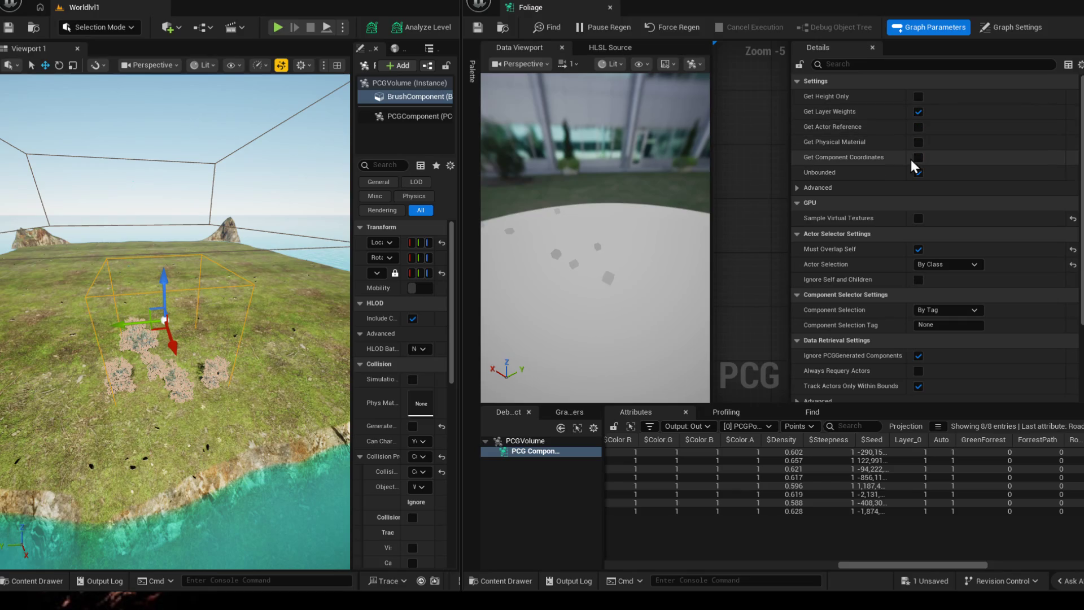
pyautogui.click(919, 173)
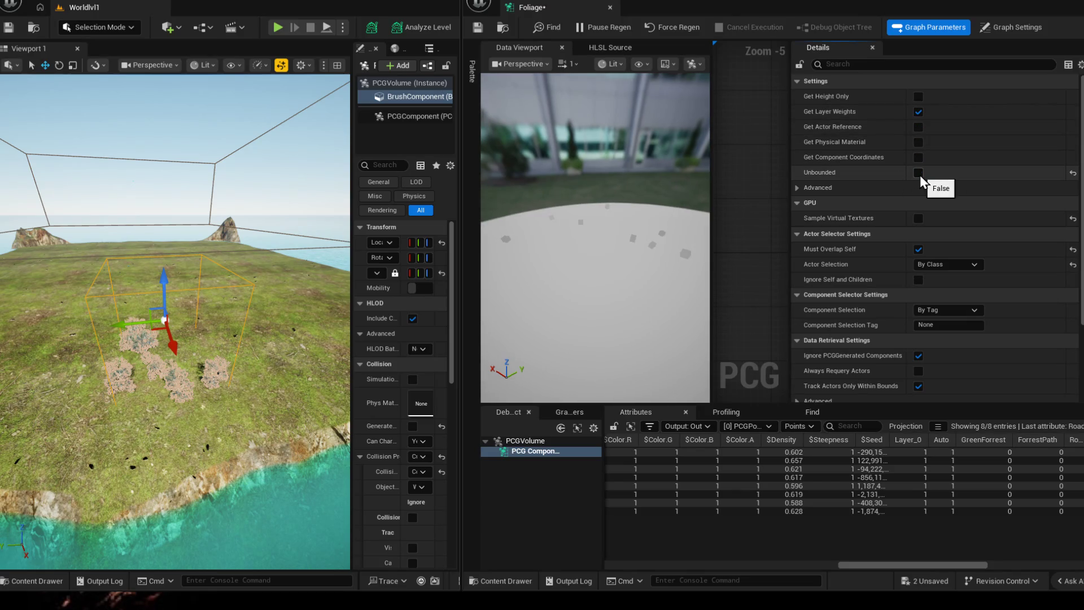
pyautogui.click(479, 27)
pyautogui.click(919, 174)
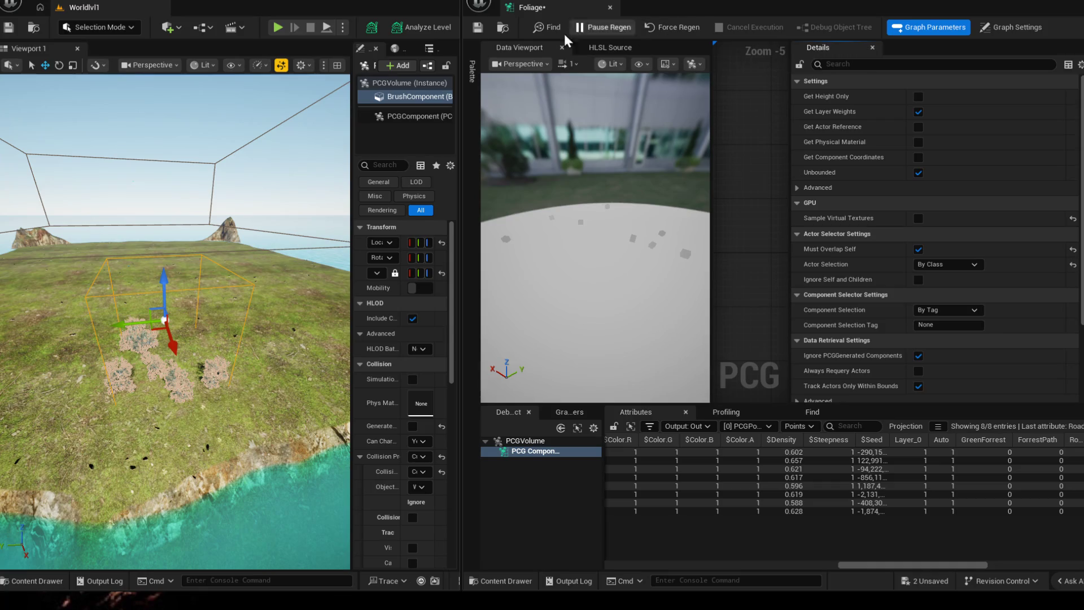
pyautogui.click(477, 29)
# - Disable Track Actors Only Within Bounds, save, and cycle Pause Regen so the graph rebuilds
pyautogui.click(918, 368)
pyautogui.click(479, 28)
pyautogui.click(603, 27)
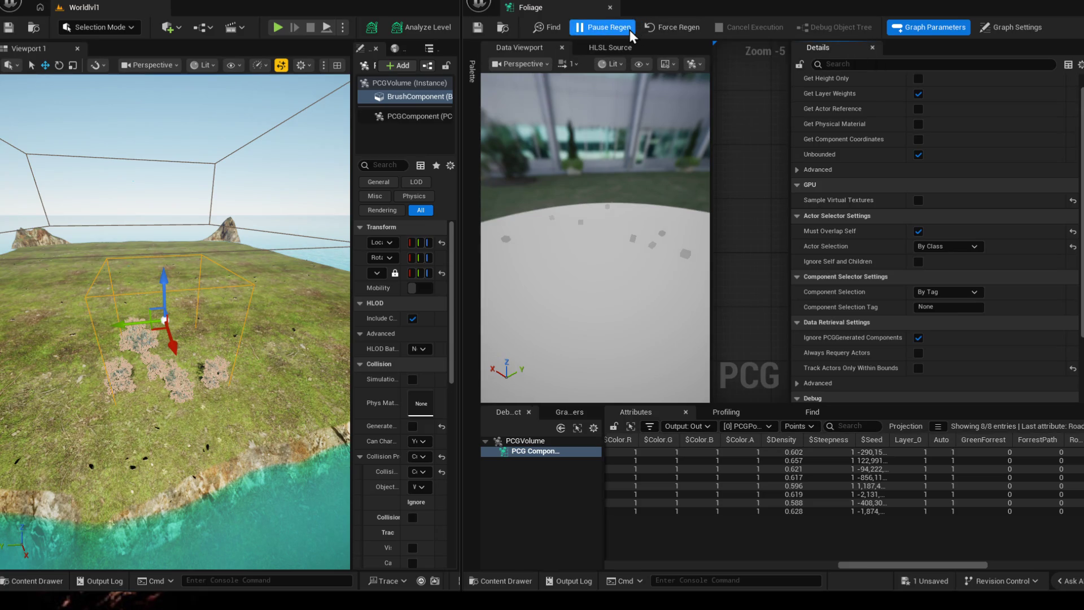
pyautogui.click(675, 27)
pyautogui.moveTo(170, 322); pyautogui.dragTo(286, 329)
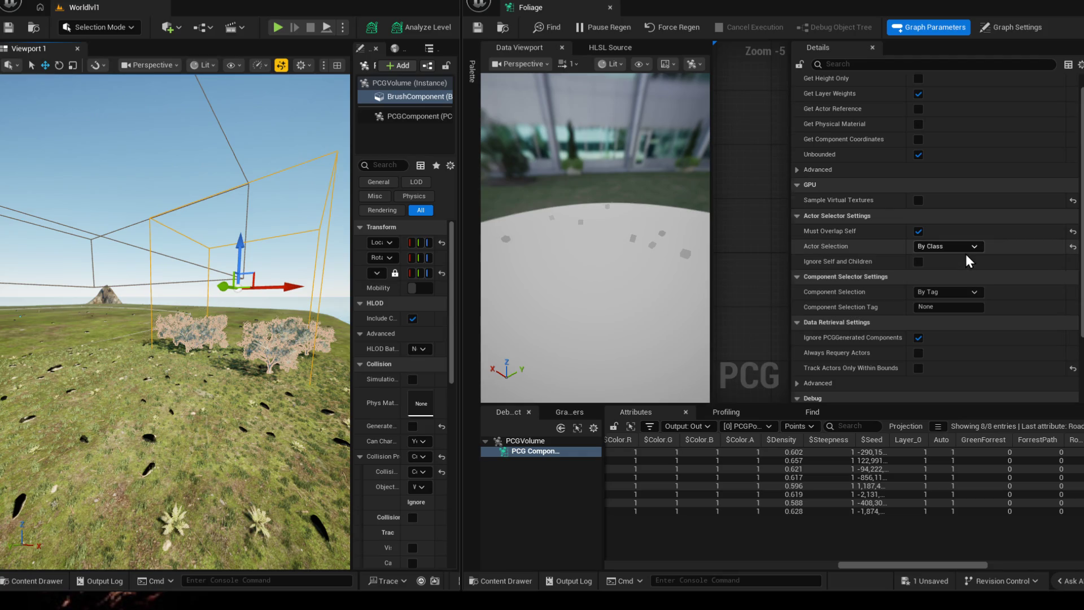
pyautogui.scroll(1, 965, 252)
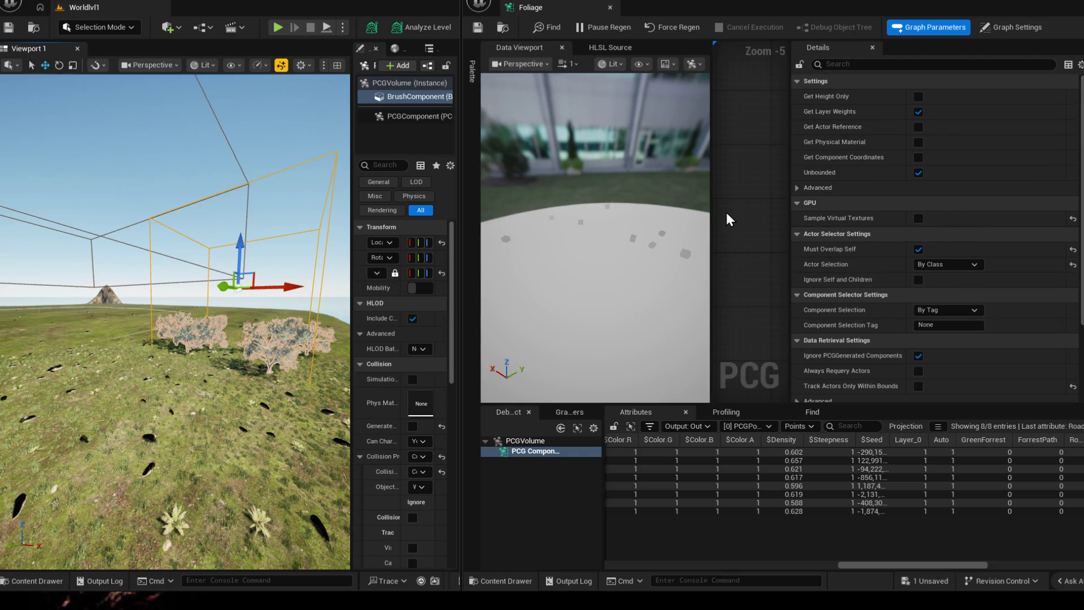
# - Narrow the data preview to reveal the graph nodes and expand the landscape node's Advanced settings
pyautogui.moveTo(712, 214); pyautogui.dragTo(549, 213)
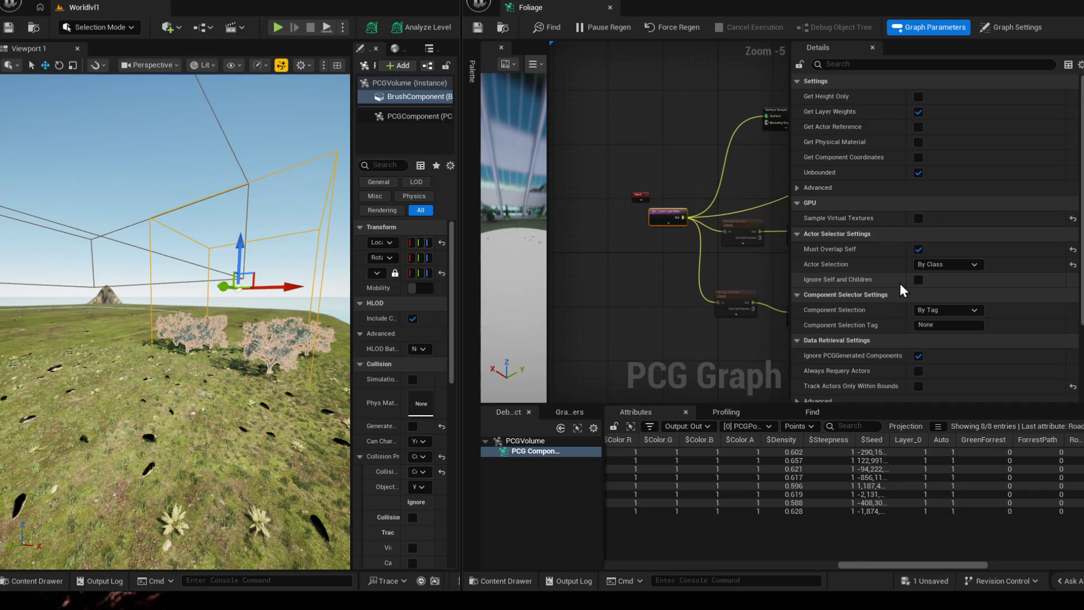
pyautogui.scroll(-1, 899, 281)
pyautogui.scroll(-1, 898, 281)
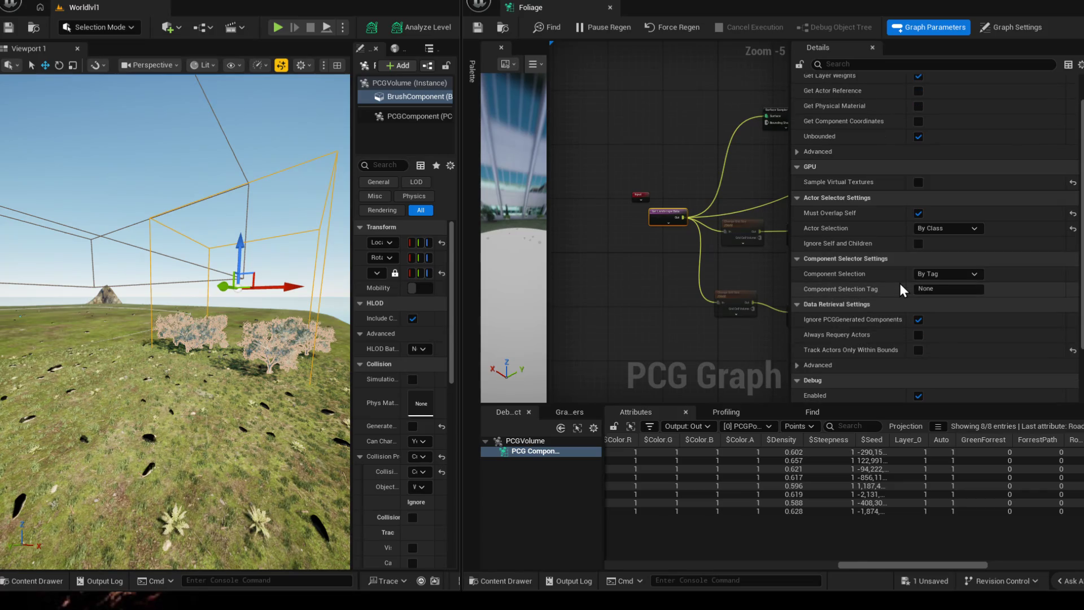
pyautogui.scroll(-1, 900, 284)
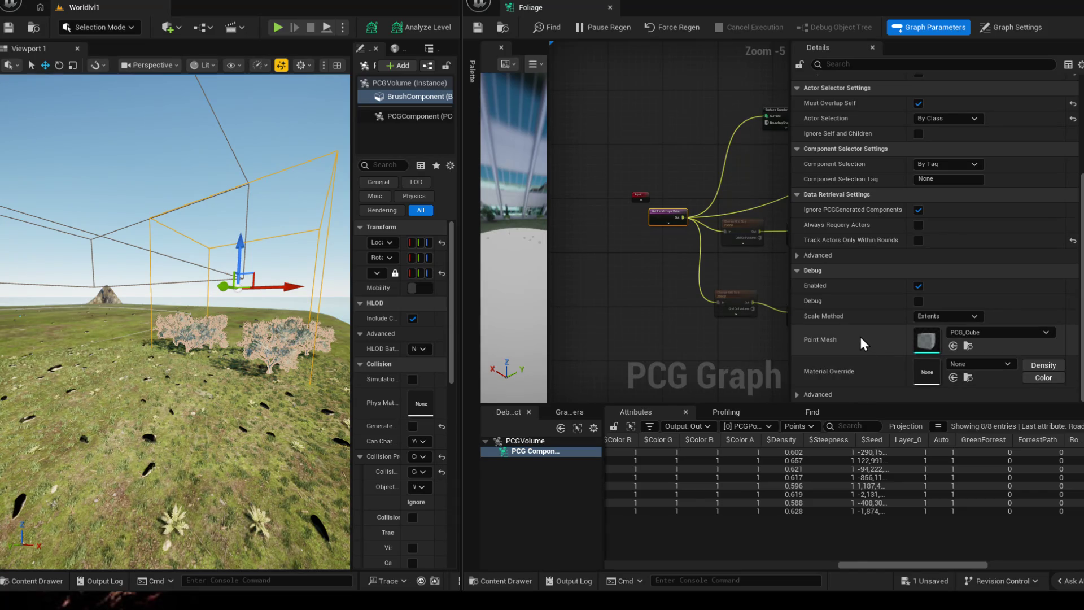
pyautogui.scroll(2, 869, 254)
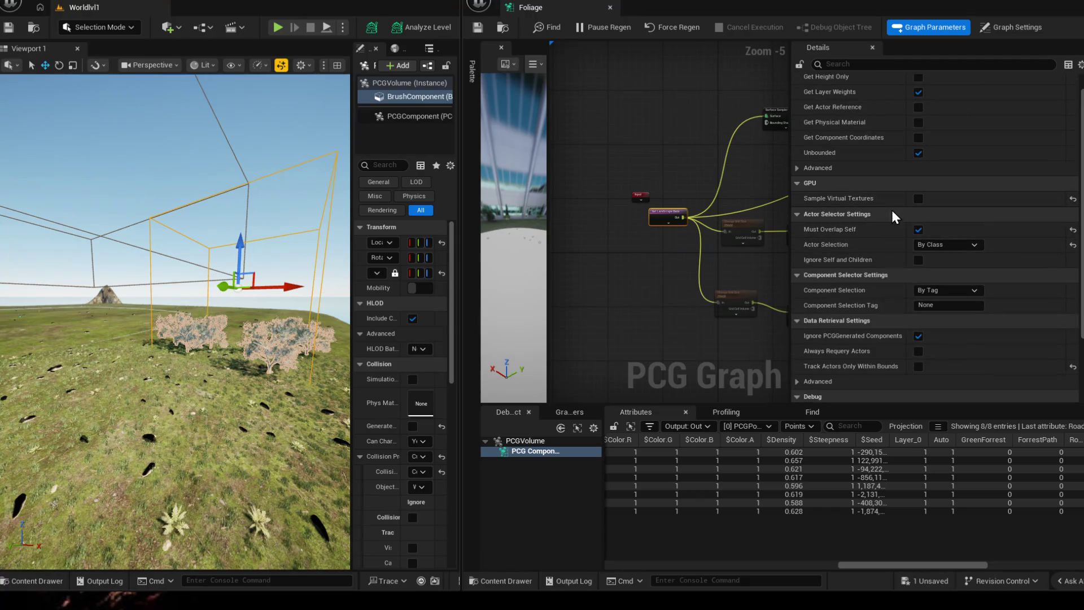
pyautogui.scroll(1, 864, 227)
pyautogui.click(818, 187)
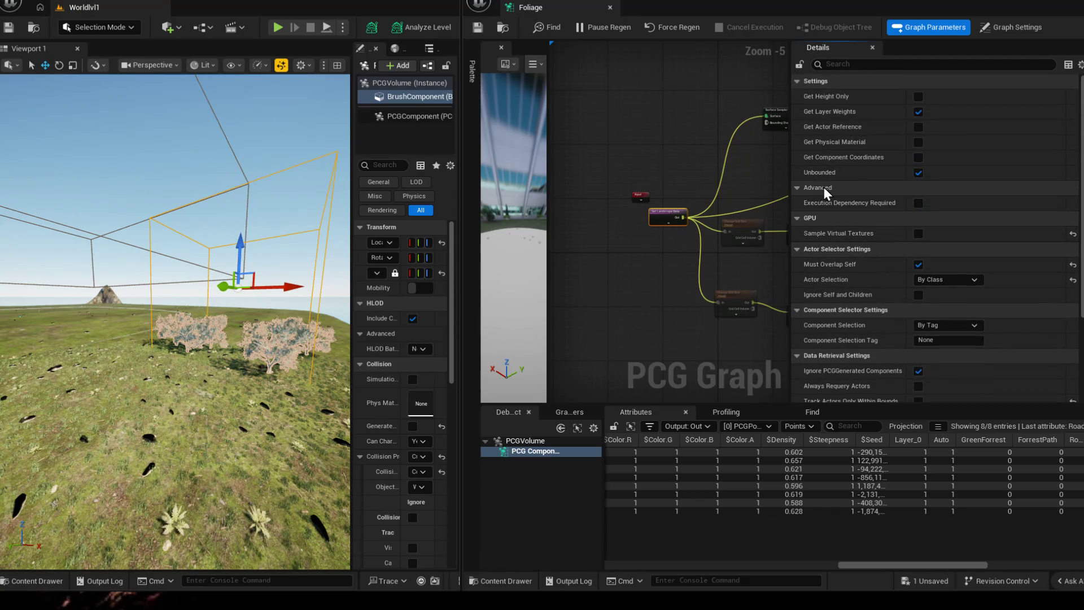
pyautogui.scroll(-1, 865, 221)
# - Search the node settings, clear the search, and expand the advanced data retrieval settings
pyautogui.click(877, 65)
pyautogui.write('filter')
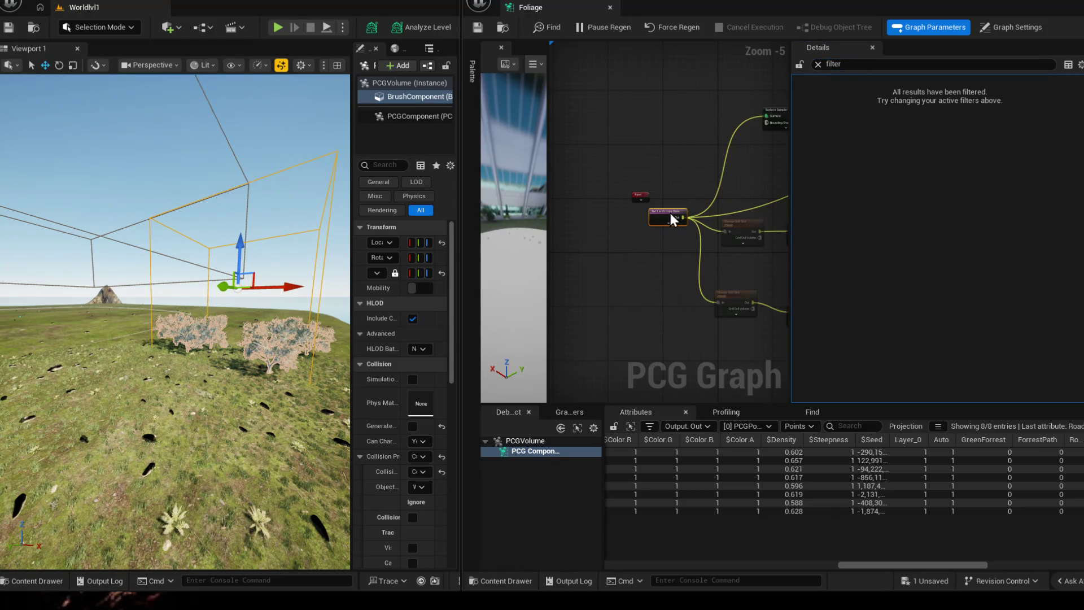
pyautogui.click(637, 196)
pyautogui.click(818, 63)
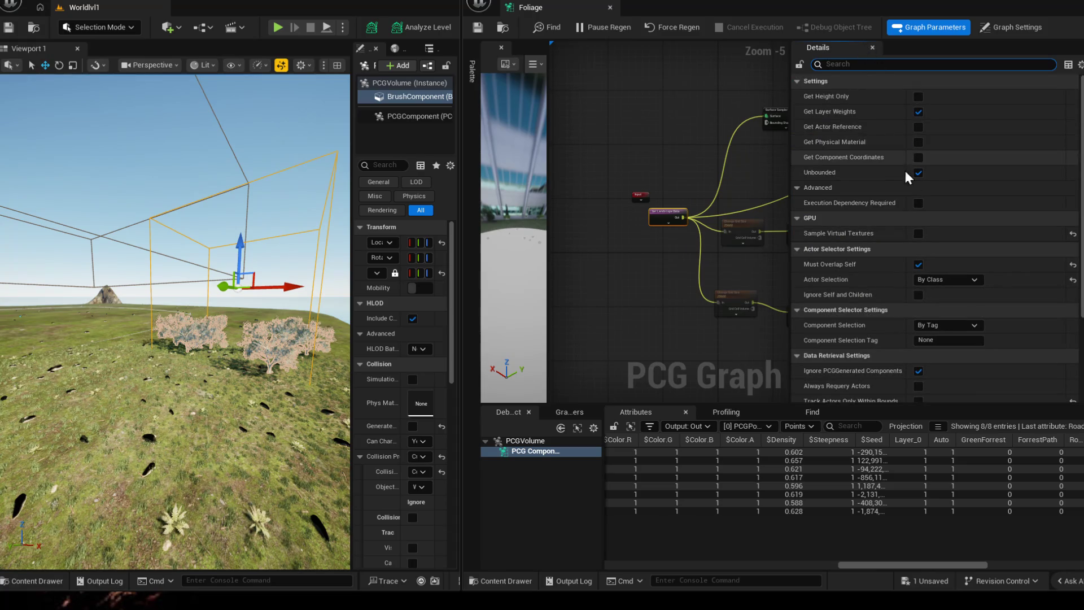
pyautogui.scroll(-2, 906, 212)
pyautogui.scroll(-2, 915, 318)
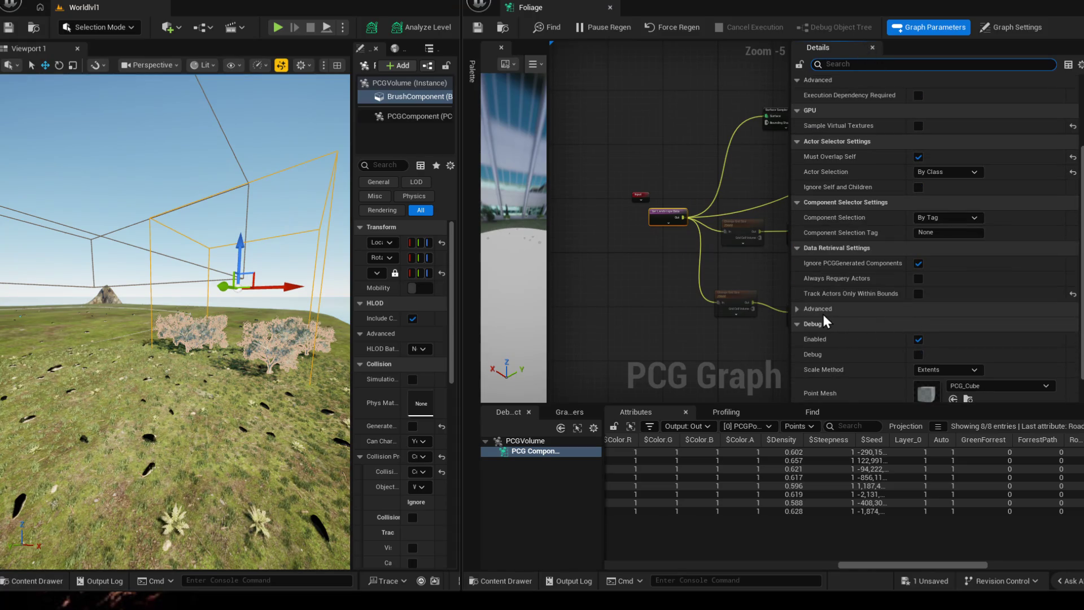
pyautogui.click(798, 308)
pyautogui.scroll(-2, 897, 316)
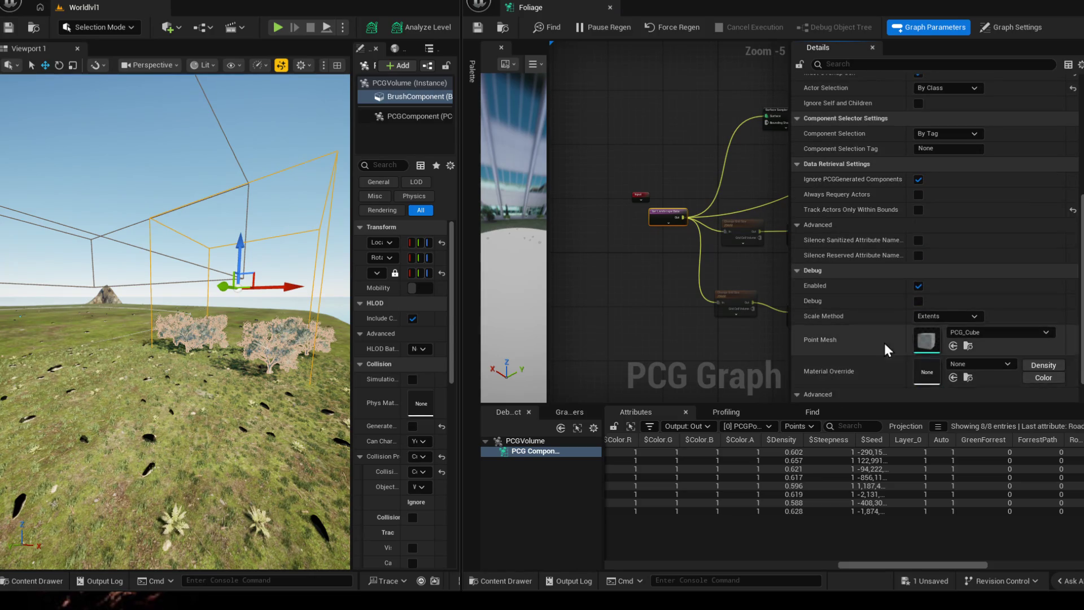
pyautogui.scroll(-1, 884, 342)
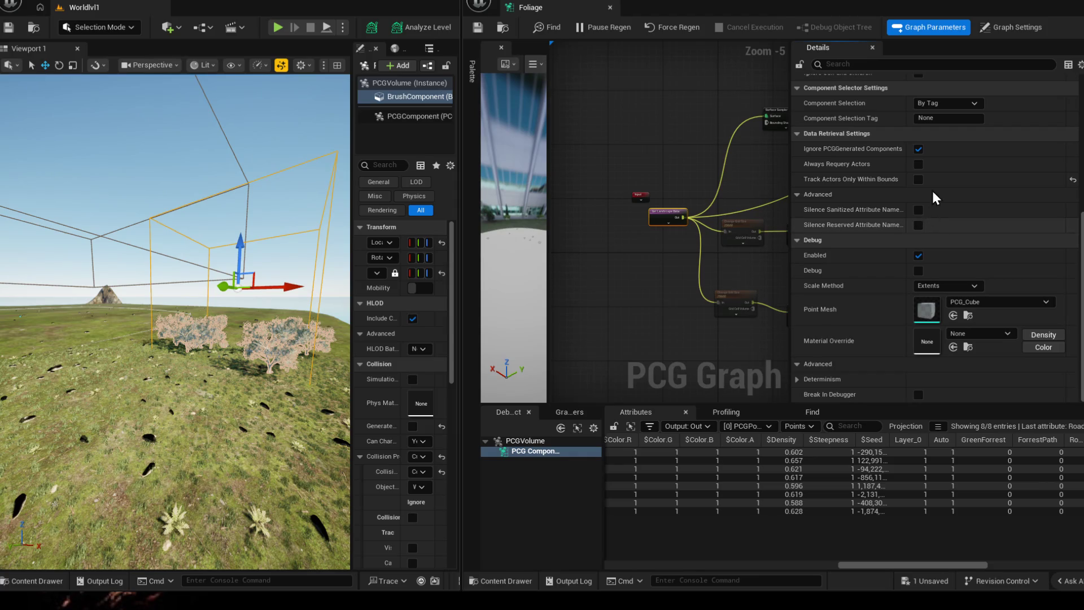
pyautogui.scroll(3, 946, 165)
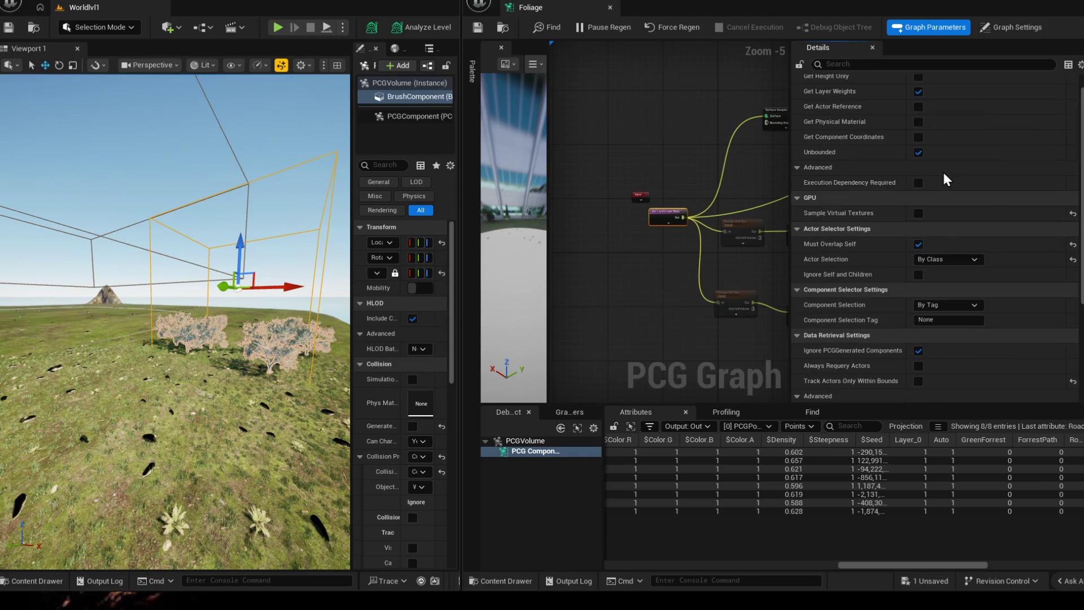
pyautogui.scroll(3, 945, 166)
# - Search the landscape node's properties for 'parti', find nothing, and clear the search
pyautogui.click(900, 64)
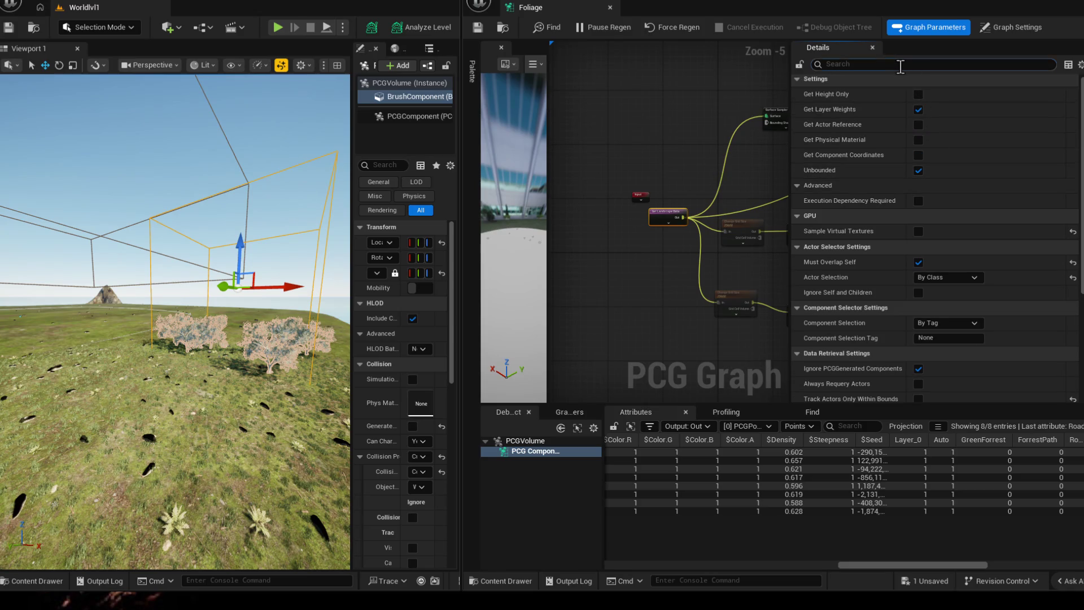
pyautogui.write('parti')
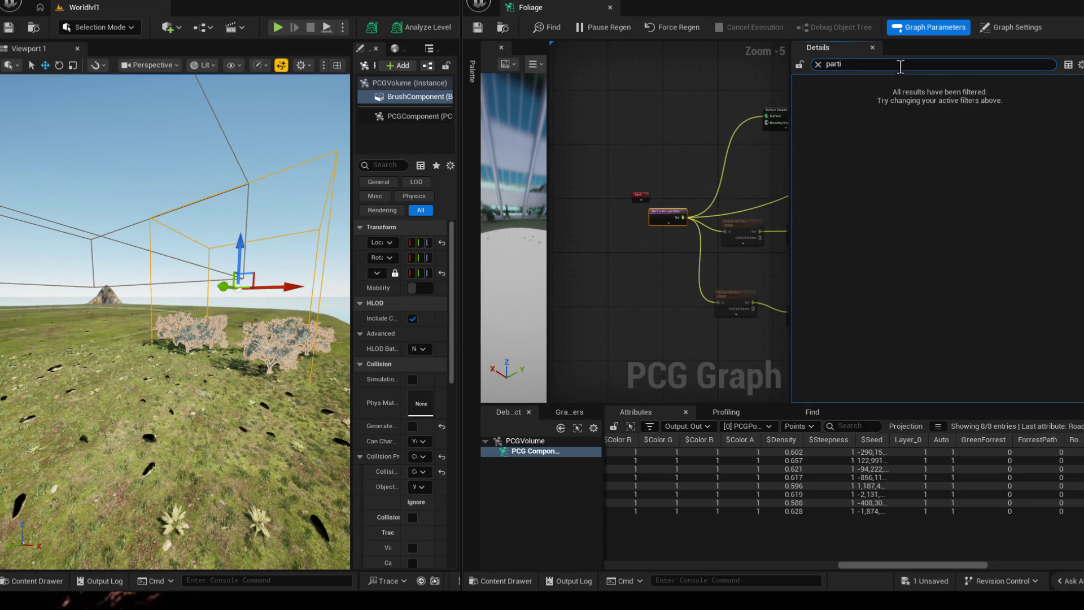
pyautogui.press('BackSpace')
pyautogui.press('BackSpace')
pyautogui.press('BackSpace')
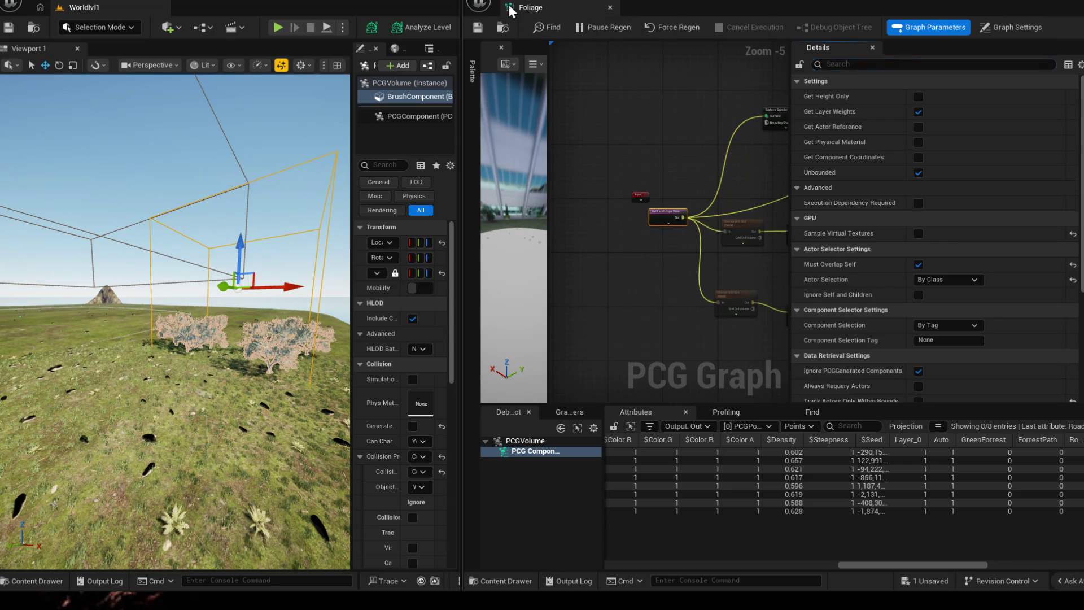
pyautogui.moveTo(607, 7); pyautogui.dragTo(363, 5)
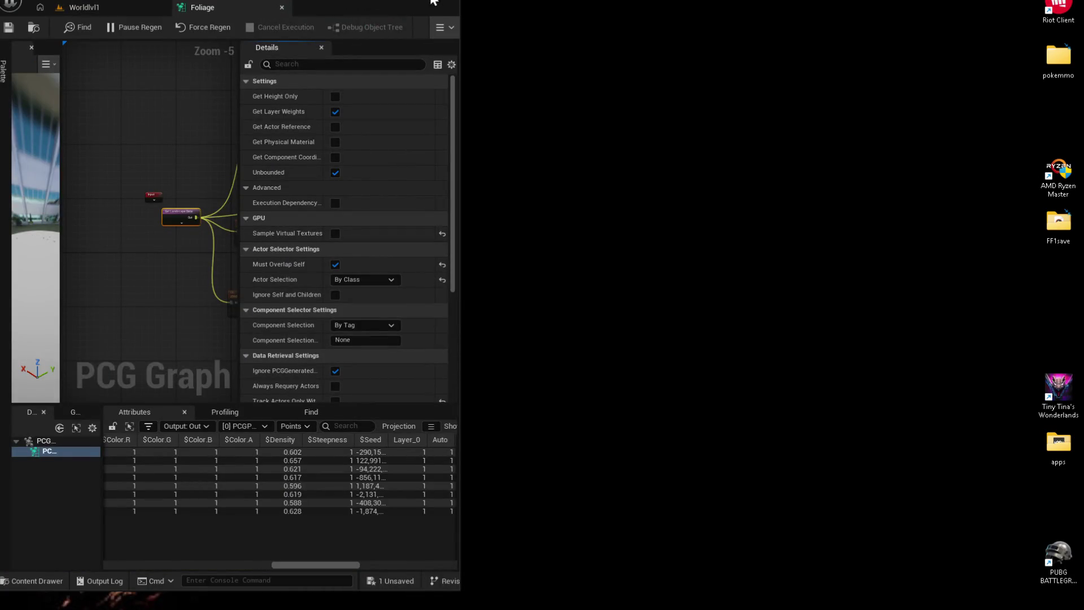
# - Maximize the editor, return to the Worldlvl1 level, and show the PCG component's settings
pyautogui.click(429, 8)
pyautogui.click(82, 5)
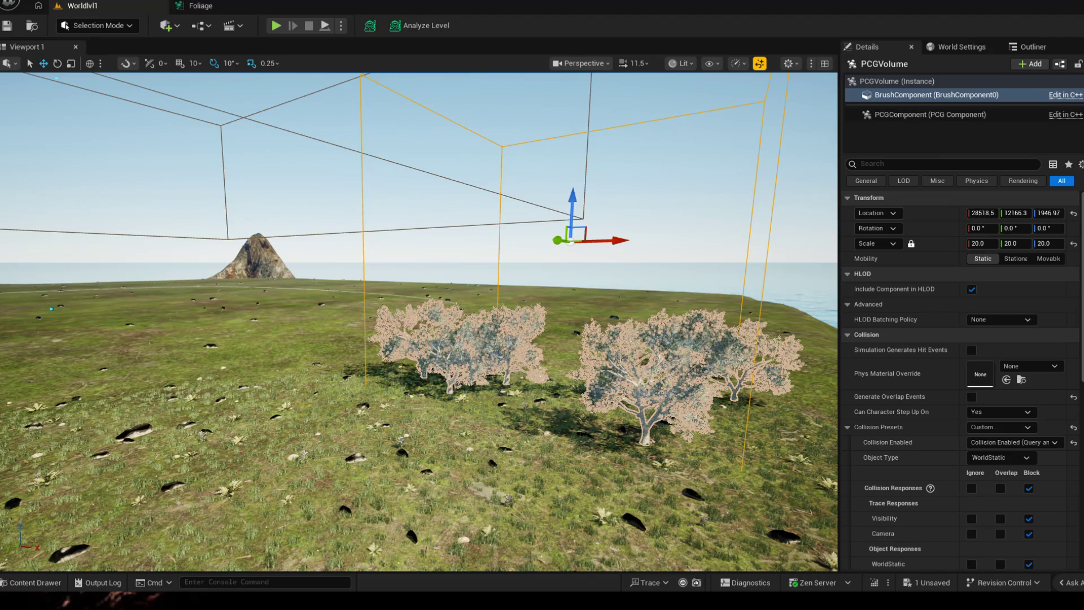
pyautogui.click(929, 115)
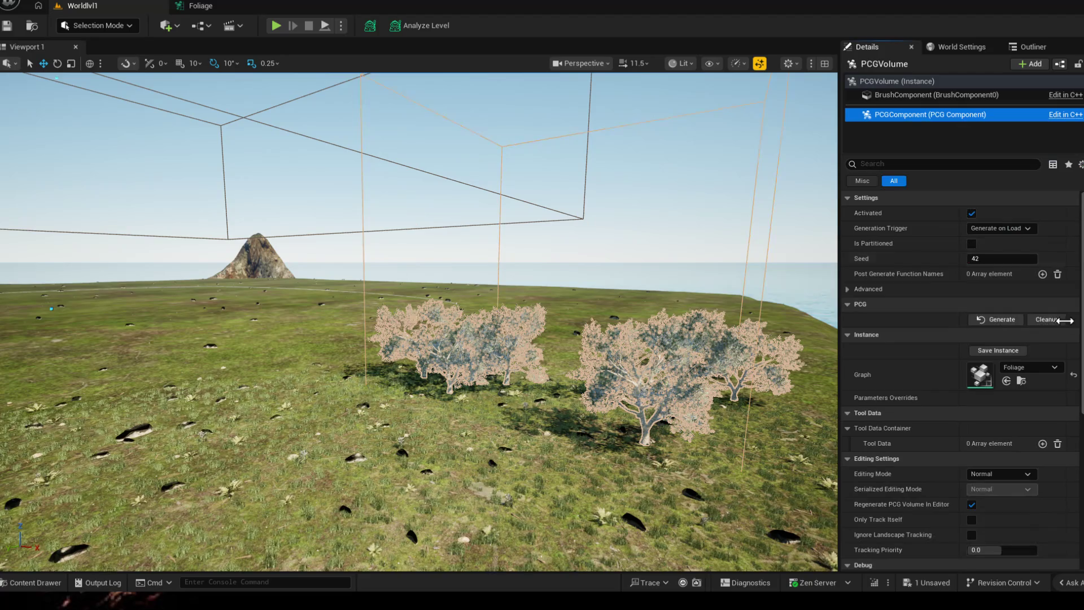
# - Enable Is Partitioned on the PCG component and expand its advanced settings
pyautogui.click(971, 214)
pyautogui.click(971, 245)
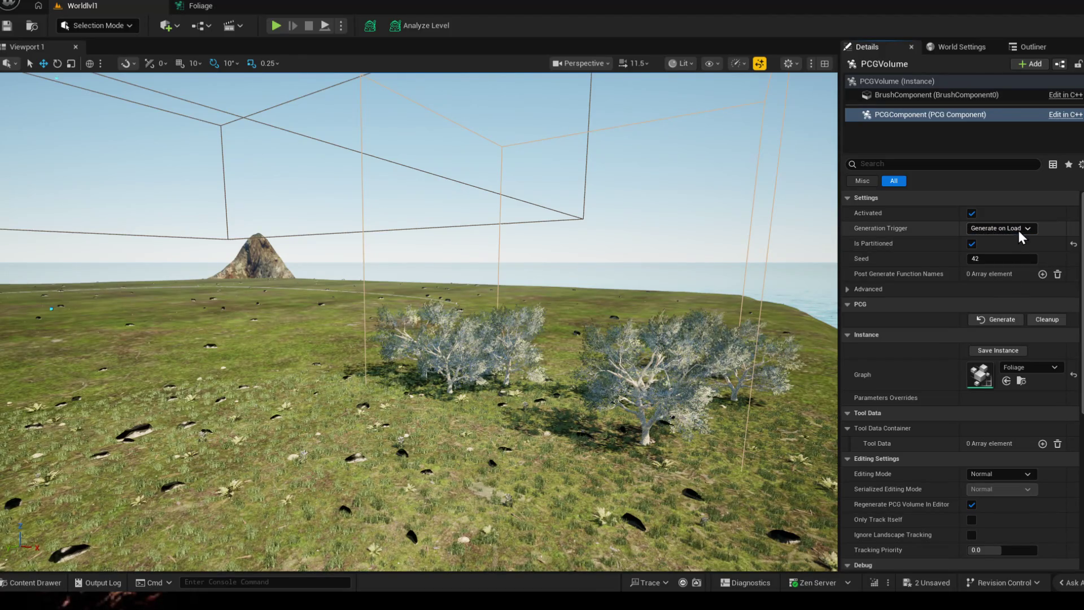
pyautogui.click(853, 289)
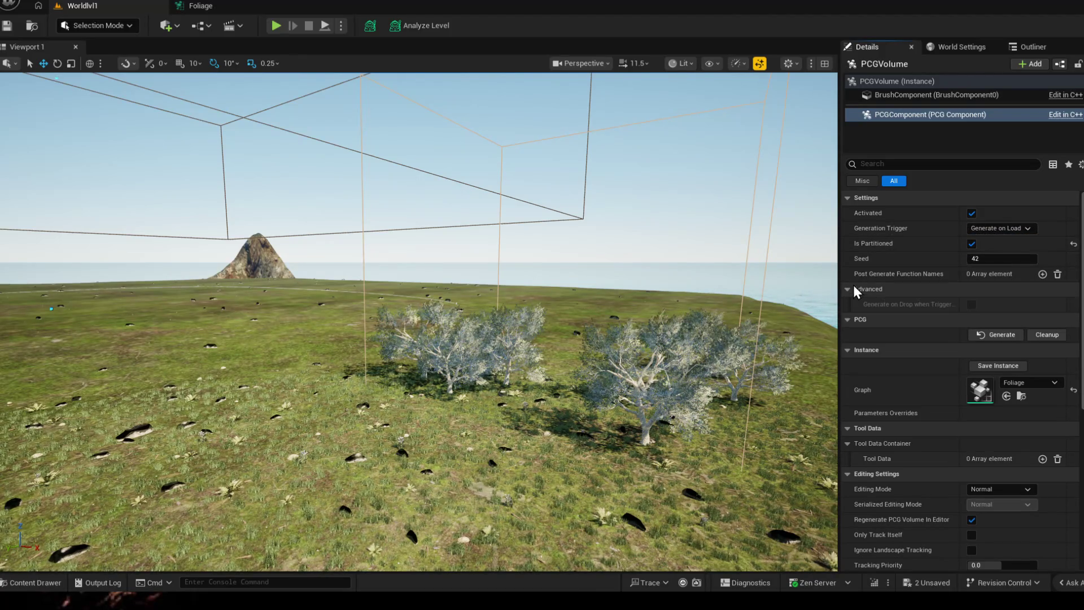
pyautogui.scroll(-2, 1010, 375)
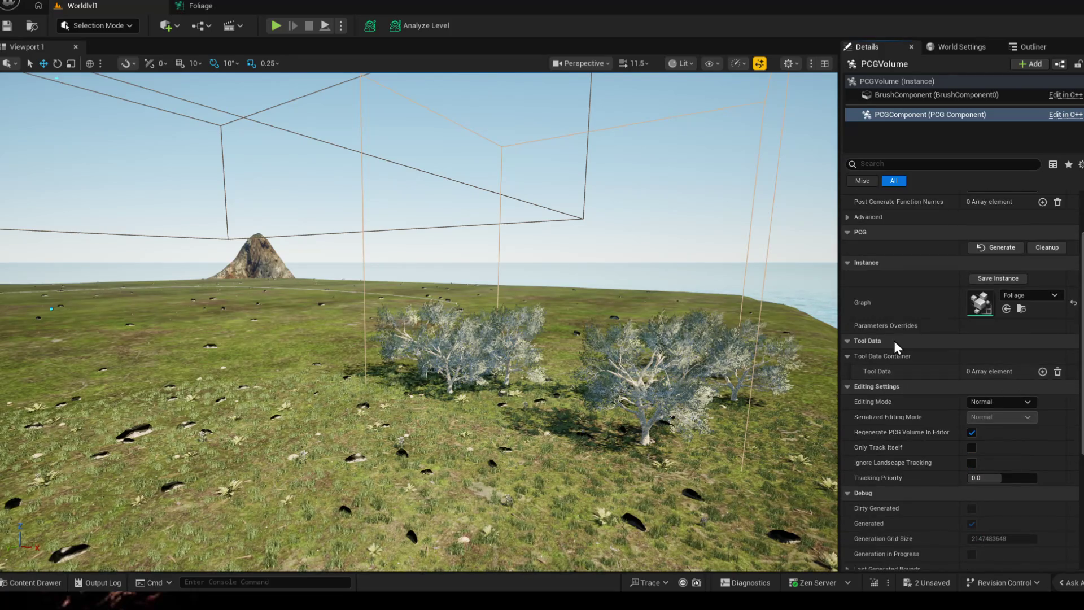
pyautogui.scroll(-3, 984, 349)
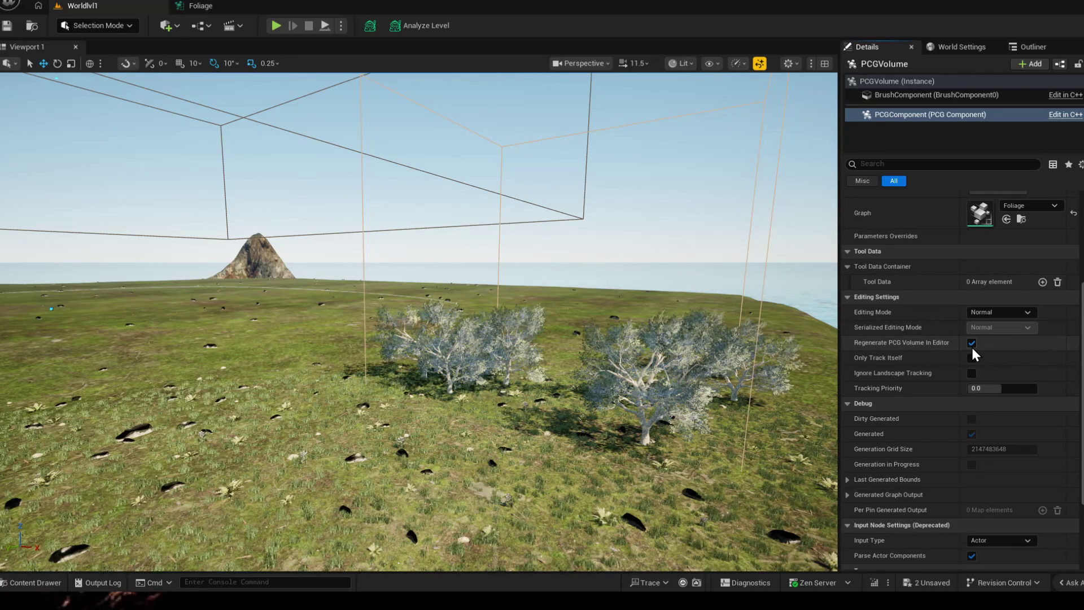
# - Search 'bound' to inspect Last Generated Bounds, filter to Misc, and select the brush component
pyautogui.click(901, 163)
pyautogui.write('bound')
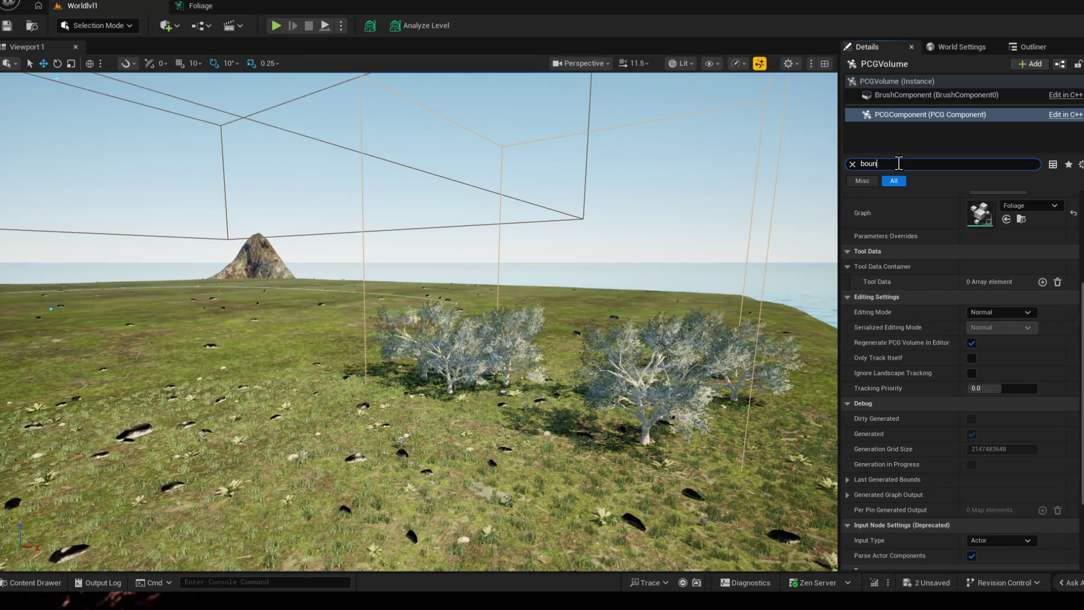
pyautogui.click(847, 213)
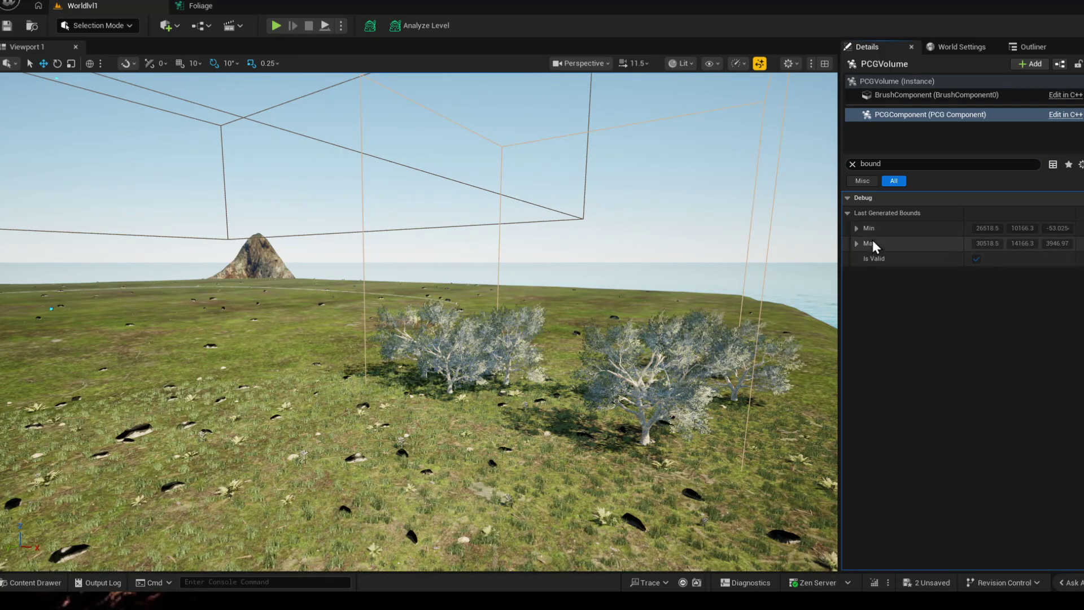
pyautogui.click(865, 179)
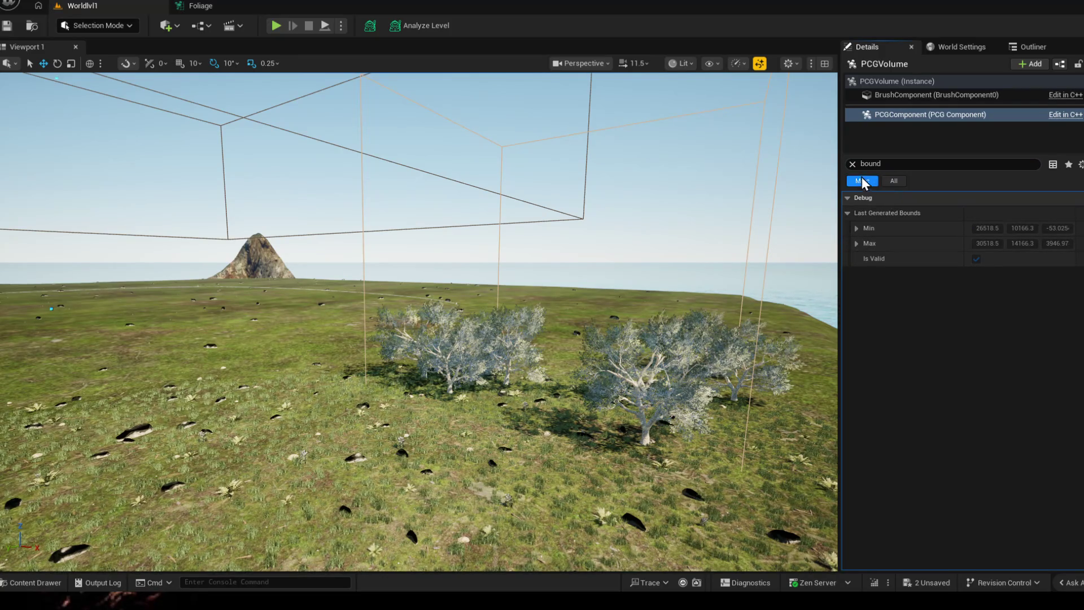
pyautogui.click(852, 164)
pyautogui.click(915, 95)
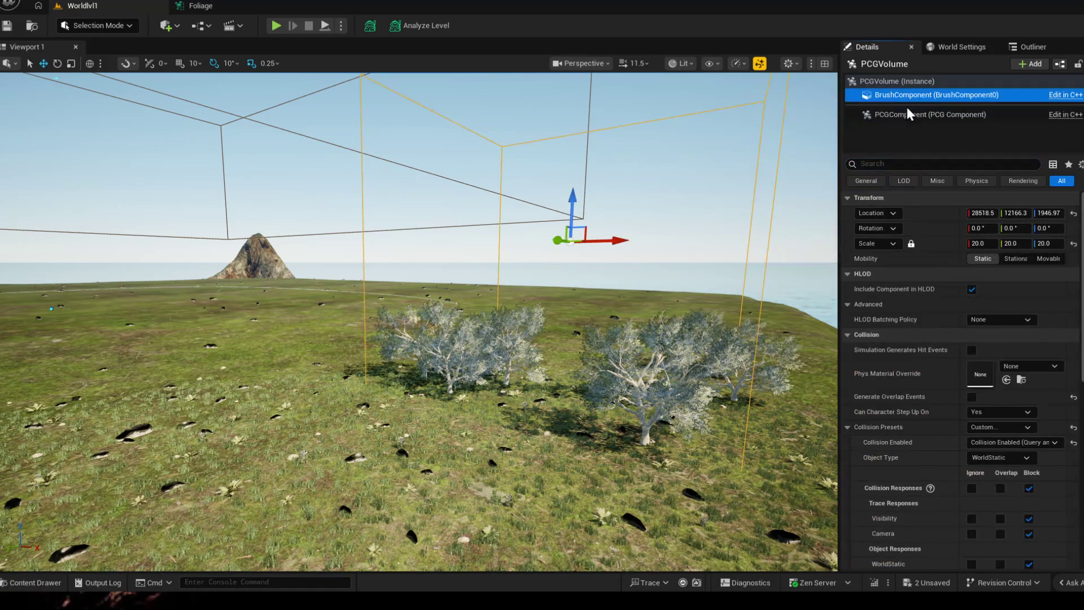
# - Turn Is Partitioned off on the PCG volume via a 'part' search, save the level, and clear the filter
pyautogui.click(909, 115)
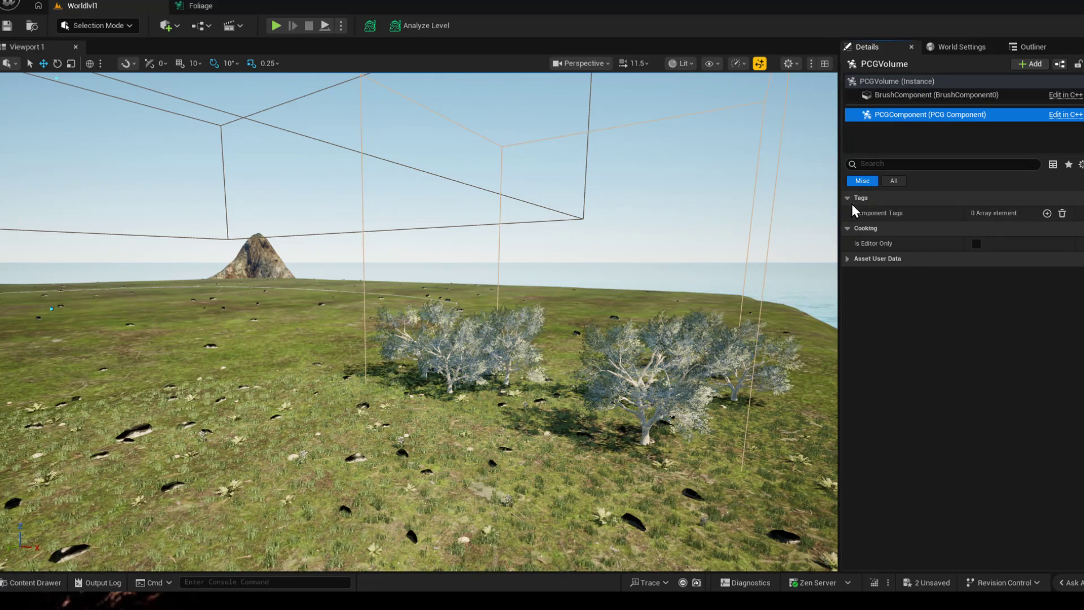
pyautogui.click(898, 81)
pyautogui.click(917, 163)
pyautogui.write('part')
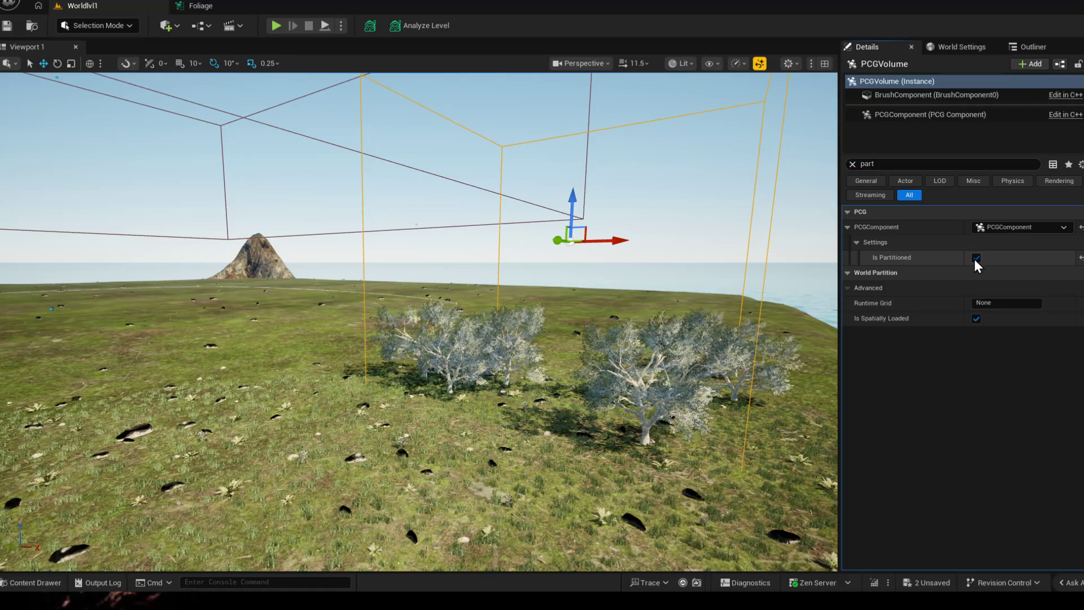
pyautogui.click(975, 258)
pyautogui.hotkey('ctrl', 's')
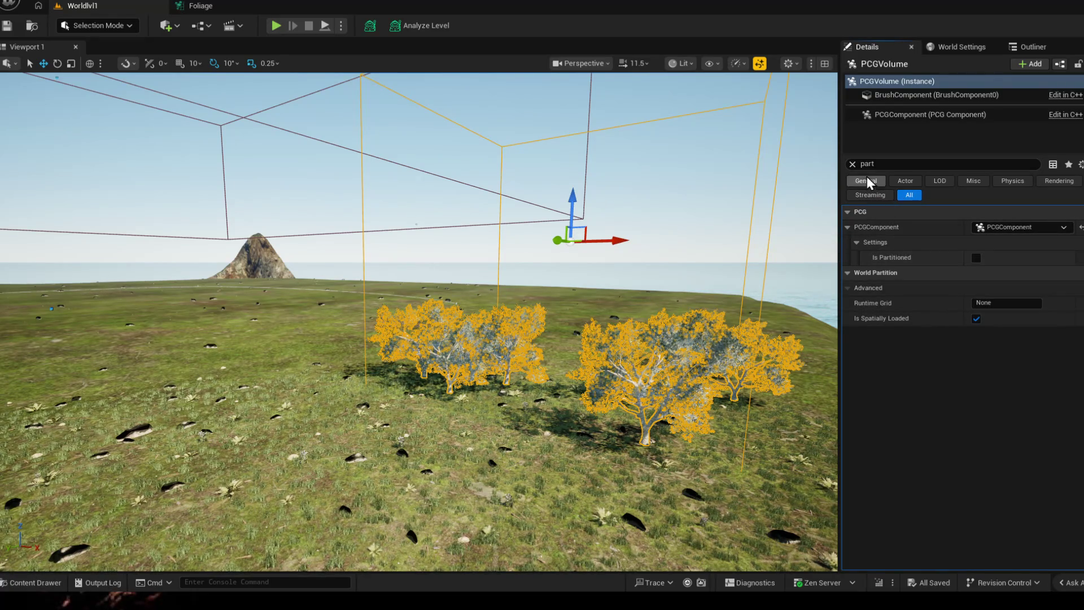
pyautogui.click(852, 164)
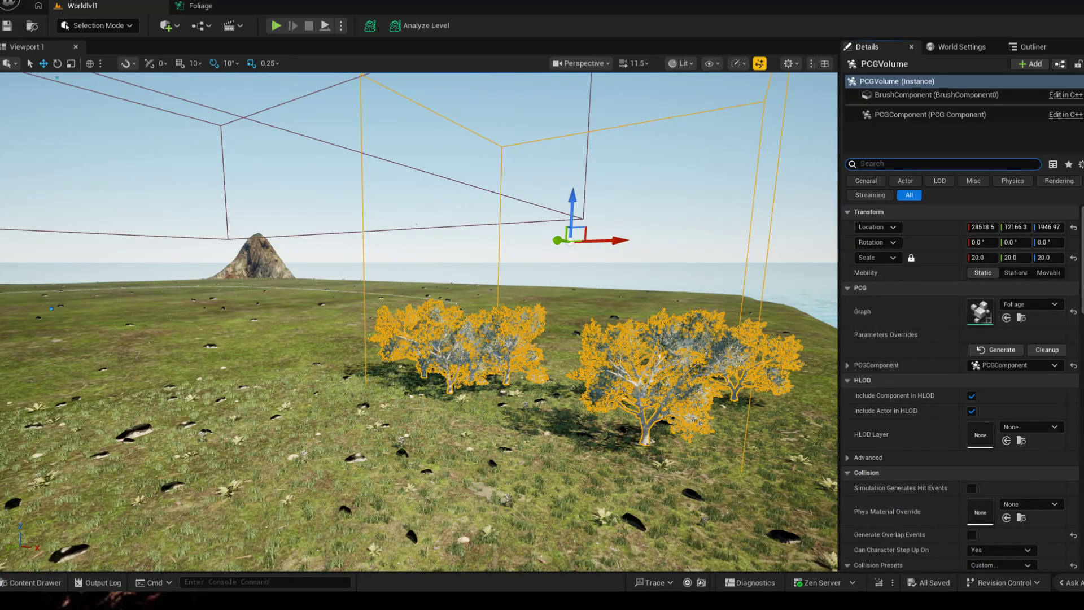